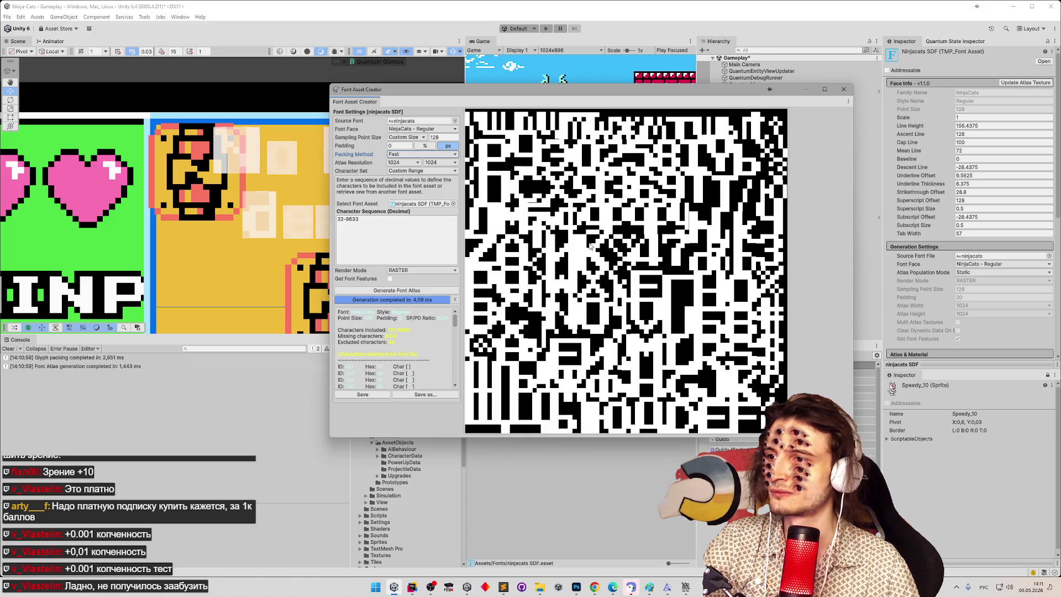
Step: Set the atlas padding to 2 and regenerate the ninjacats font atlas
click(398, 145)
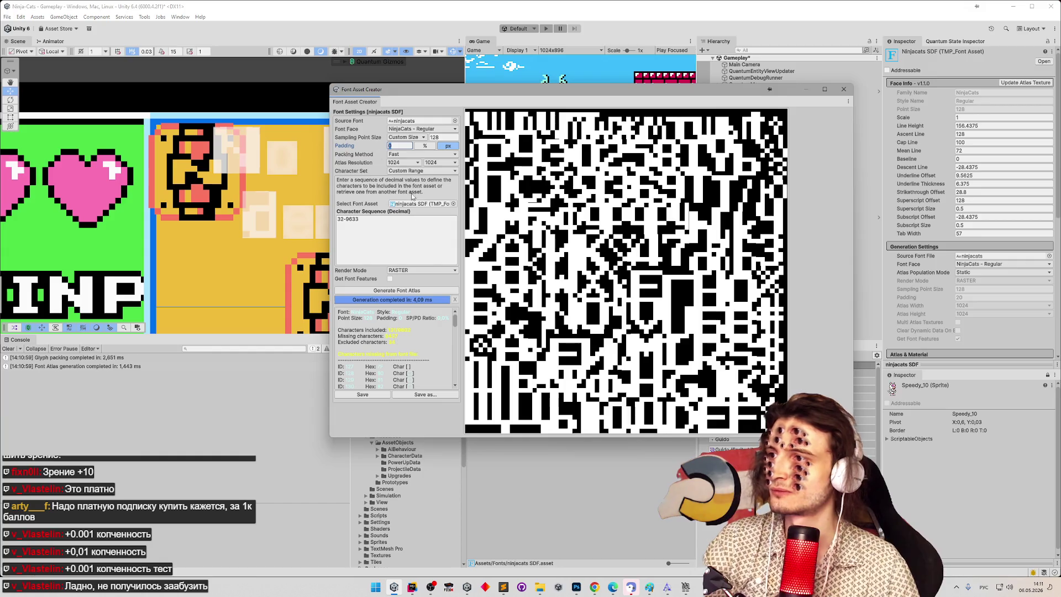
text(2)
click(416, 290)
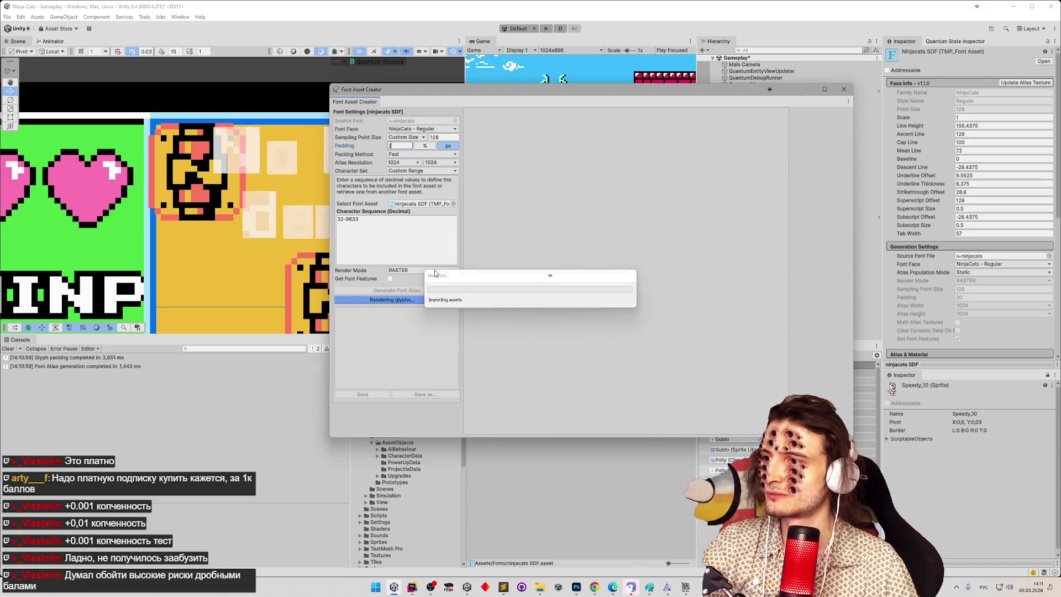
Step: Switch the render mode to RASTER_HINTED and regenerate the atlas
click(436, 270)
click(426, 315)
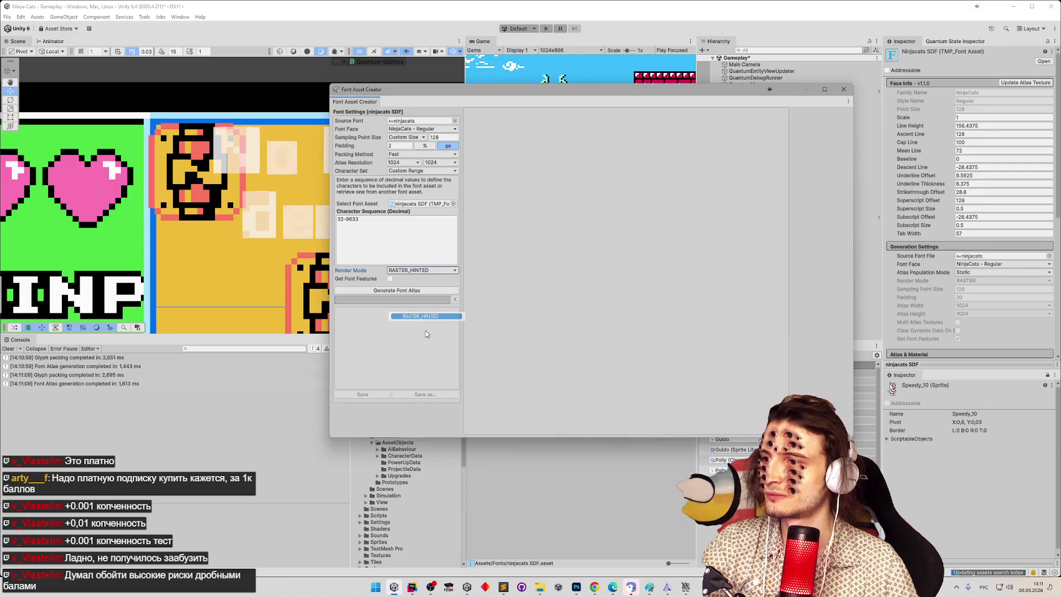
click(419, 291)
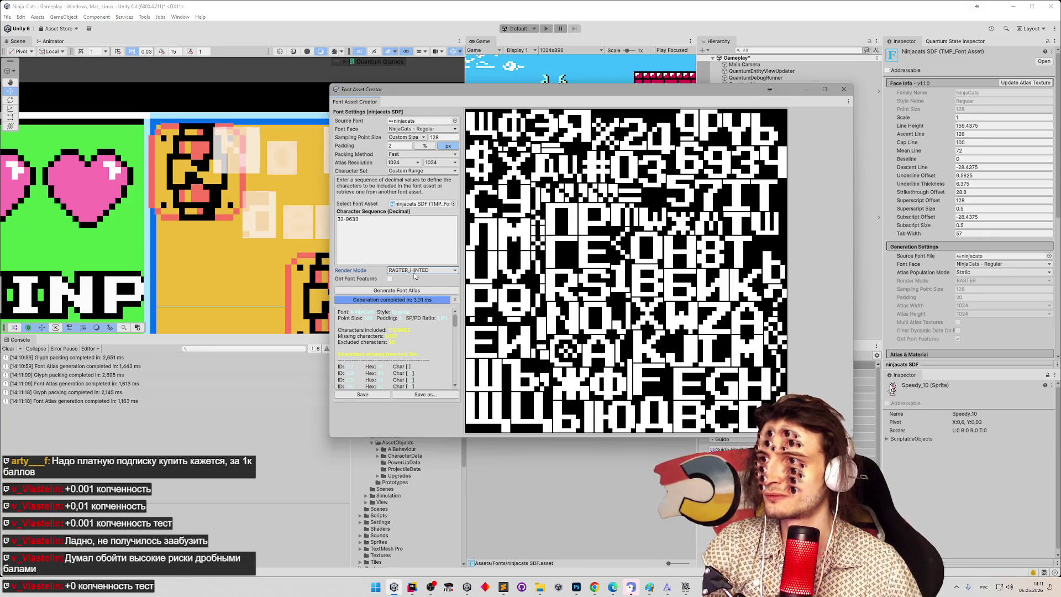
Step: Set Sampling Point Size to Auto Sizing, regenerate the atlas, and bring up the ChatGPT browser window
click(399, 146)
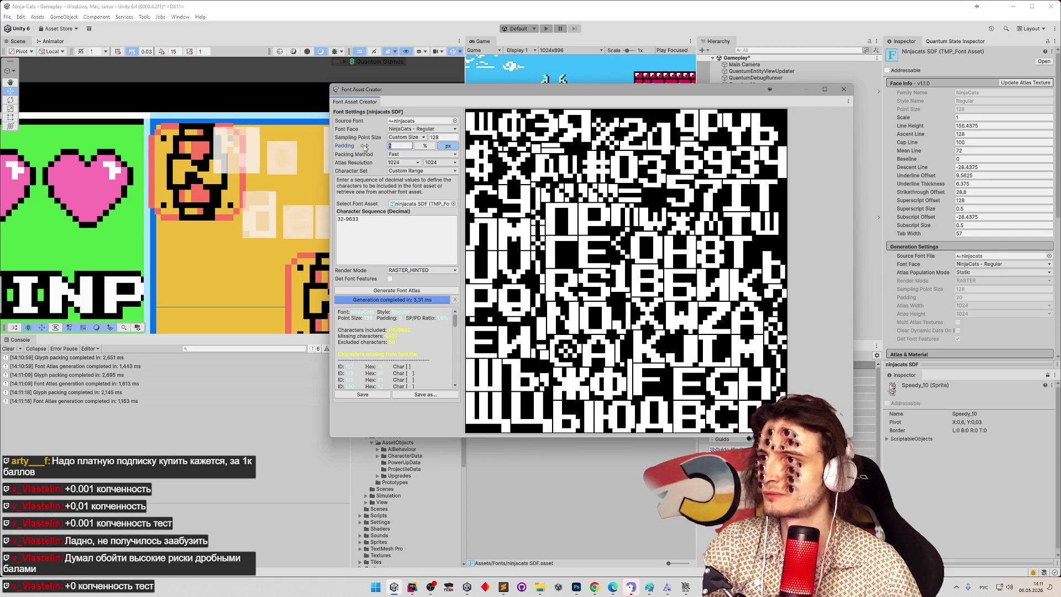
click(422, 137)
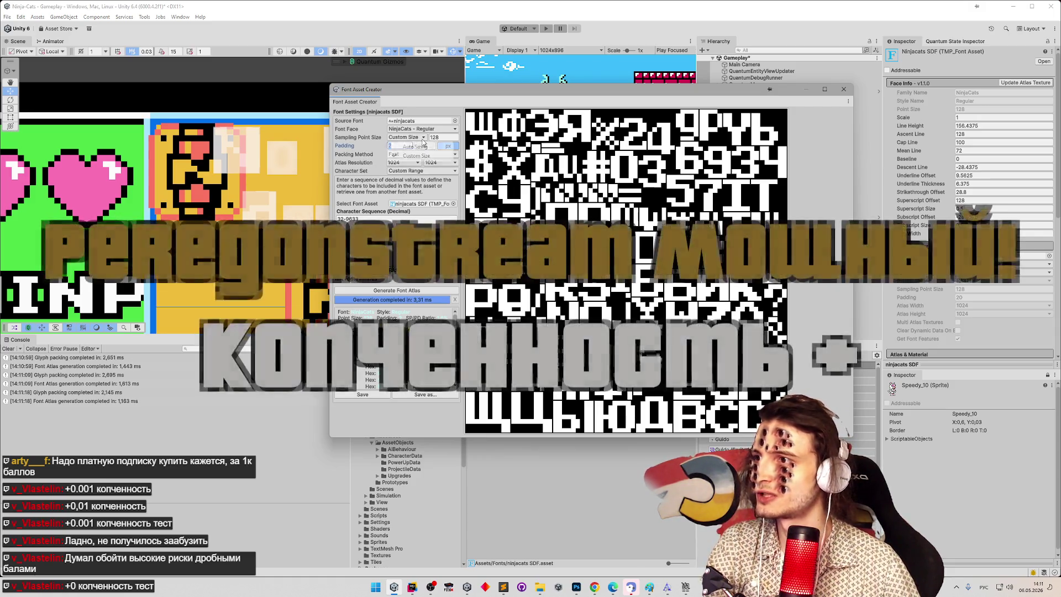
click(418, 145)
click(430, 291)
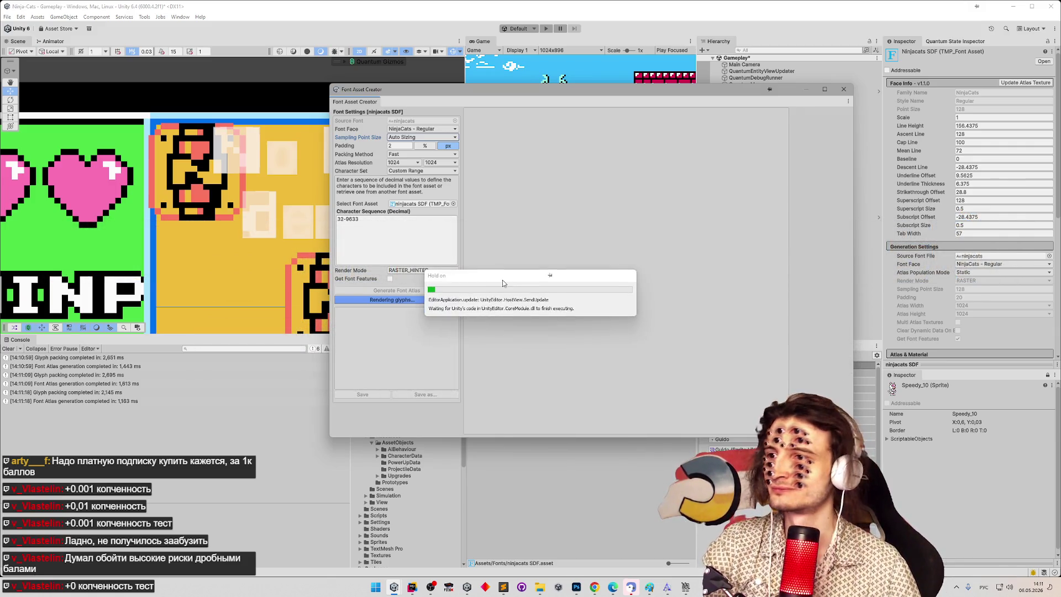
click(594, 587)
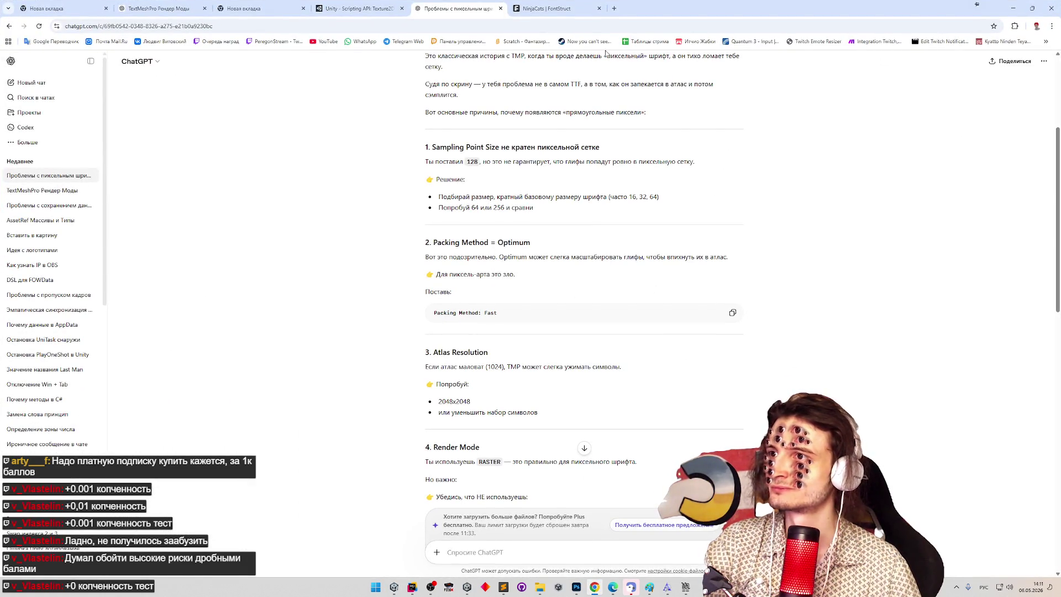
Step: Open the stream viewers spreadsheet in a new tab and scroll to its bottom rows, then switch to Sublime Text
middle_click(647, 42)
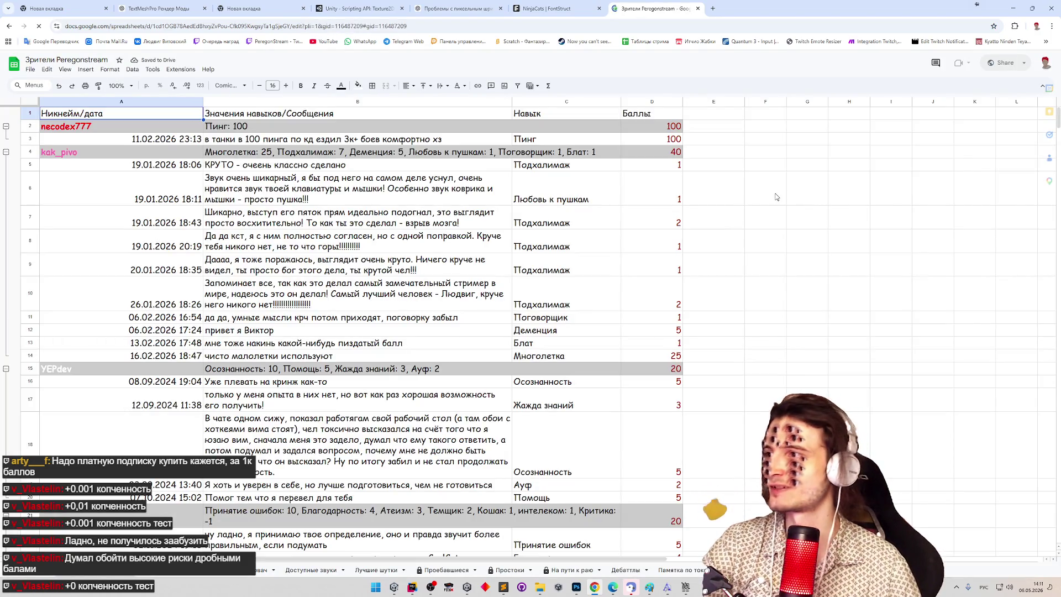
mouse_move(1035, 117)
mouse_down()
mouse_move(1035, 404)
mouse_move(1019, 291)
mouse_up()
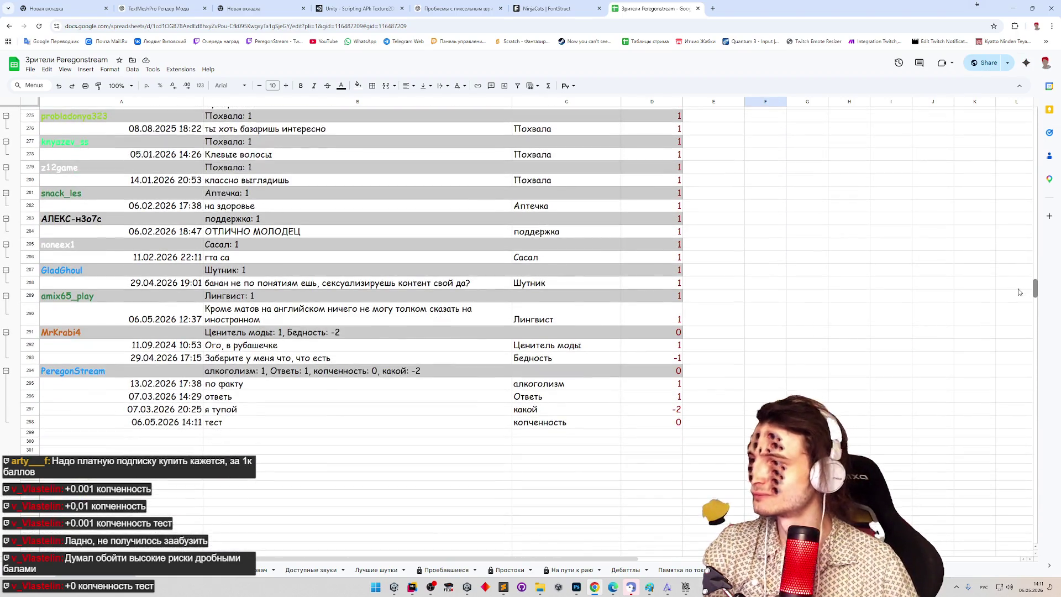
drag(1020, 292, 1019, 292)
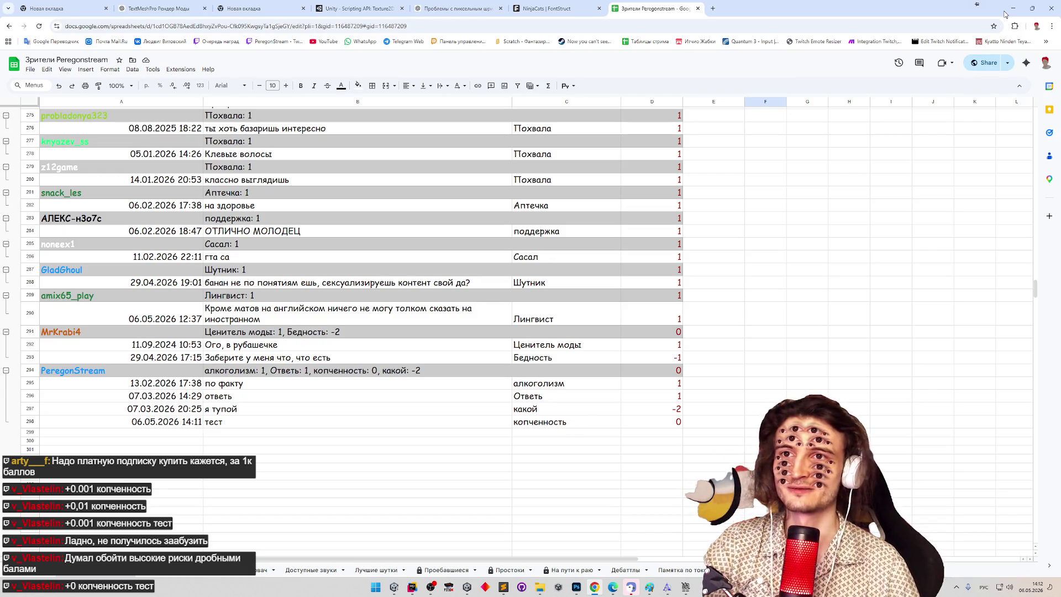
click(1013, 7)
click(504, 587)
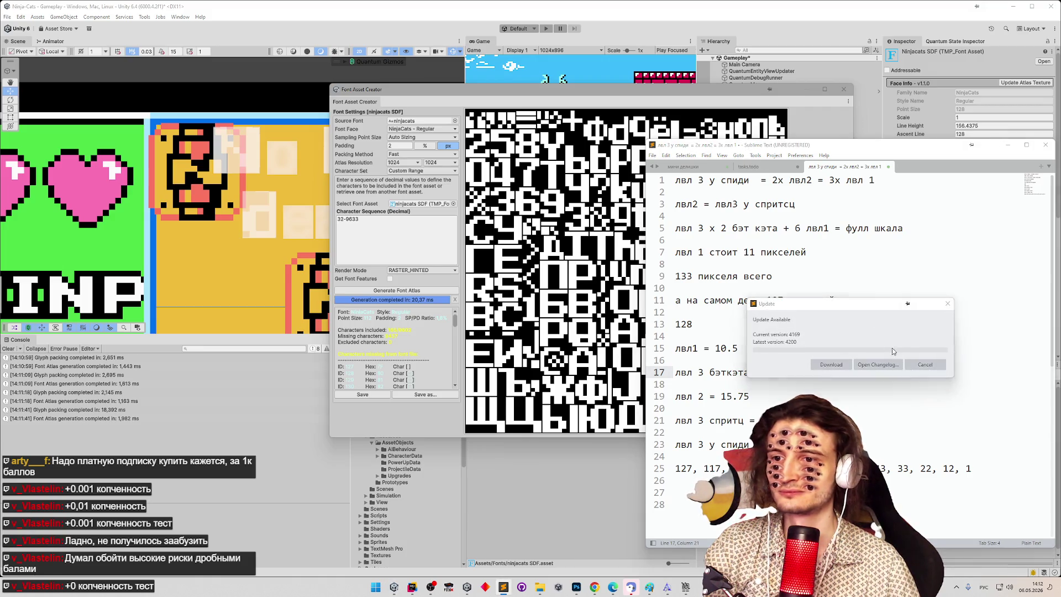
Step: In the мини делишки note, delete the 'Значки для платной подписки' line
click(703, 167)
scroll(748, 223, up, 10)
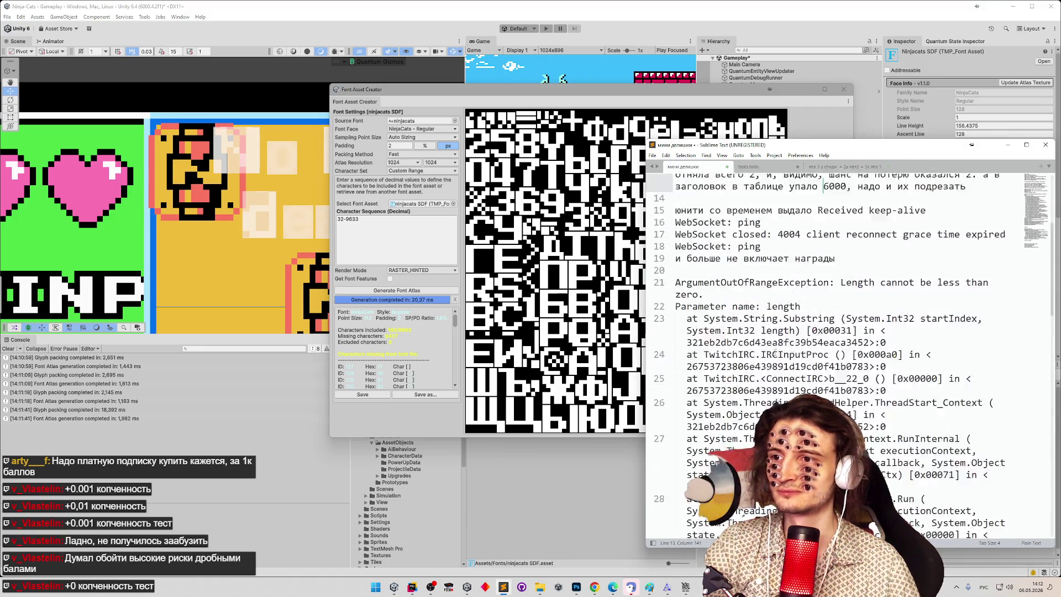
click(832, 193)
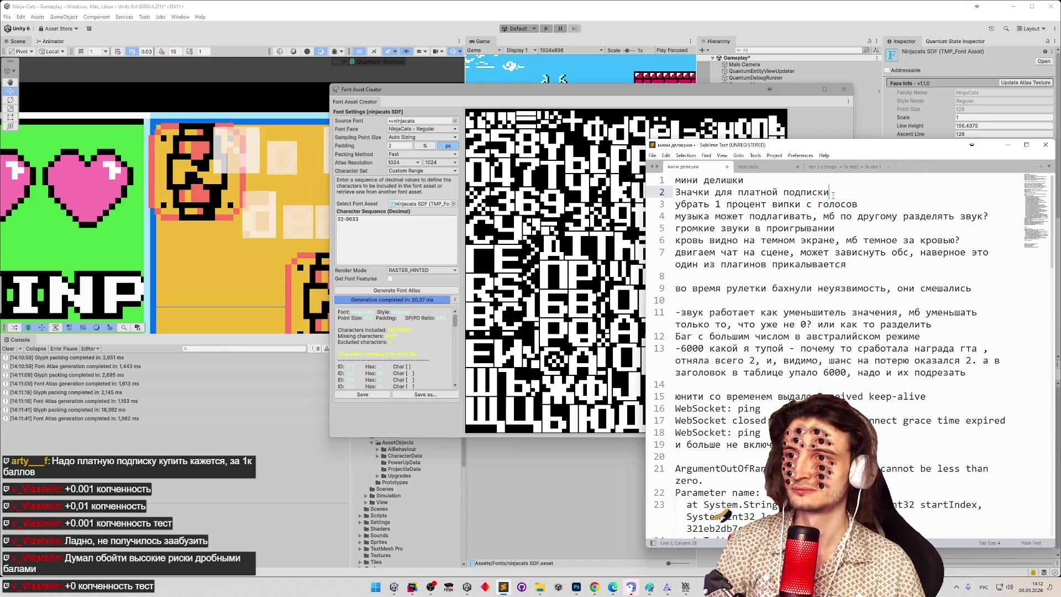
key(shift+Home)
key(BackSpace)
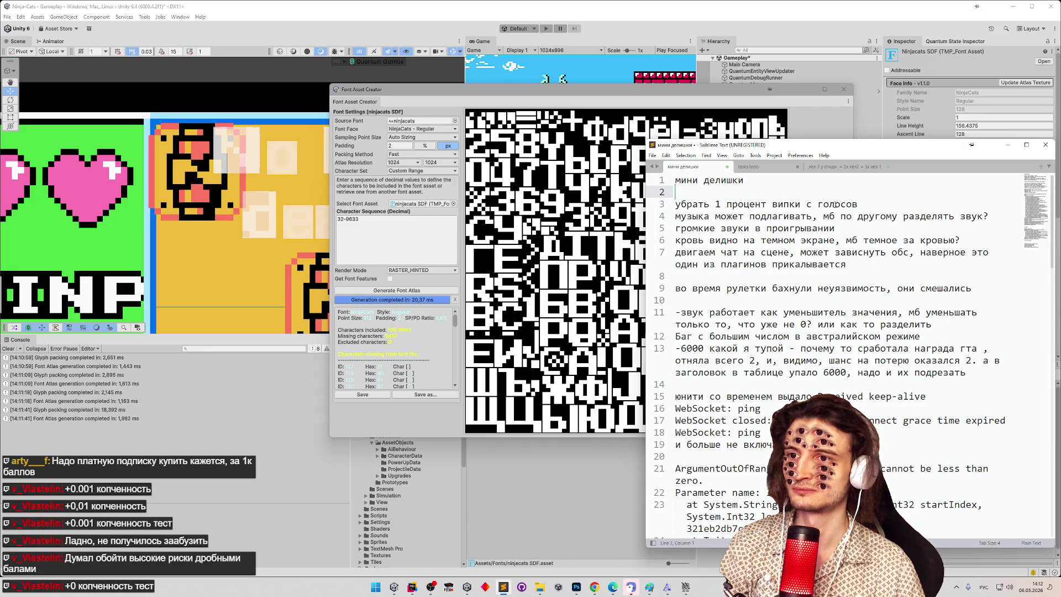
Step: Clear lines 3 and 4 including 'музыка может подлагивать', add '+0 на випах убрать', and minimize Sublime Text
drag(860, 203, 674, 193)
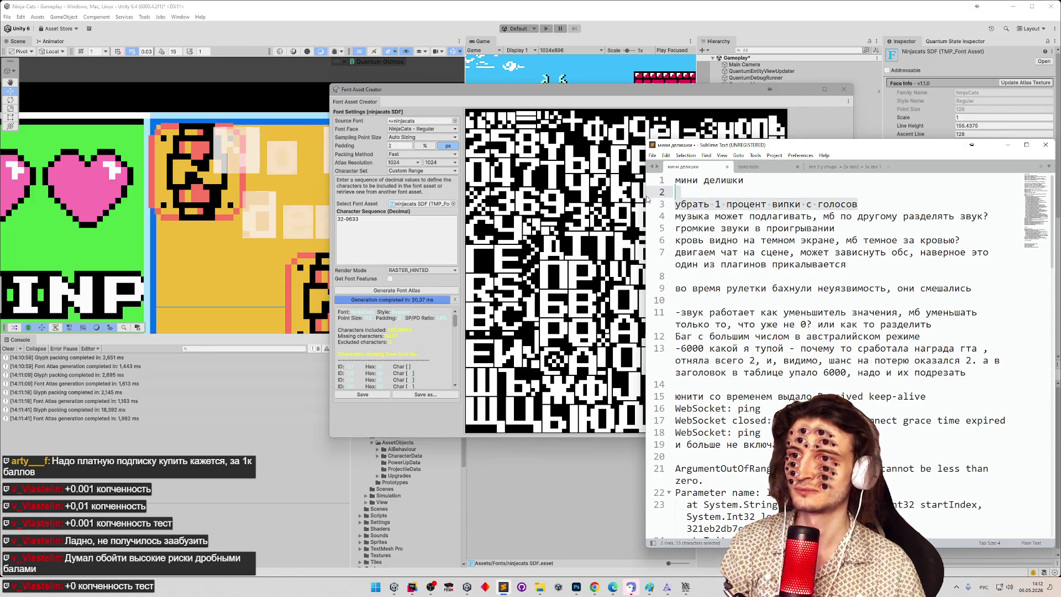
key(BackSpace)
key(Return)
drag(989, 216, 676, 204)
key(BackSpace)
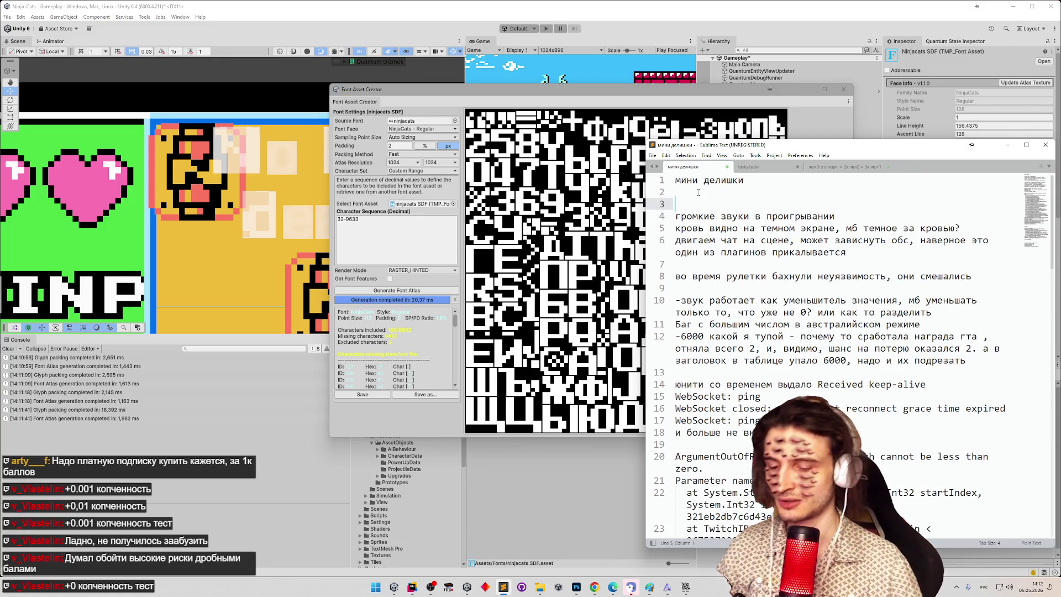
text(+0 н)
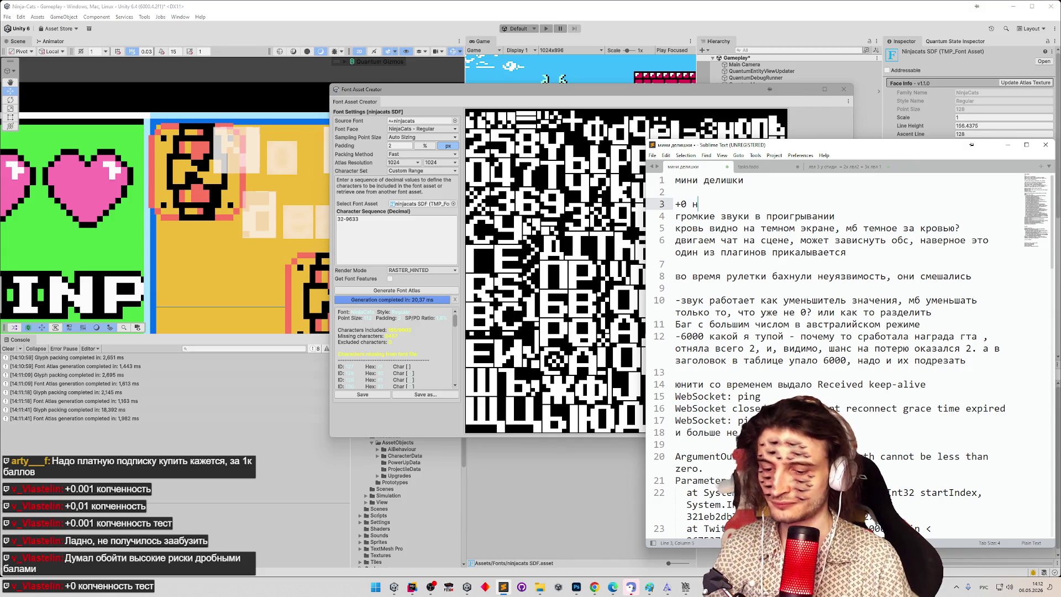
text(а випах убрать)
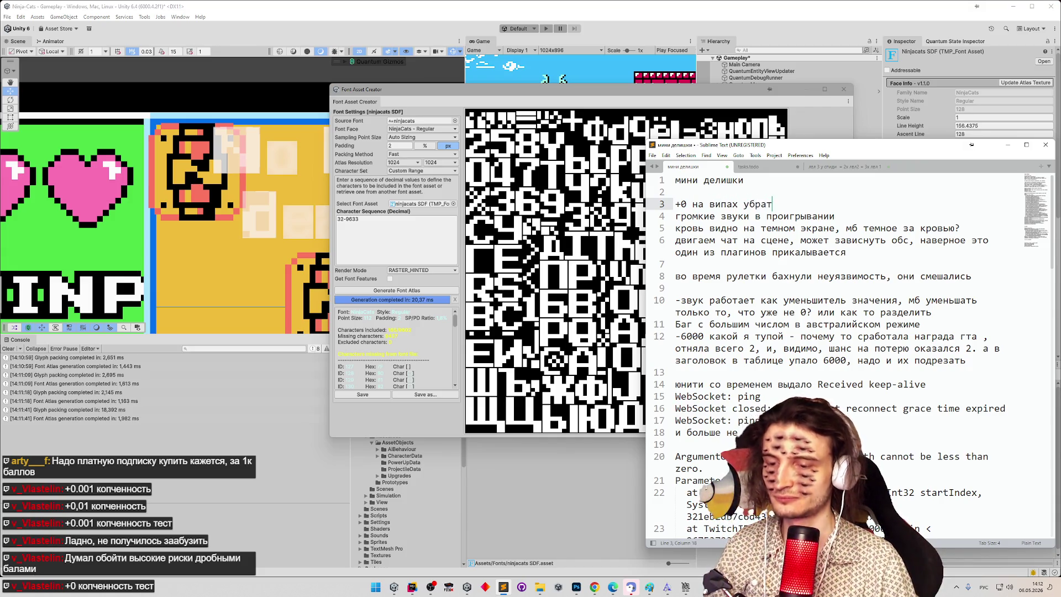
click(1006, 145)
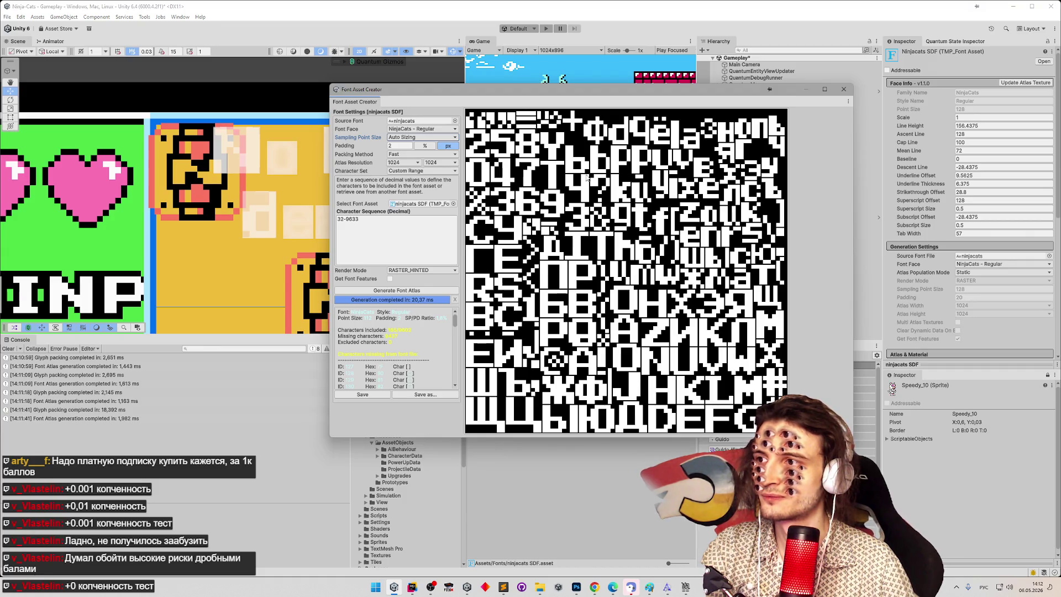
Step: Set Sampling Point Size to a custom size of 64 and regenerate the atlas
click(419, 137)
click(420, 157)
click(437, 137)
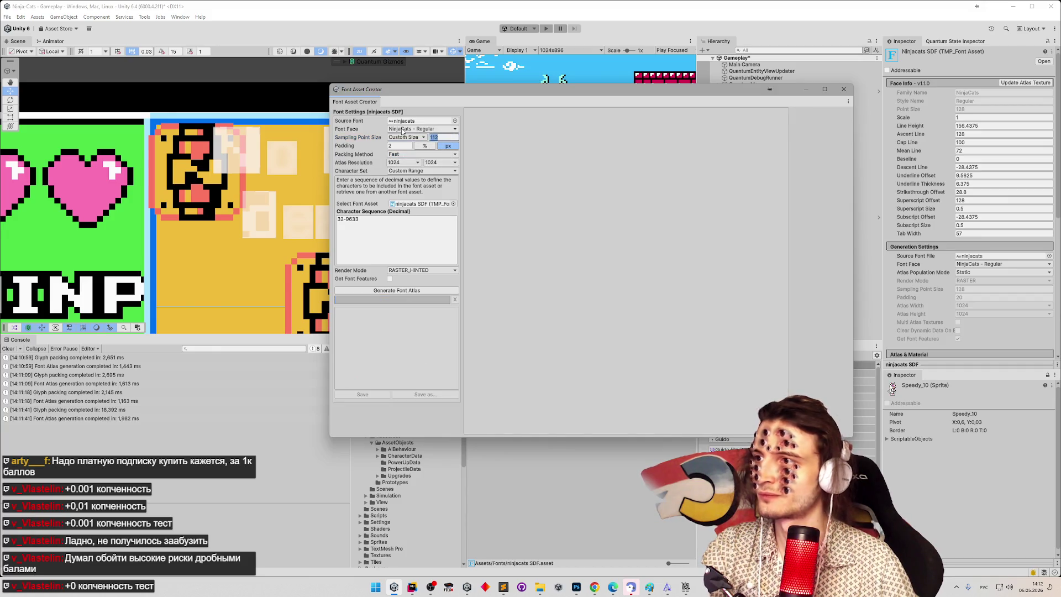
text(1)
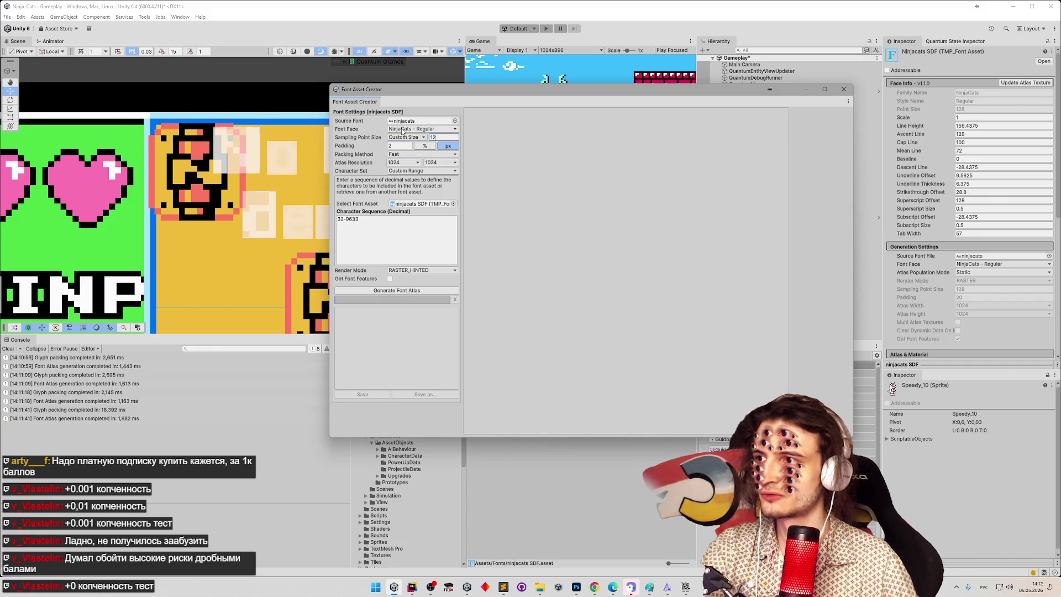
key(BackSpace)
key(BackSpace)
text(64)
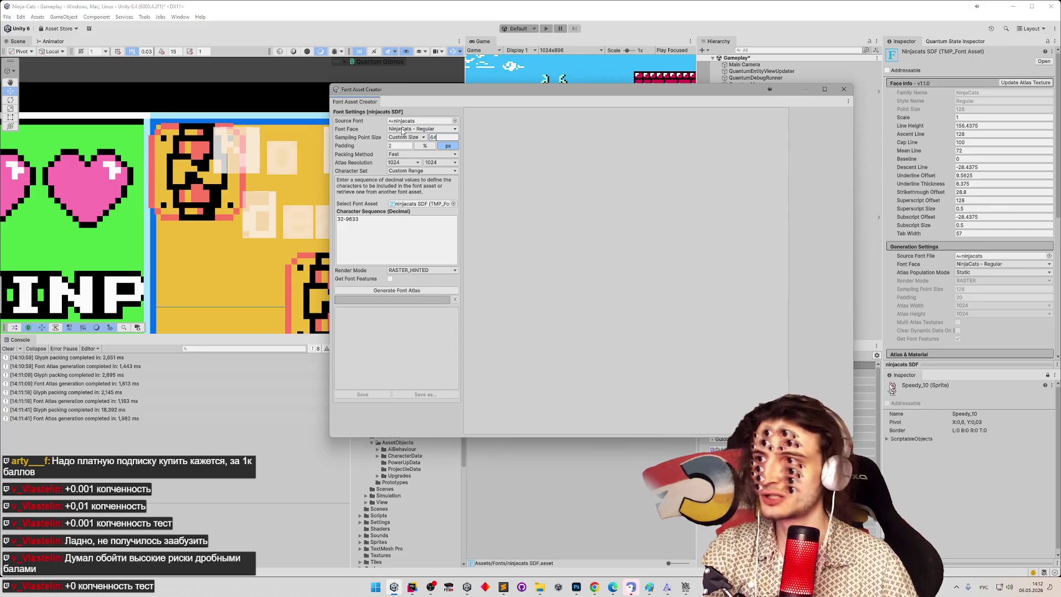
click(397, 290)
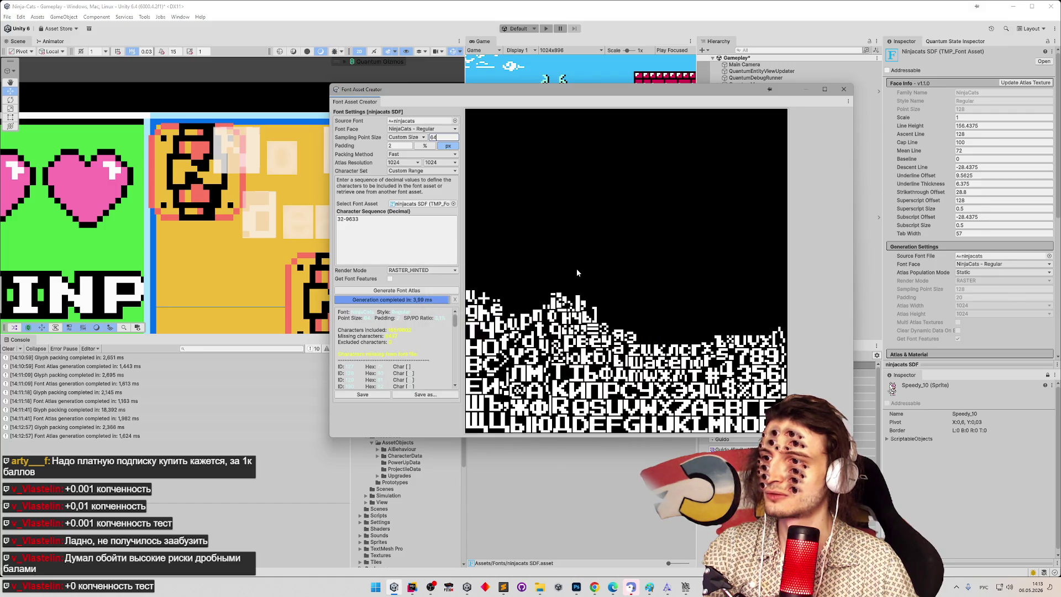
Step: Regenerate the atlas at 1024×512 resolution and save it into ninjacats SDF
click(415, 162)
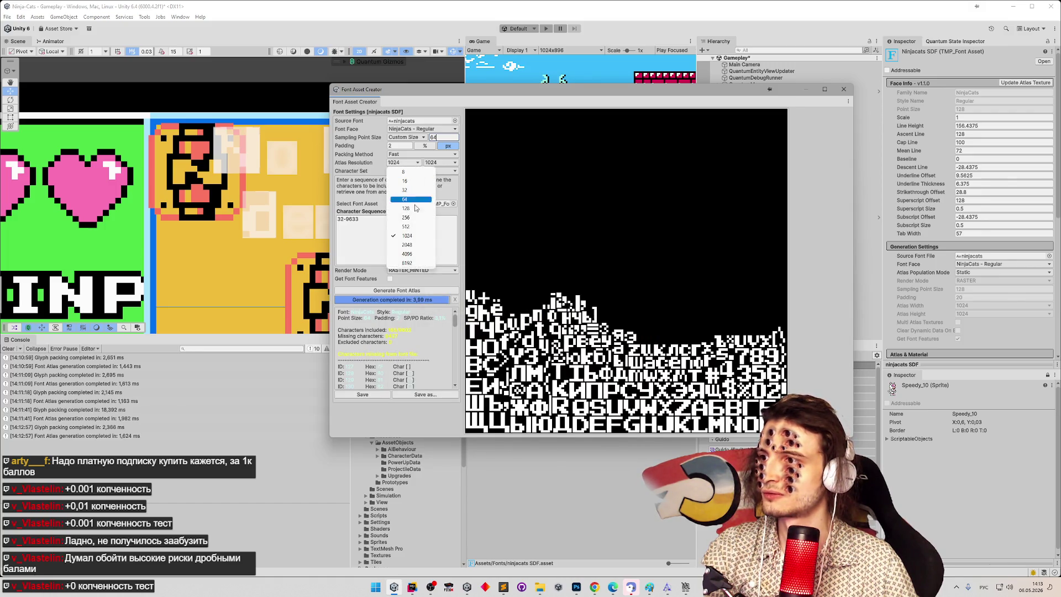
click(417, 227)
click(445, 163)
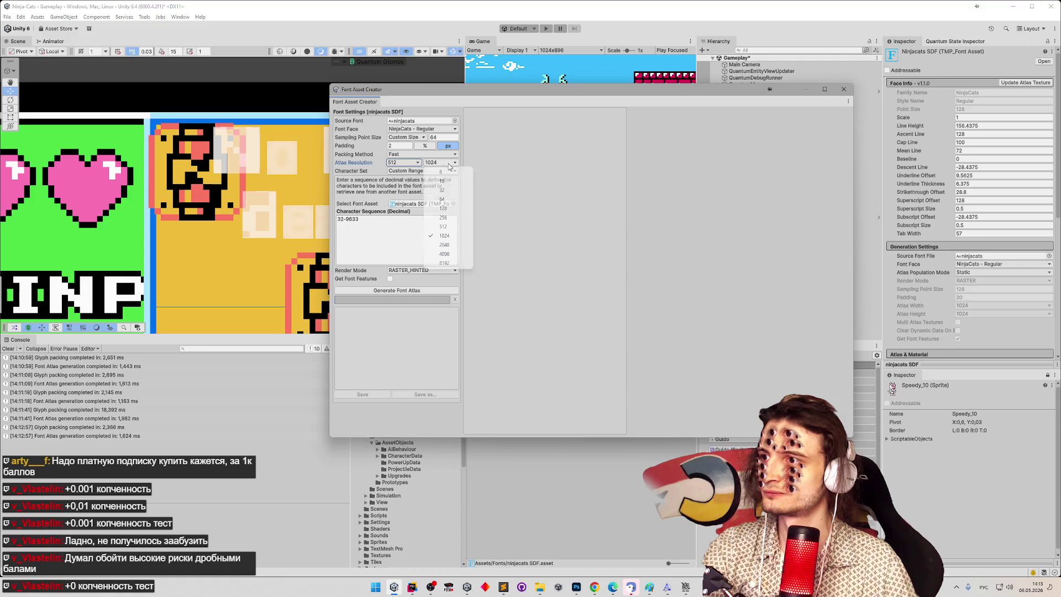
click(444, 235)
click(411, 162)
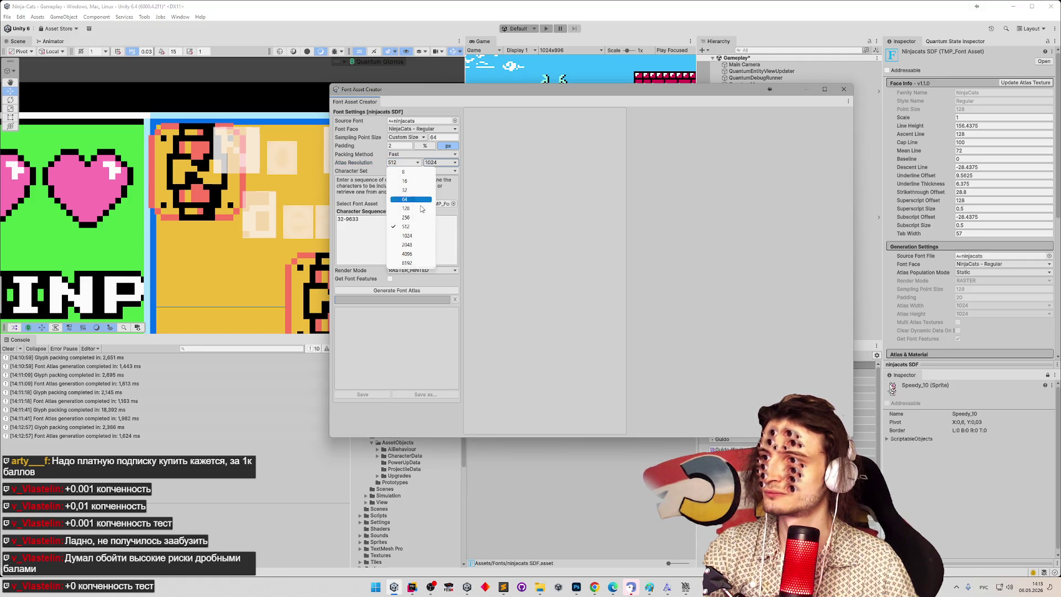
click(420, 236)
click(442, 162)
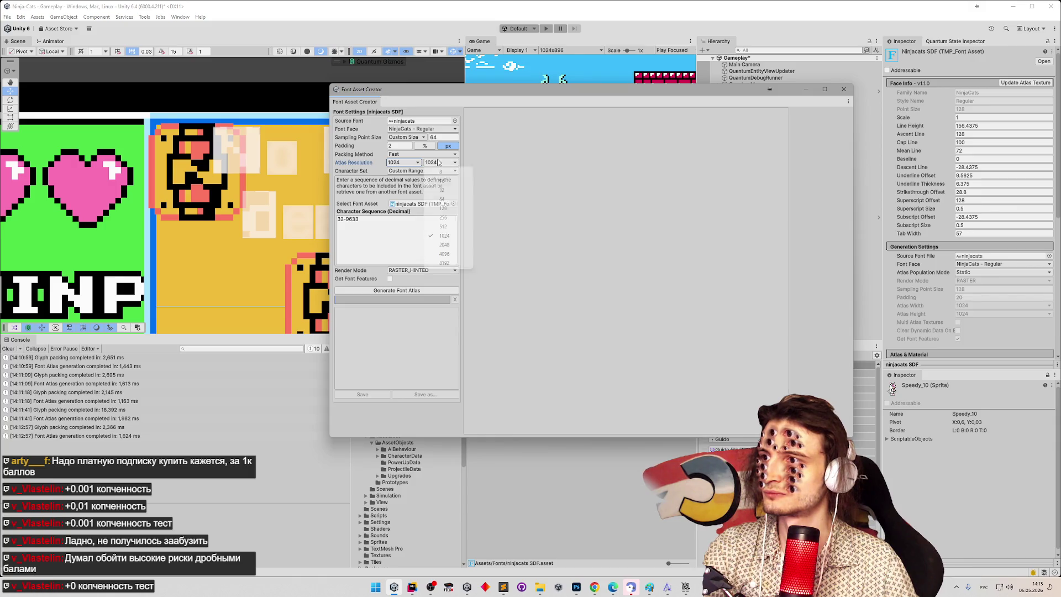
click(445, 226)
click(431, 289)
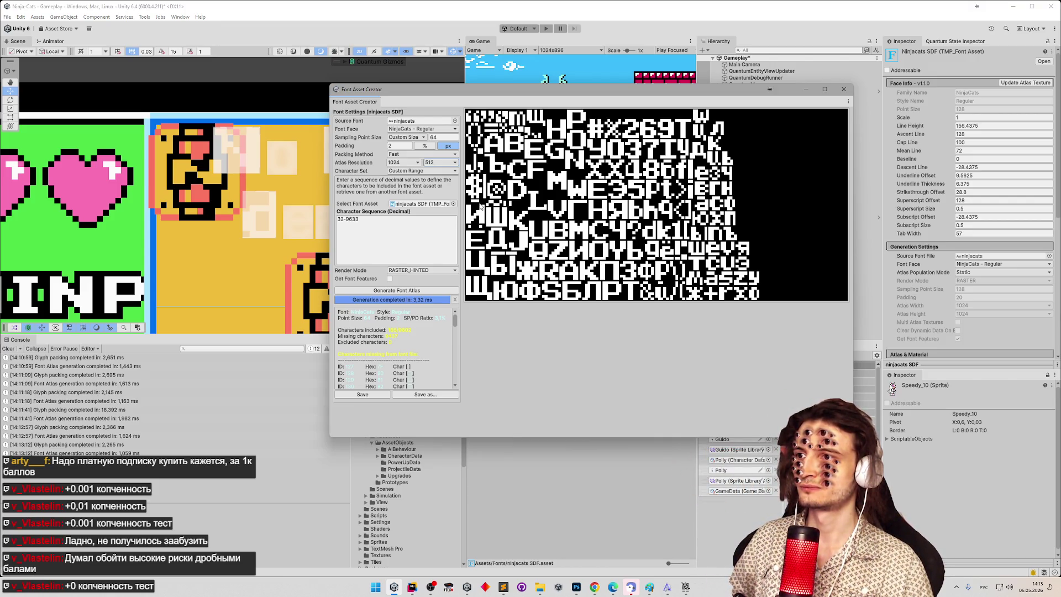
click(374, 392)
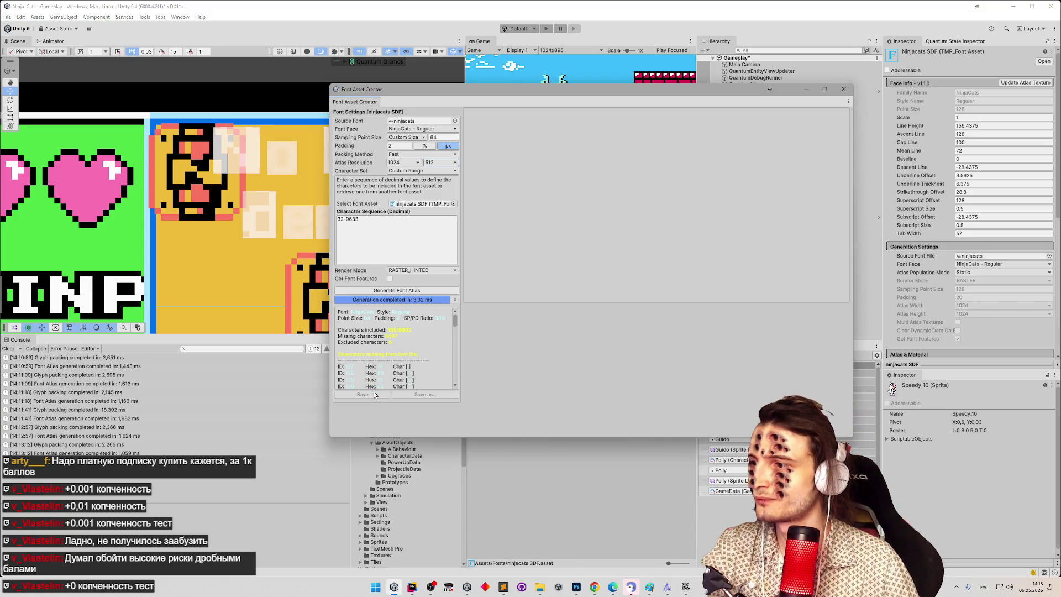
Step: Close the Font Asset Creator and extract ninjacats SDF Atlas as a standalone texture with Ctrl+D
click(842, 93)
click(512, 387)
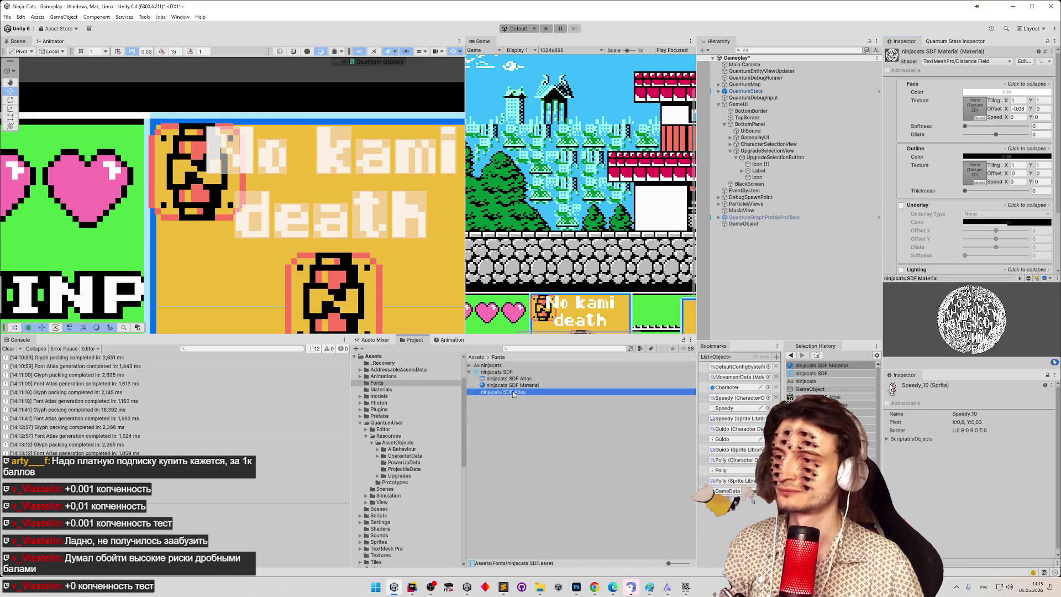
click(512, 379)
key(ctrl+d)
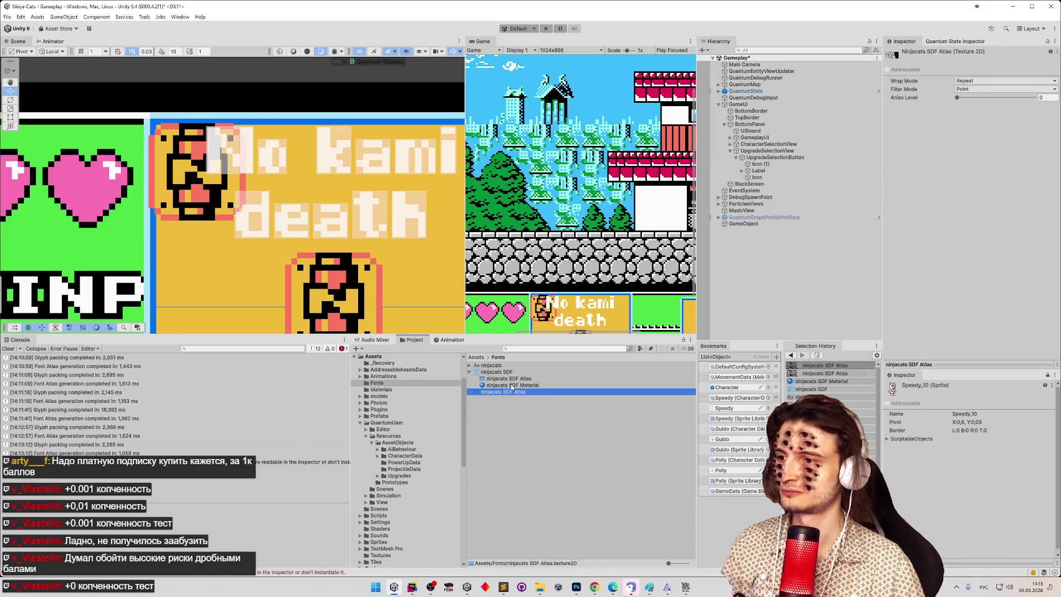
Step: In the Debug Inspector, tick Is Readable on the atlas texture and save
click(1055, 40)
click(950, 81)
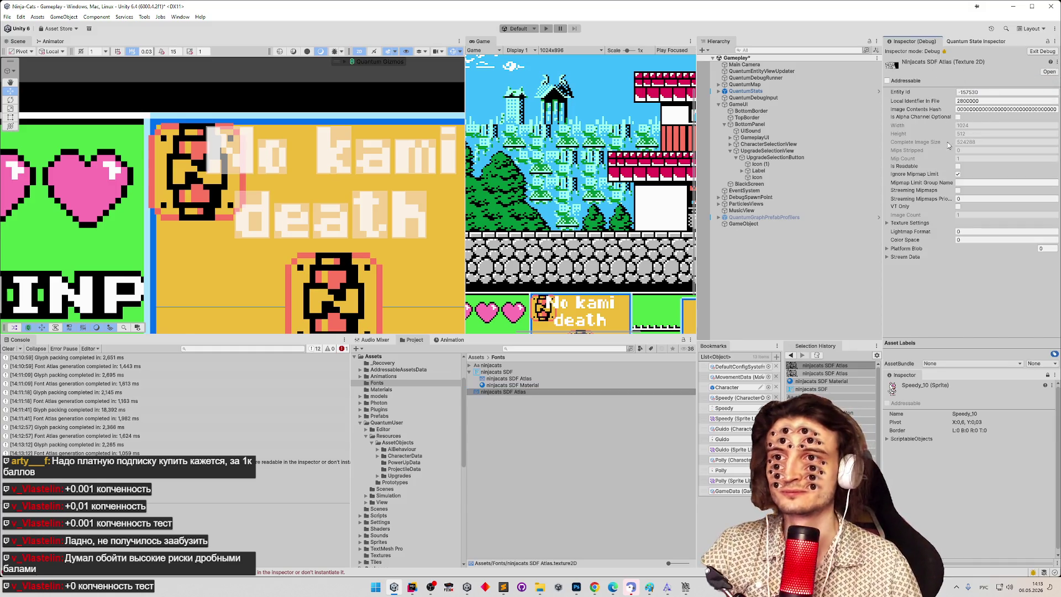
click(958, 166)
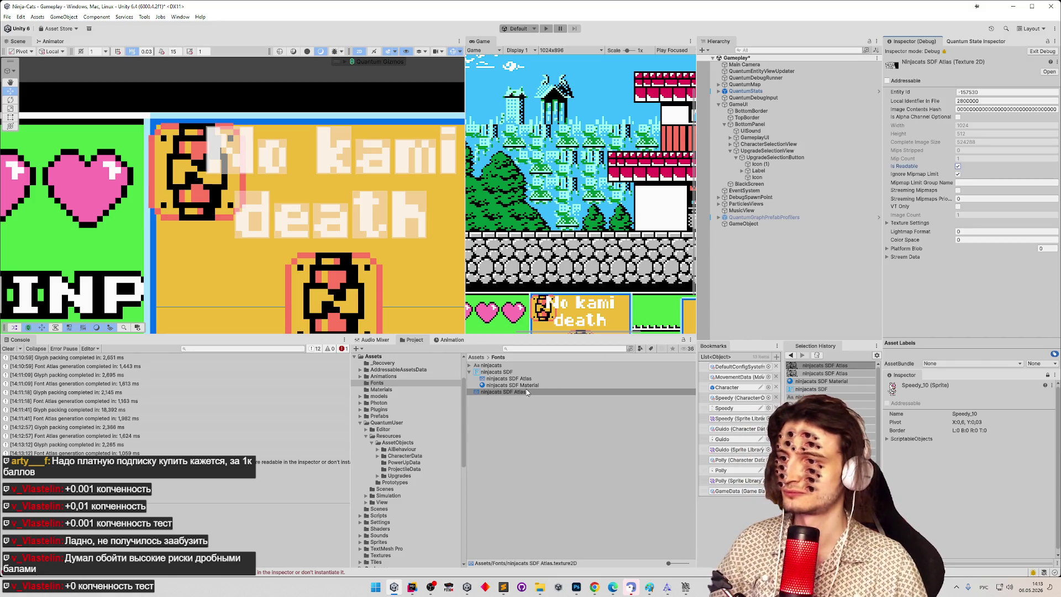
key(ctrl+s)
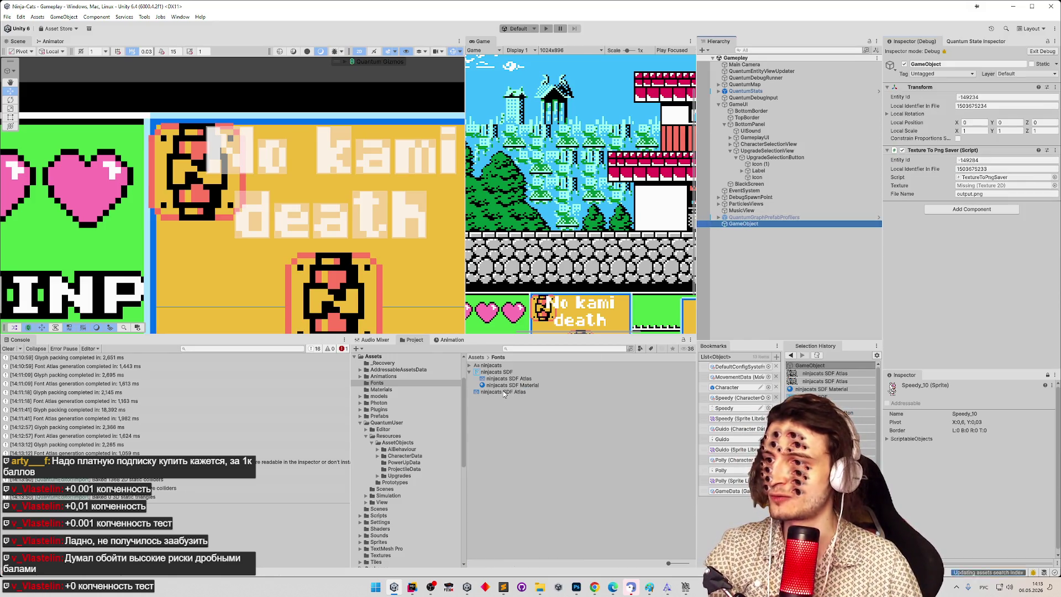
Step: Assign the atlas as the Texture To Png Saver's texture, check the output.png console messages, and bring up the Fonts folder
drag(504, 393, 988, 185)
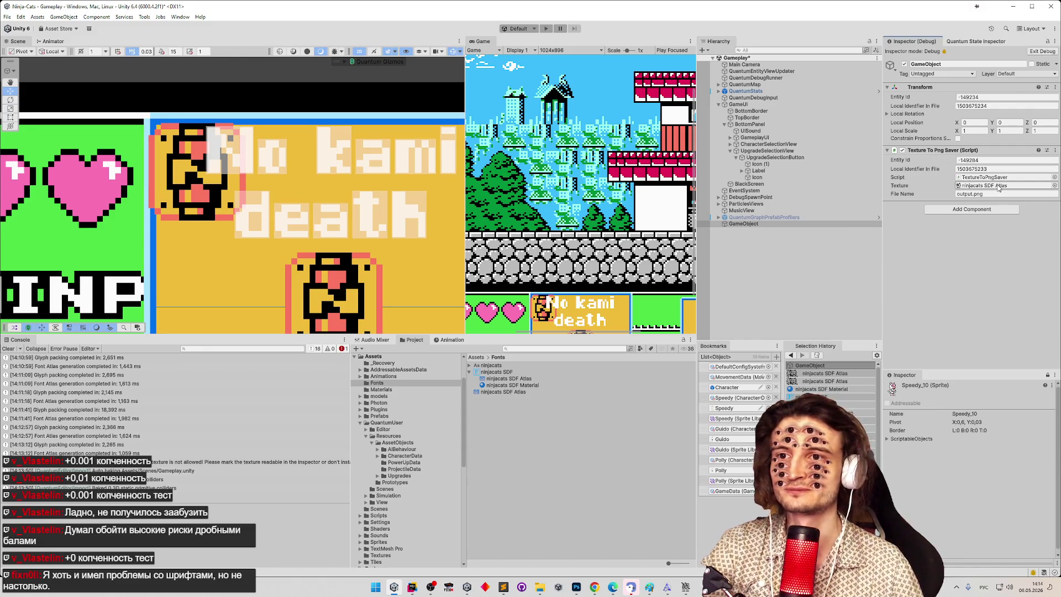
click(1042, 50)
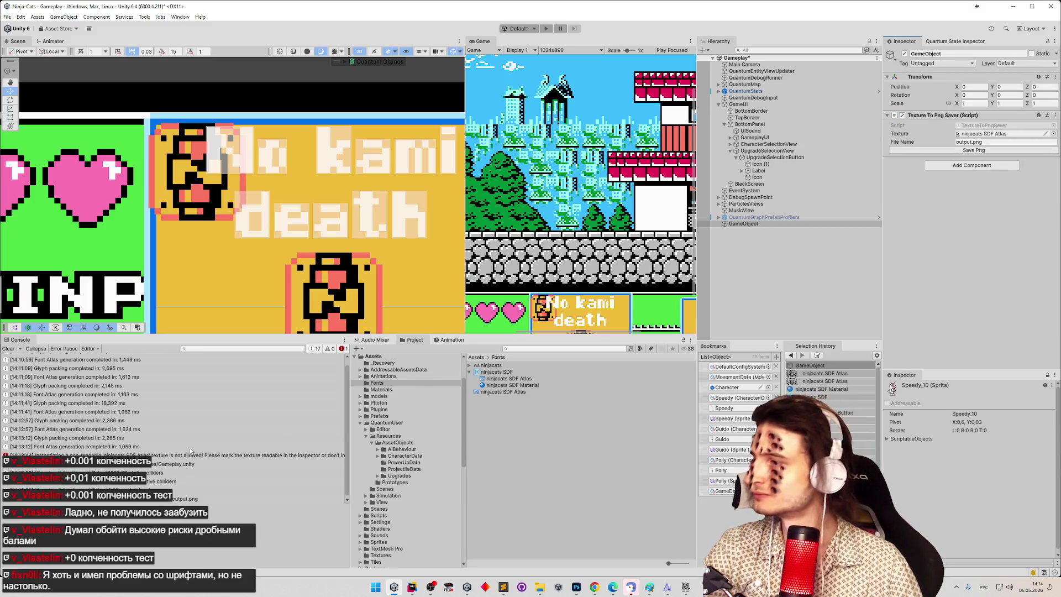
click(167, 499)
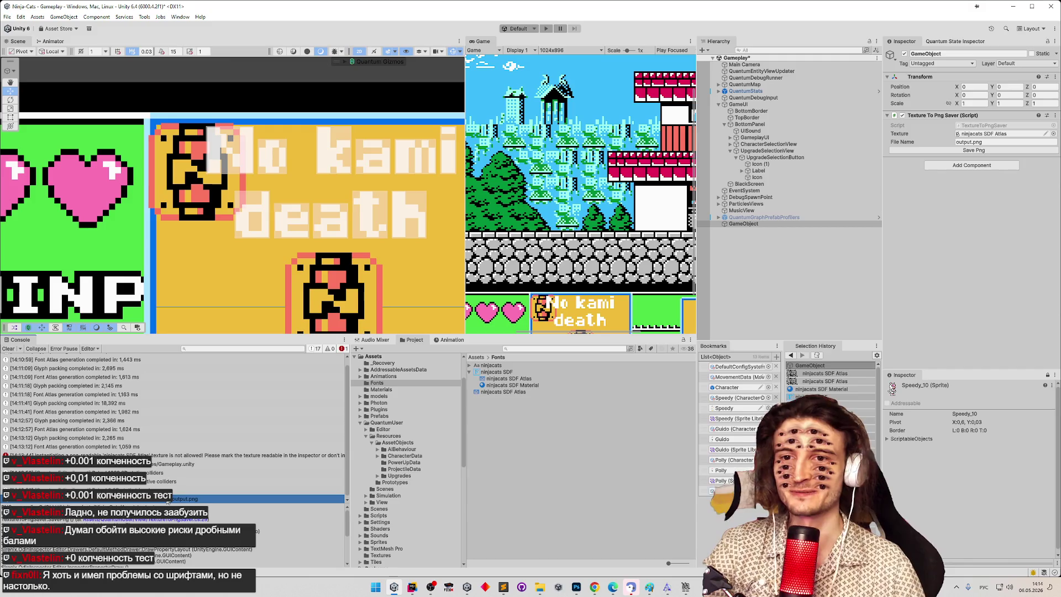
key(Up)
click(148, 501)
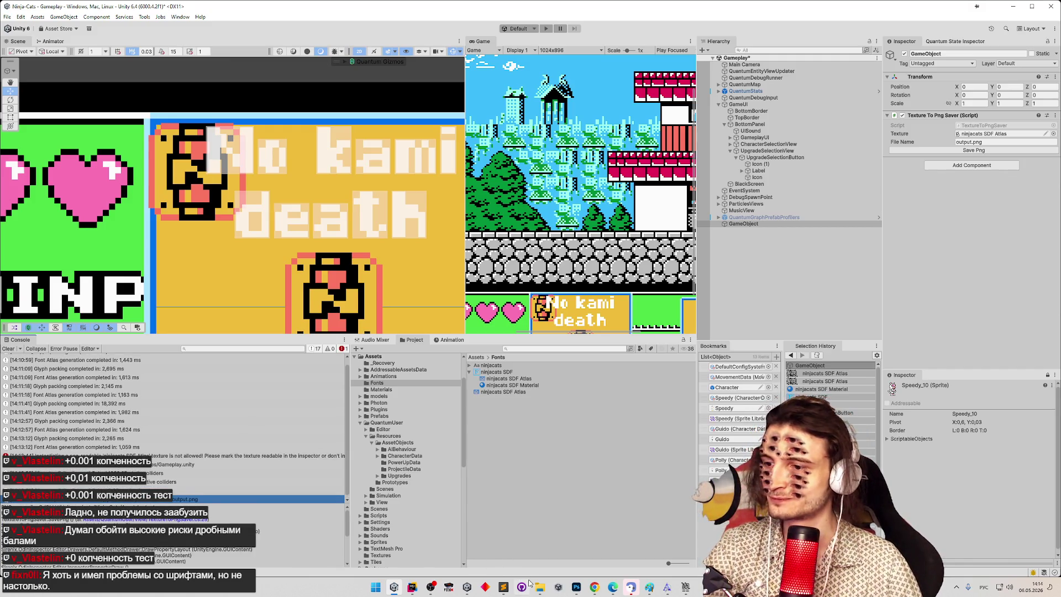
mouse_move(540, 587)
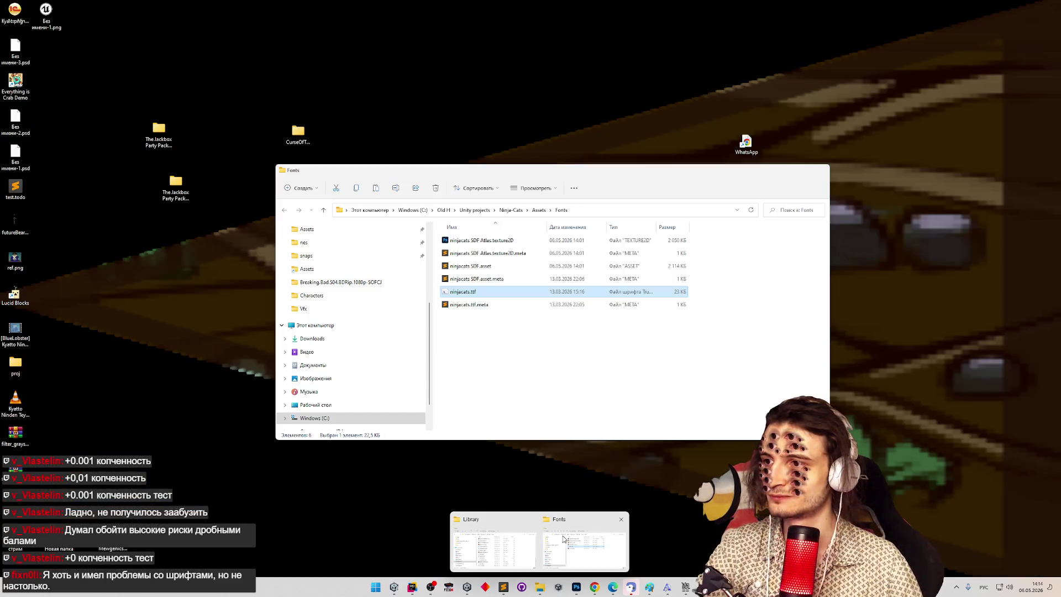
click(563, 539)
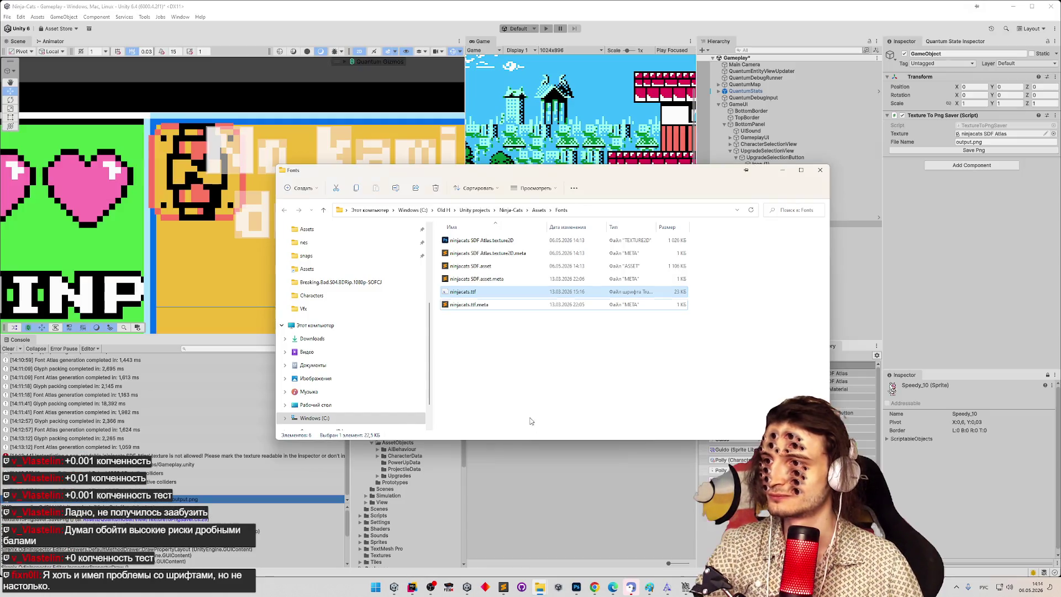
Step: Search the Ninja-Cats project folder for output.png
click(492, 539)
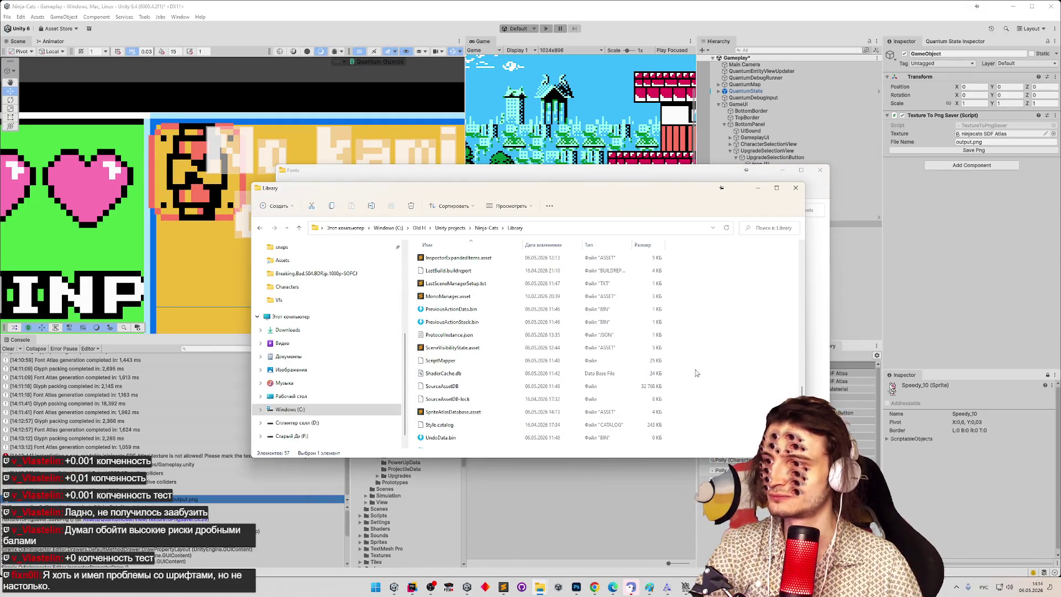
click(539, 582)
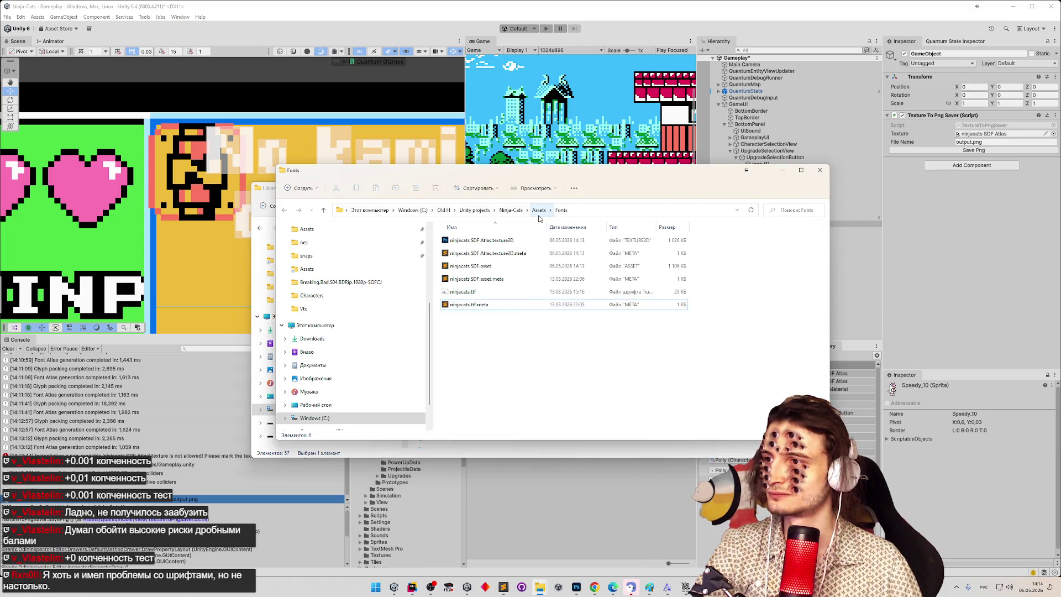
click(510, 211)
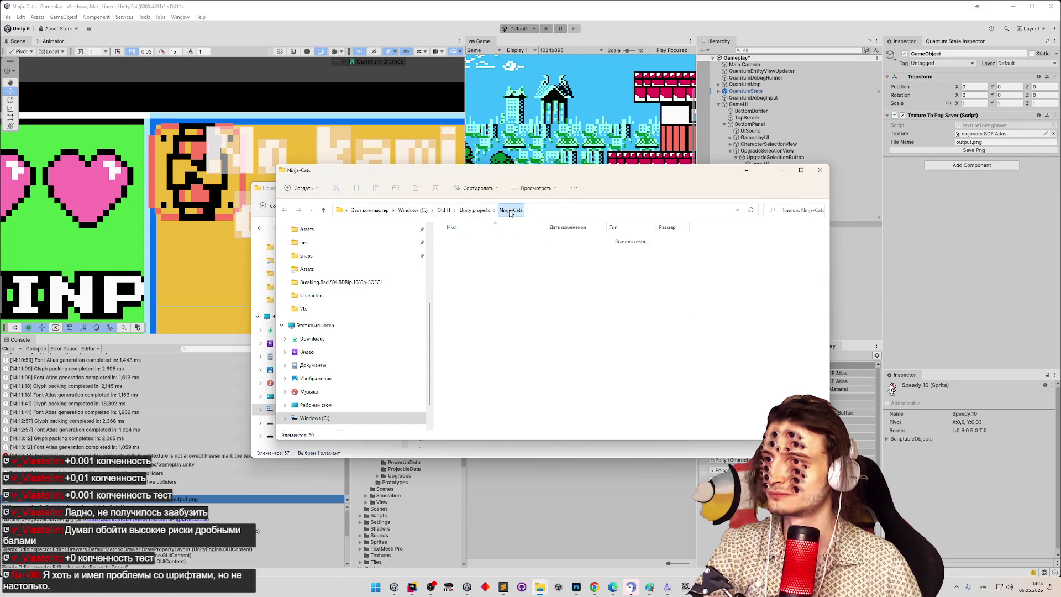
click(795, 214)
key(super+space)
text(out)
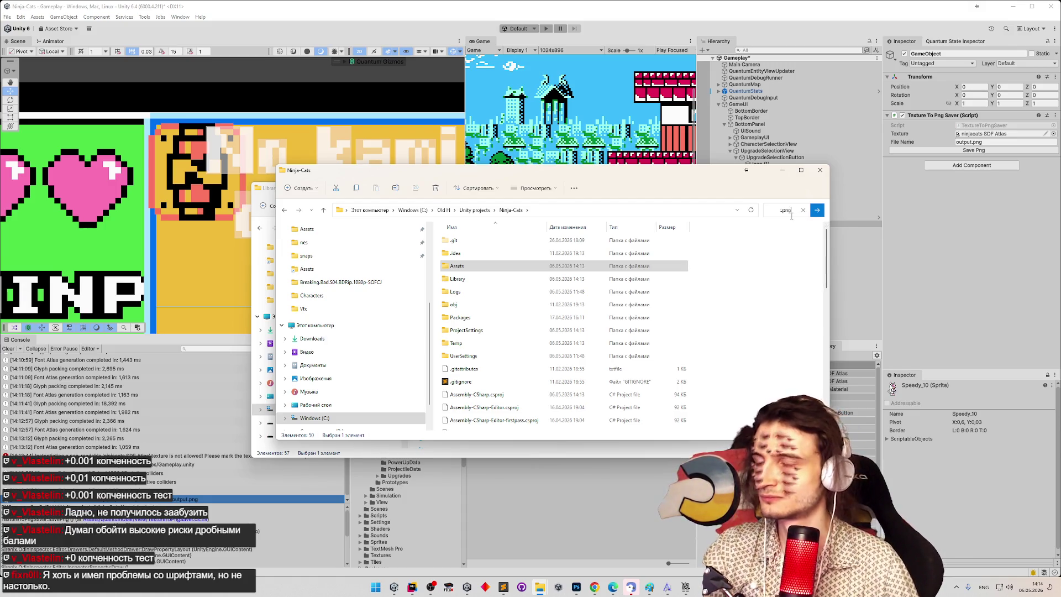
drag(829, 225, 915, 221)
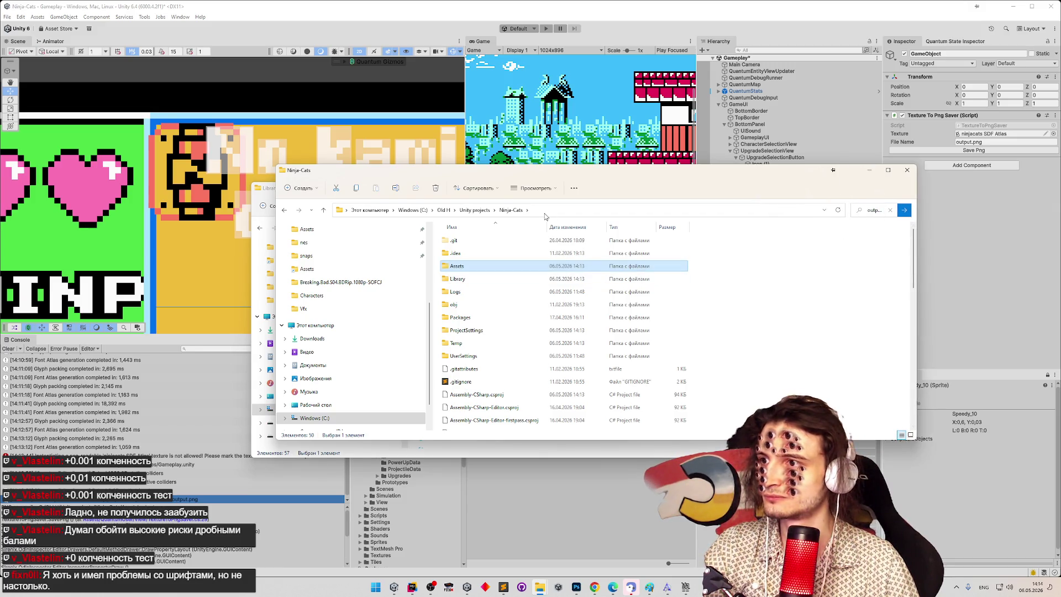
click(870, 212)
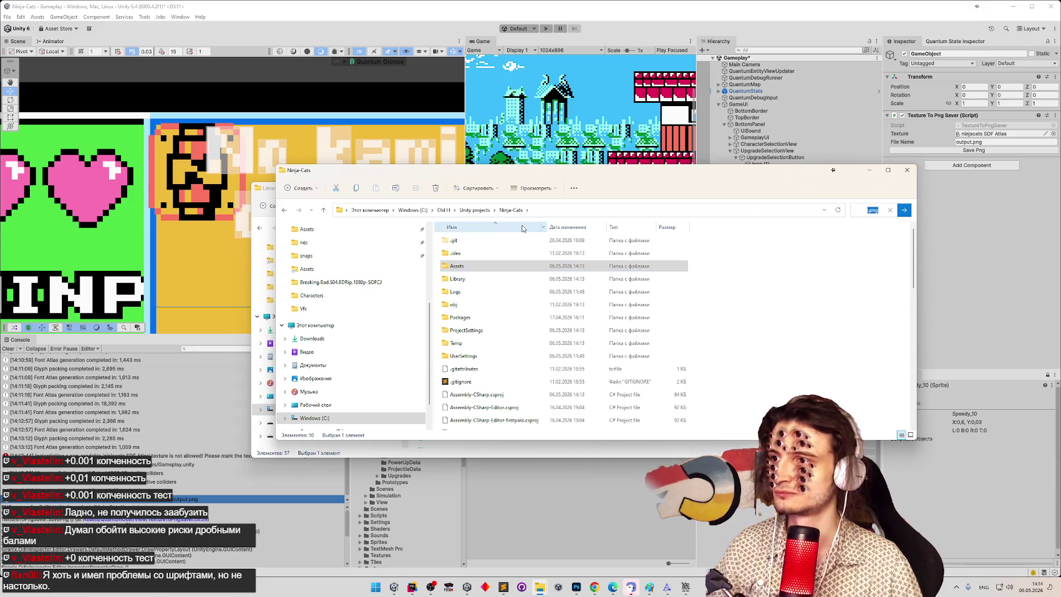
click(822, 268)
click(884, 210)
text(output.png)
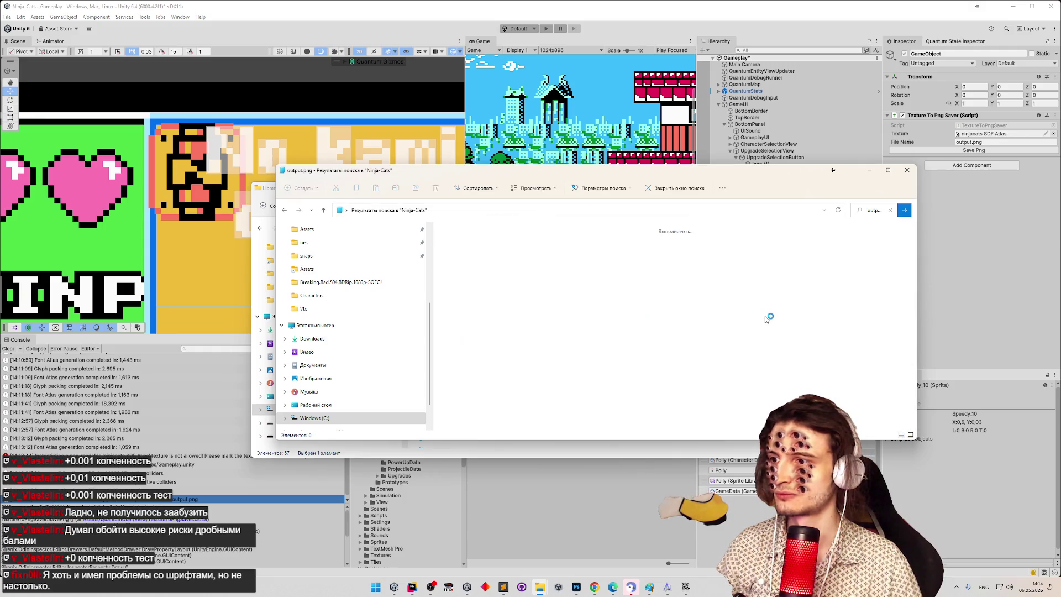
Step: Open the folder containing the second output.png result, then close the frozen Explorer window
click(502, 242)
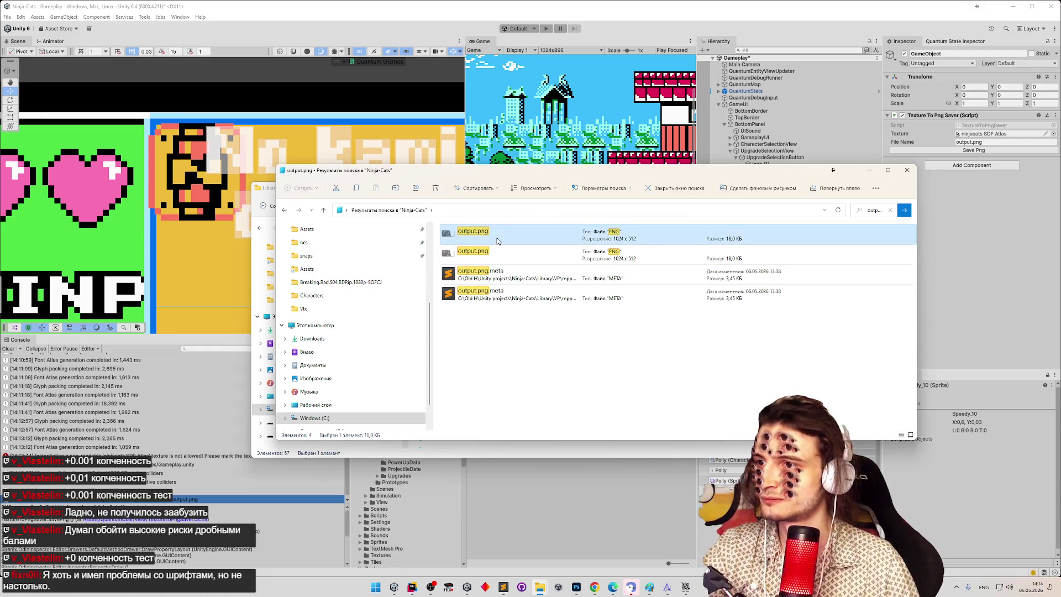
click(497, 253)
right_click(497, 254)
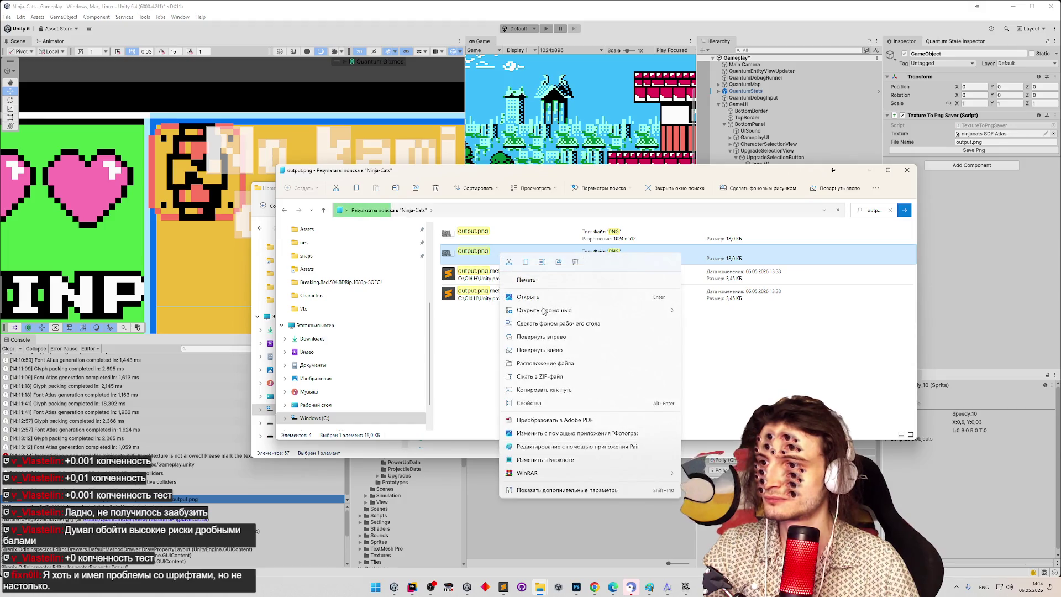
click(569, 361)
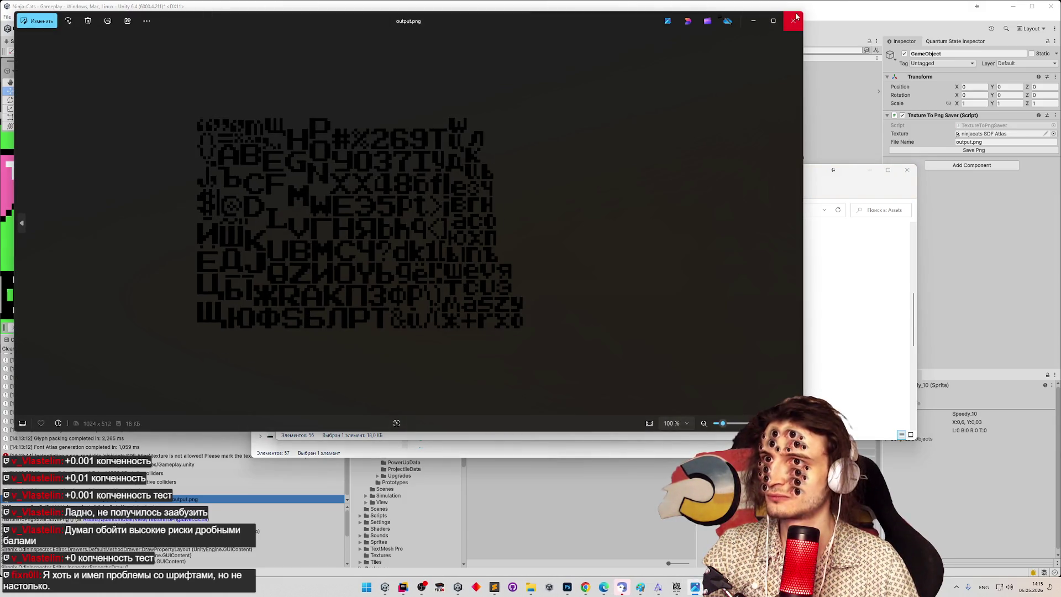
click(793, 19)
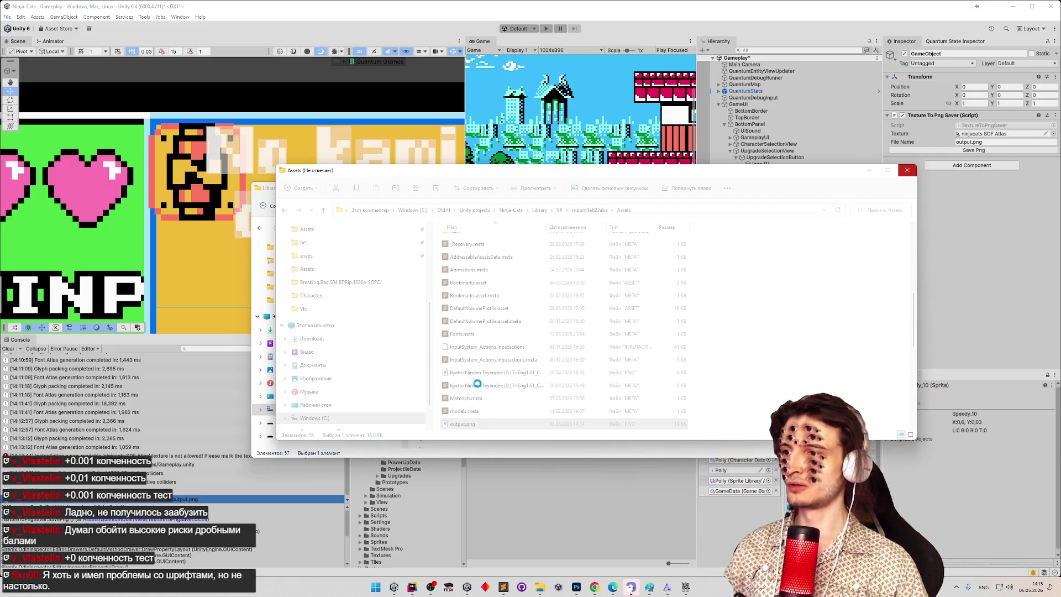
click(907, 171)
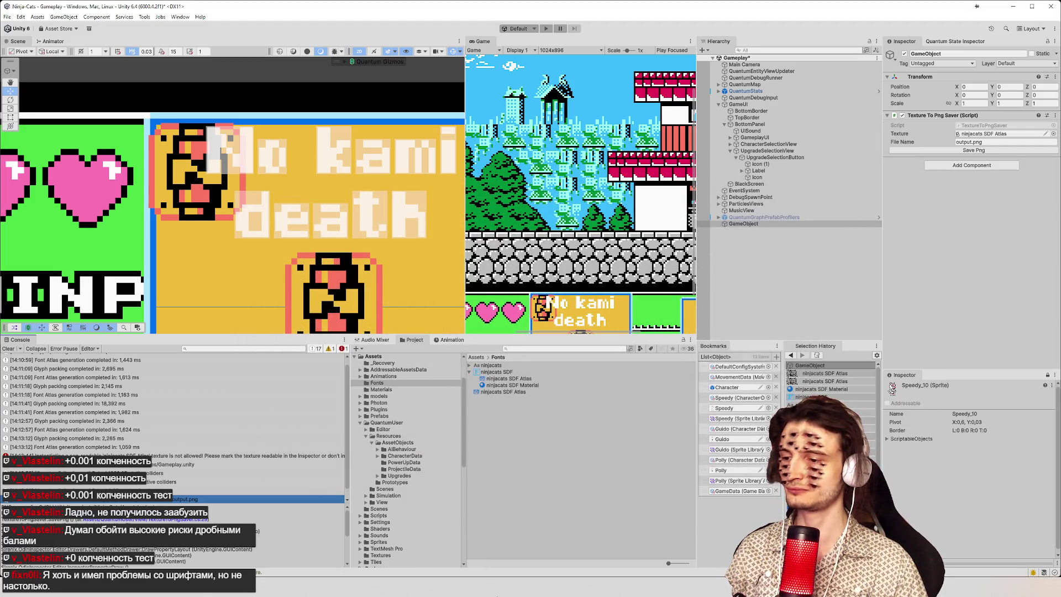
Step: Open output.png from Quick Access recent files in Photoshop and dismiss its warning
mouse_move(515, 593)
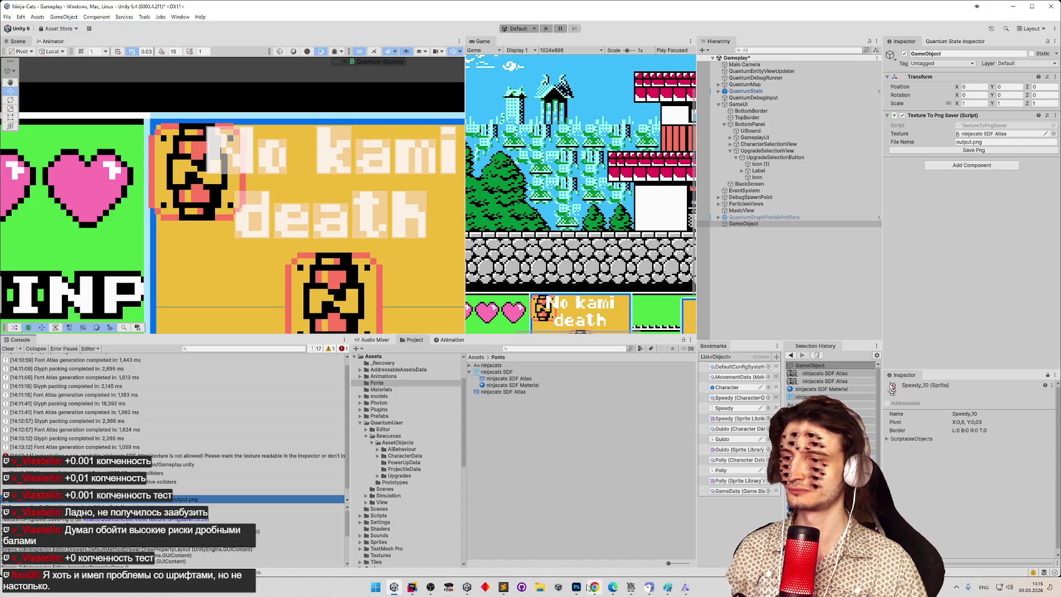
click(541, 588)
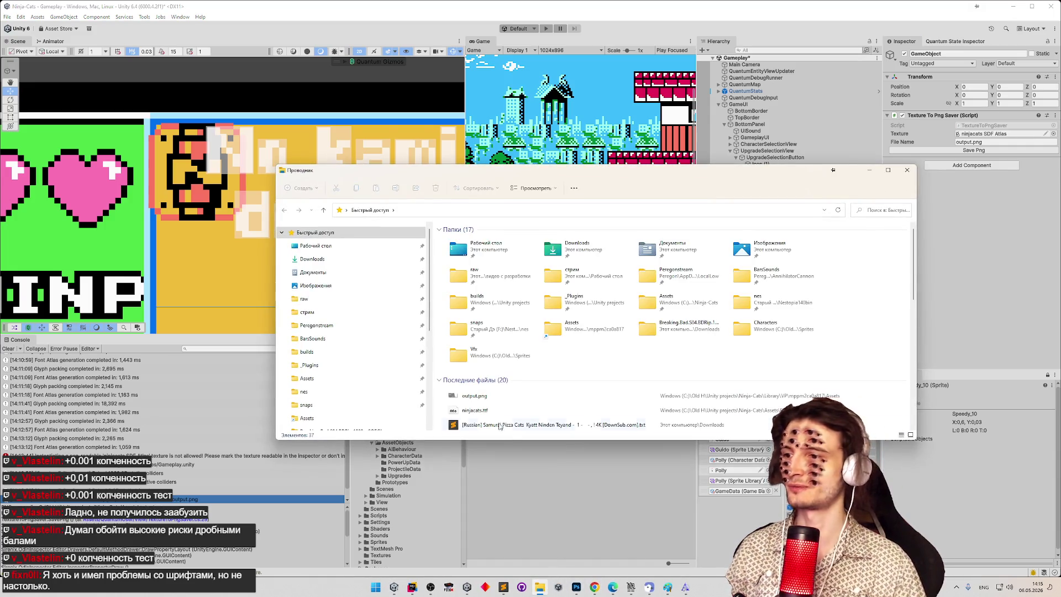
click(501, 396)
right_click(501, 400)
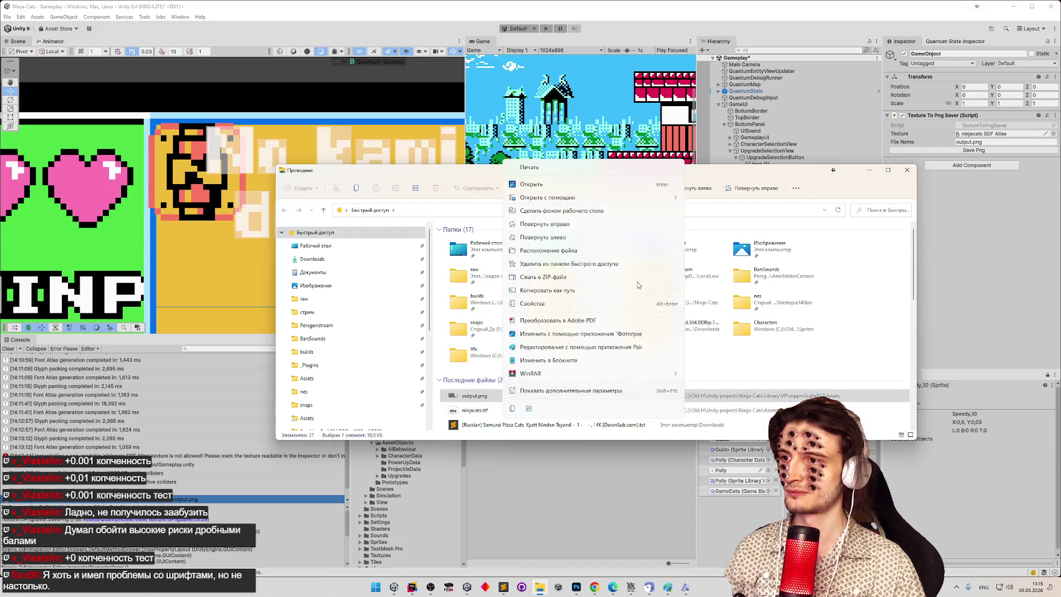
mouse_move(635, 197)
click(701, 198)
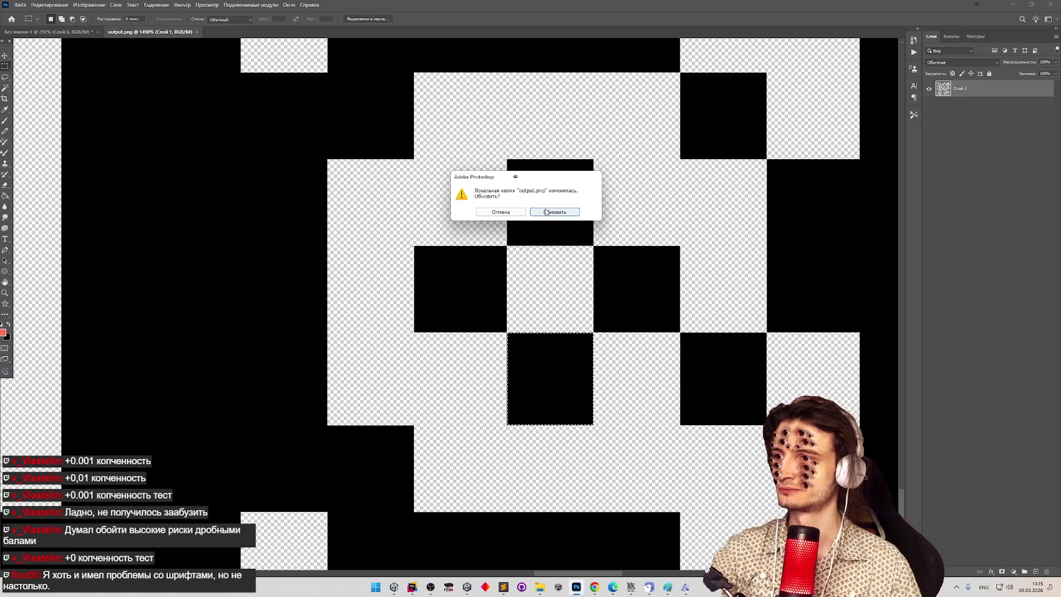
click(546, 209)
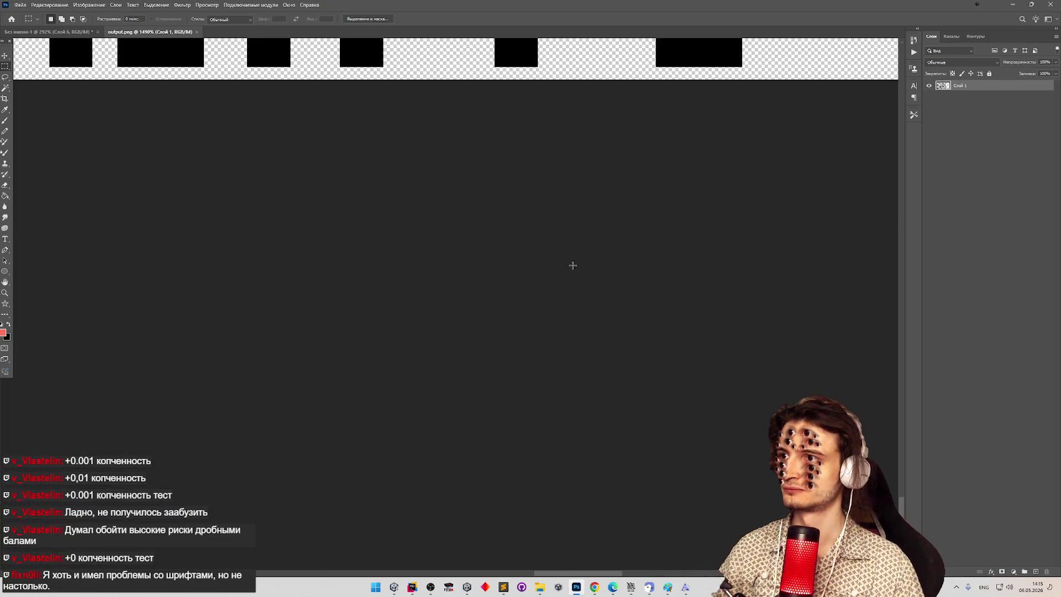
Step: Zoom in on the #|@D glyphs and select the small black block near the @ glyph
key(z)
drag(571, 263, 409, 275)
mouse_move(549, 65)
mouse_down()
mouse_move(569, 83)
mouse_move(608, 55)
mouse_move(619, 111)
mouse_move(595, 124)
mouse_move(583, 169)
mouse_up()
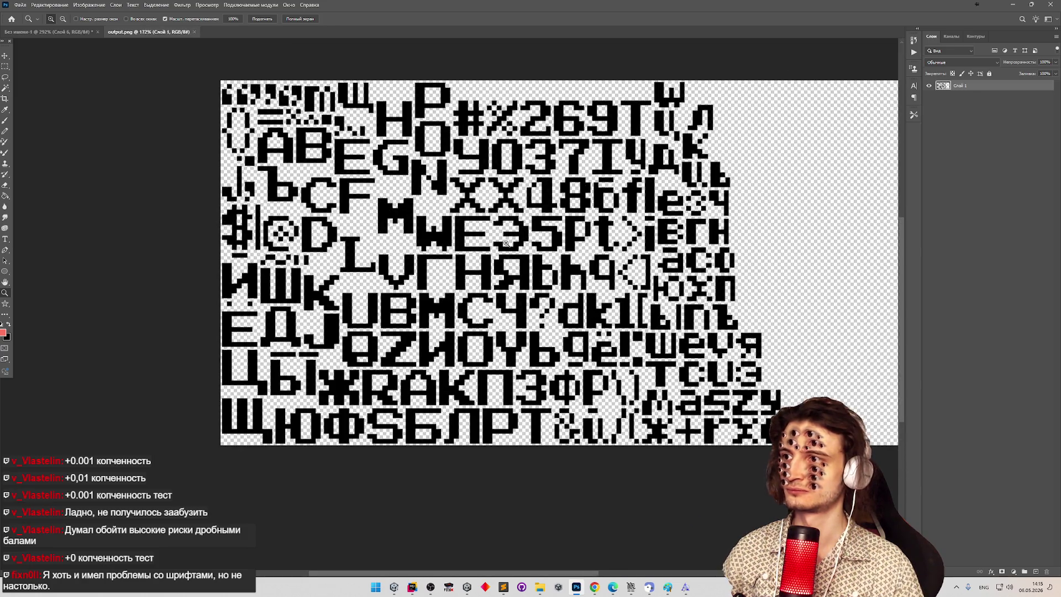
mouse_move(239, 215)
mouse_down()
mouse_move(287, 211)
mouse_move(398, 267)
mouse_move(383, 254)
mouse_up()
key(m)
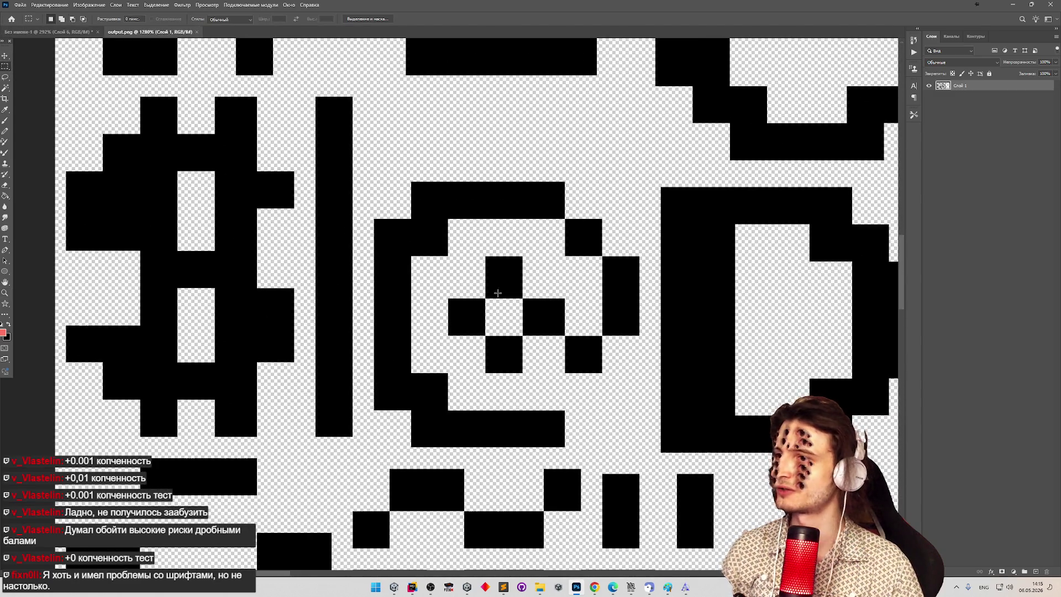
drag(449, 300, 500, 318)
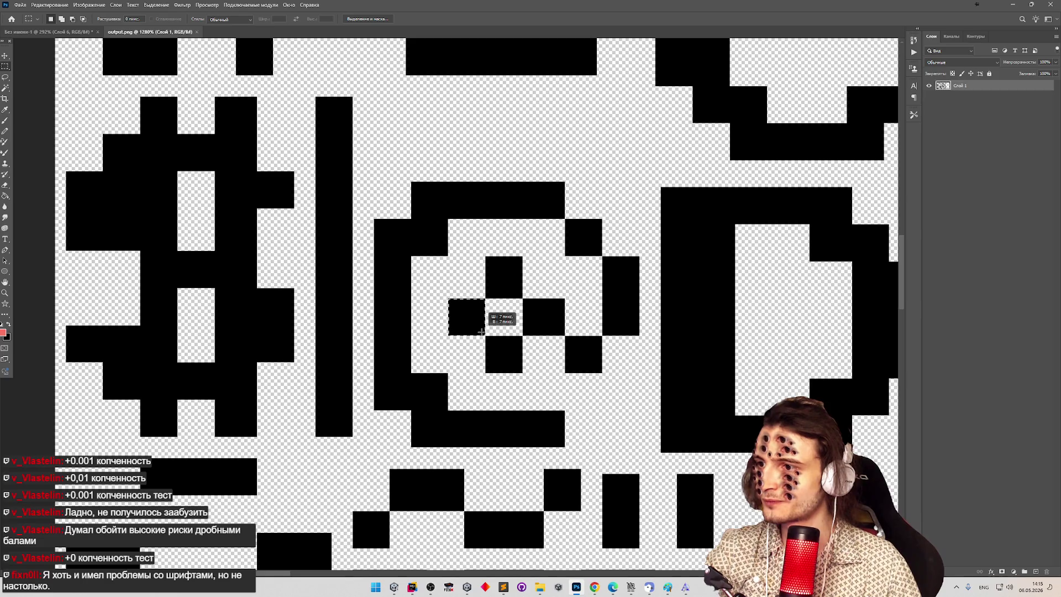
key(z)
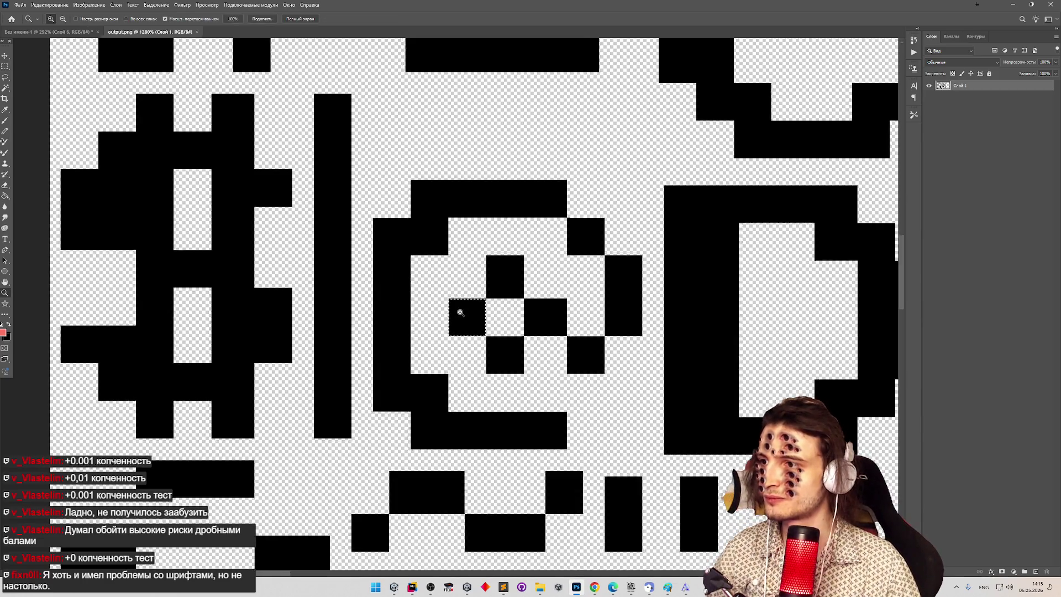
click(453, 309)
click(496, 305)
Step: Measure and compare pixel blocks of the @ glyph, then minimize Photoshop and File Explorer
key(m)
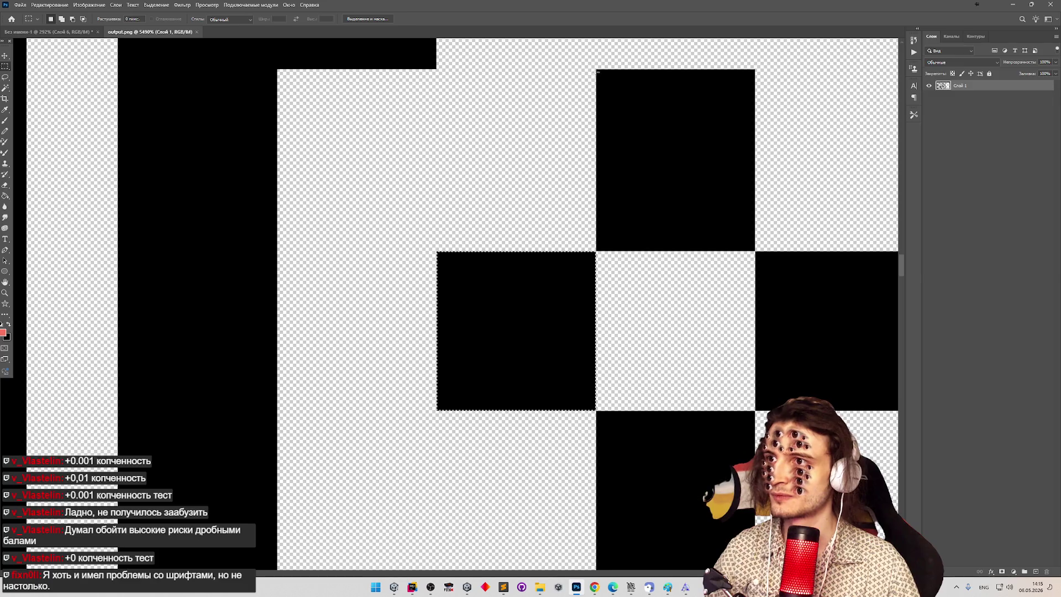
mouse_move(596, 70)
mouse_down()
mouse_move(679, 134)
mouse_move(757, 225)
mouse_move(716, 275)
mouse_up()
key(z)
drag(627, 274, 696, 275)
key(m)
drag(530, 287, 587, 341)
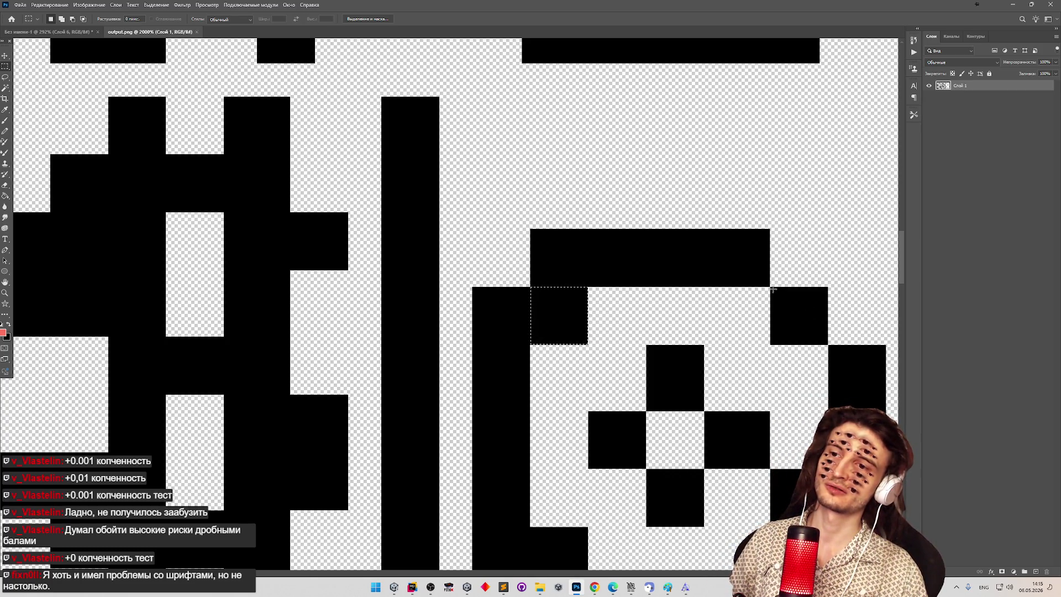
drag(771, 287, 827, 343)
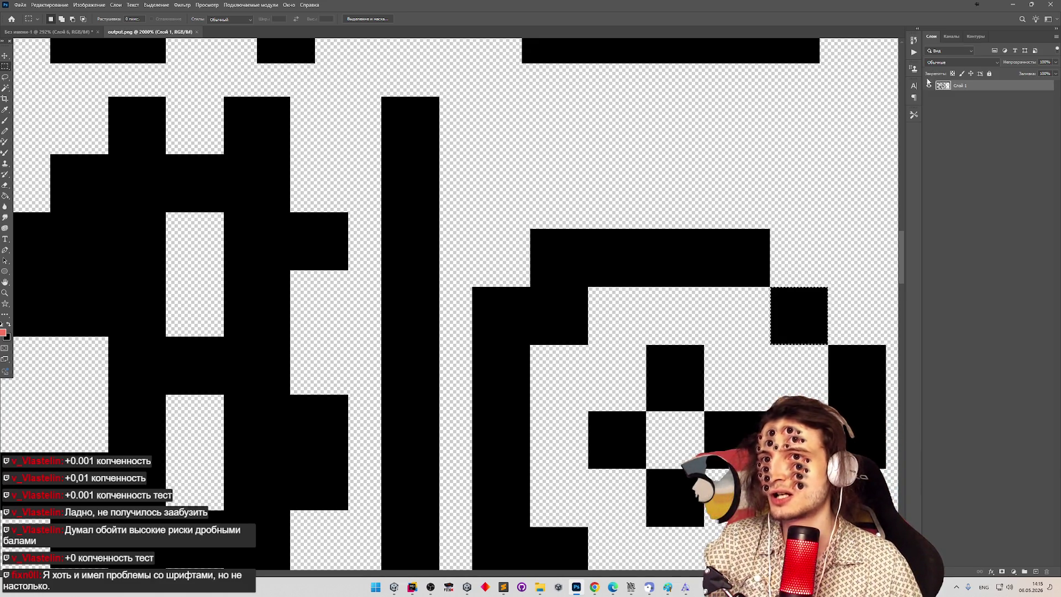
click(1013, 9)
click(865, 167)
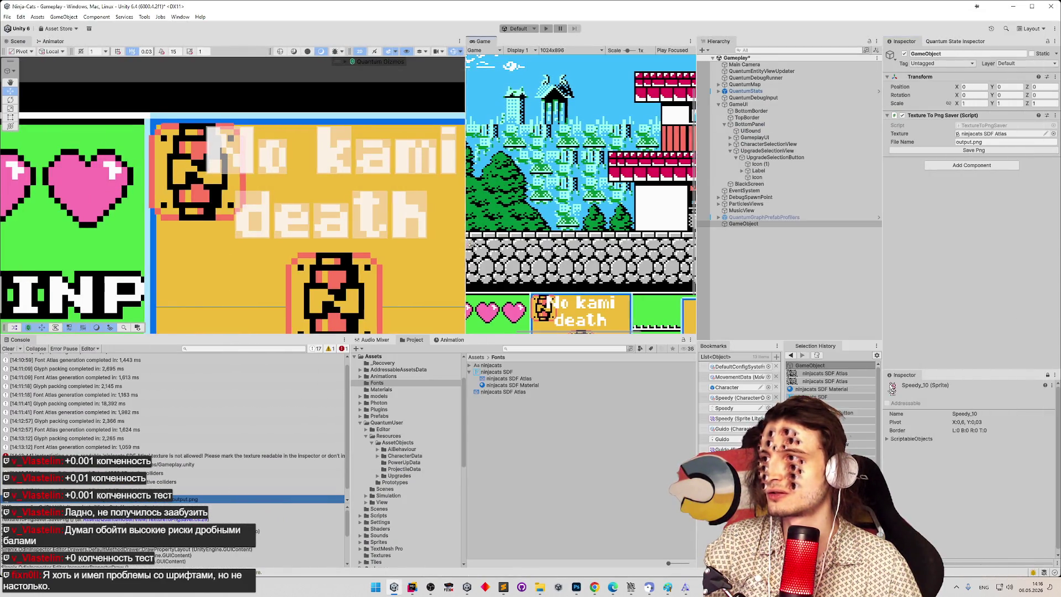
Step: Select ninjacats SDF, open Update Atlas Texture, and regenerate the atlas with padding 4
drag(463, 247, 498, 249)
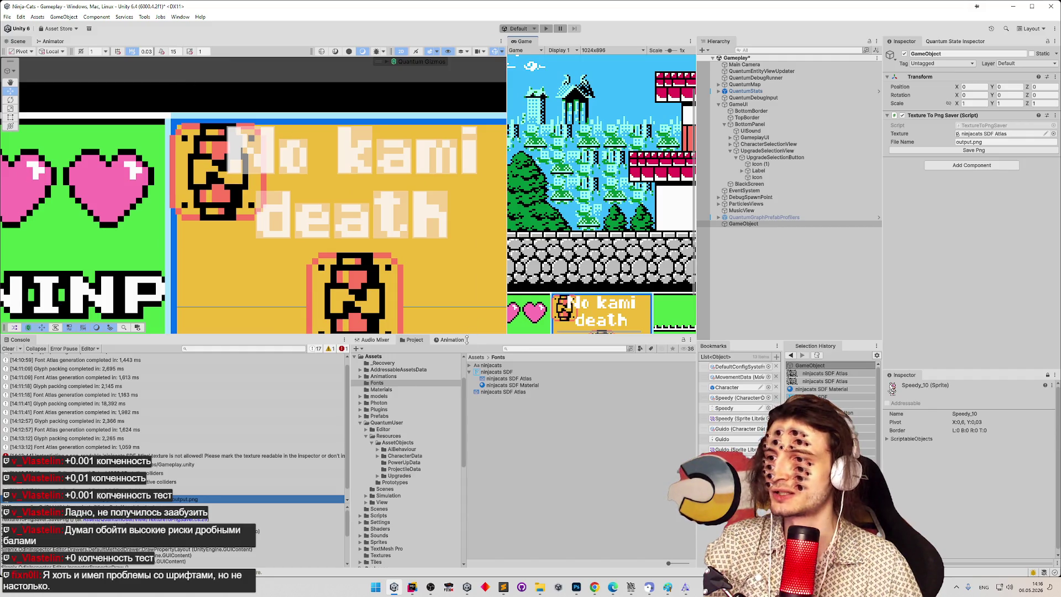
click(496, 371)
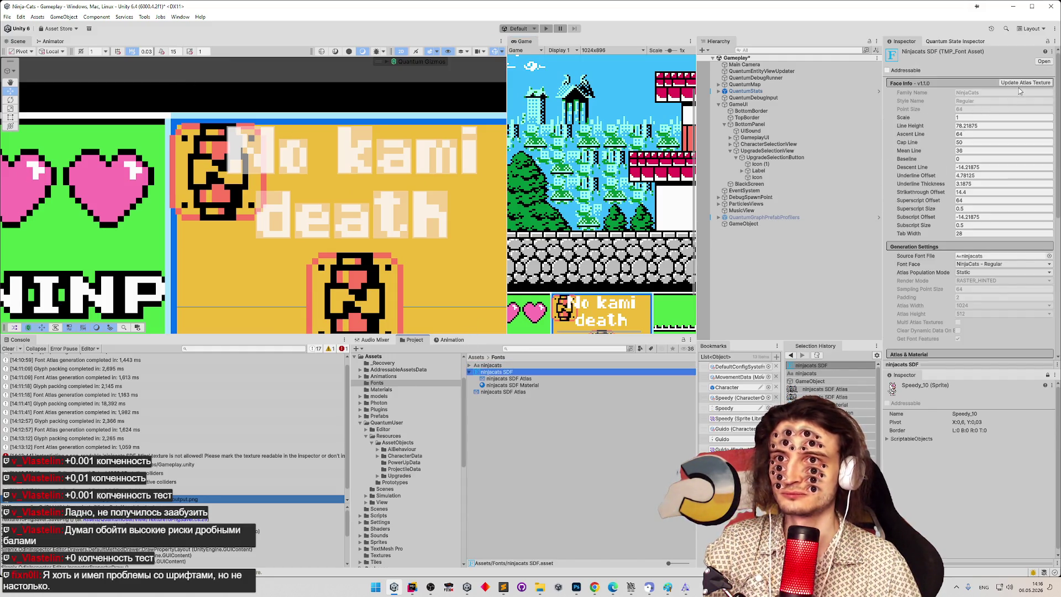
click(1023, 83)
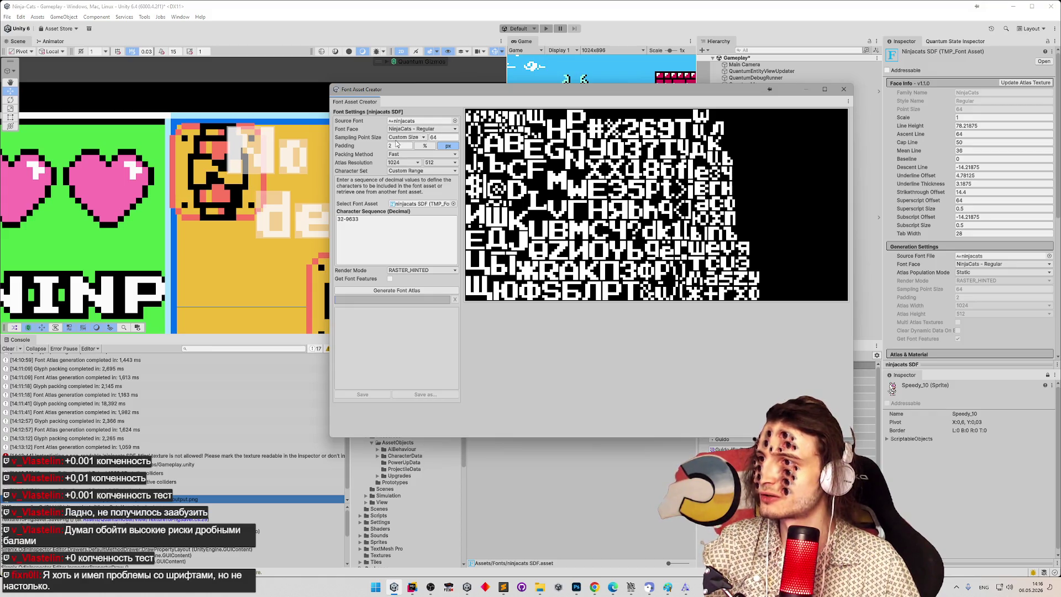
click(398, 145)
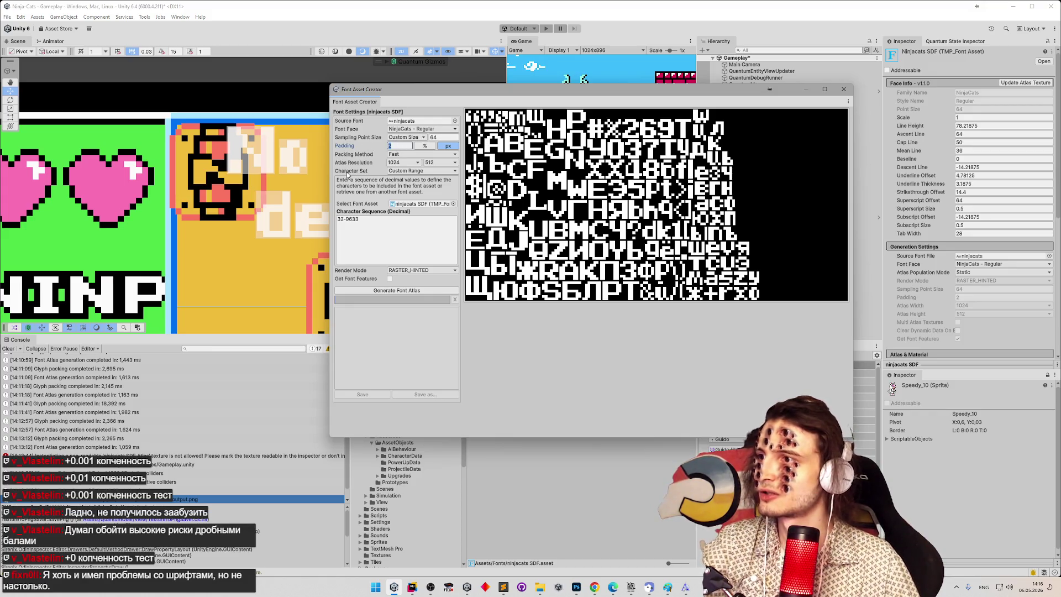
text(4)
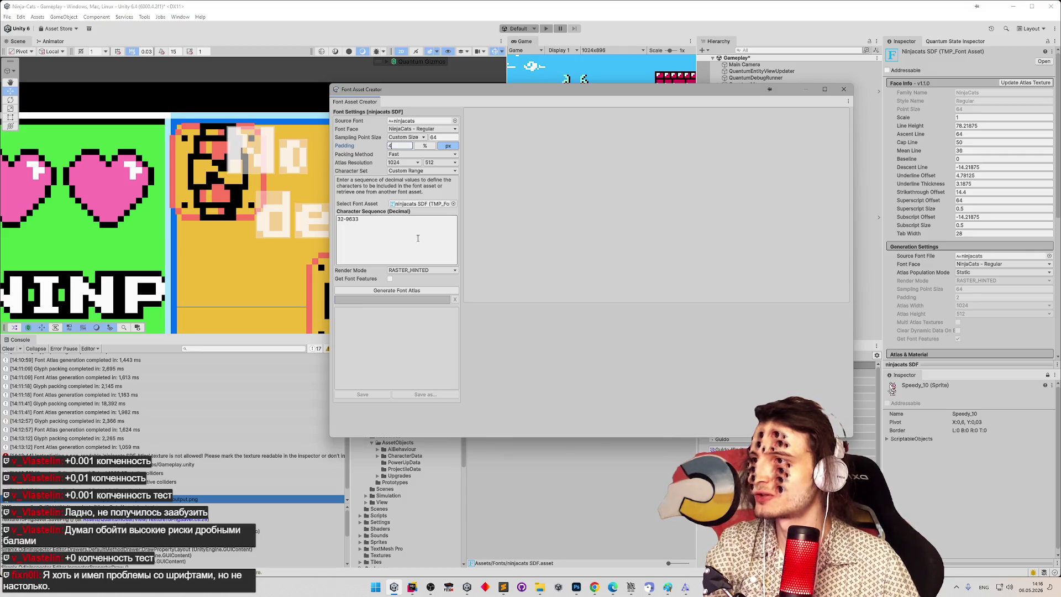
click(416, 290)
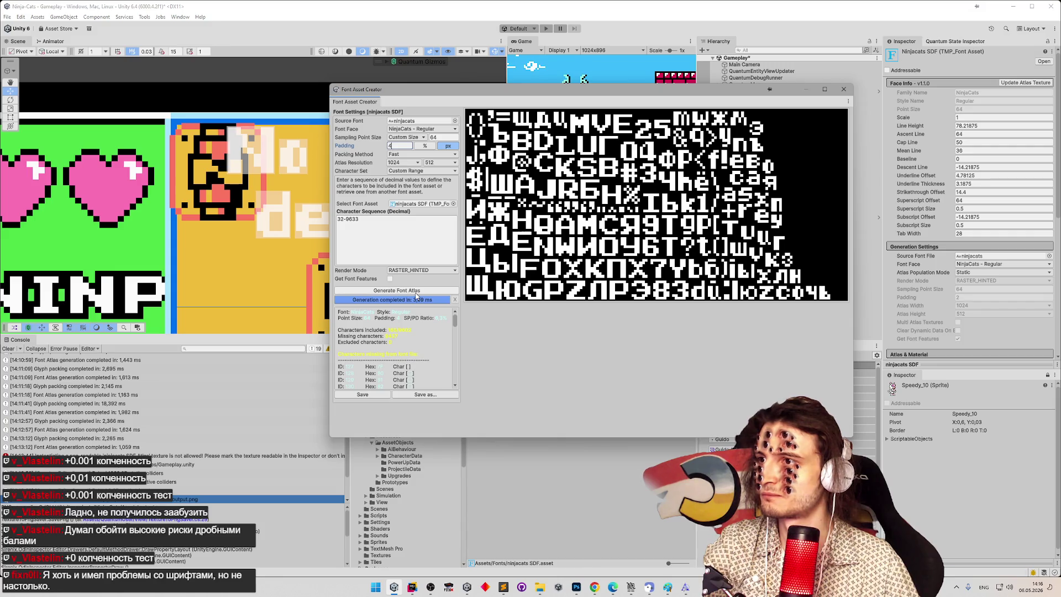
Step: Switch the render mode to RASTER, regenerate the atlas, and save it into ninjacats SDF
click(421, 271)
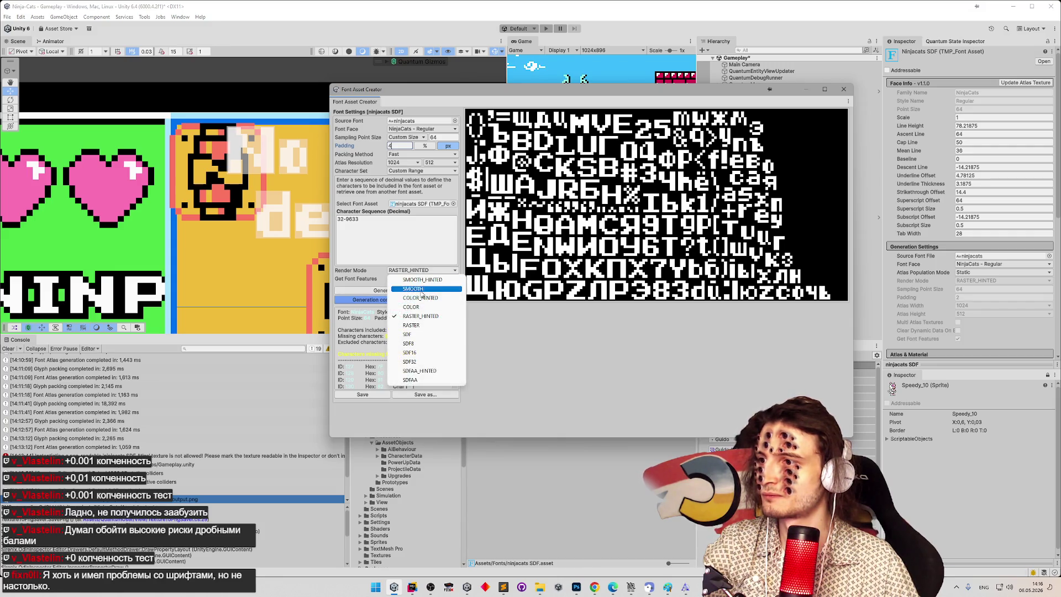
click(418, 310)
click(415, 291)
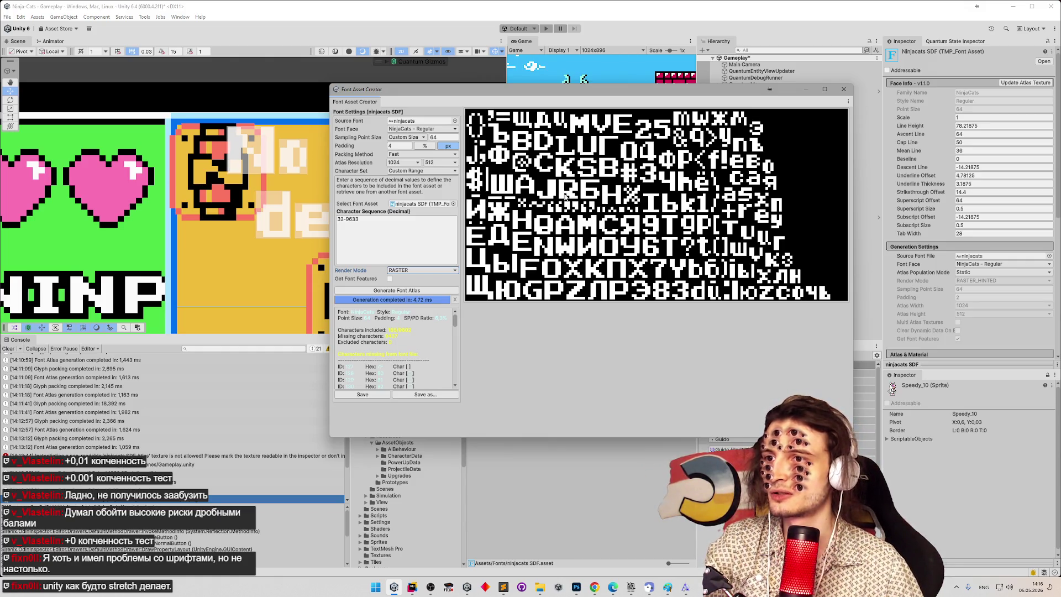
click(369, 394)
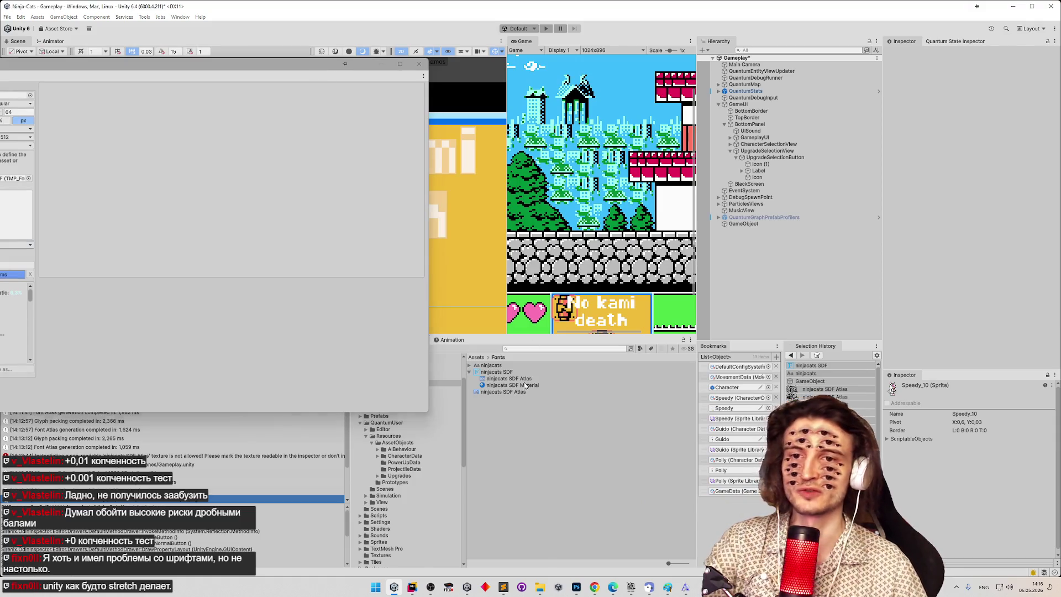
Step: Select the ninjacats SDF Atlas texture, tick Is Readable in Debug mode, and save
click(524, 380)
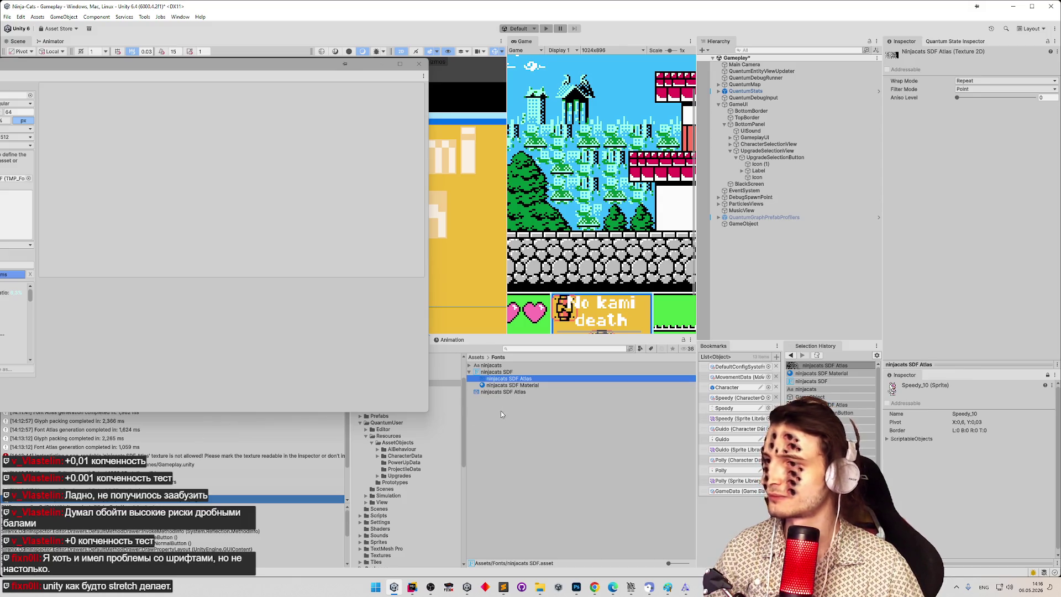
click(514, 392)
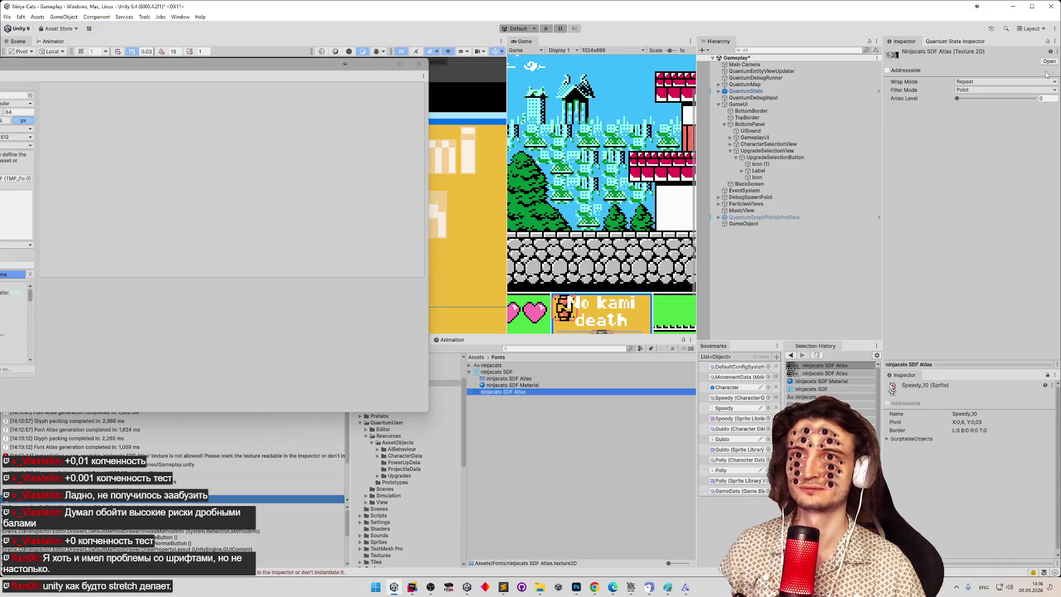
click(1055, 41)
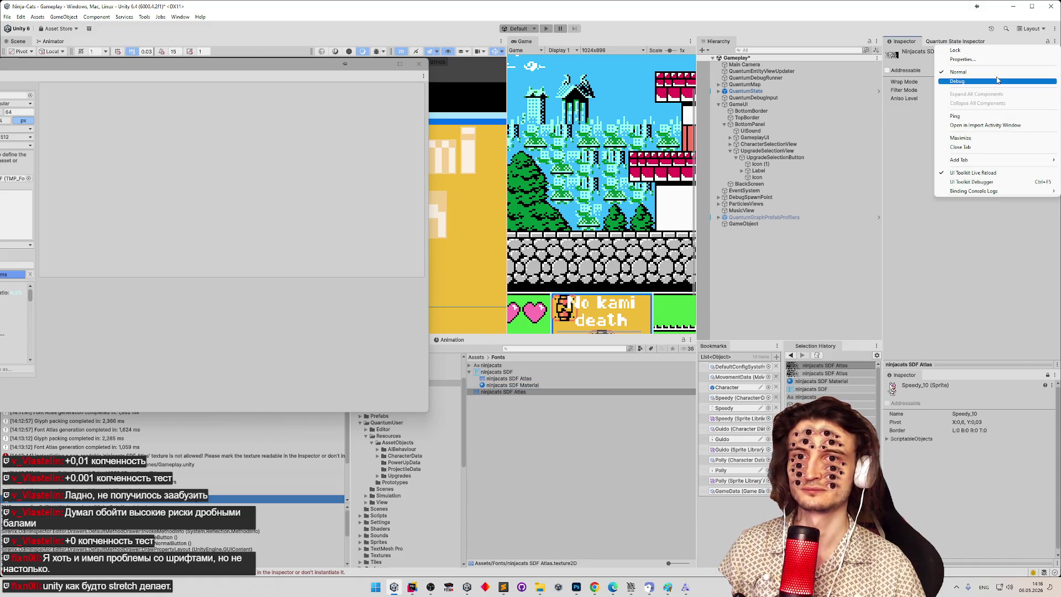
click(997, 80)
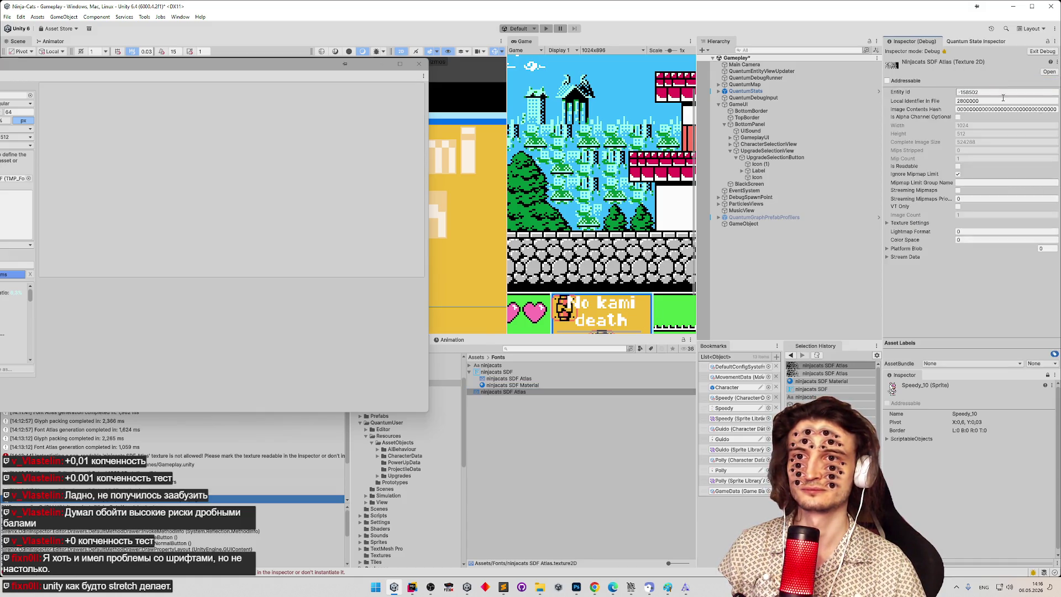
click(958, 166)
key(ctrl+s)
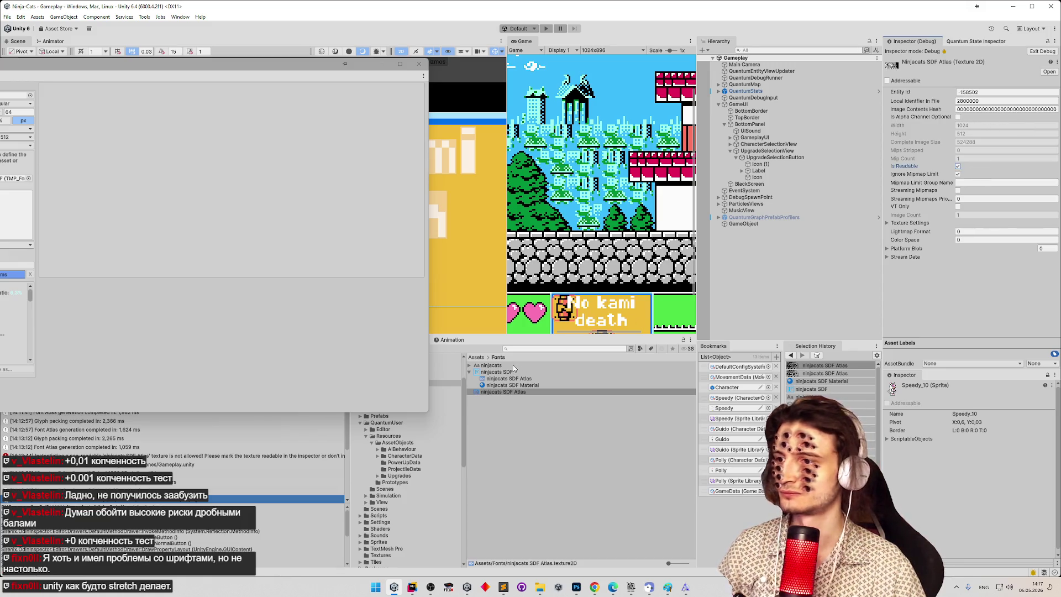
Step: Assign the atlas to the GameObject's Texture To Png Saver, return the Inspector to normal, and open File Explorer
click(744, 223)
mouse_move(503, 392)
mouse_down()
mouse_move(774, 201)
mouse_move(961, 186)
mouse_up()
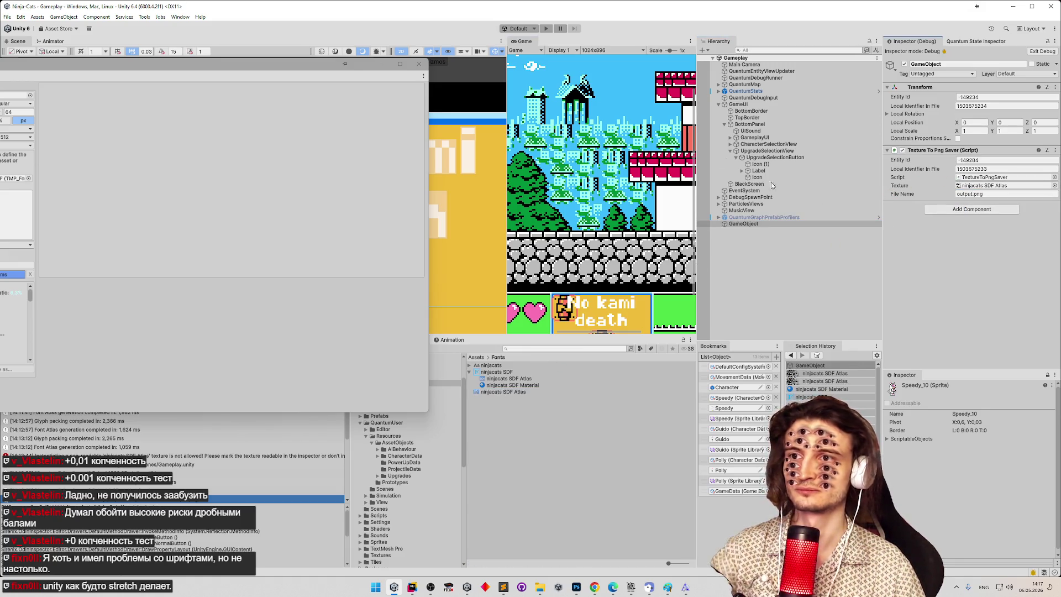
click(418, 63)
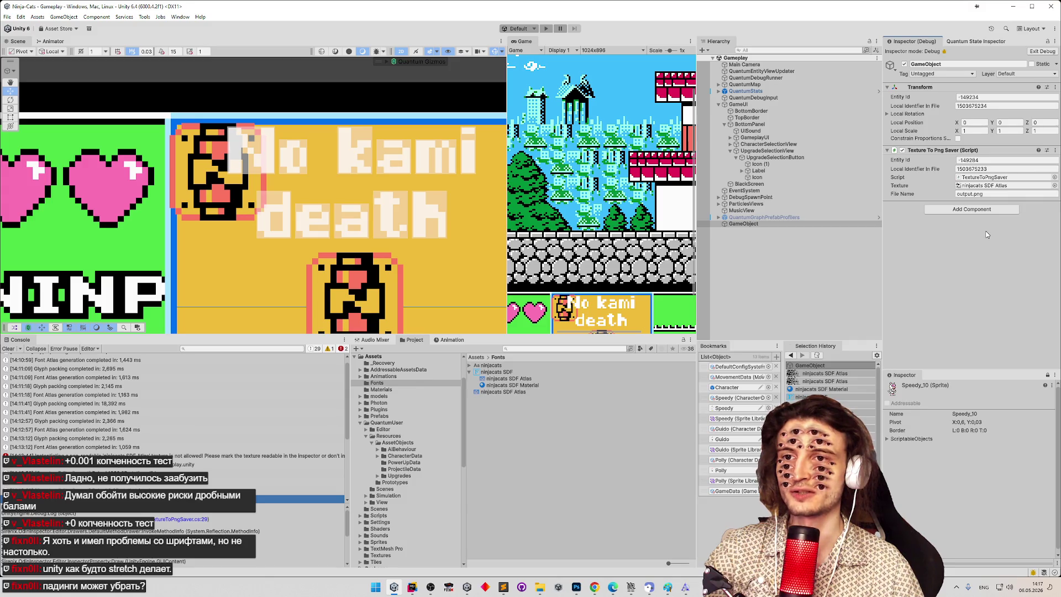
click(1010, 188)
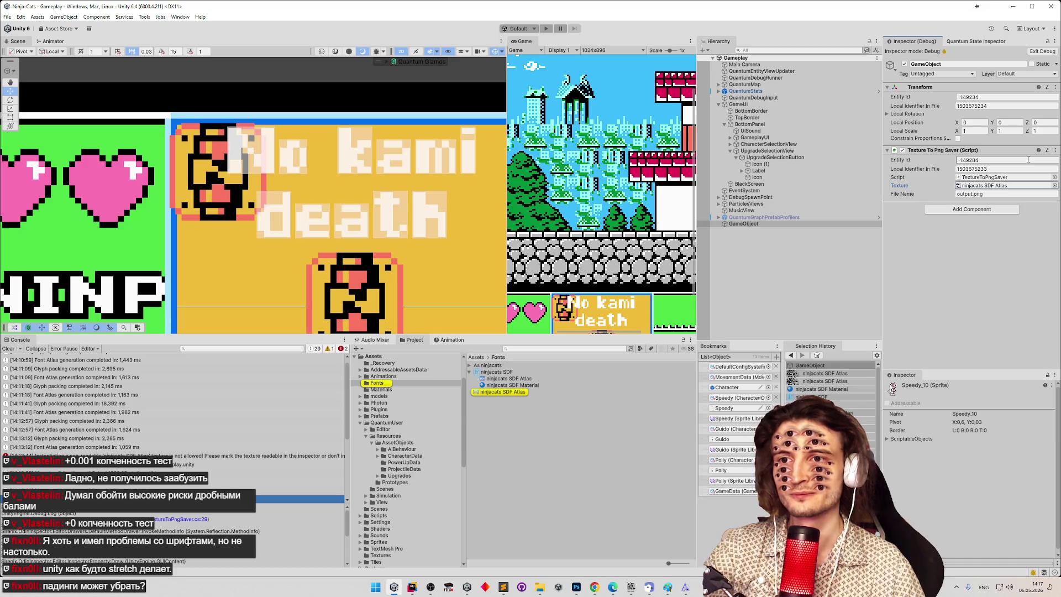
click(1042, 51)
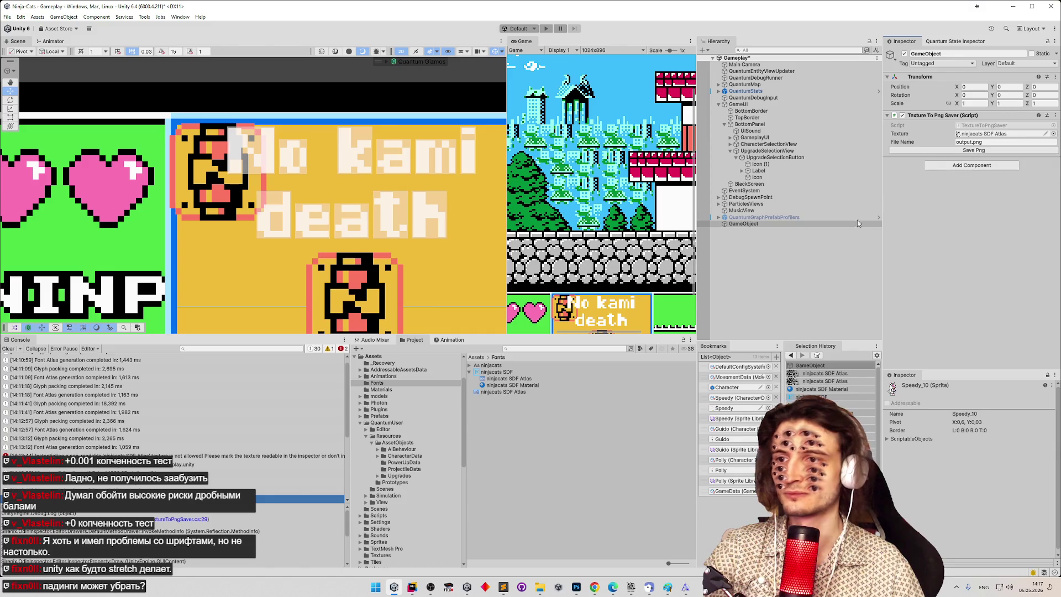
click(540, 587)
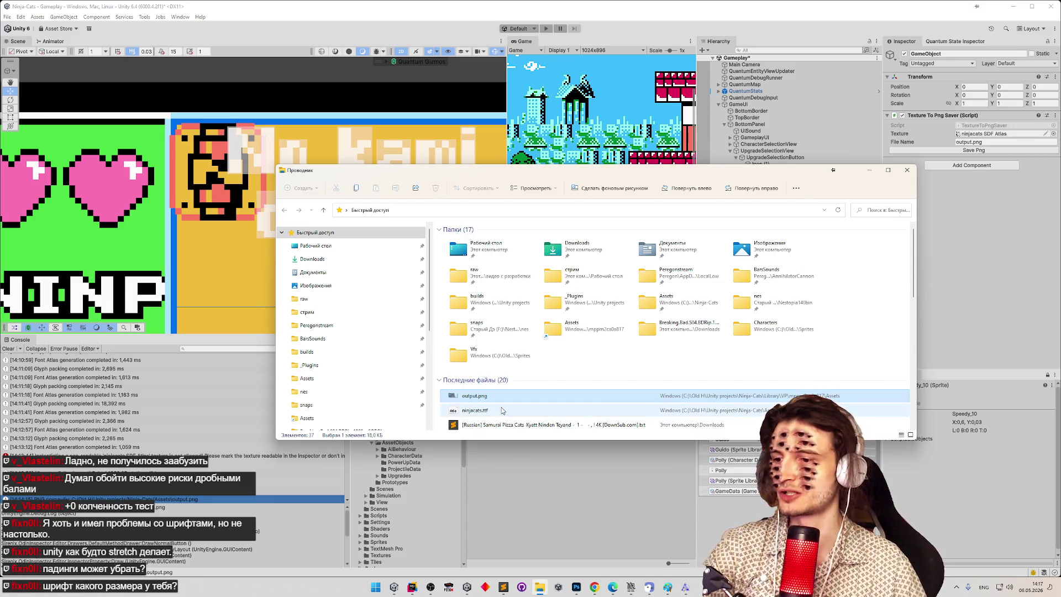
Step: Bring the FontForge ninjacats.ttf font view to the front from the taskbar
mouse_move(639, 594)
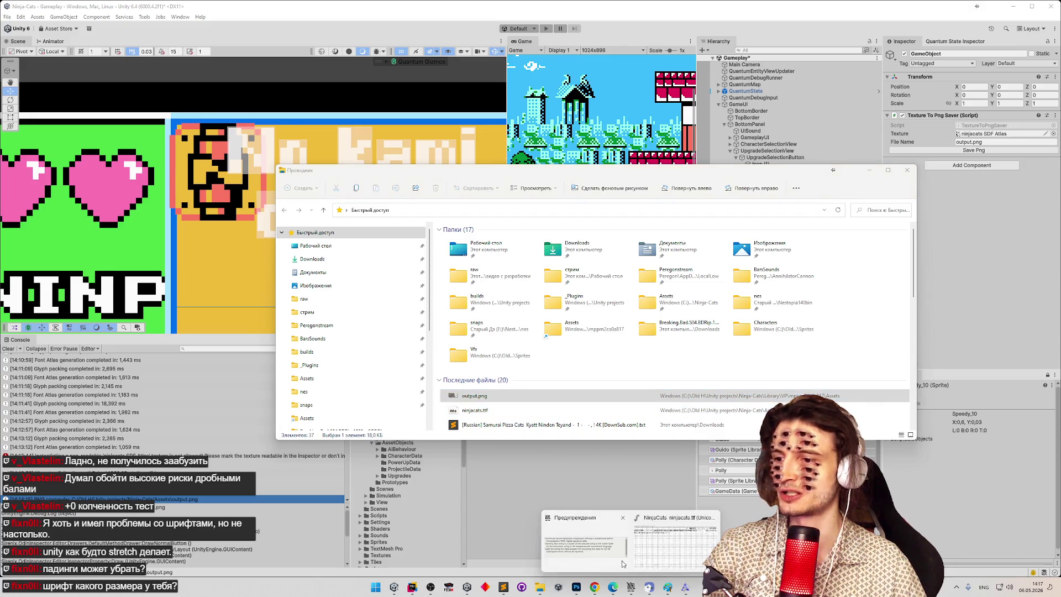
click(623, 513)
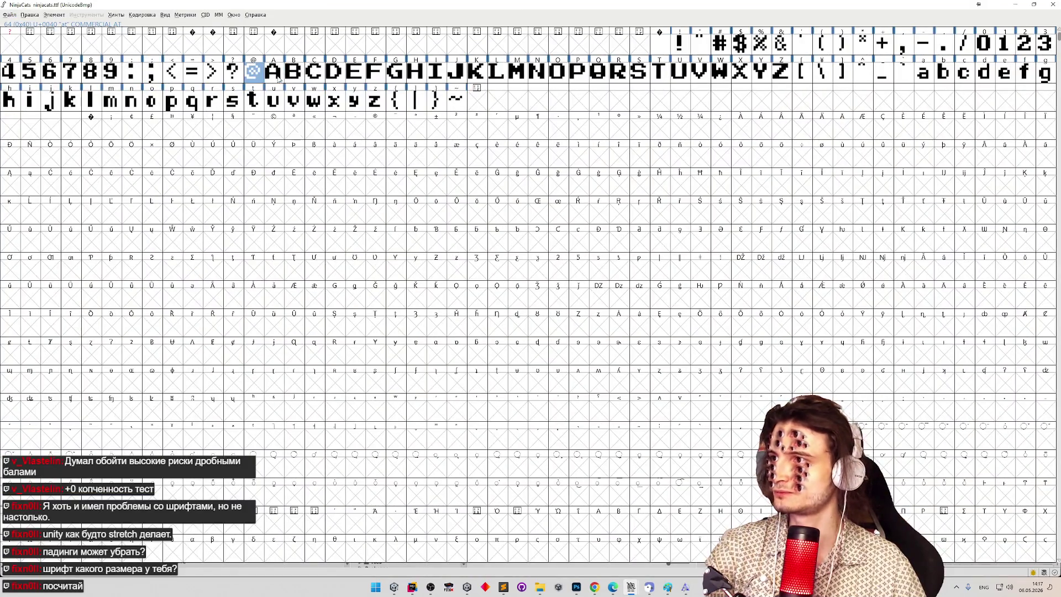
Step: Open the @ glyph's outline and enlarge its editing window
double_click(255, 72)
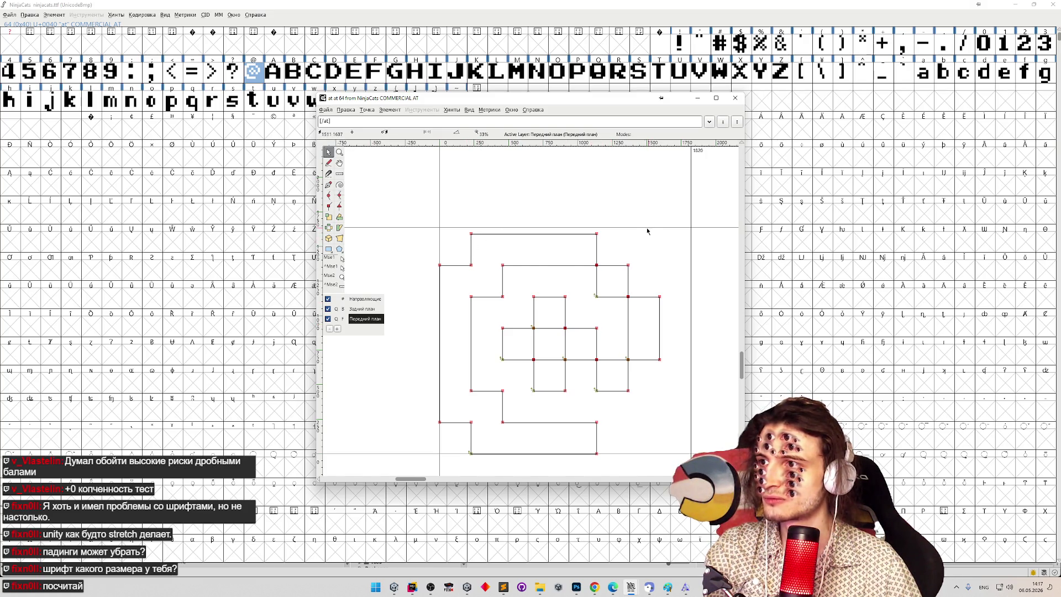
click(585, 234)
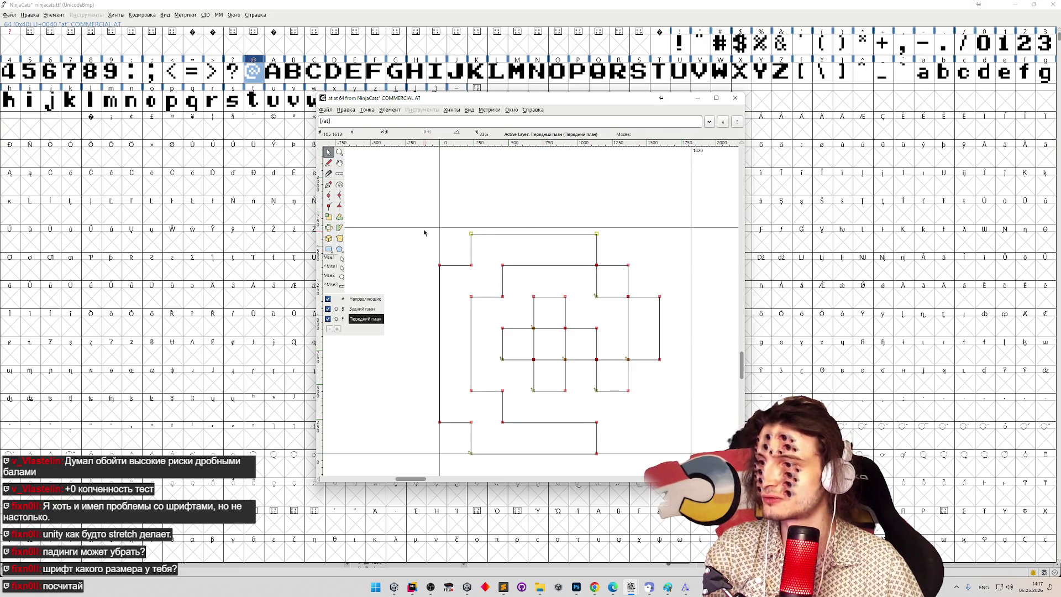
mouse_move(744, 481)
mouse_down()
mouse_move(895, 486)
mouse_move(845, 489)
mouse_up()
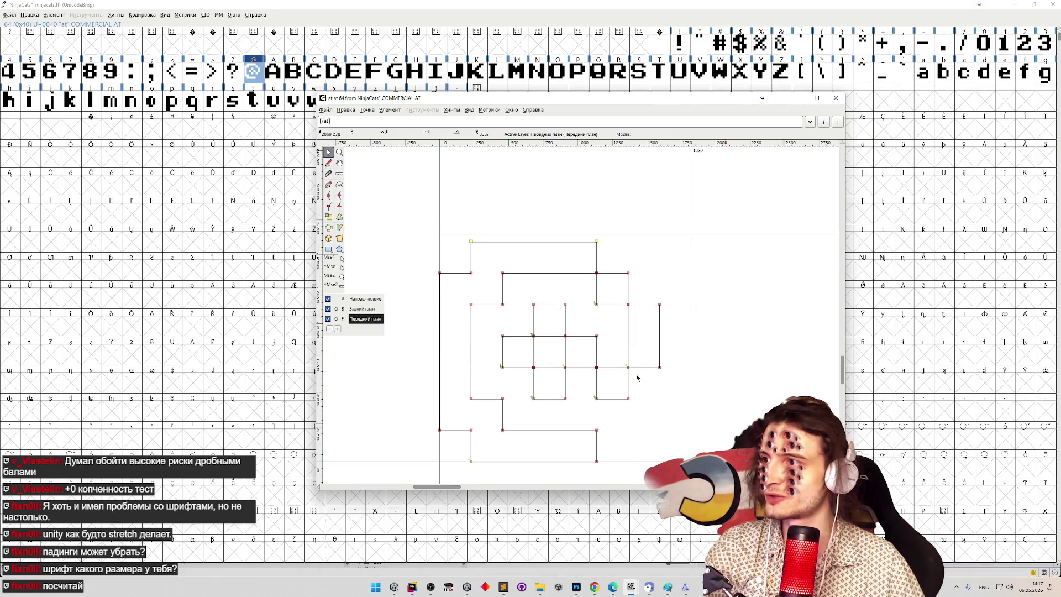
Step: Measure the @ glyph's left edge with the Ruler (1592 units) and close its window
click(339, 174)
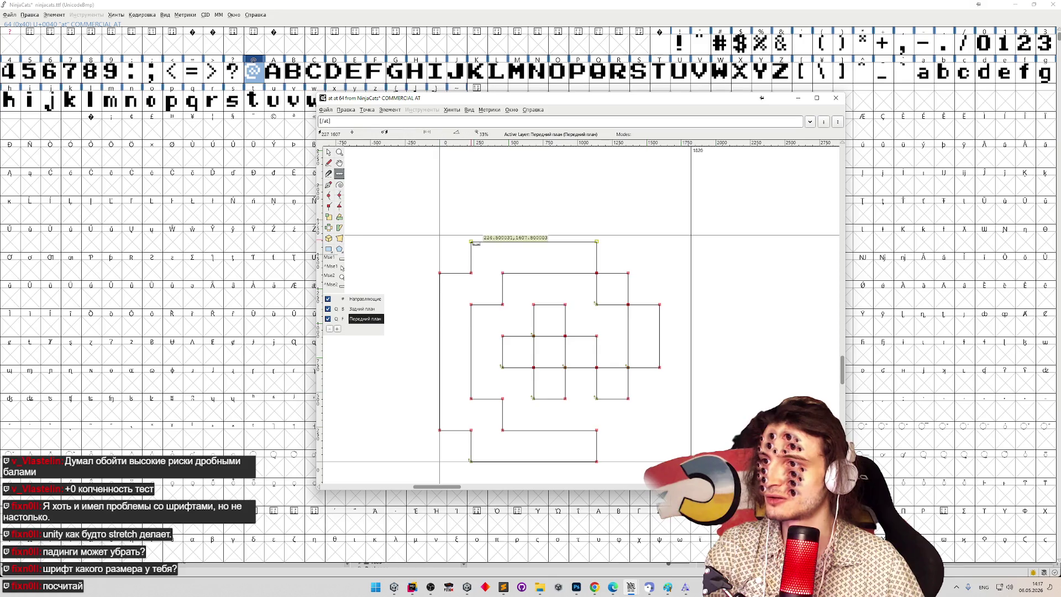
drag(475, 243, 475, 462)
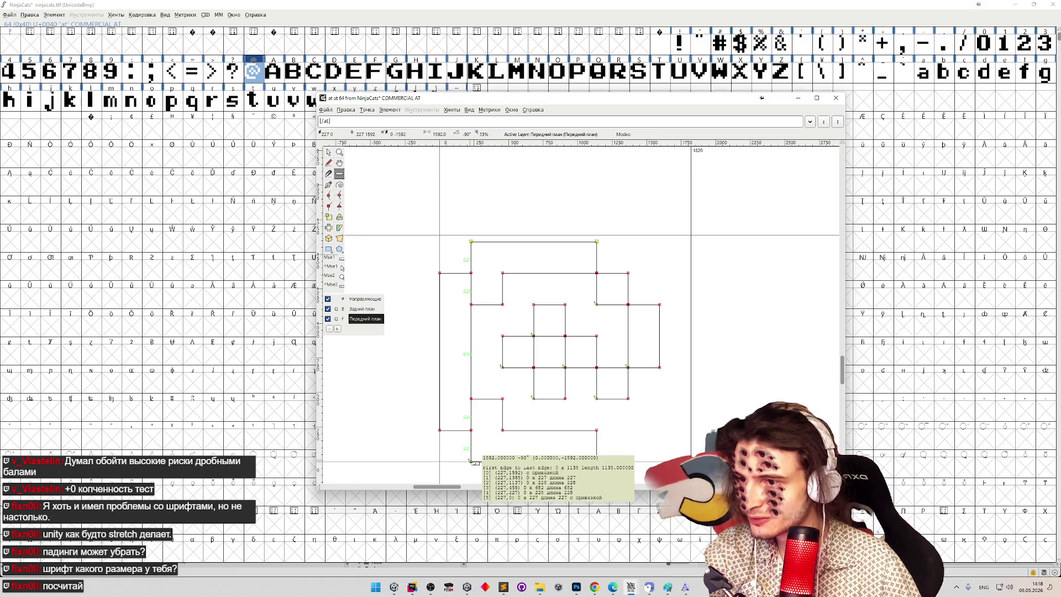
drag(474, 462, 475, 463)
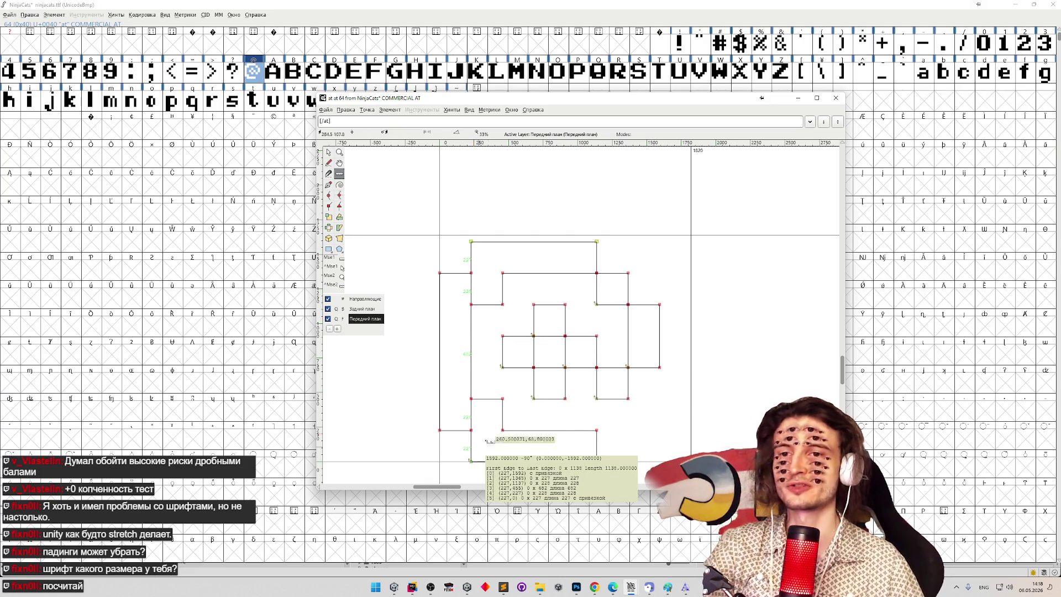
click(842, 102)
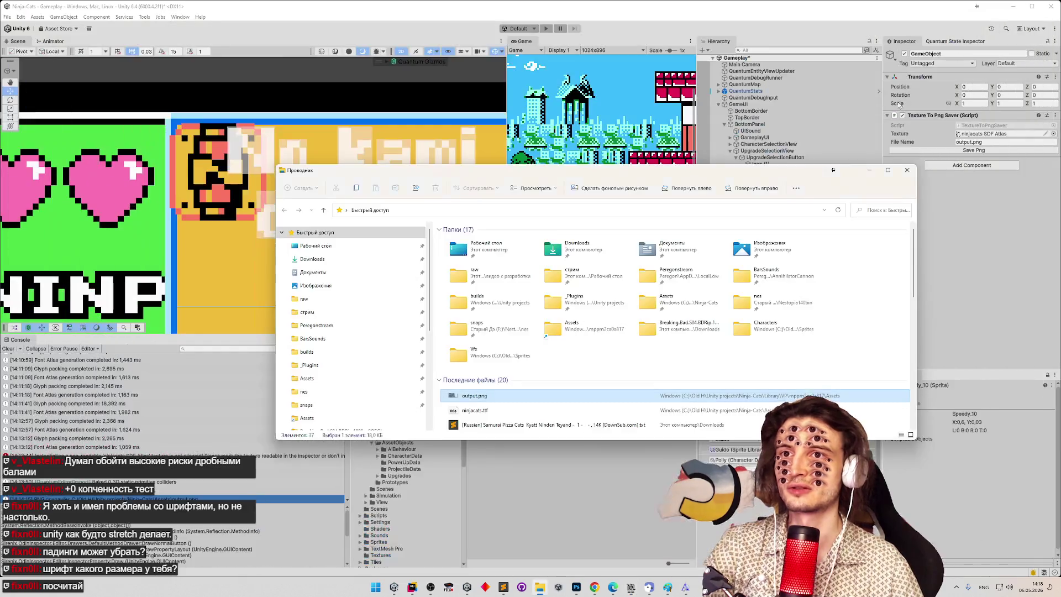
Step: Minimize and restore FontForge, then reopen the @ (COMMERCIAL AT) glyph outline
click(1014, 5)
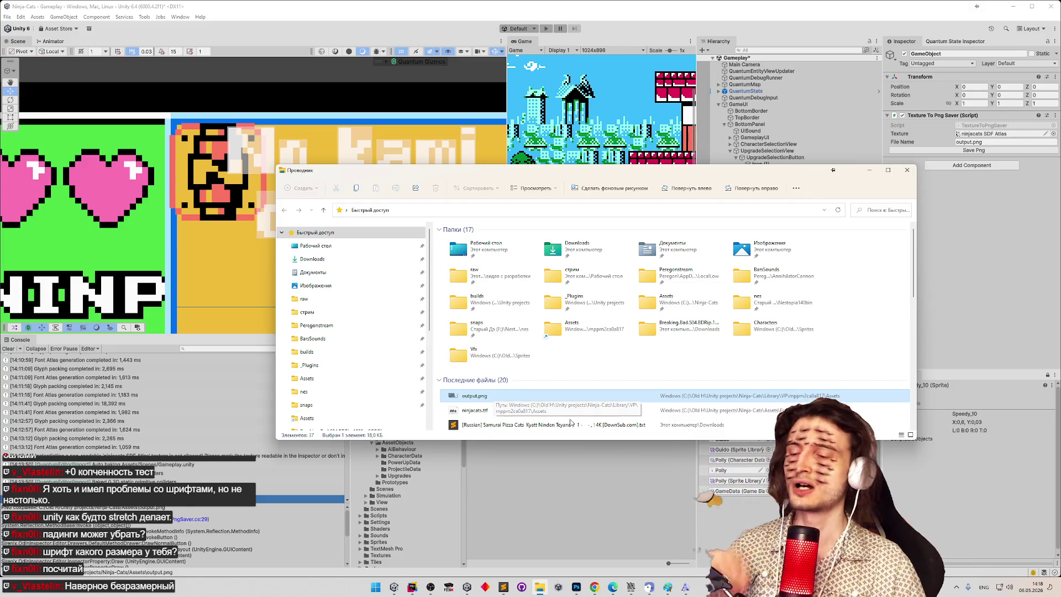
click(633, 589)
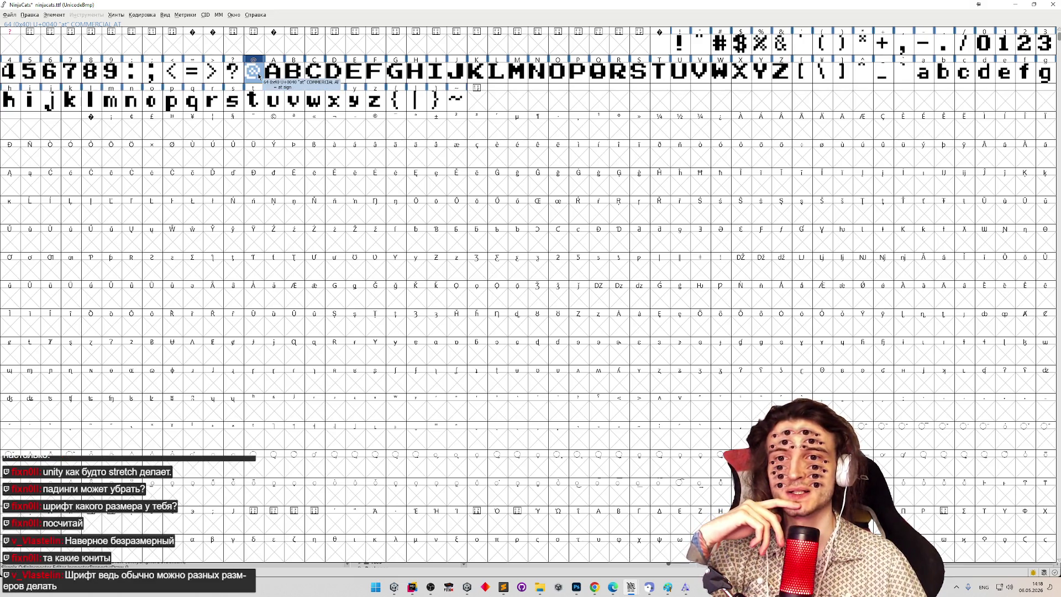
double_click(258, 76)
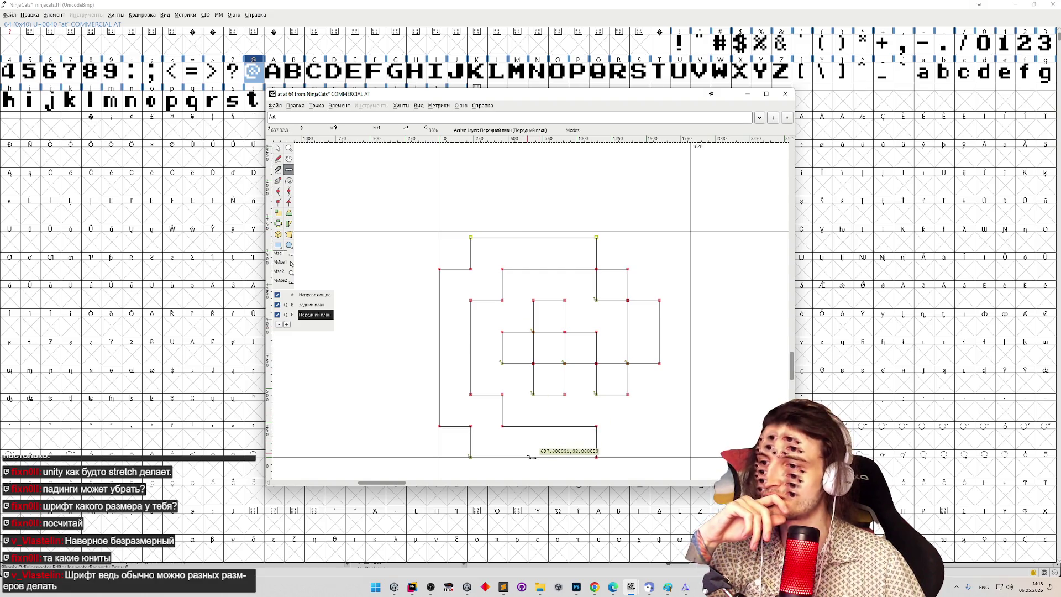
Step: Measure several @ outline steps with the Ruler, including a 227-unit vertical and 682-unit horizontal span
mouse_move(529, 456)
mouse_down()
mouse_move(555, 418)
mouse_move(641, 425)
mouse_move(655, 457)
mouse_move(598, 457)
mouse_up()
mouse_move(596, 457)
mouse_down()
mouse_move(620, 435)
mouse_move(606, 439)
mouse_move(597, 426)
mouse_up()
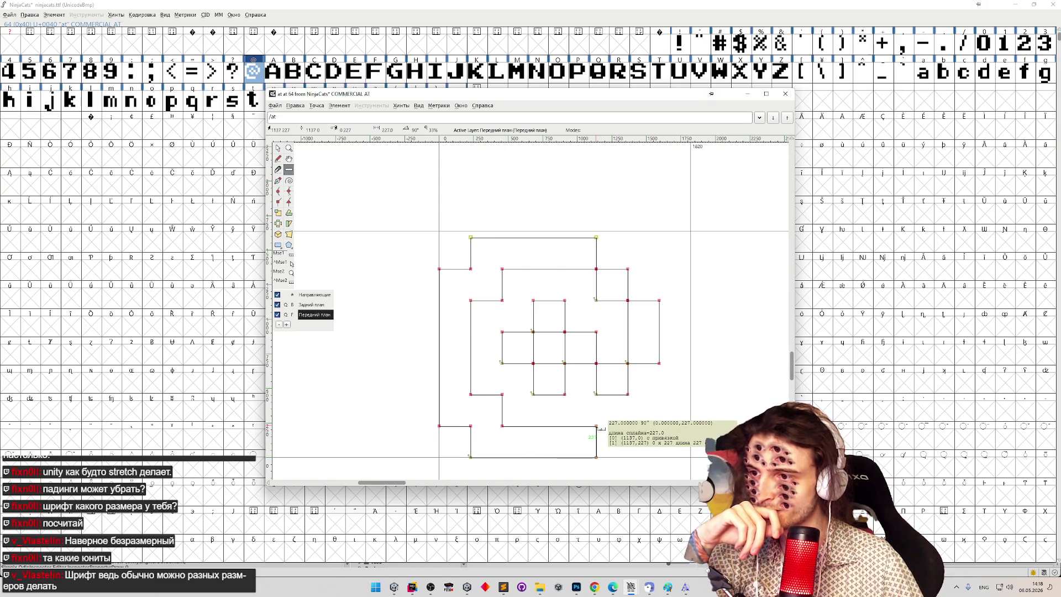
mouse_move(628, 394)
mouse_down()
mouse_move(629, 269)
mouse_move(653, 308)
mouse_move(778, 348)
mouse_up()
scroll(641, 287, up, 1)
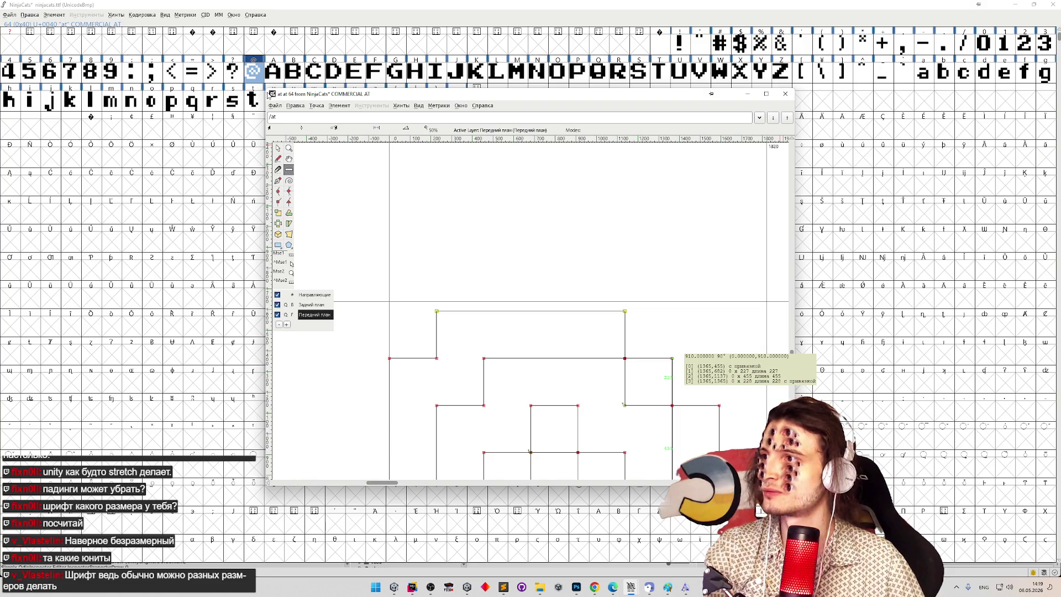
mouse_move(269, 95)
mouse_down()
mouse_move(256, 135)
mouse_move(185, 52)
mouse_move(177, 1)
mouse_up()
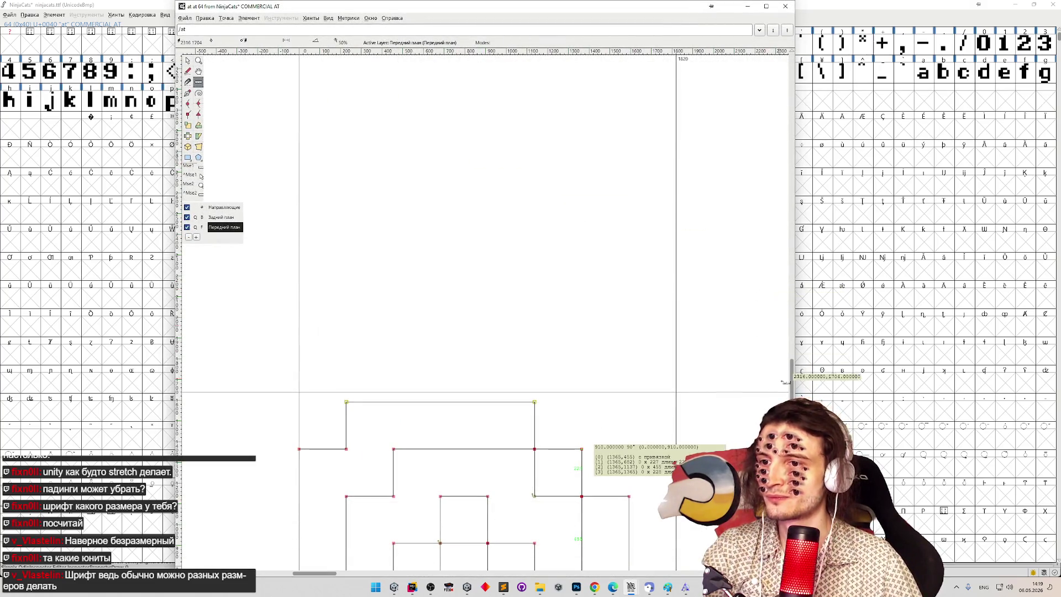
drag(790, 377, 790, 399)
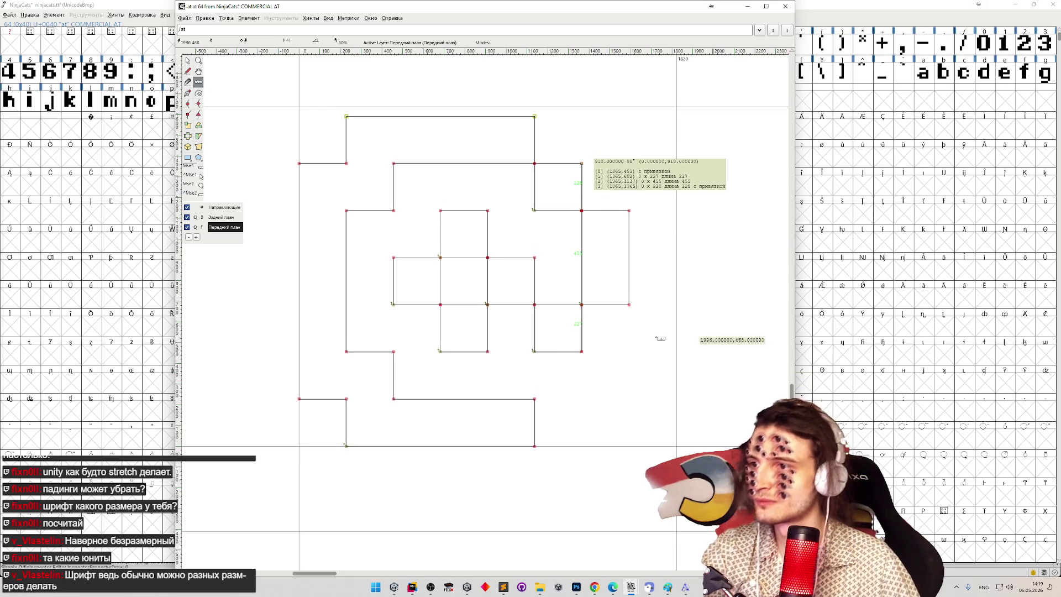
drag(488, 210, 487, 352)
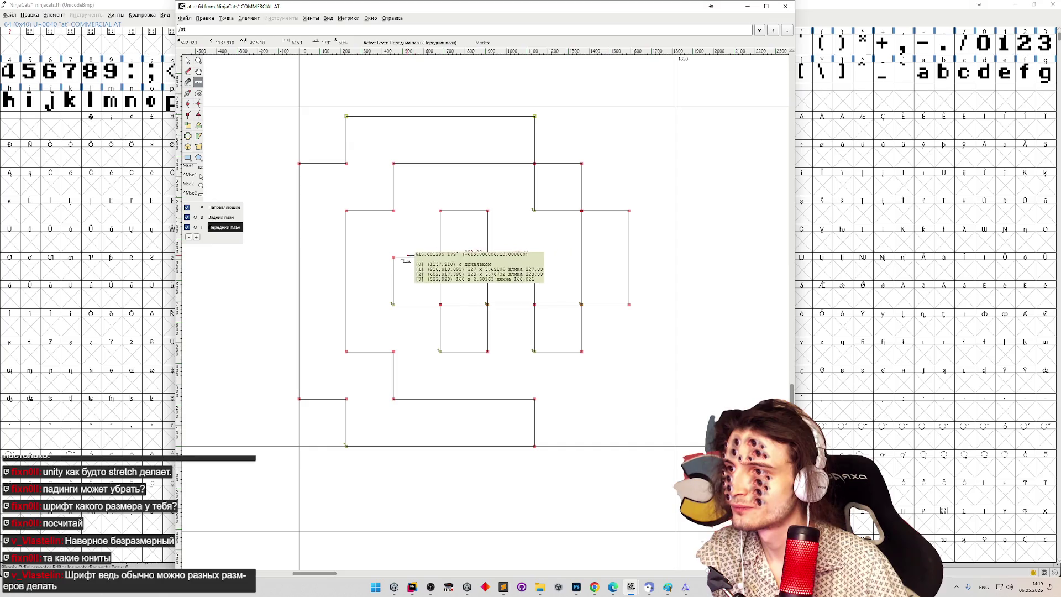
drag(396, 264, 534, 258)
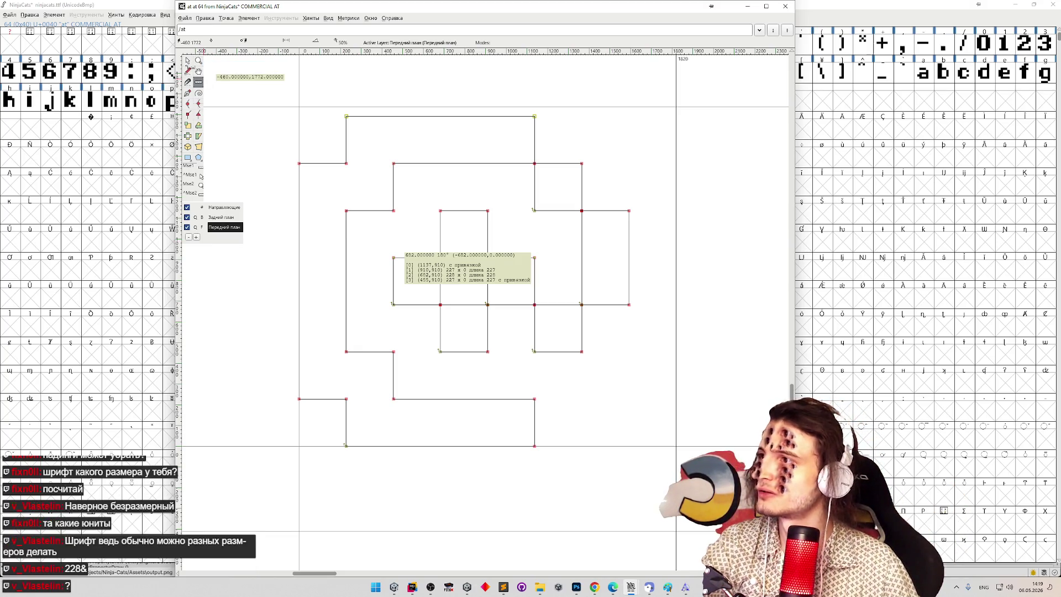
Step: Return to the Pointer tool, close the @ glyph window, then reopen and close it again
click(187, 61)
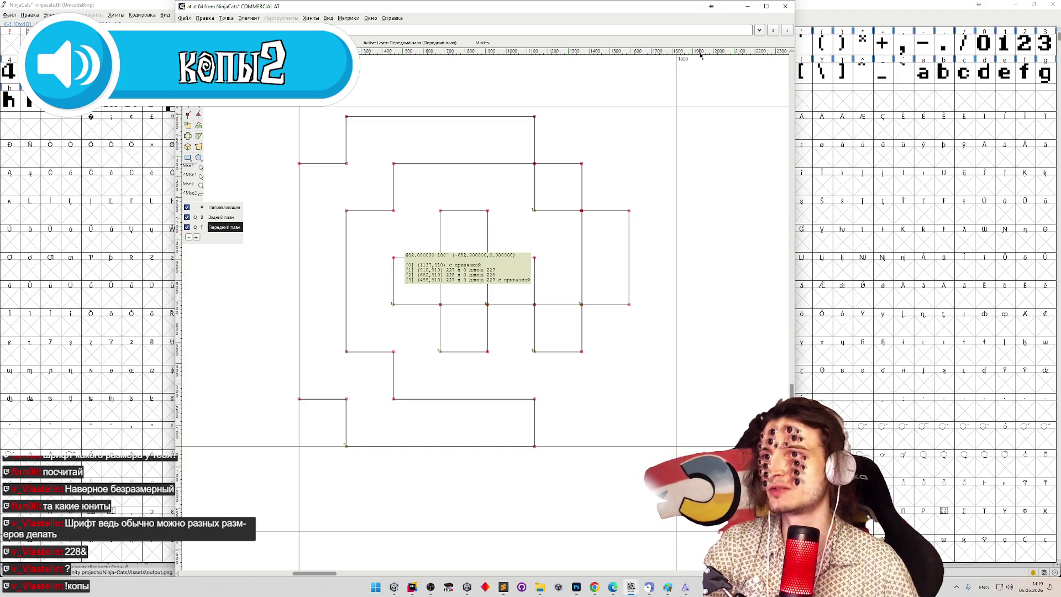
click(785, 6)
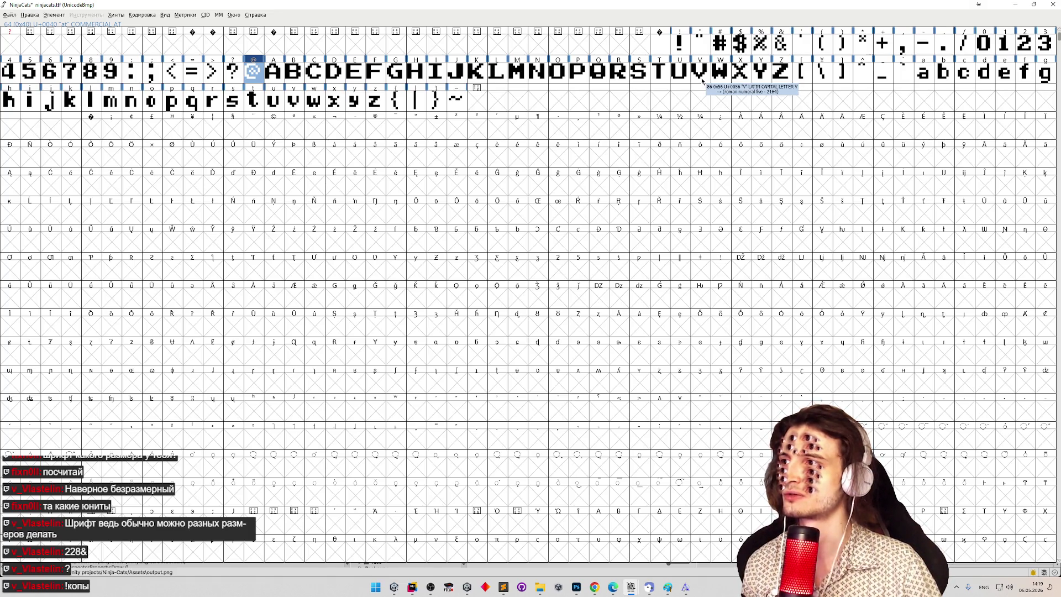
double_click(253, 71)
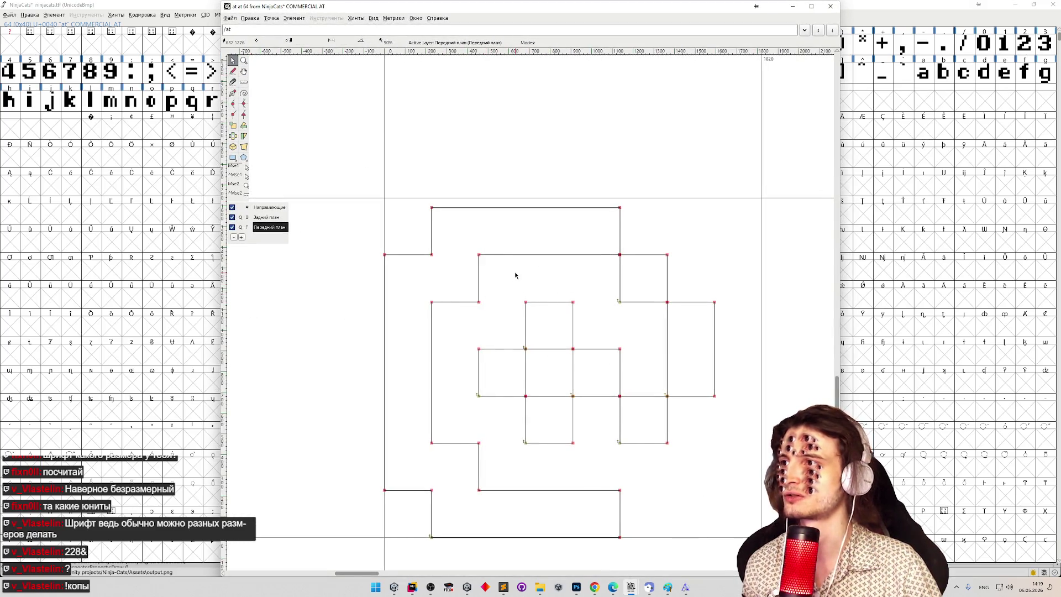
click(830, 6)
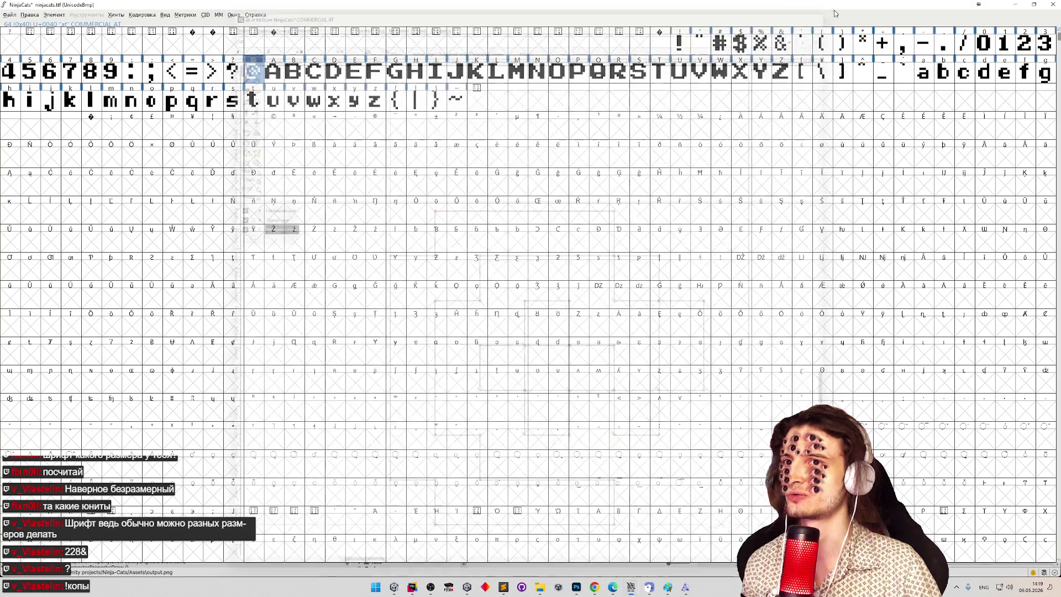
Step: Dismiss the unsaved-changes warning on the NinjaCats FontStruct page and reload it
click(594, 587)
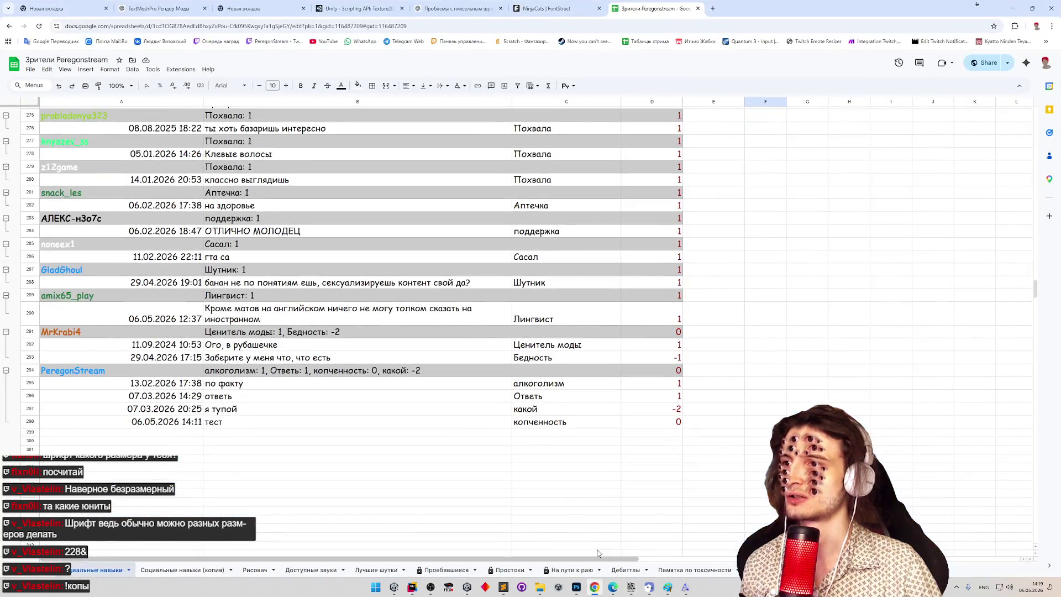
click(573, 8)
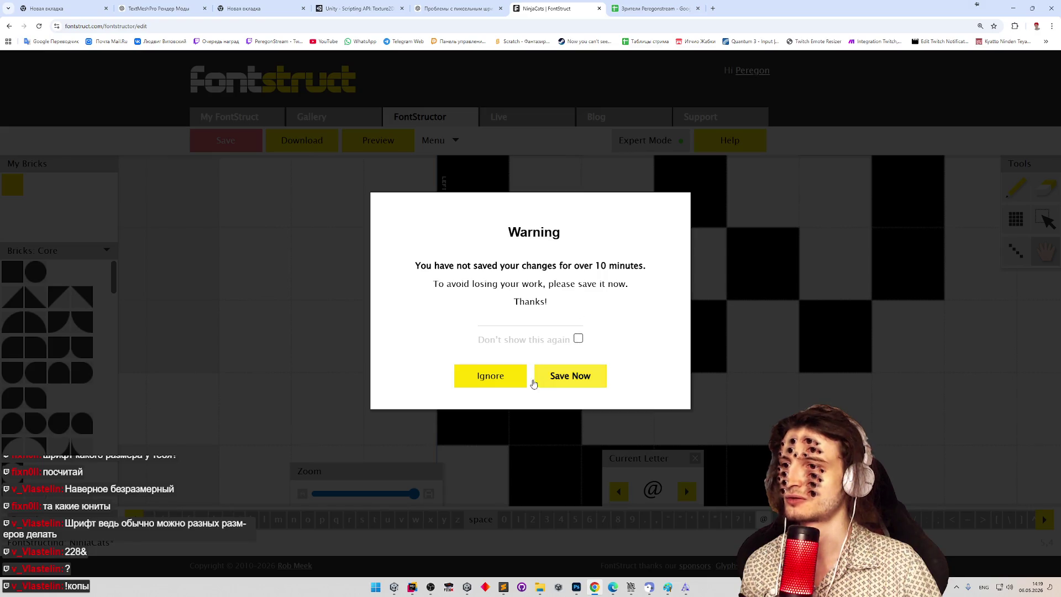
click(502, 381)
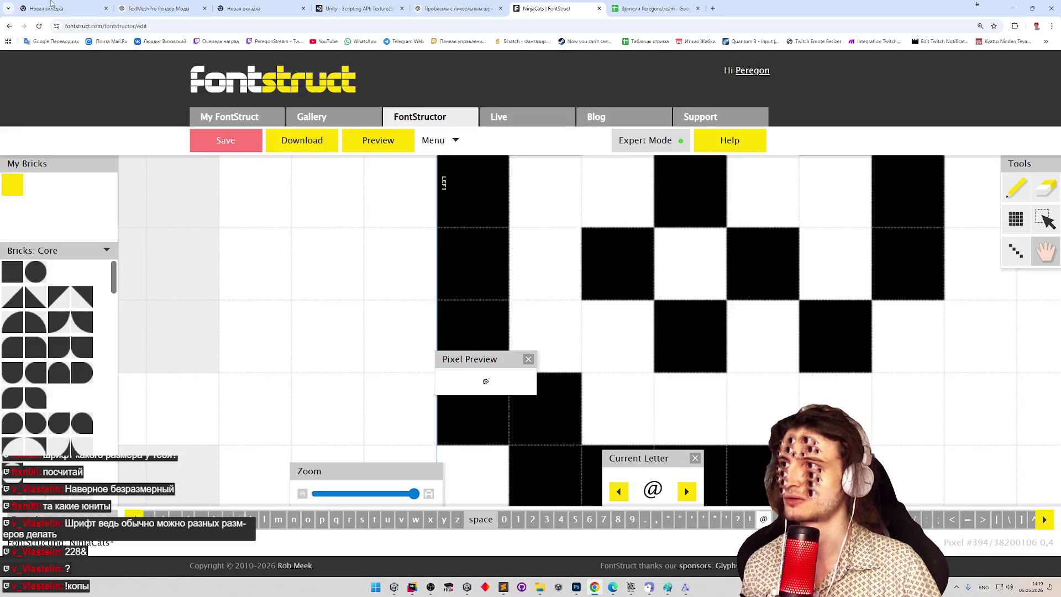
key(F5)
click(557, 79)
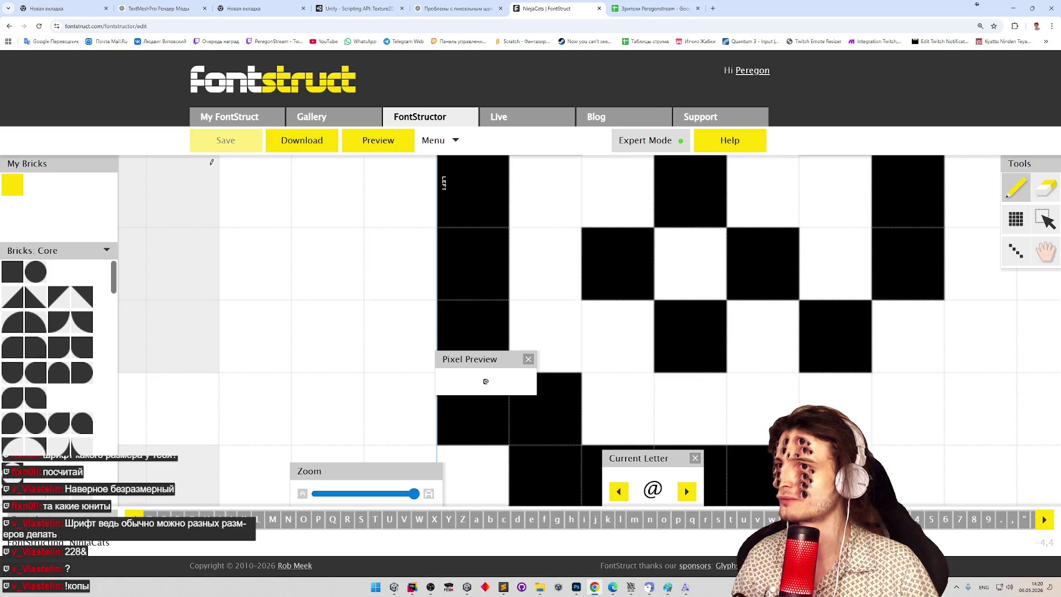
Step: Download the ninjacats font as ninjacats.zip from the FontStruct editor menu
click(455, 141)
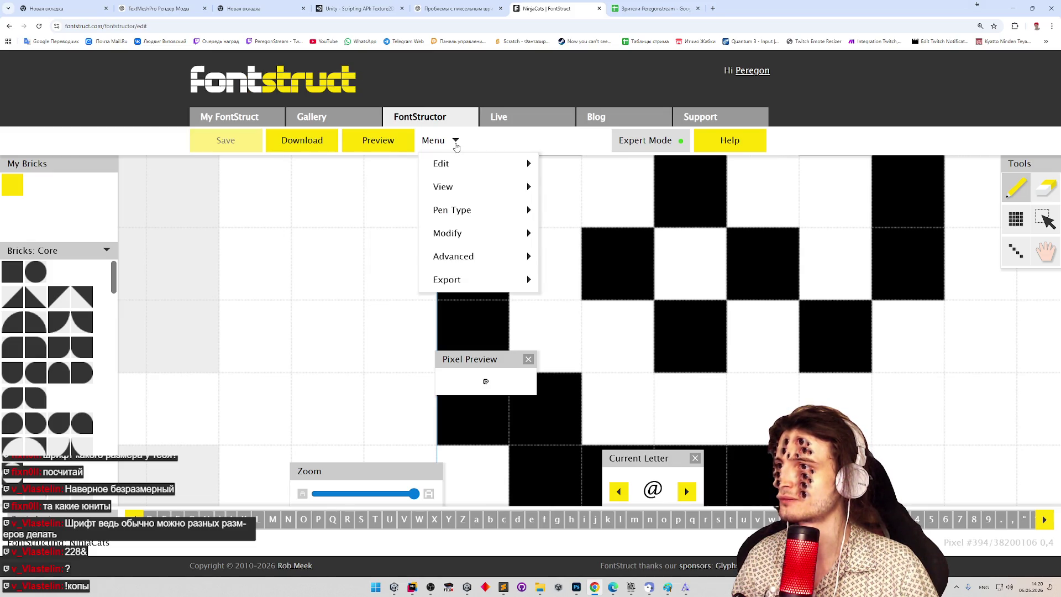
click(570, 145)
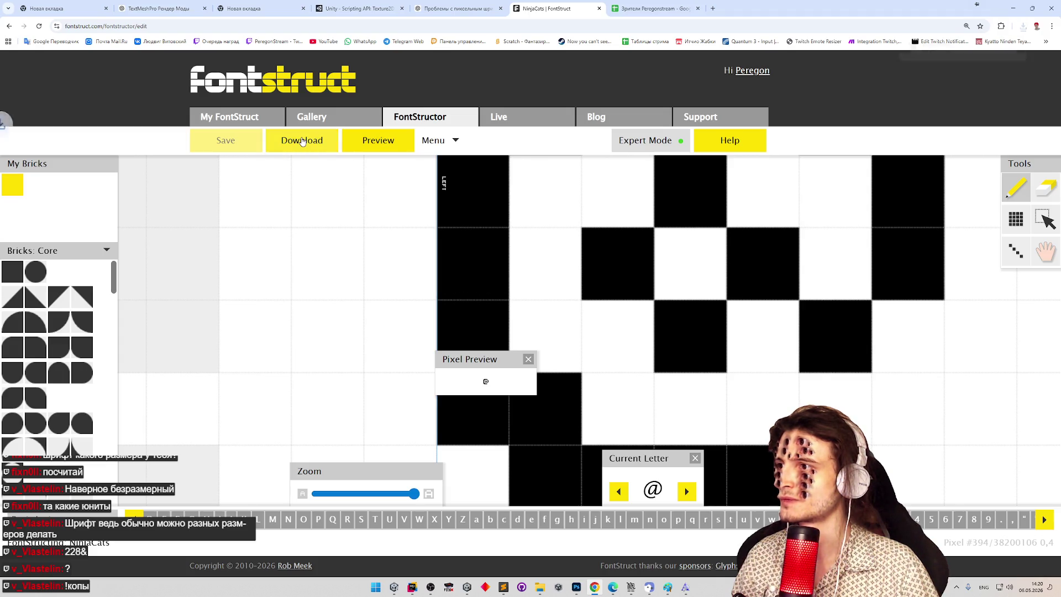
mouse_move(960, 51)
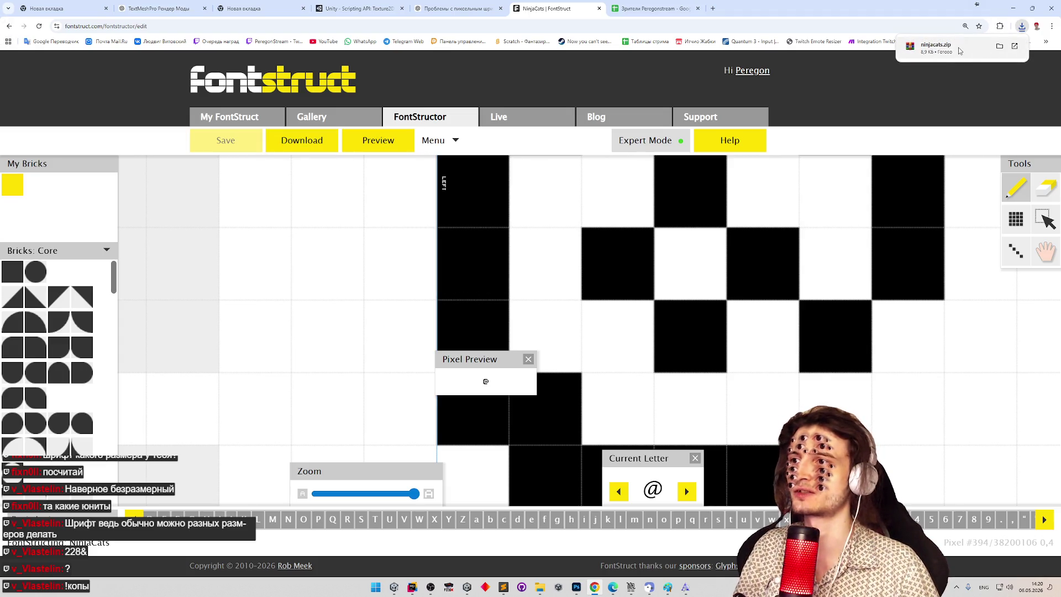
click(442, 140)
mouse_move(458, 169)
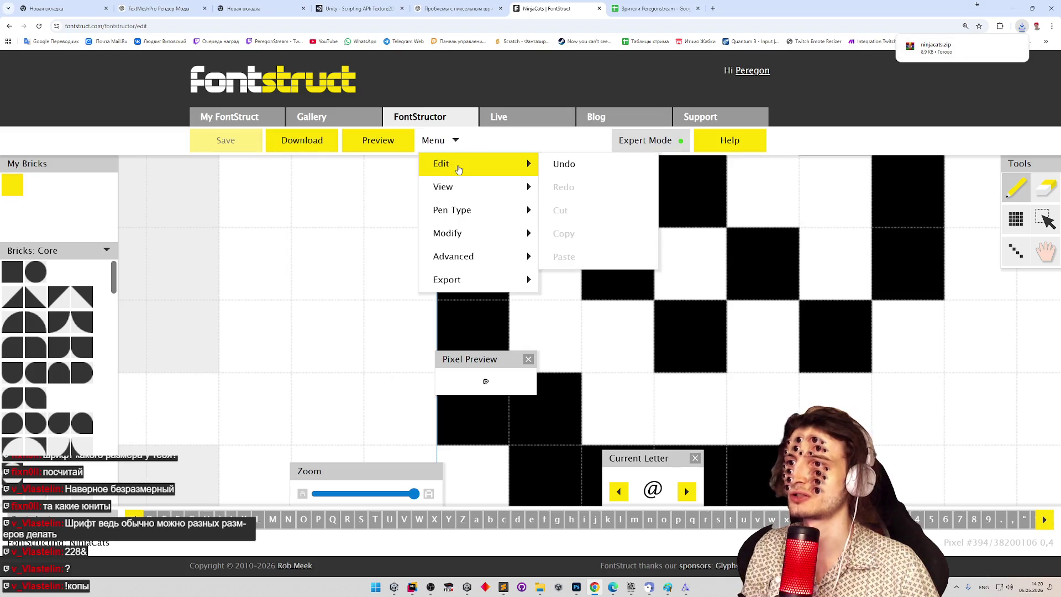
mouse_move(463, 244)
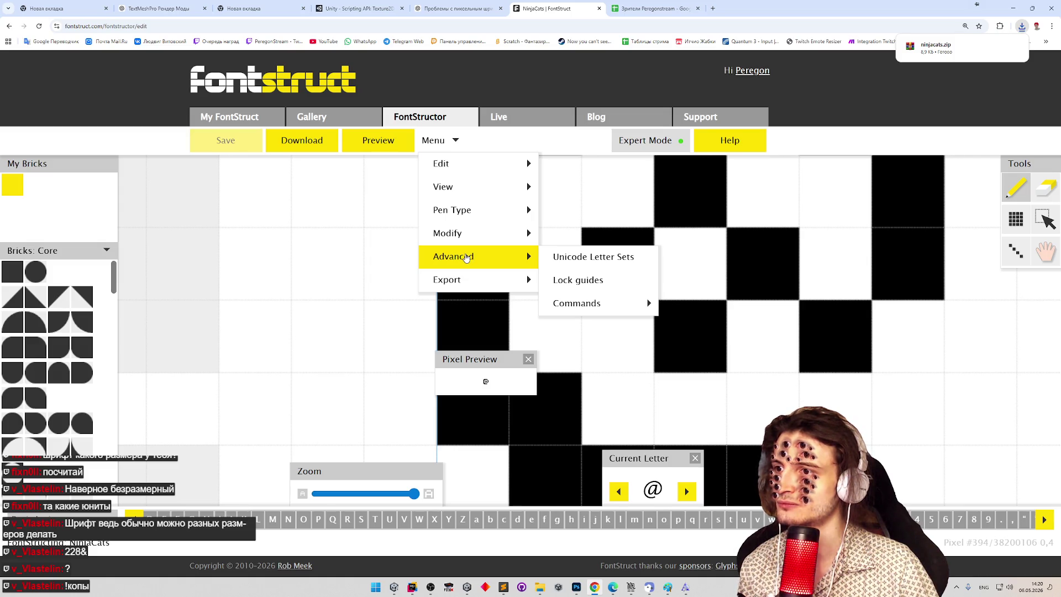
mouse_move(581, 302)
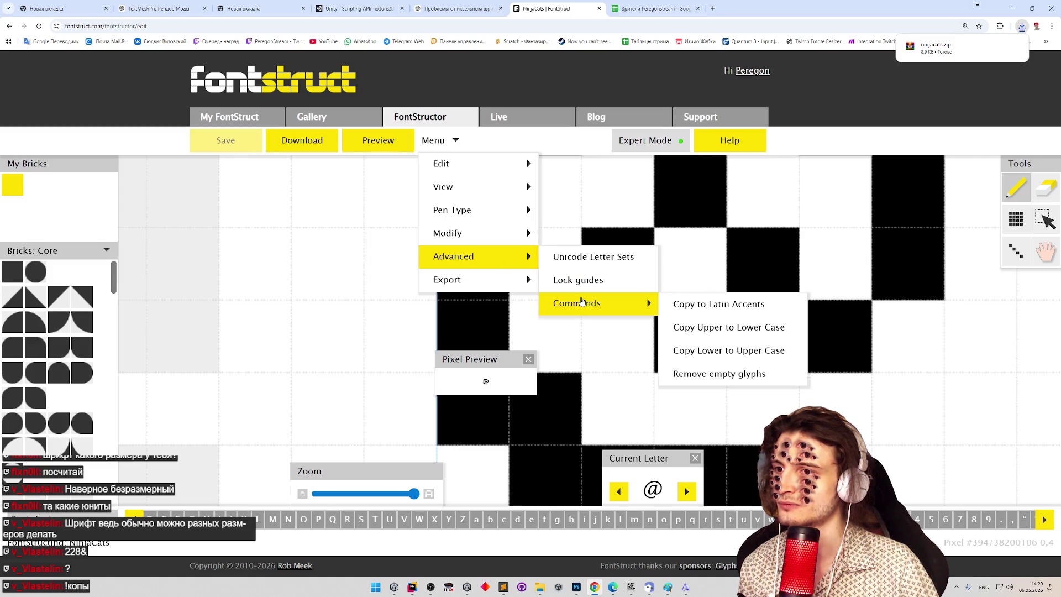
mouse_move(490, 283)
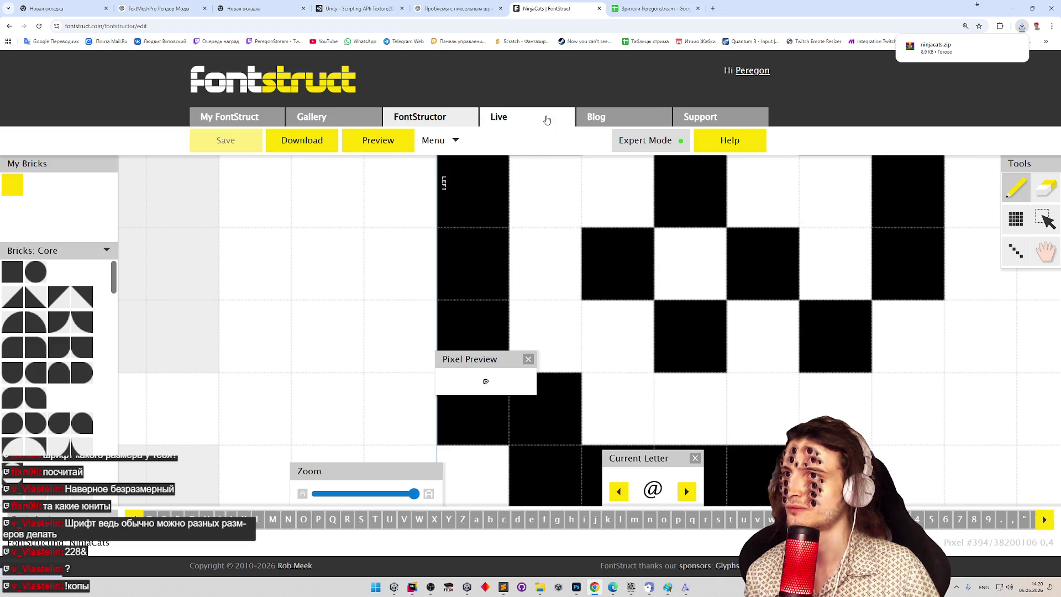
Step: Close FontForge without saving the font and return to Unity
key(alt+Tab)
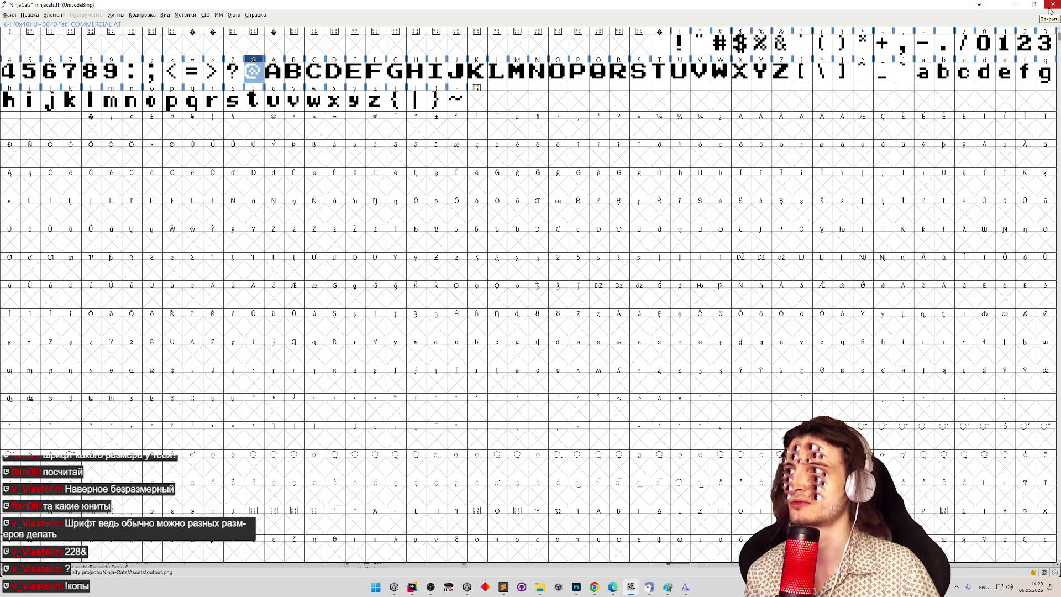
click(1049, 10)
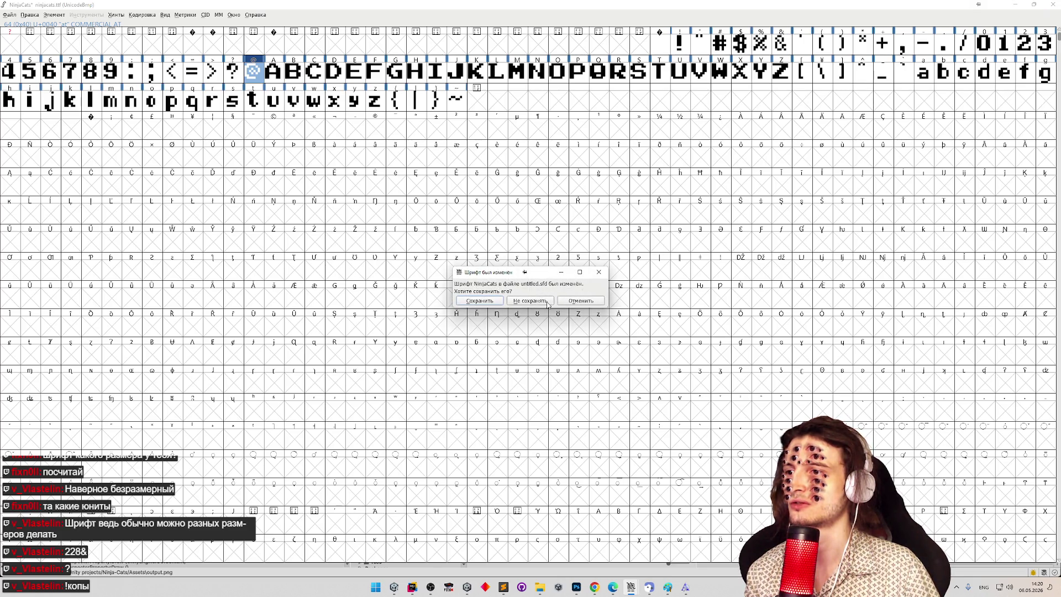
click(547, 304)
click(455, 115)
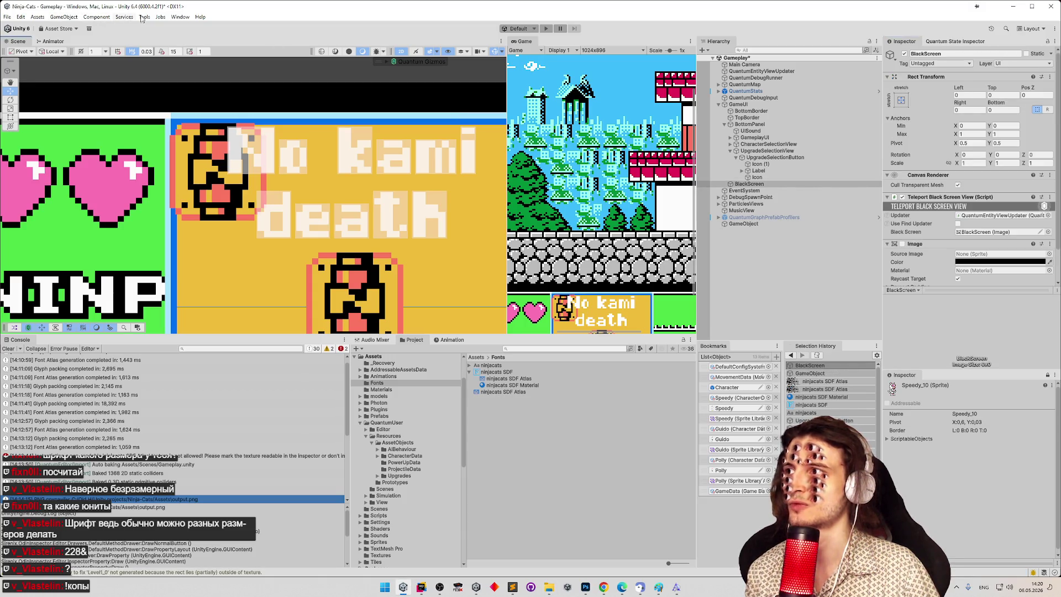
Step: Clear the console and delete the stray ninjacats SDF Atlas texture
click(165, 17)
mouse_move(172, 18)
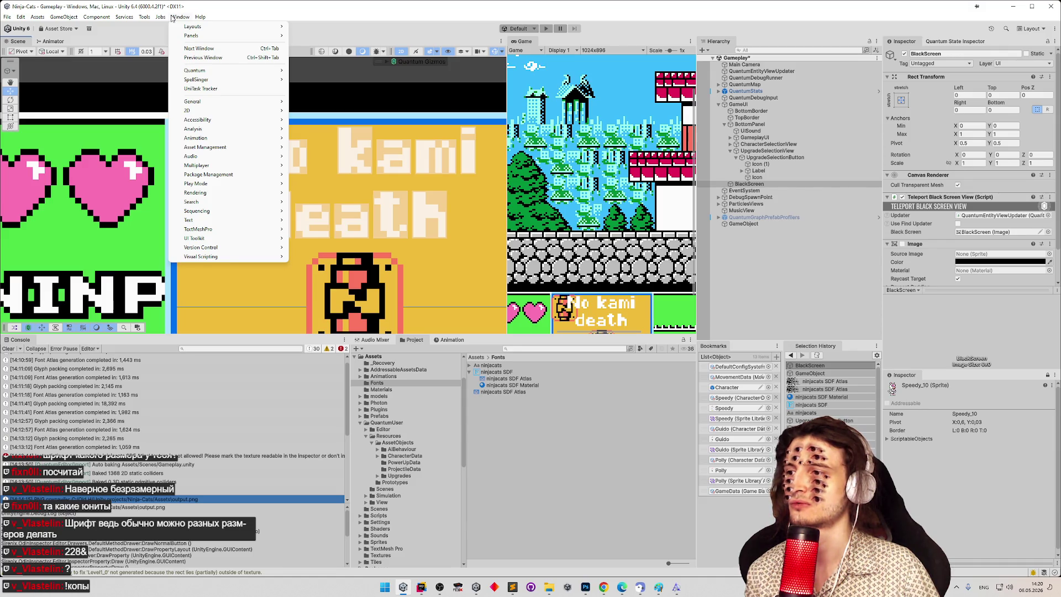
click(9, 349)
click(9, 349)
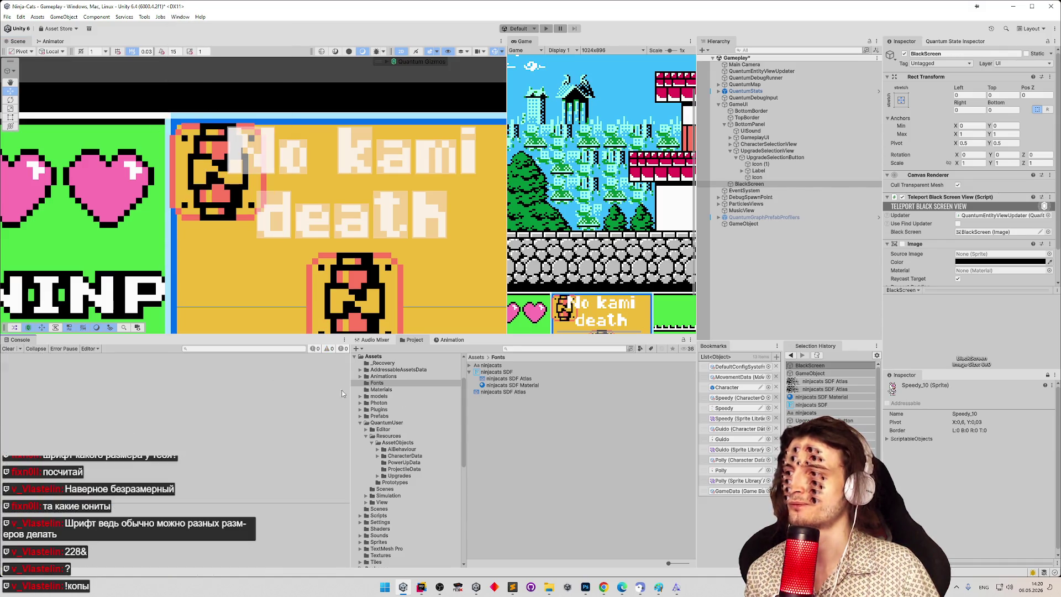
click(497, 392)
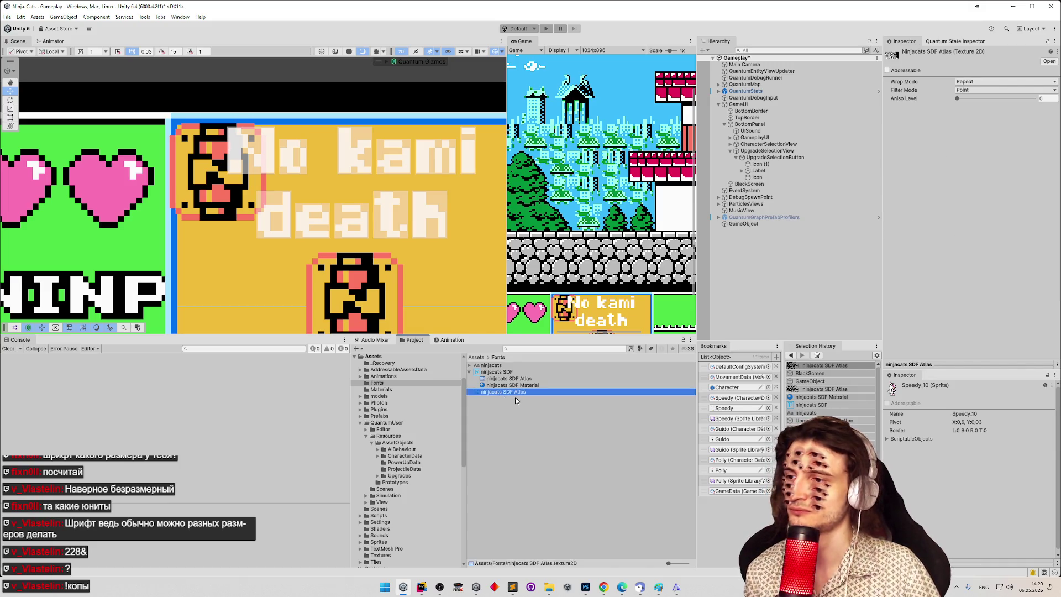
key(Delete)
key(Return)
Step: Regenerate the ninjacats SDF atlas in the Font Asset Creator with padding 0
click(496, 371)
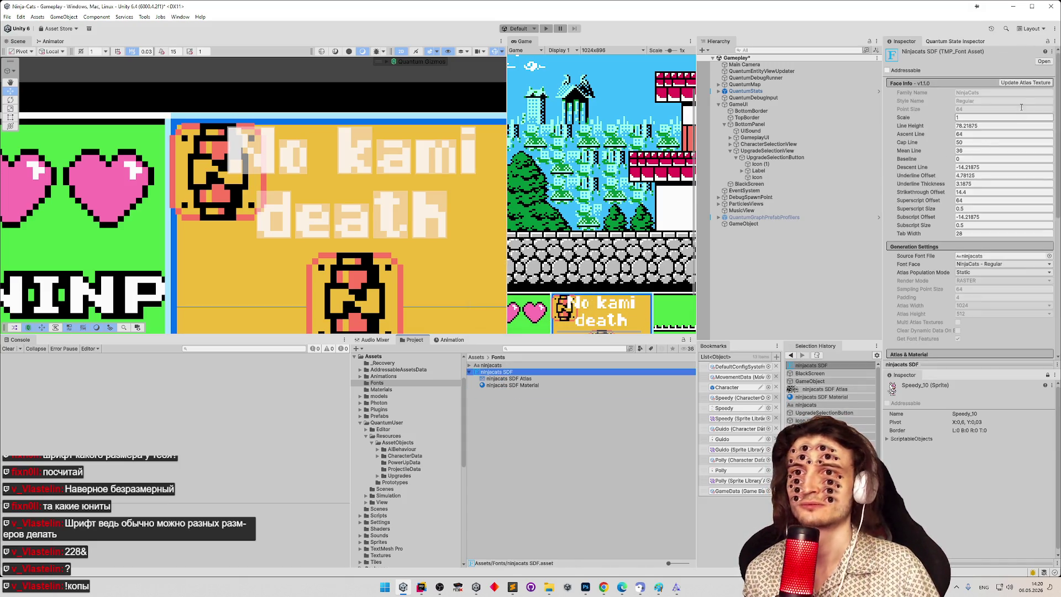
click(1025, 82)
drag(392, 60, 633, 107)
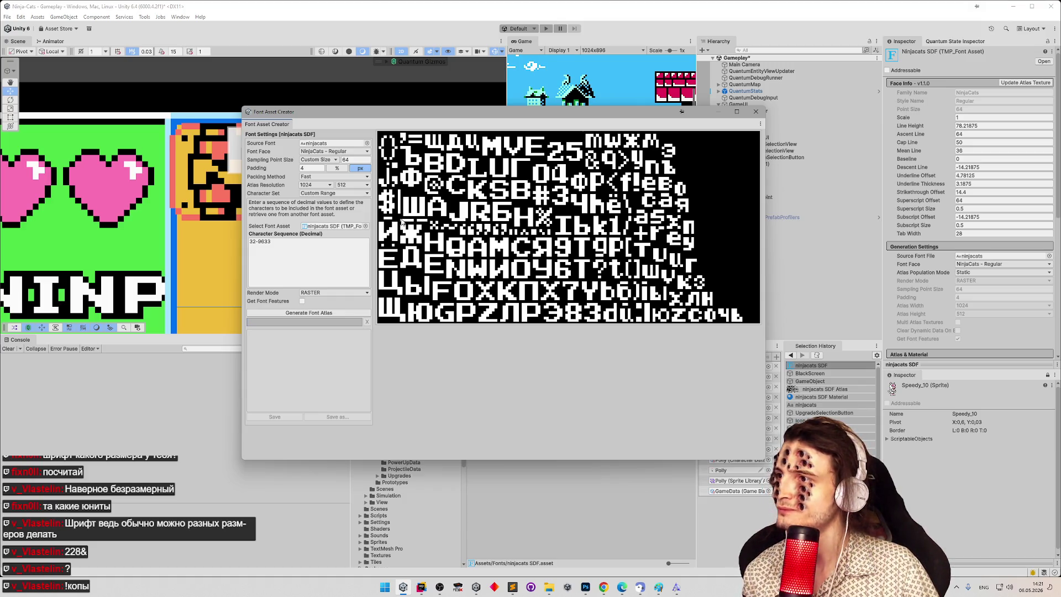
click(304, 168)
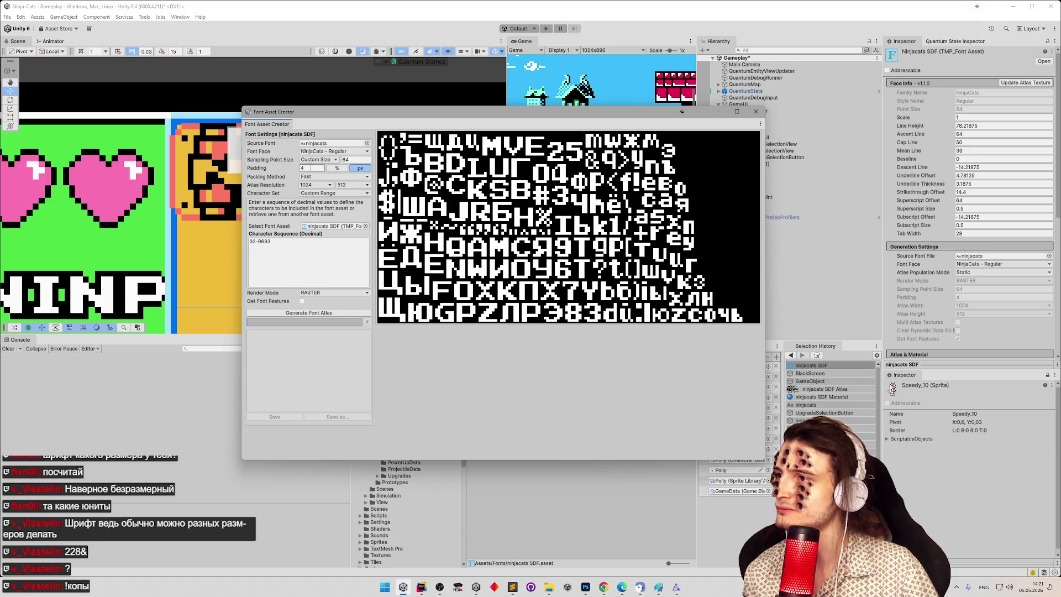
text(0)
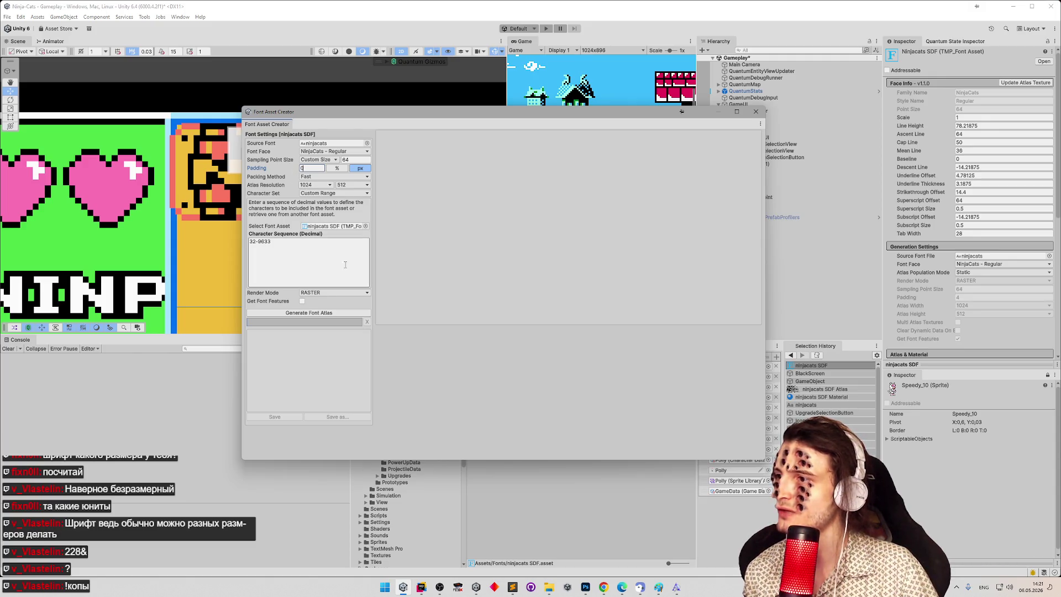
click(329, 314)
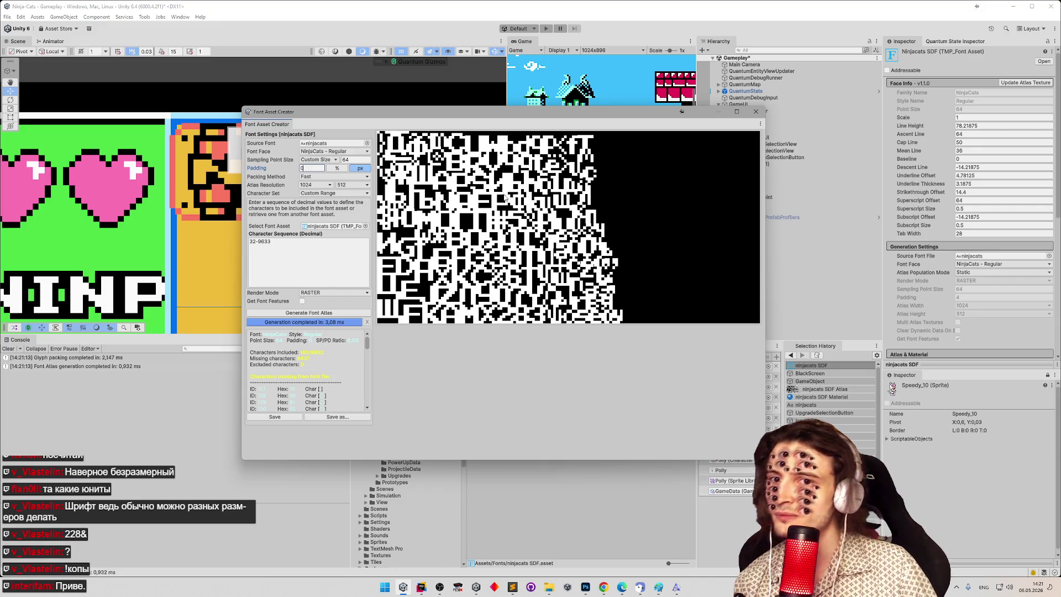
Step: Generate an atlas with Auto Sizing sampling, then switch the sampling point size back to Custom Size
click(330, 160)
click(327, 168)
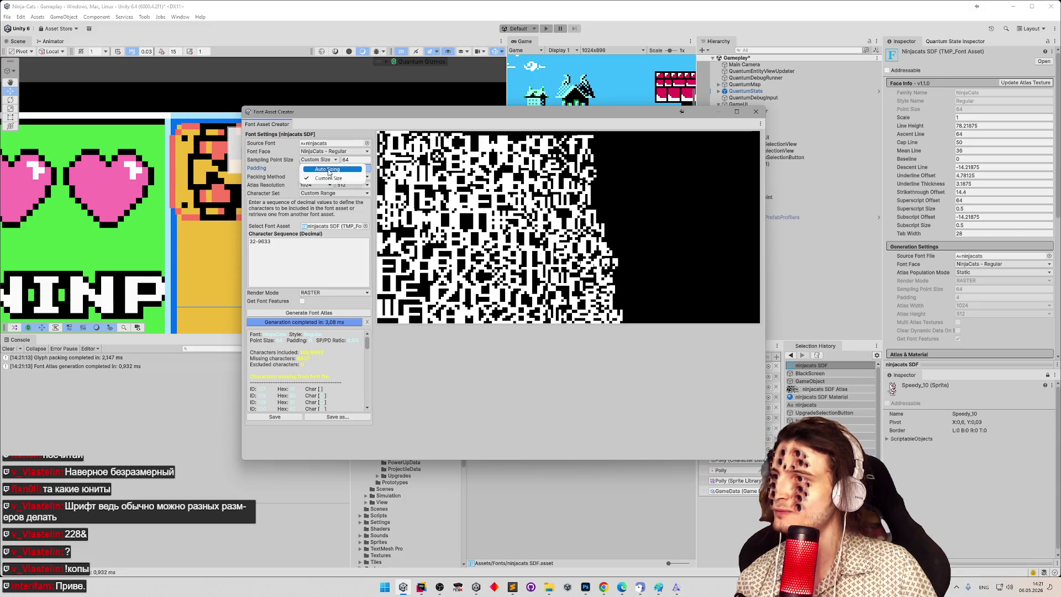
click(359, 313)
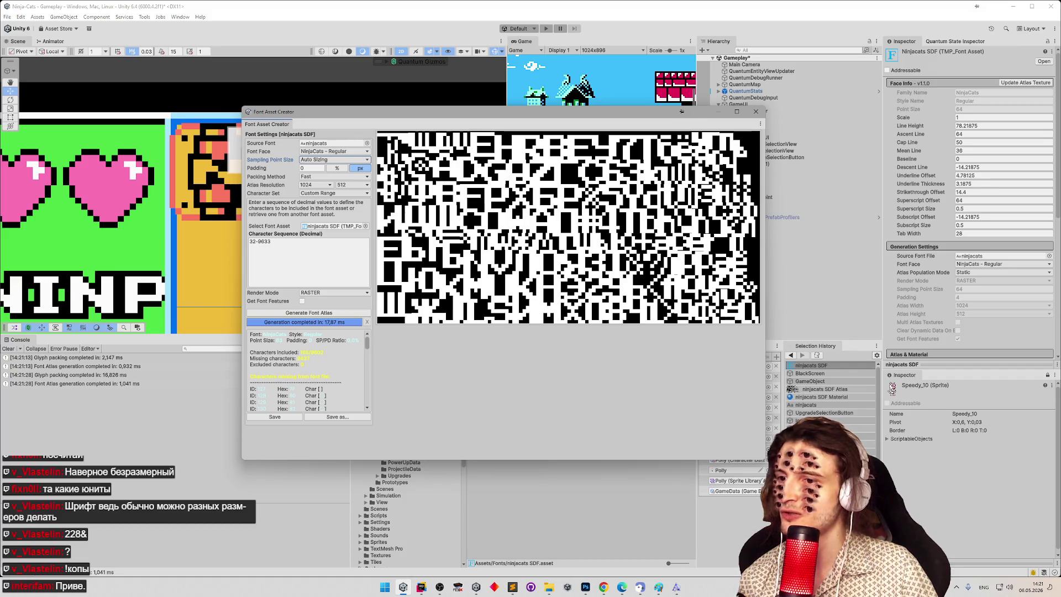
mouse_move(765, 460)
mouse_down()
mouse_move(911, 486)
mouse_move(1058, 580)
mouse_move(939, 553)
mouse_move(801, 497)
mouse_move(630, 406)
mouse_move(544, 436)
mouse_move(712, 448)
mouse_move(656, 427)
mouse_up()
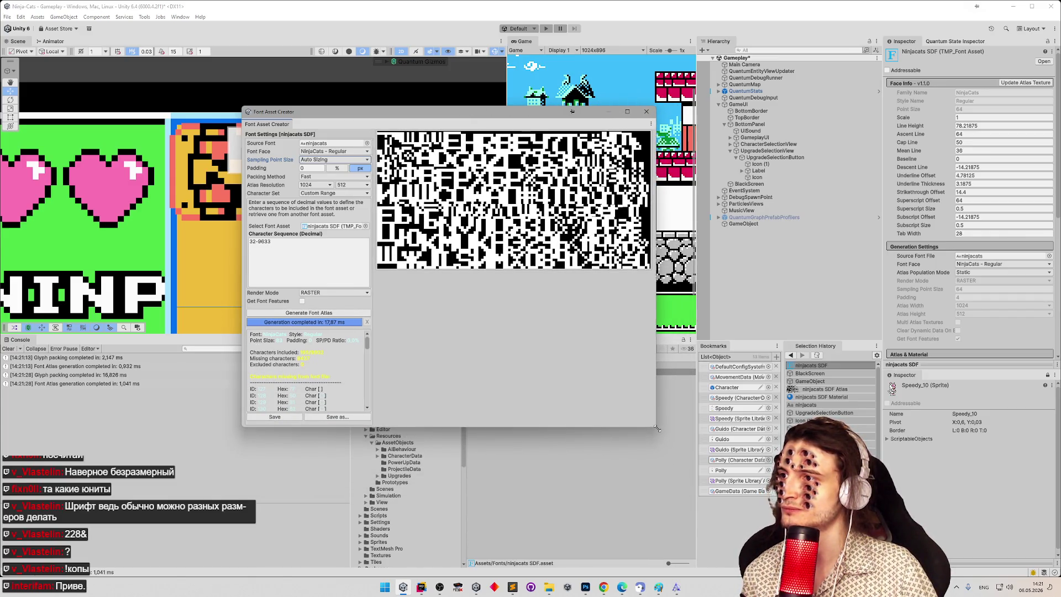
click(329, 159)
click(328, 177)
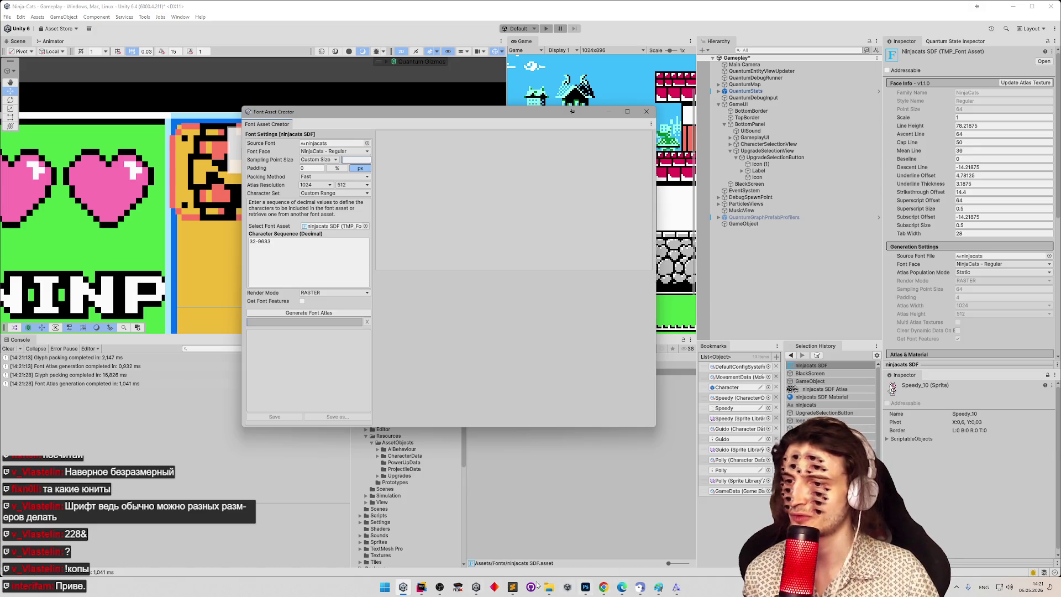
Step: Compute 227.5 × 2 = 455 in the Windows Calculator
click(385, 587)
text(rf)
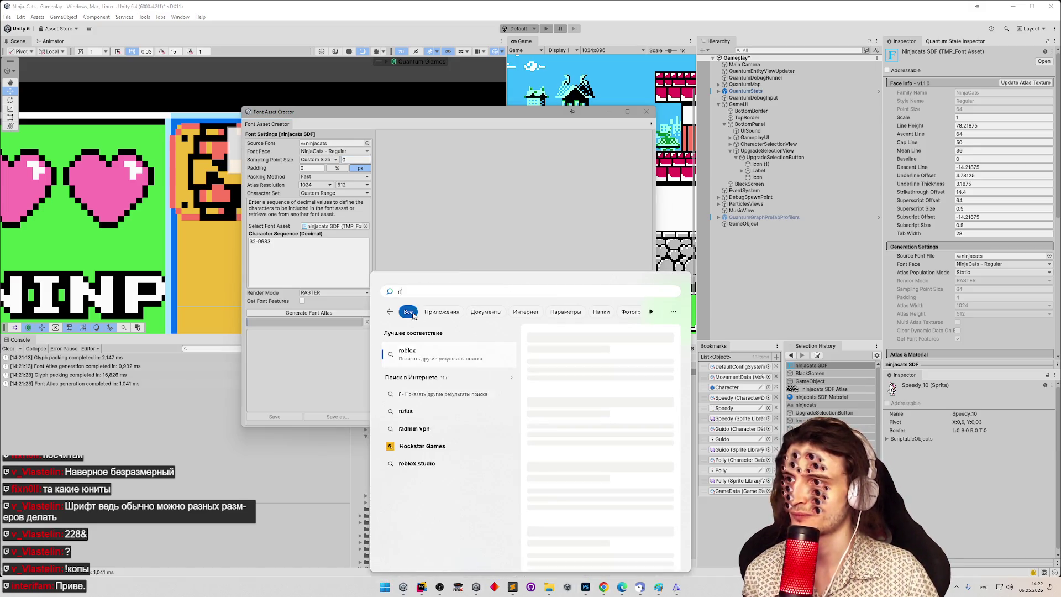
key(alt+shift)
text(ка)
click(409, 356)
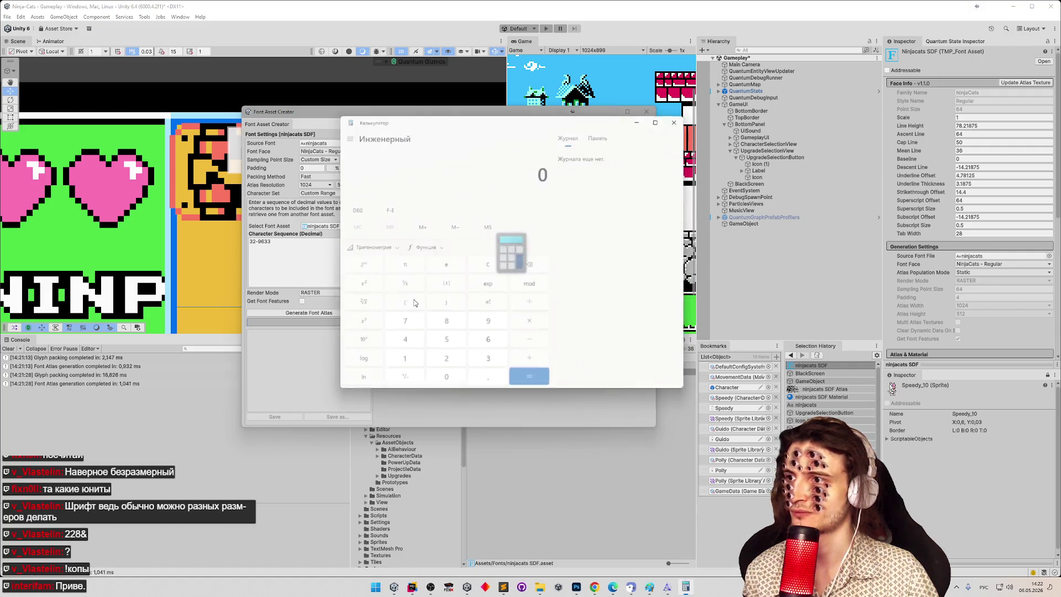
text(22)
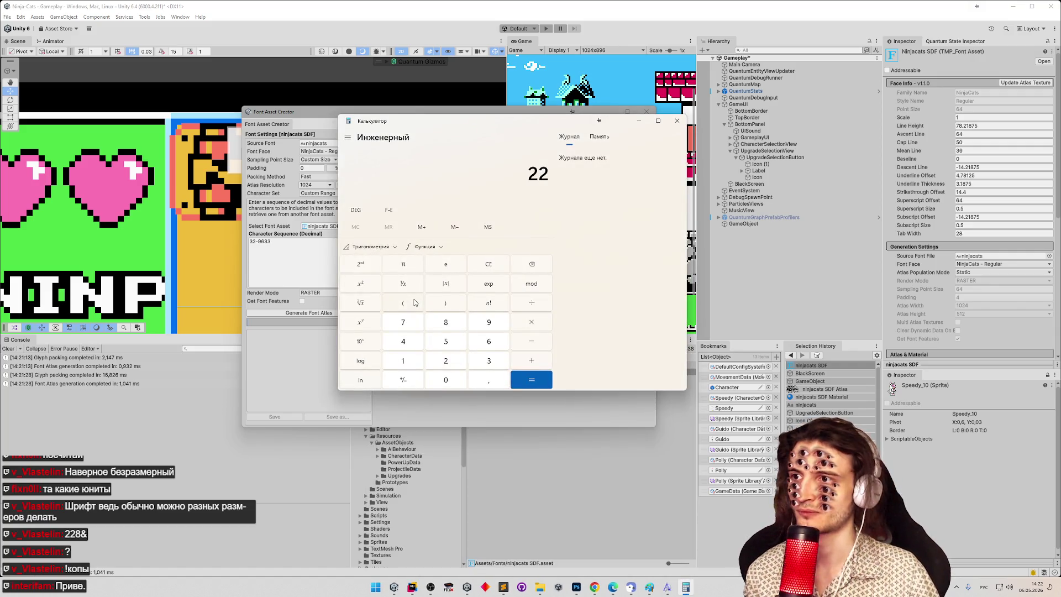
text(7,5*2)
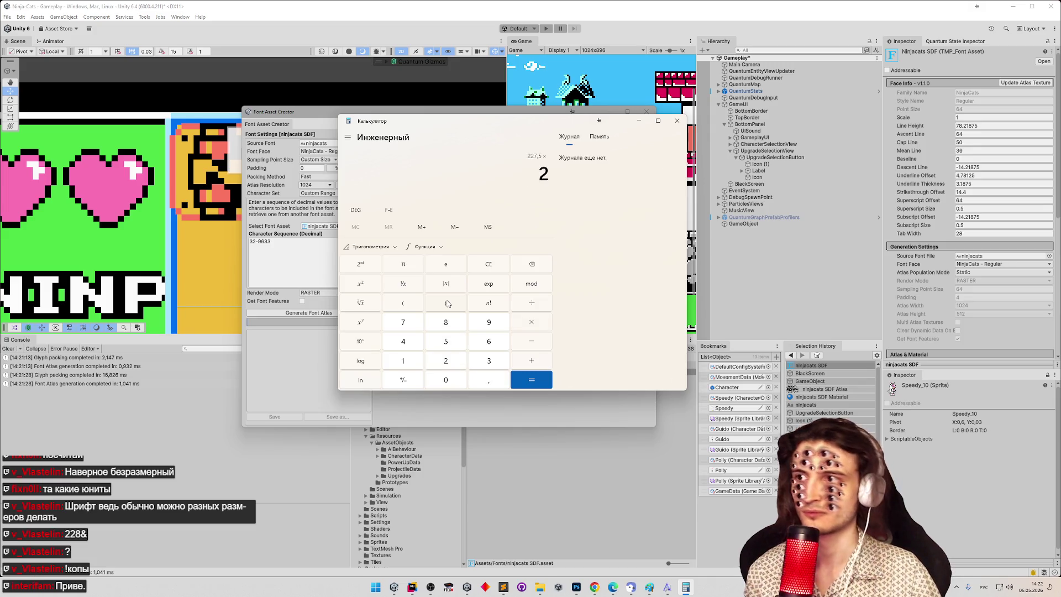
key(Return)
Step: Generate the ninjacats atlas at custom sampling point size 455
click(639, 120)
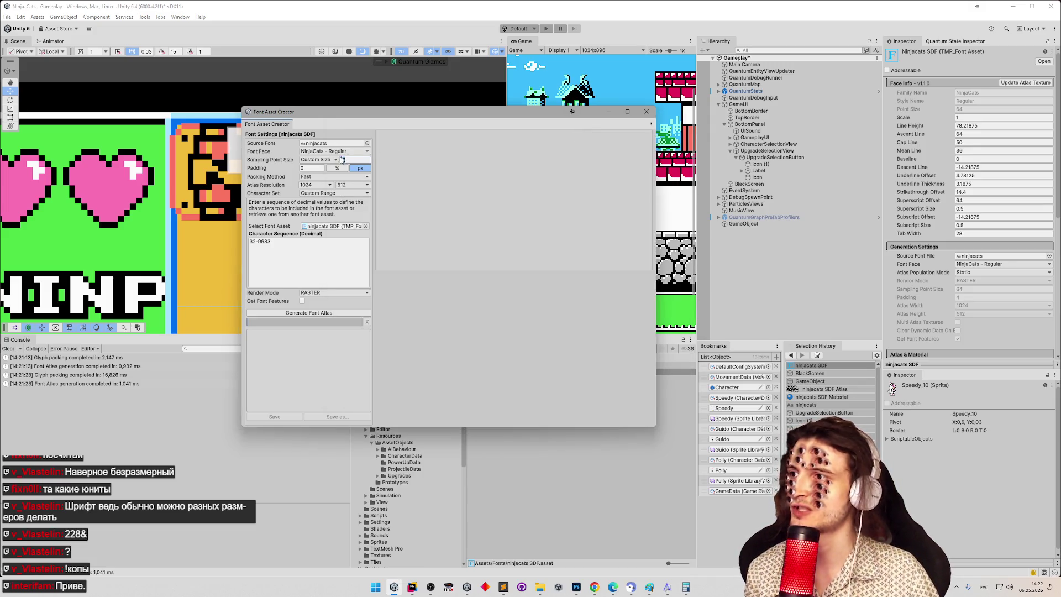
text(455)
click(328, 313)
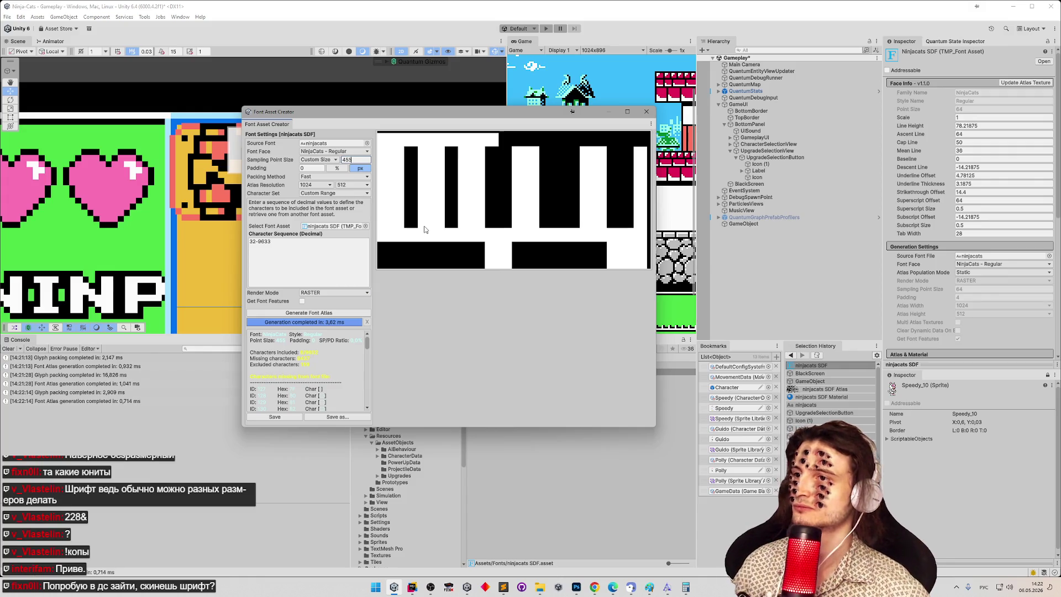
Step: Change the atlas padding to 2
click(312, 168)
text(2)
click(343, 313)
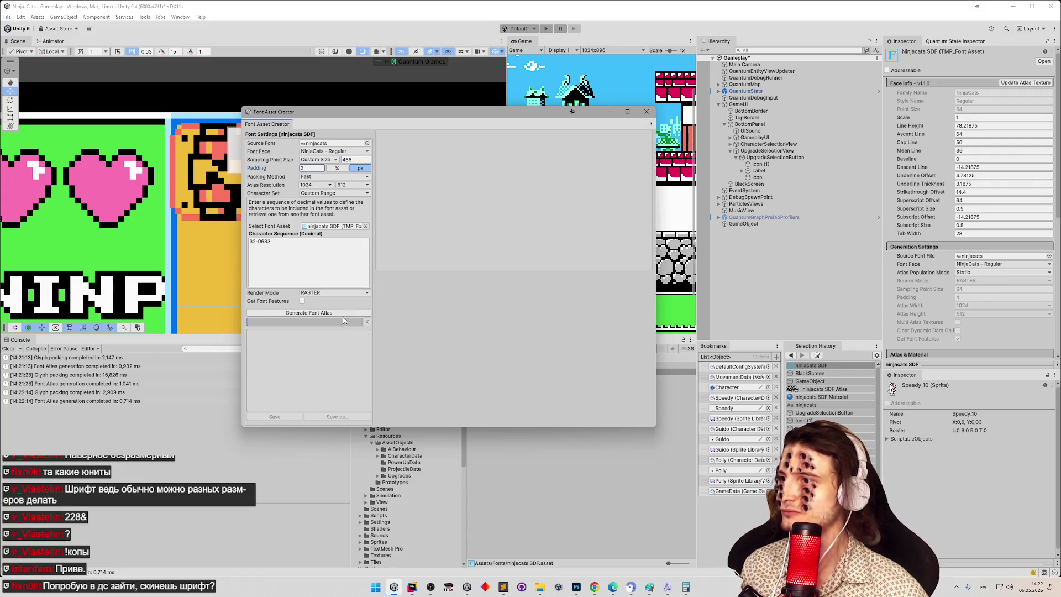
Step: Generate the size-455, padding-2 atlas and save it into the ninjacats SDF font asset
click(343, 314)
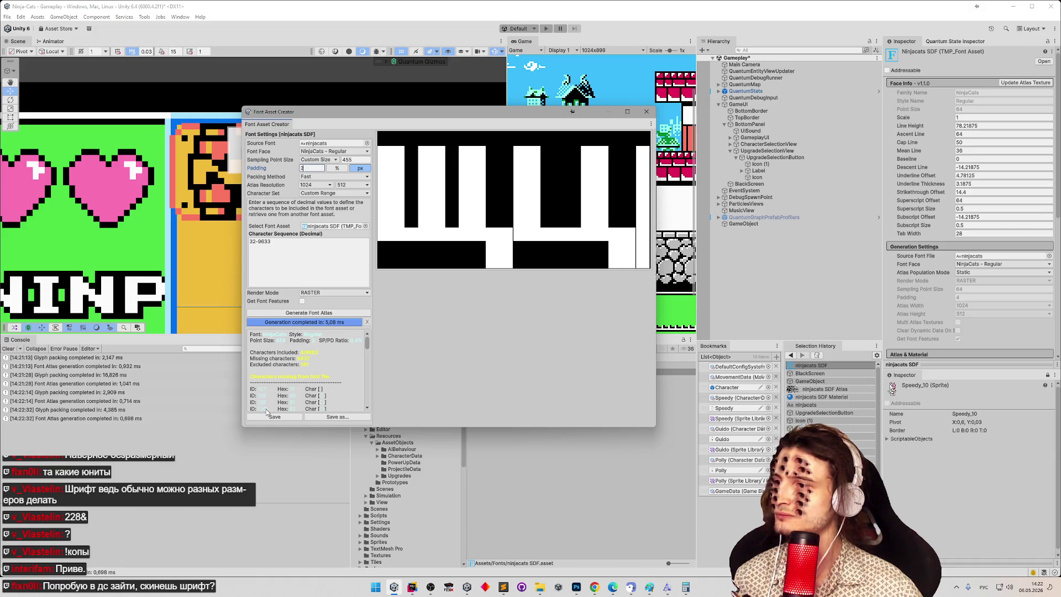
click(271, 416)
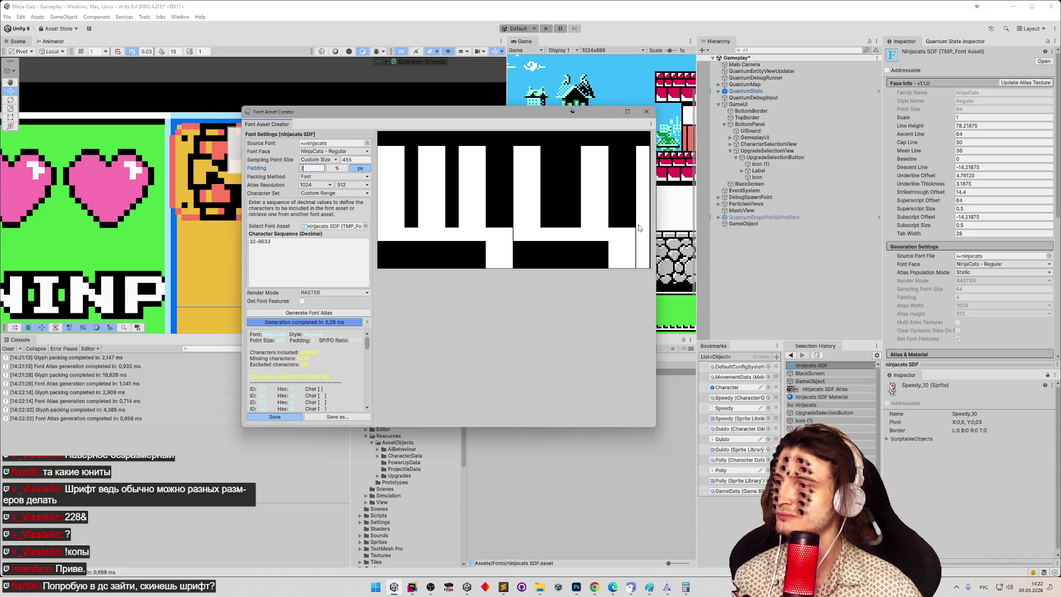
Step: Close the Font Asset Creator and duplicate the ninjacats SDF Atlas texture as a standalone asset
click(645, 111)
click(532, 379)
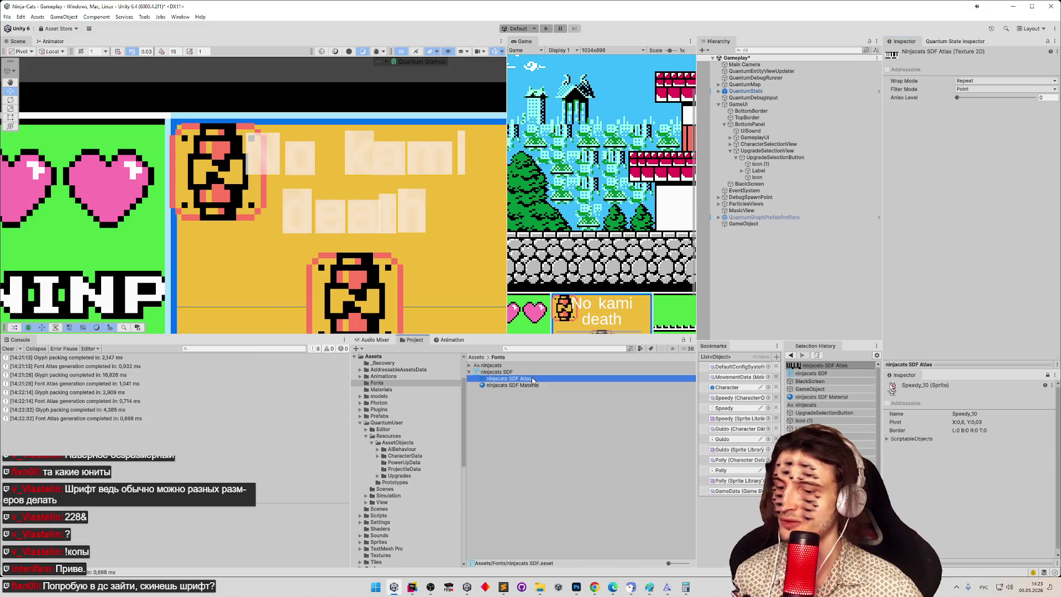
key(ctrl+d)
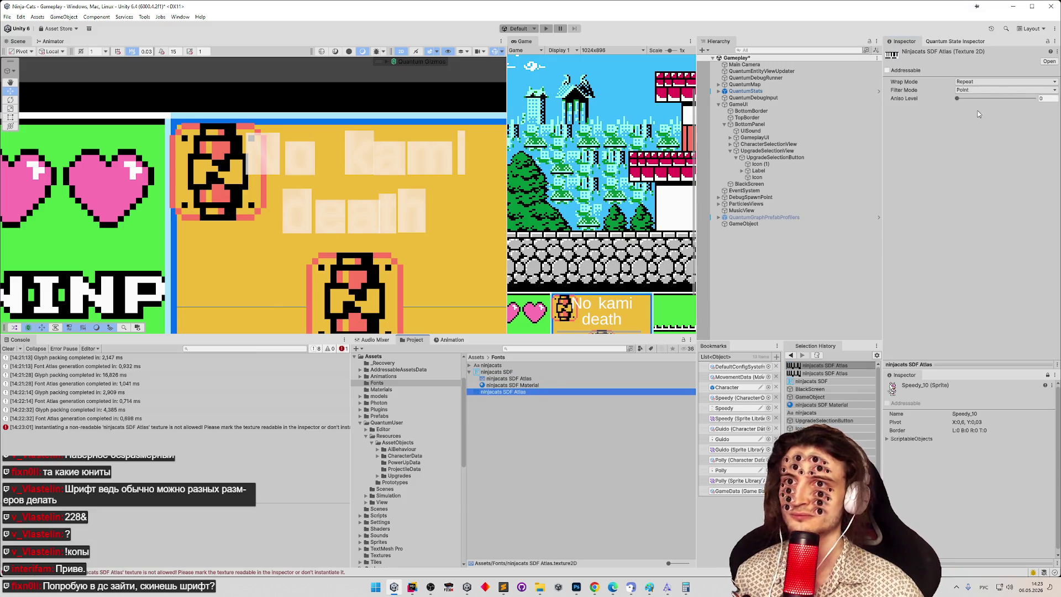
Step: Switch the Inspector to Debug, tick Is Readable on the atlas texture, and save with Ctrl+S
click(1056, 40)
click(1012, 83)
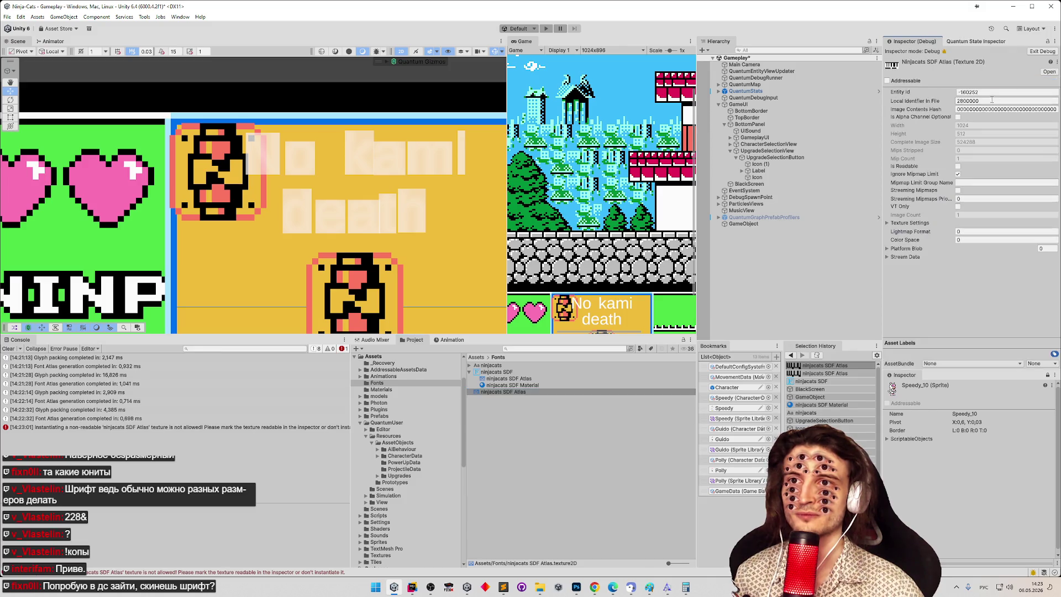
click(958, 166)
click(957, 174)
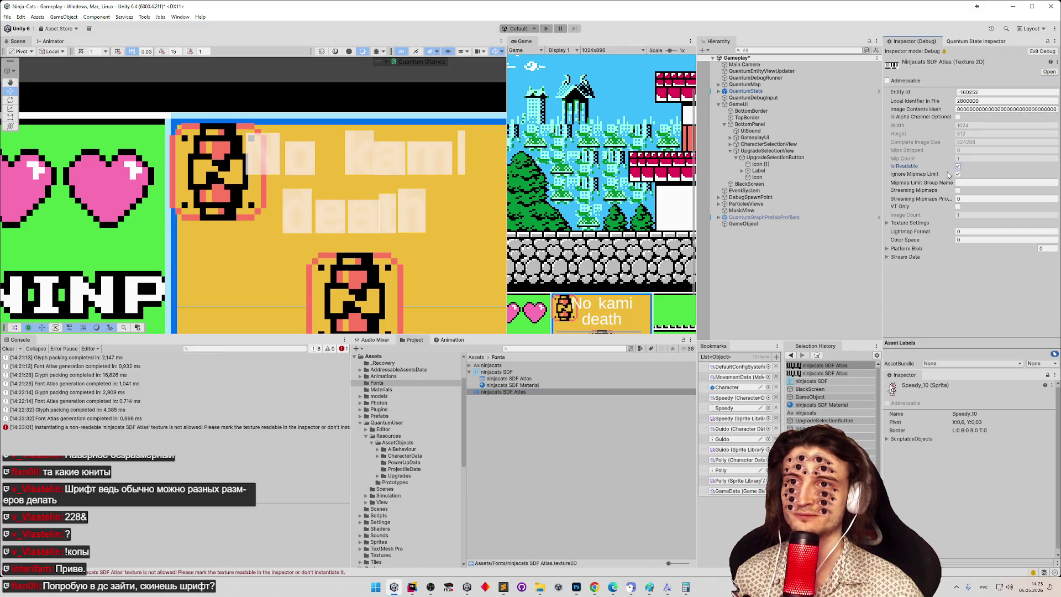
key(ctrl+s)
Step: Select the standalone ninjacats SDF Atlas texture and check its context options
click(485, 393)
right_click(486, 395)
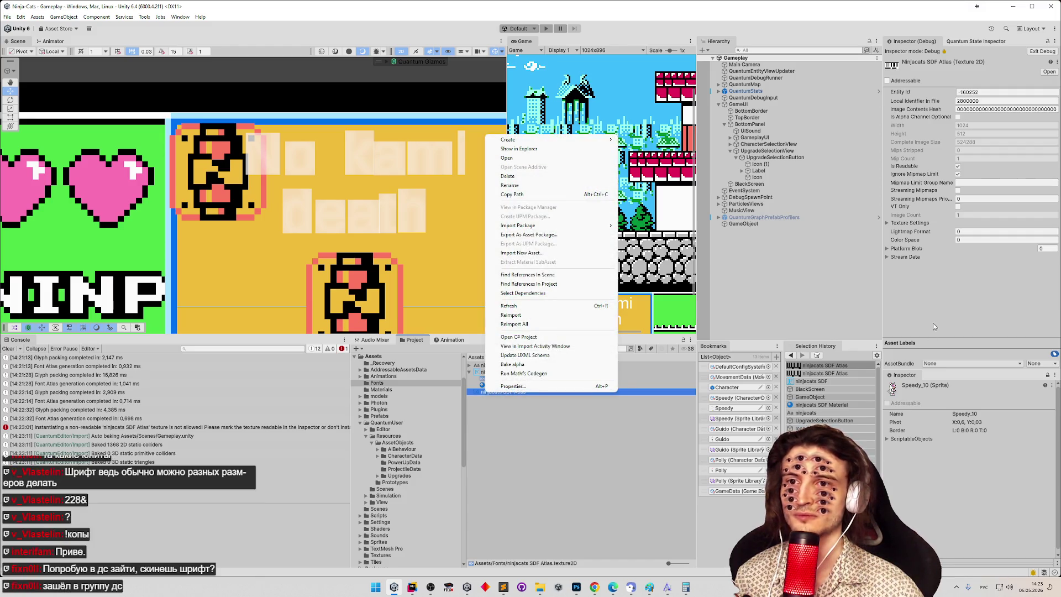
key(Escape)
click(956, 586)
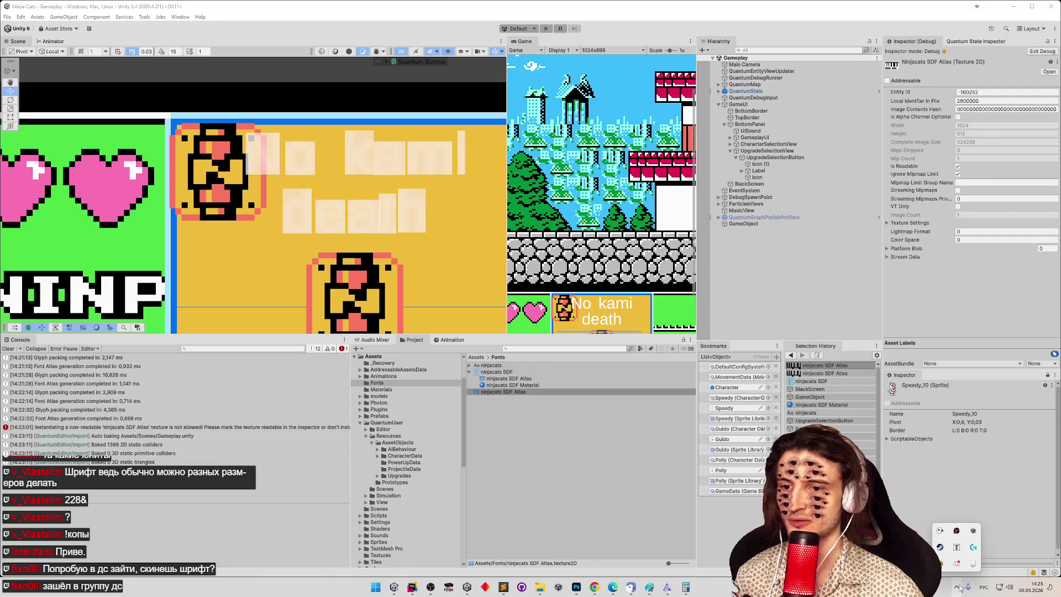
Step: Post ninjacats.ttf from File Explorer to the PeregonStream #флуд channel, then return to Unity
click(957, 563)
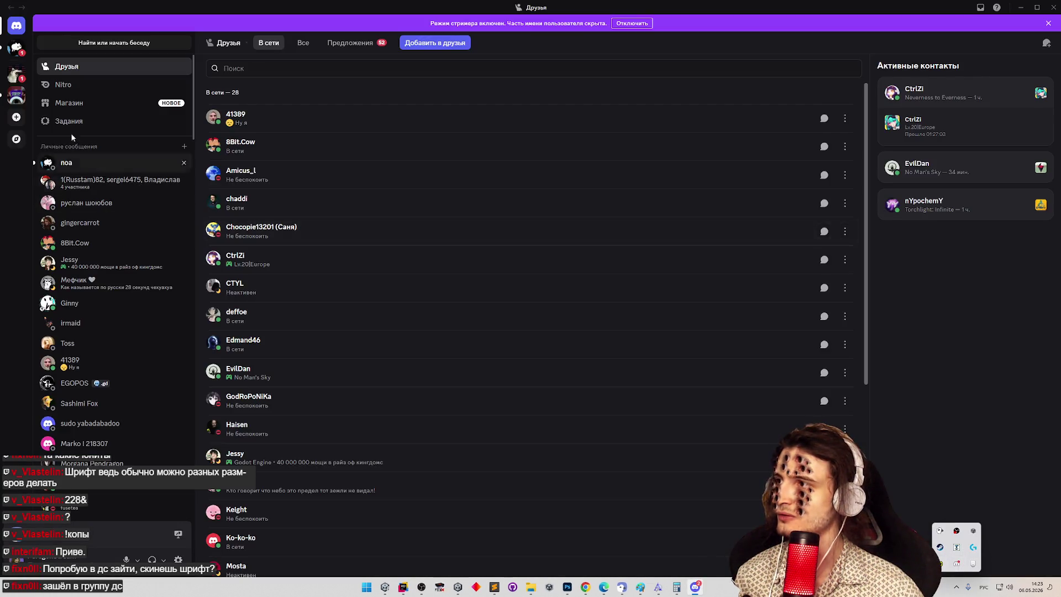
click(16, 96)
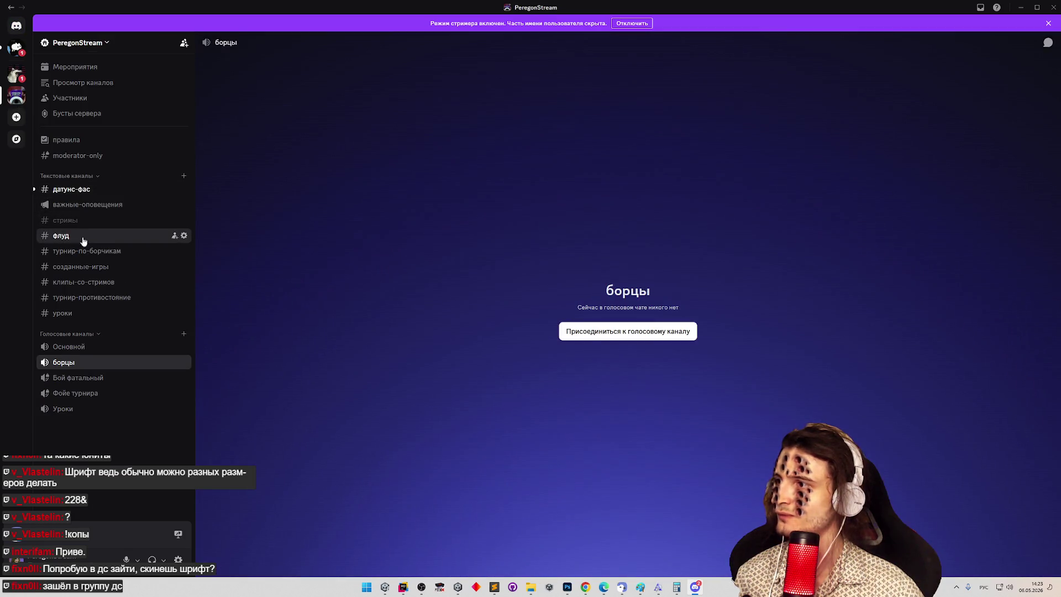
click(83, 240)
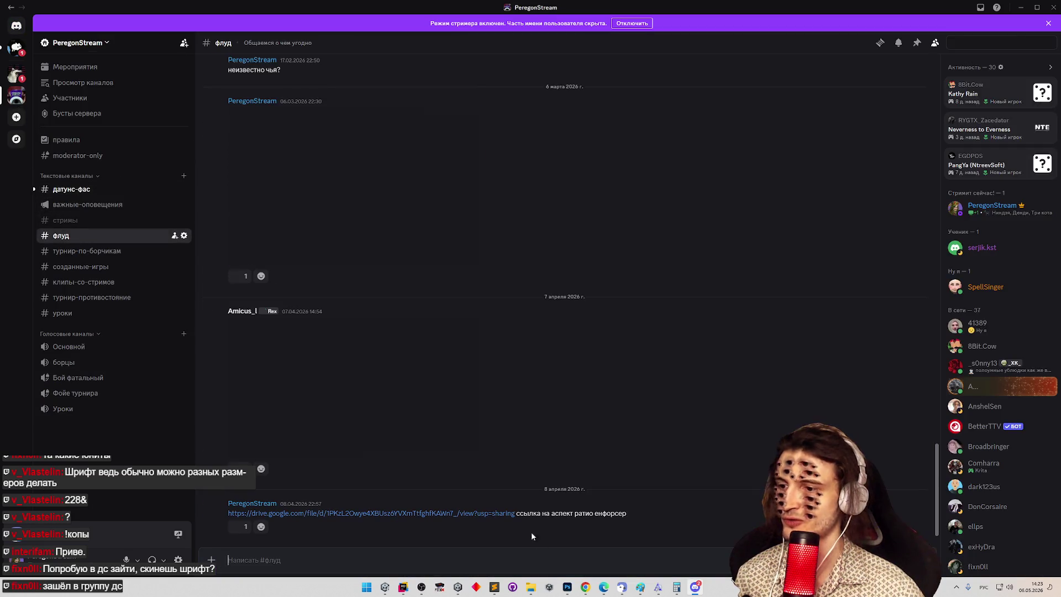
click(530, 587)
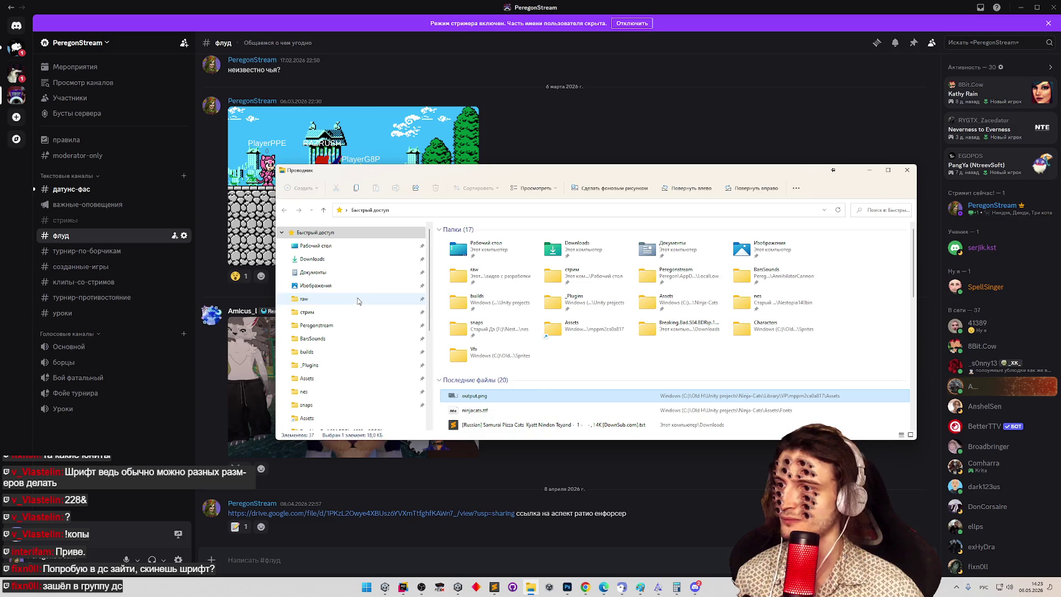
mouse_move(467, 410)
mouse_down()
mouse_move(451, 500)
mouse_move(438, 504)
mouse_up()
key(Return)
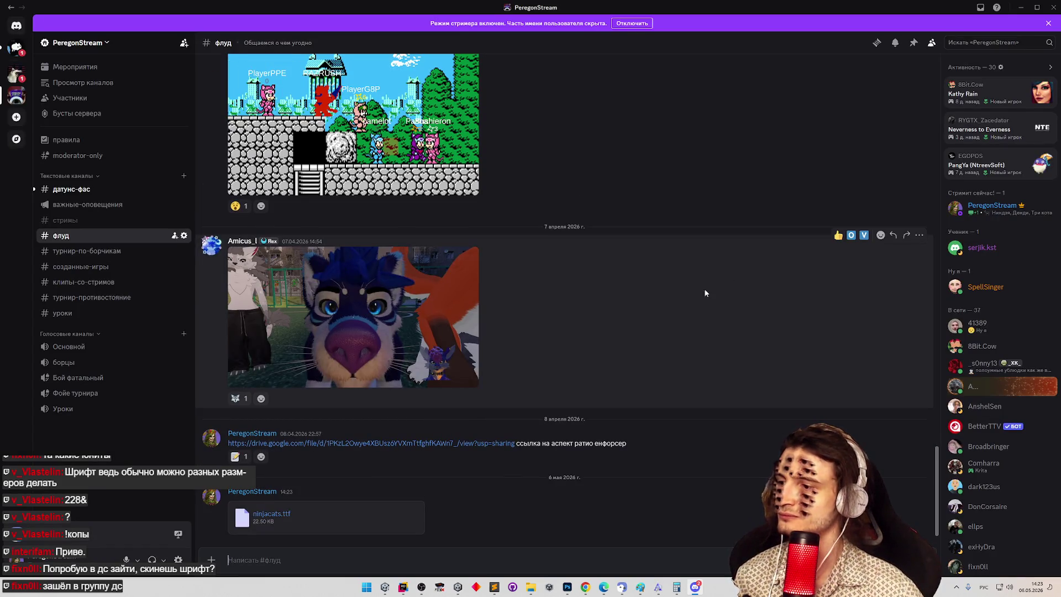
click(1021, 7)
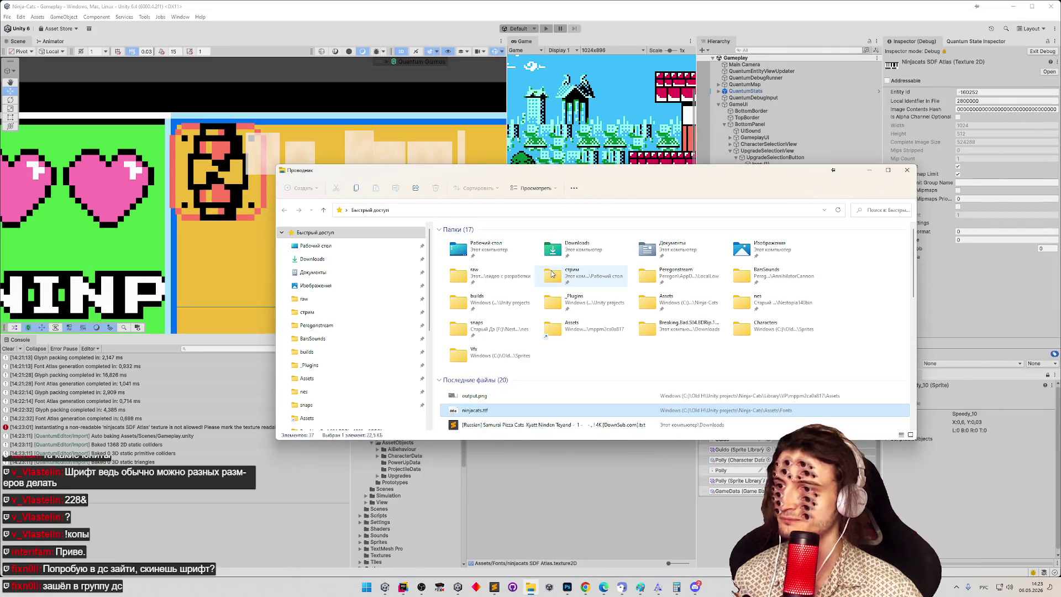
Step: Assign ninjacats SDF Atlas to the GameObject's Texture To Png Saver and leave Debug mode
drag(869, 171, 870, 174)
click(870, 174)
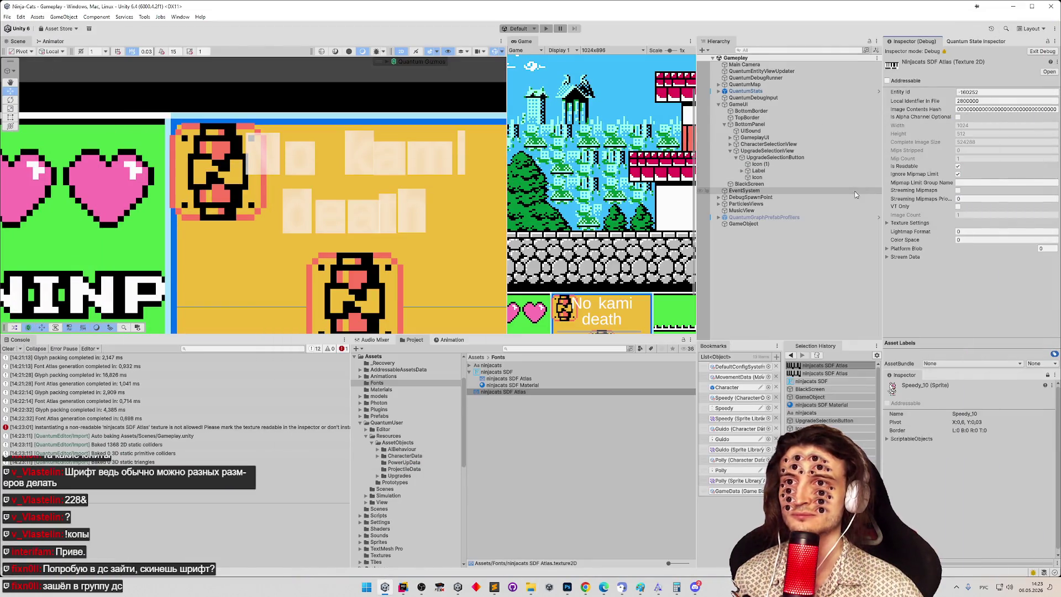
click(517, 392)
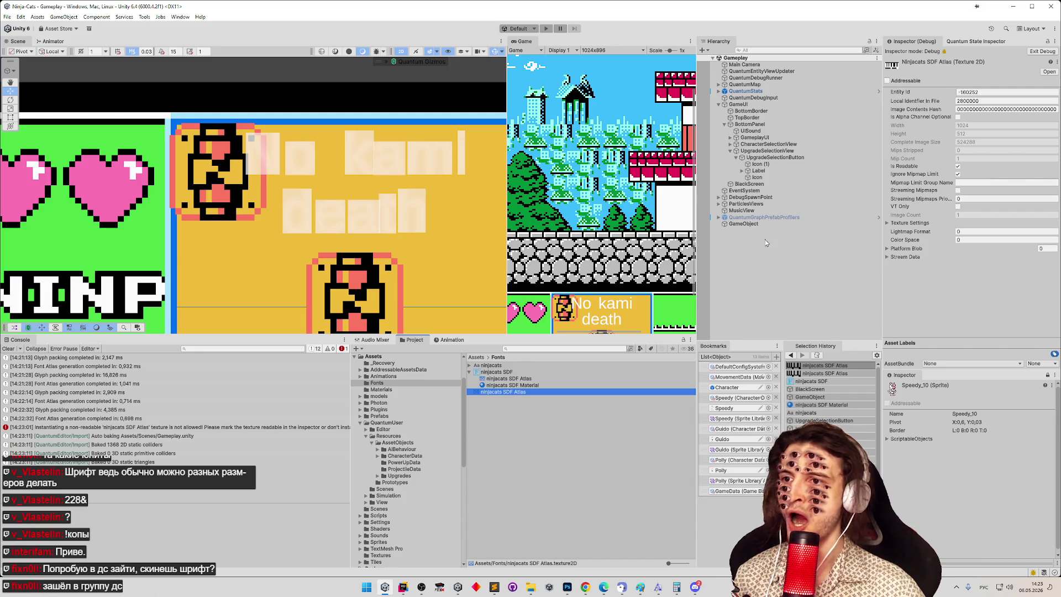
click(763, 224)
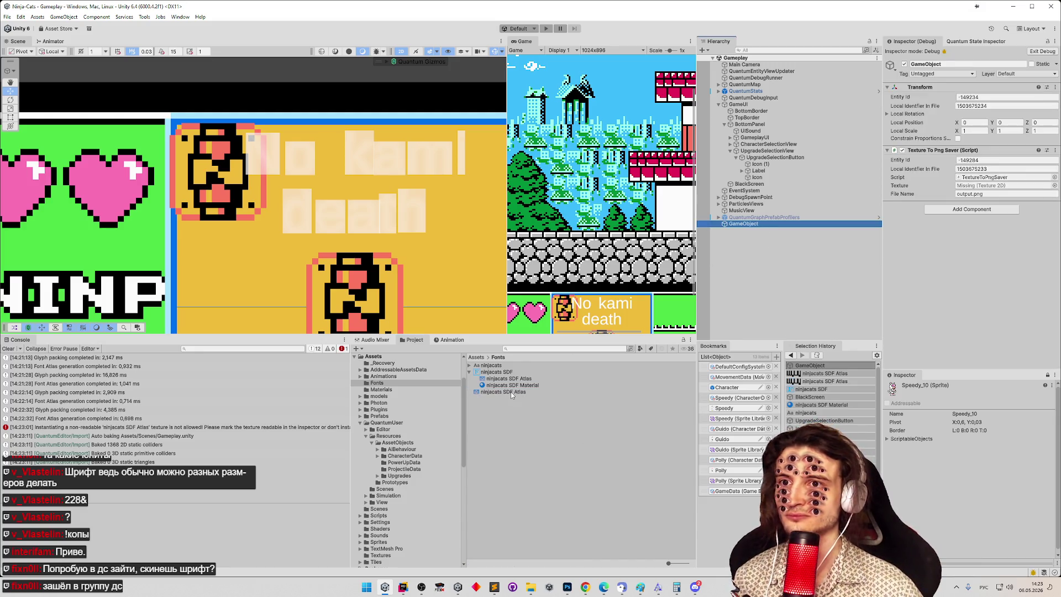
drag(511, 392, 986, 186)
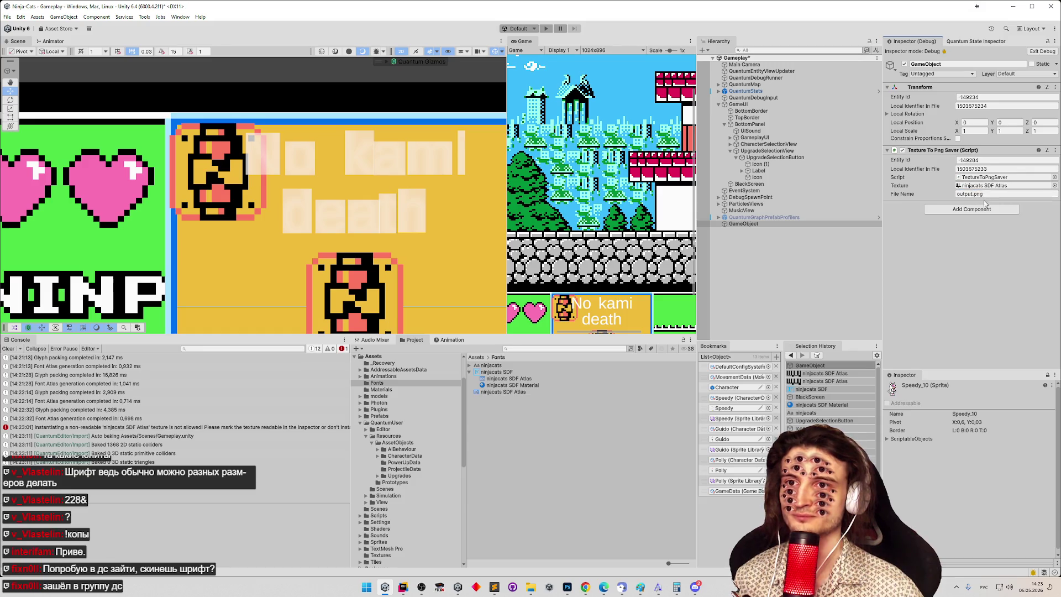
click(1042, 51)
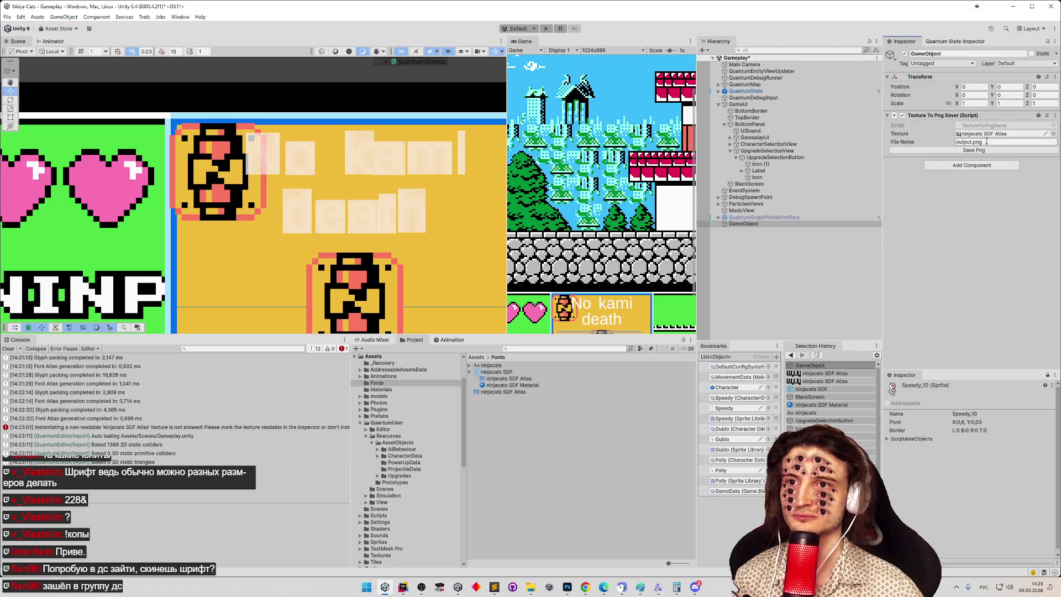
Step: Open output.png from File Explorer in Photoshop and reload the updated file
click(530, 587)
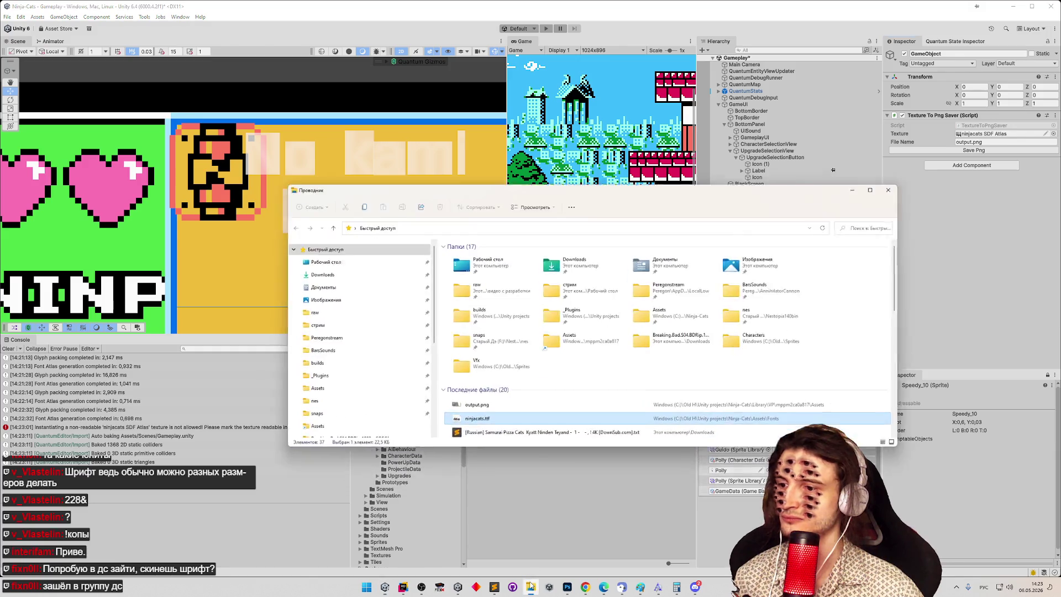
right_click(500, 395)
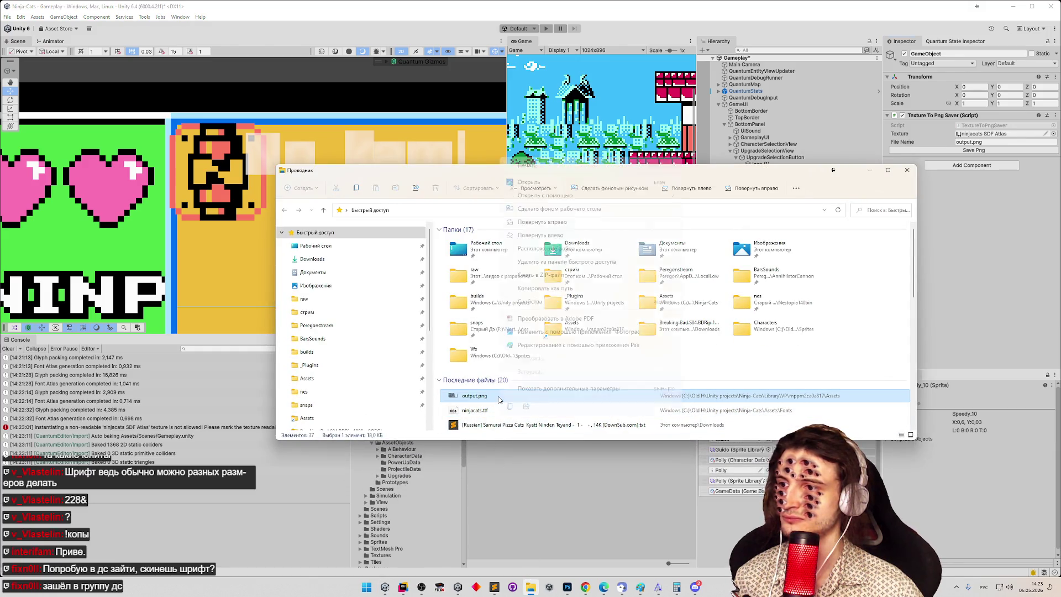
mouse_move(639, 190)
click(718, 196)
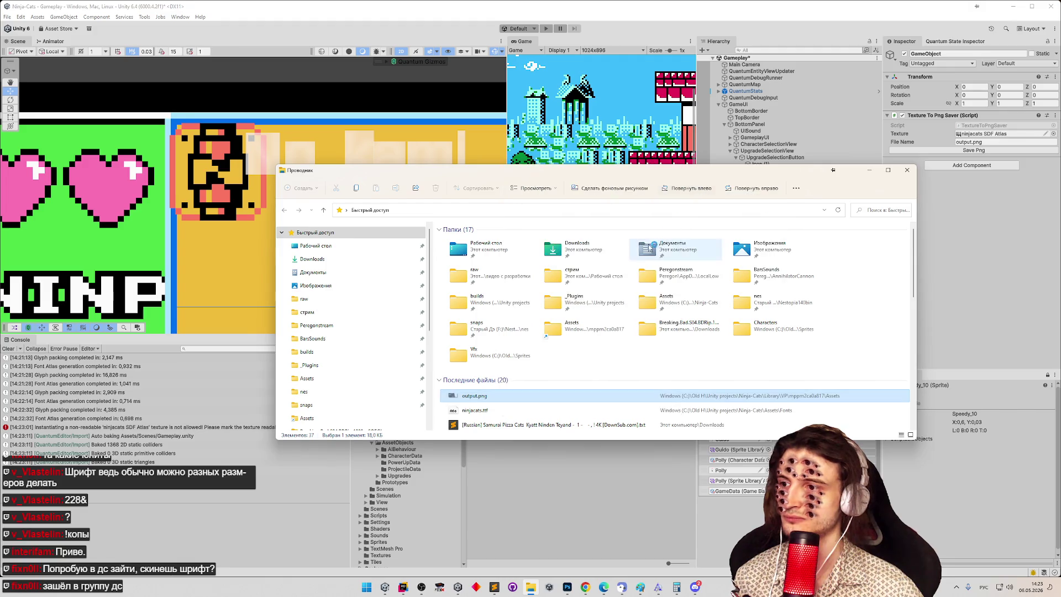
click(554, 212)
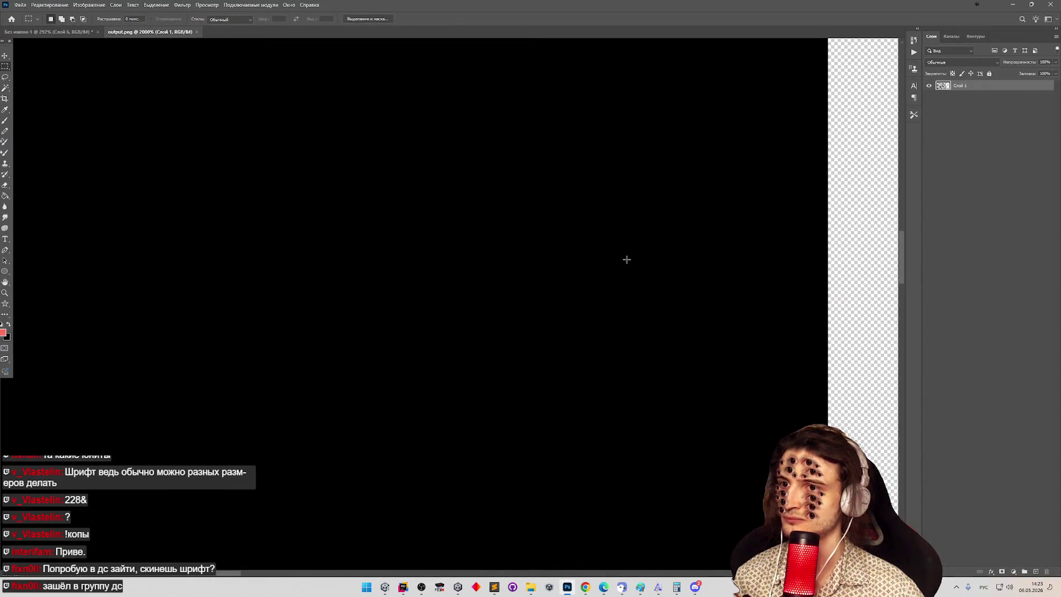
Step: Zoom into output.png and measure the щ glyph's black blocks with rectangular selections
key(z)
scroll(621, 294, up, 8)
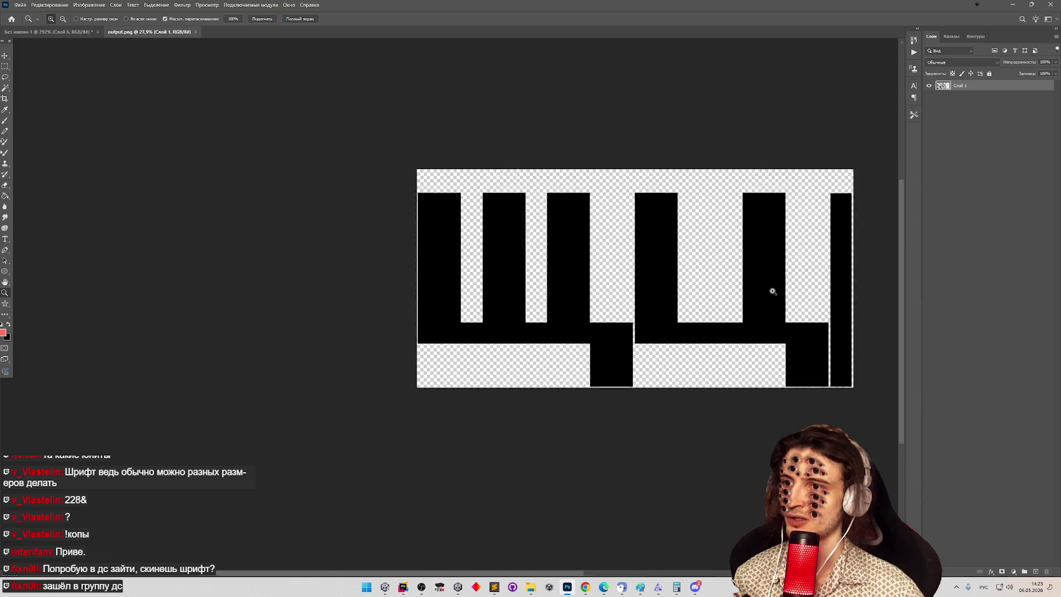
key(m)
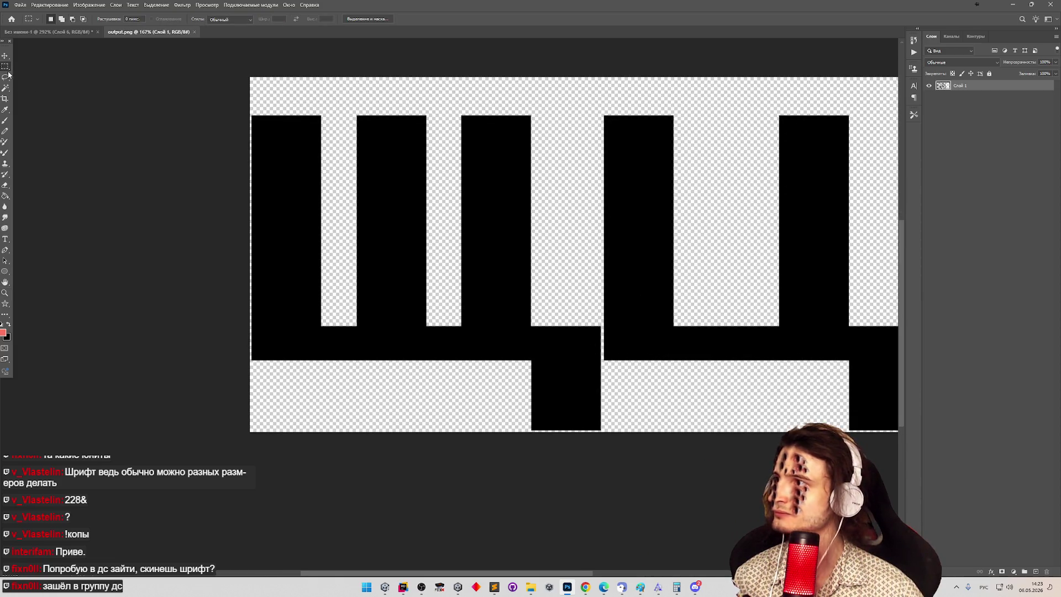
drag(531, 360, 538, 359)
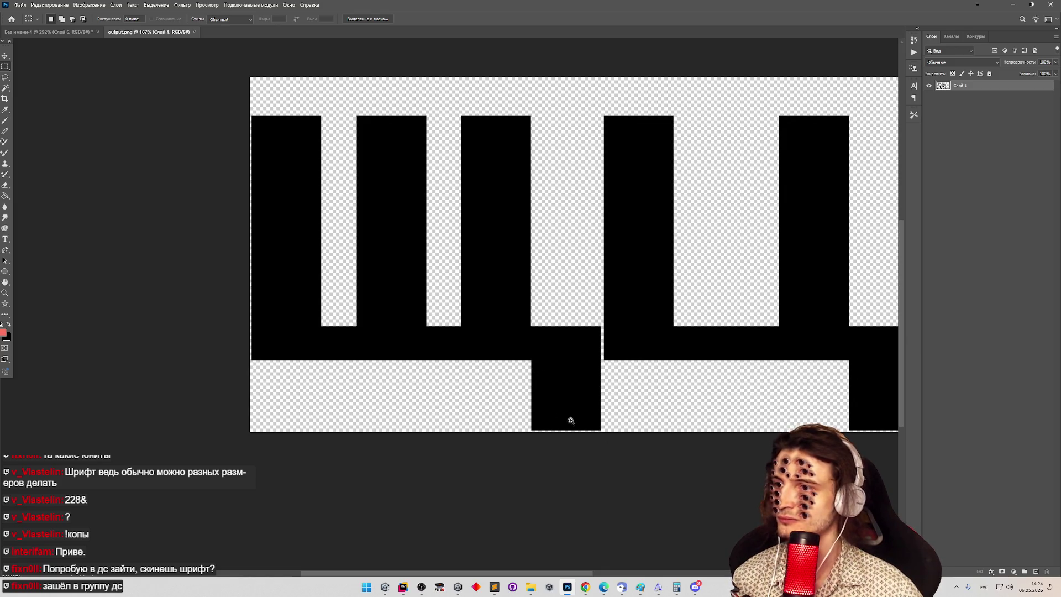
scroll(580, 421, up, 5)
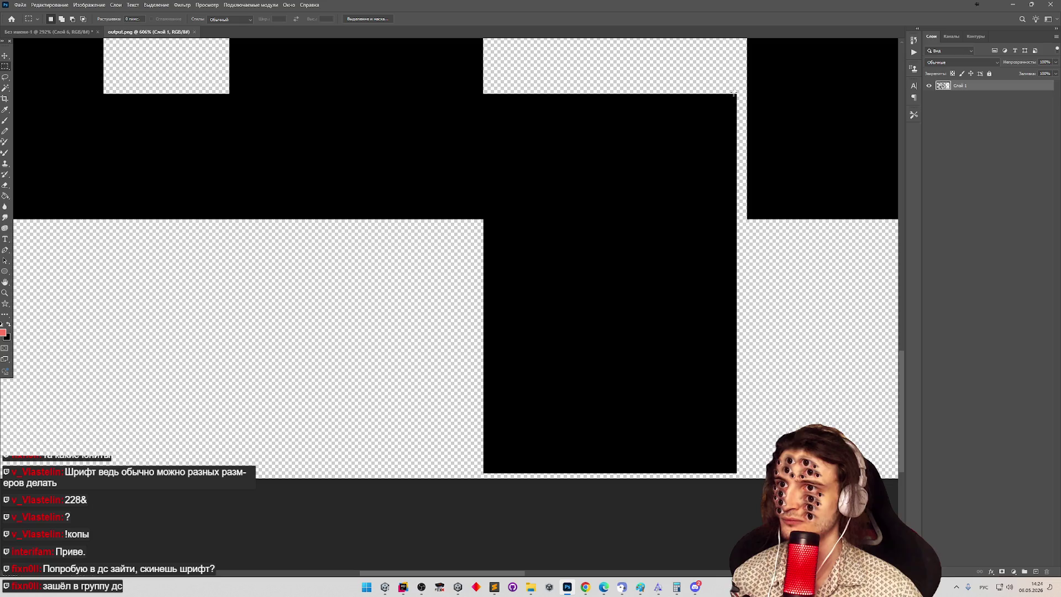
drag(735, 94, 735, 85)
Step: Zoom in on the lower block's top-right corner and measure its gap pixel by pixel
key(z)
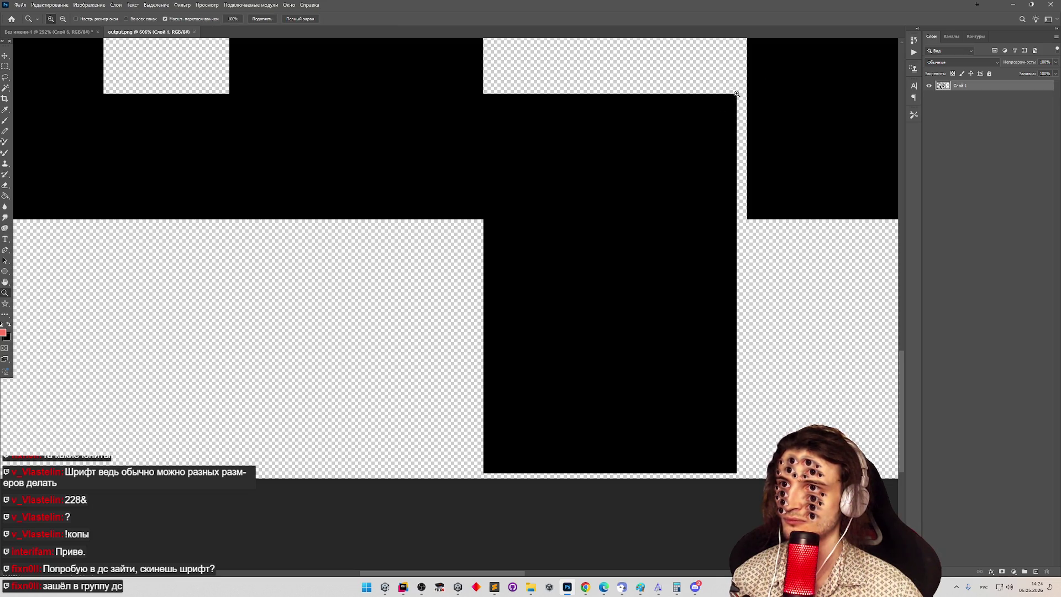
scroll(741, 89, up, 3)
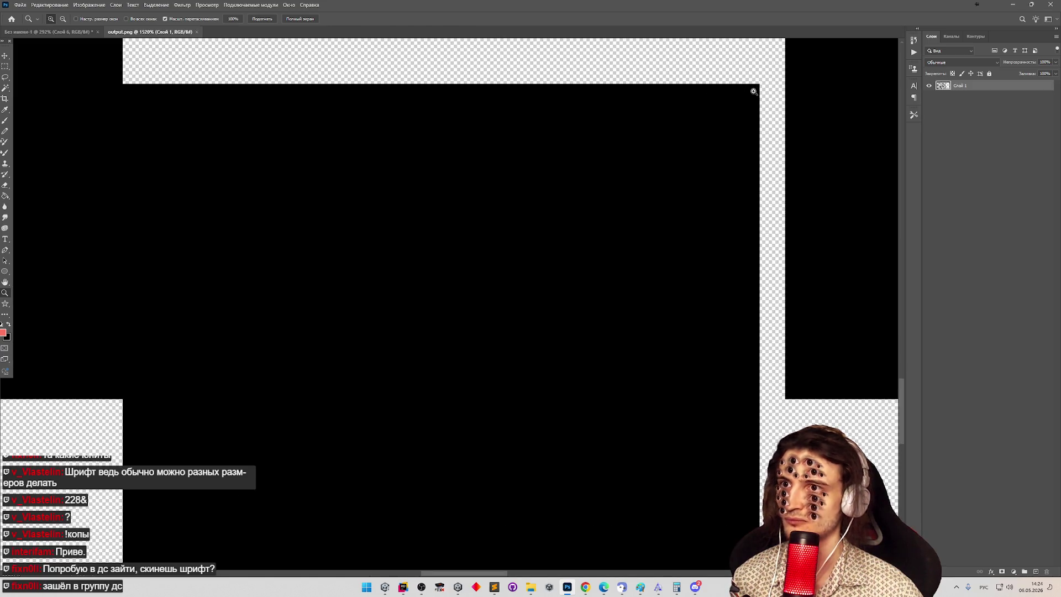
key(m)
mouse_move(758, 84)
mouse_down()
mouse_move(738, 106)
mouse_move(721, 478)
mouse_move(703, 594)
mouse_move(730, 330)
mouse_up()
drag(729, 329, 721, 331)
Step: Zoom out to compare both щ letters, then minimize Photoshop to return to Unity
key(z)
drag(611, 325, 568, 331)
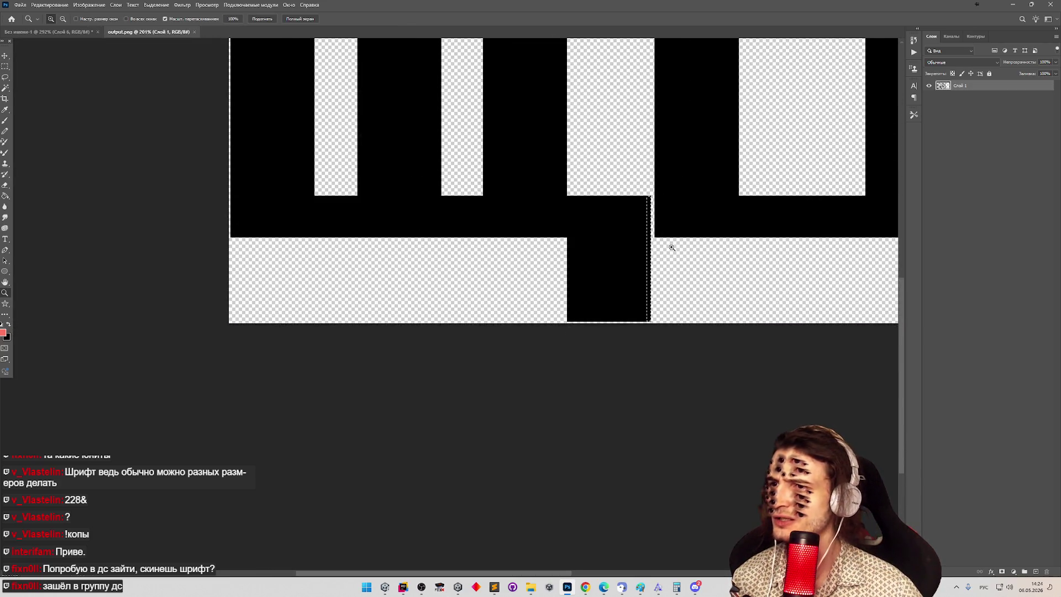
mouse_move(673, 242)
mouse_down()
mouse_move(691, 190)
mouse_move(696, 196)
mouse_up()
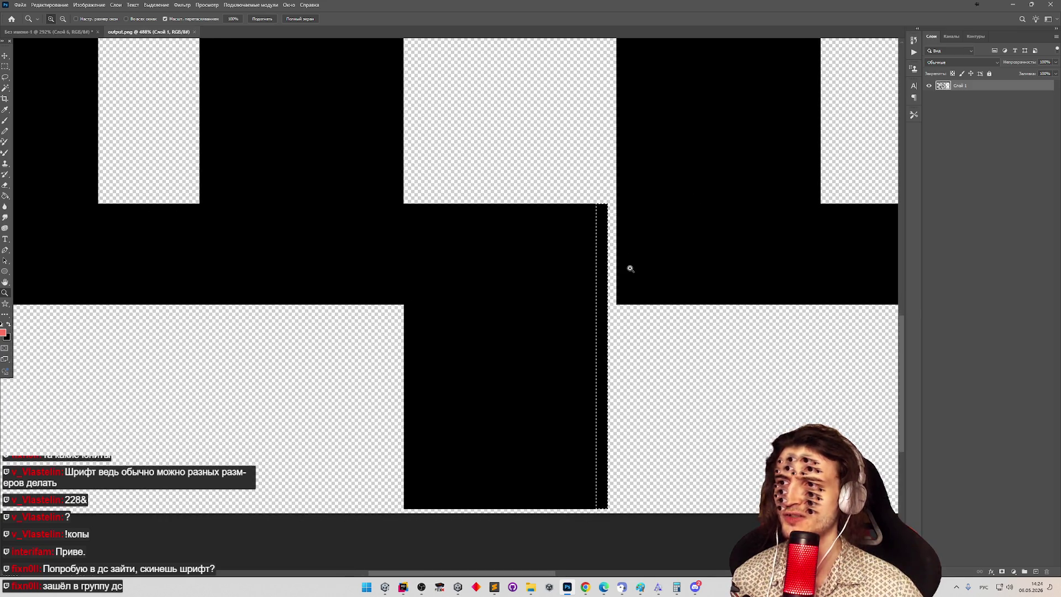
mouse_move(628, 267)
mouse_down()
mouse_move(562, 267)
mouse_move(570, 274)
mouse_up()
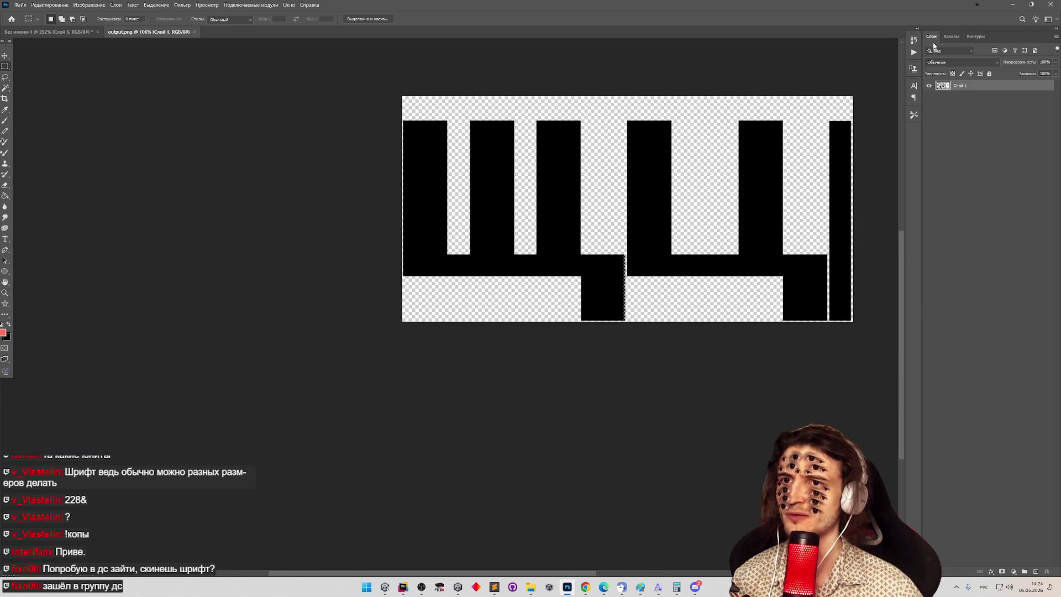
click(567, 586)
click(442, 119)
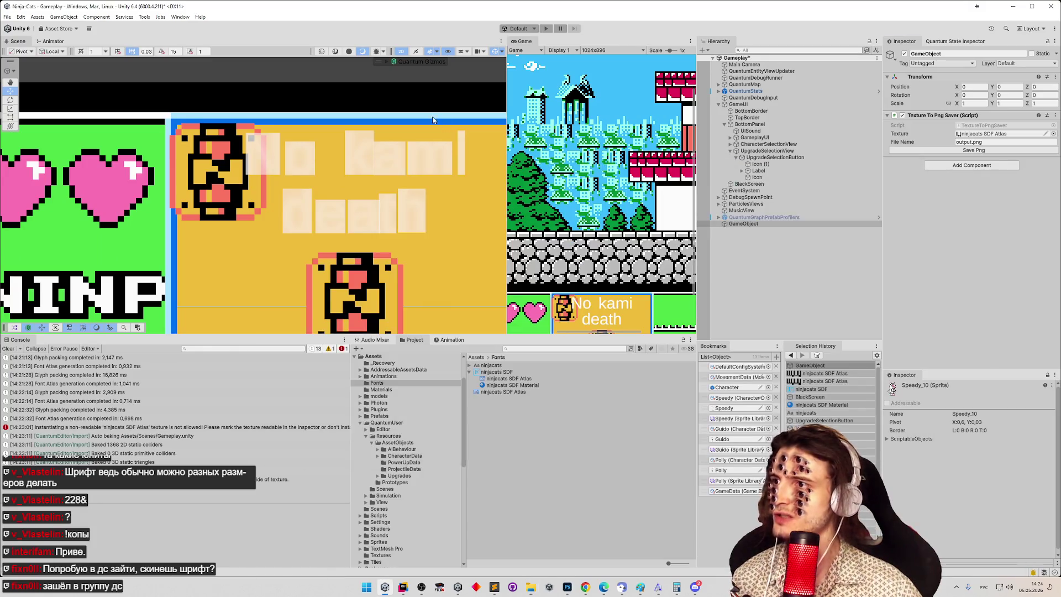
Step: Select the ninjacats SDF font asset and reopen the Font Asset Creator for it
click(180, 17)
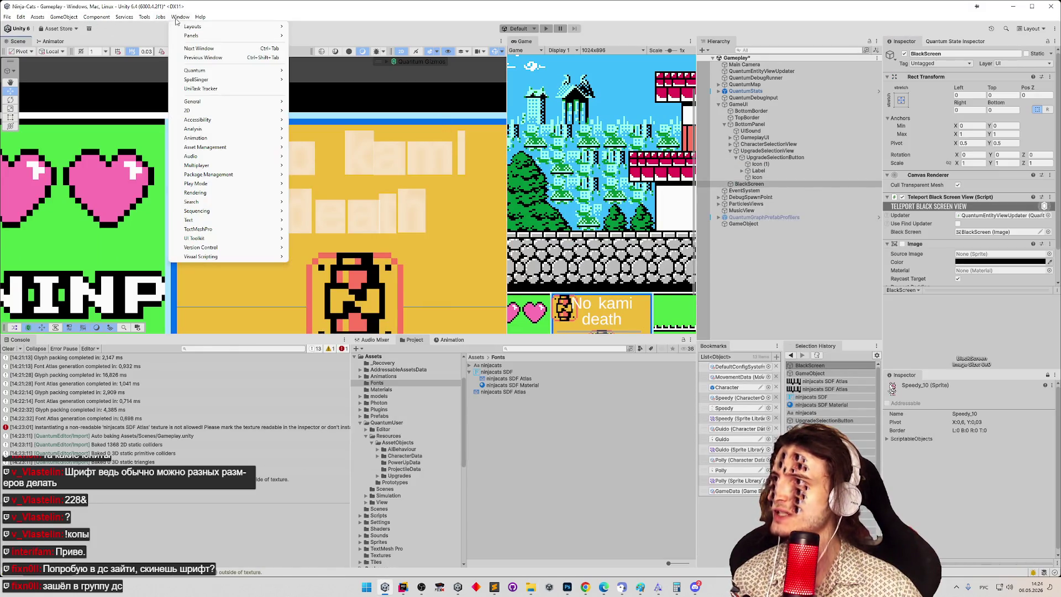
mouse_move(250, 75)
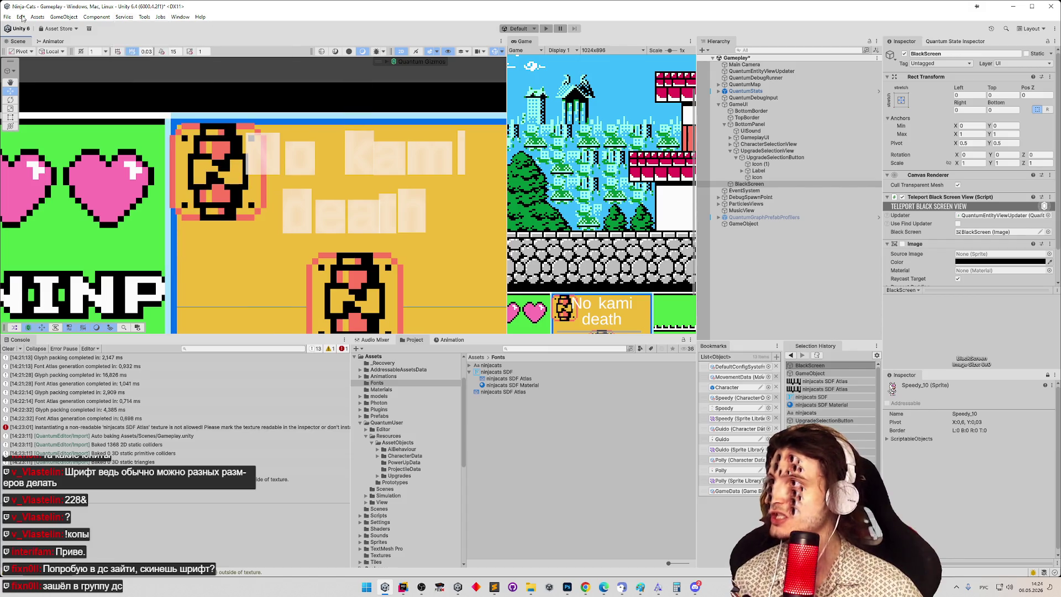
mouse_move(64, 16)
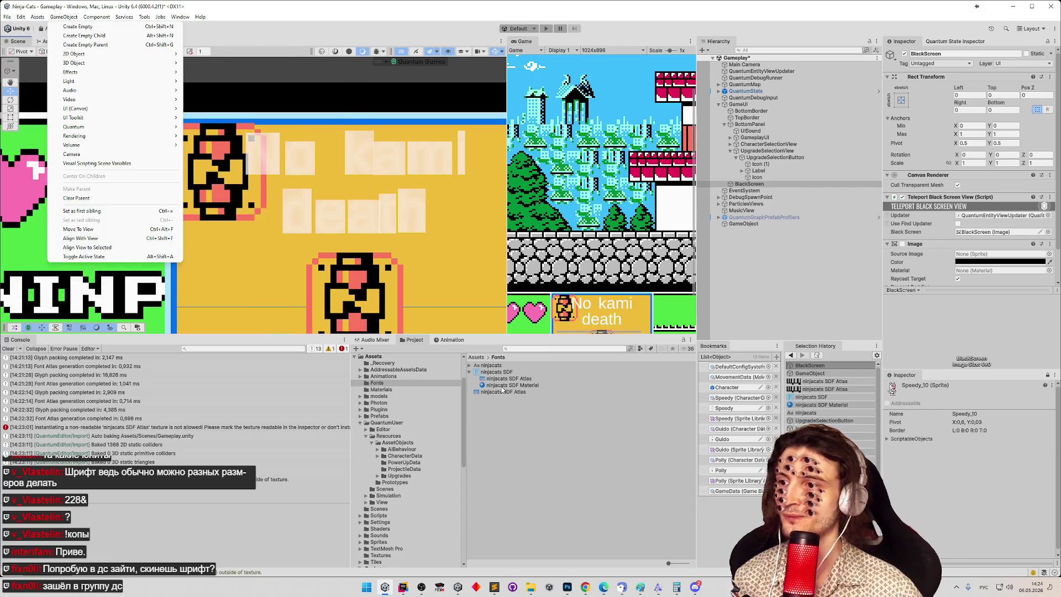
click(496, 371)
click(1016, 86)
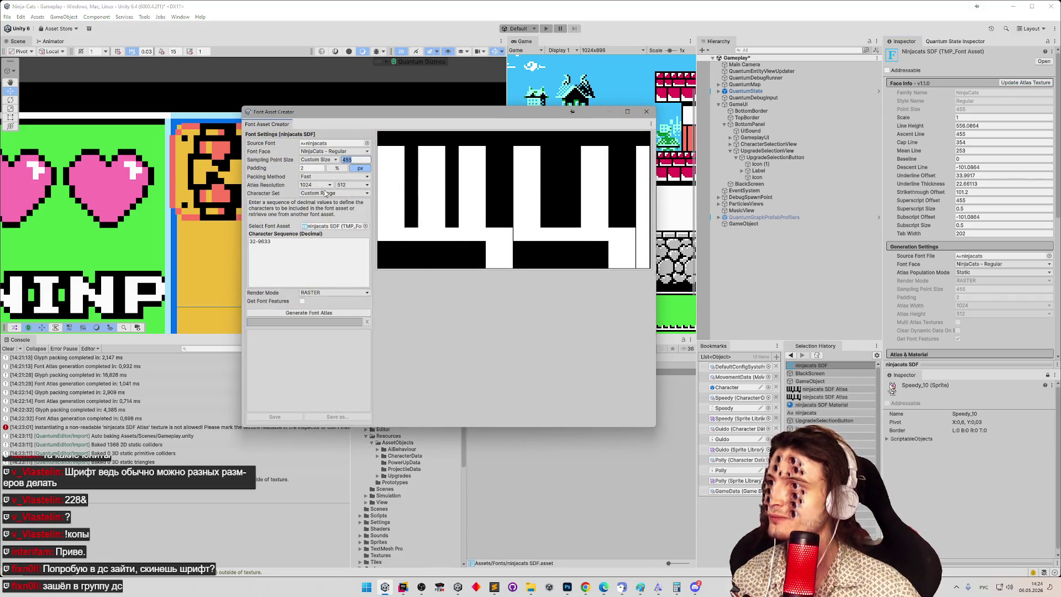
Step: Enlarge the Font Asset Creator, set Sampling Point Size to 227, and generate the atlas
text(1)
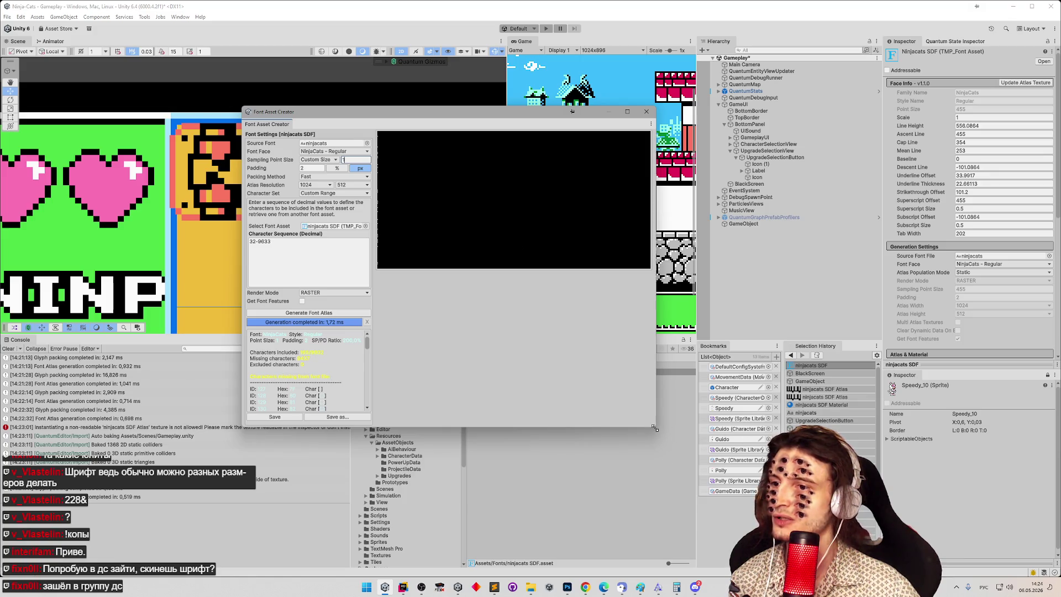
mouse_move(654, 427)
mouse_down()
mouse_move(1032, 488)
mouse_move(688, 473)
mouse_move(629, 461)
mouse_move(624, 449)
mouse_move(634, 448)
mouse_up()
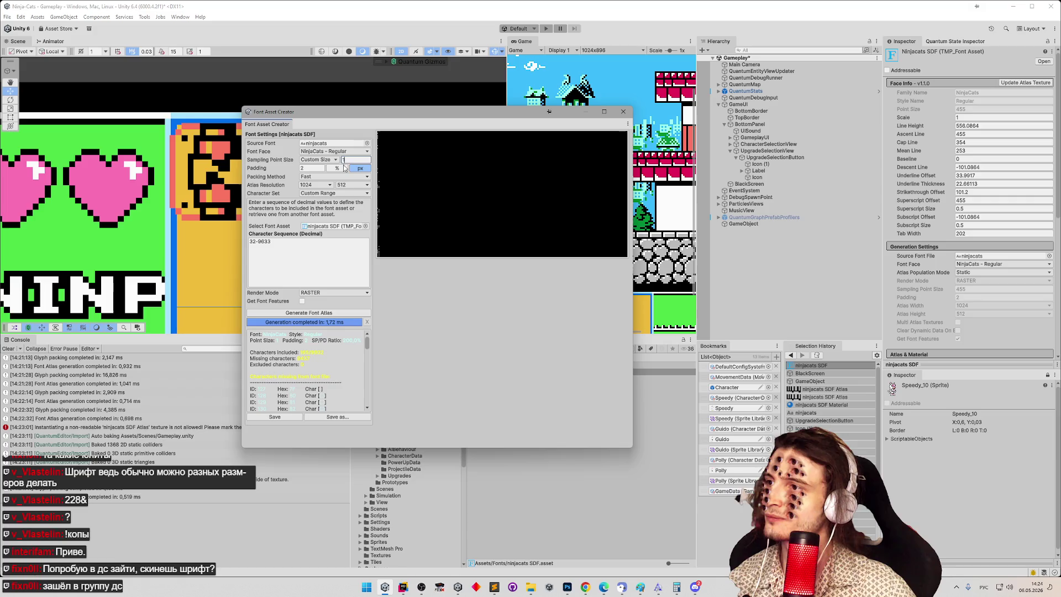
text(22)
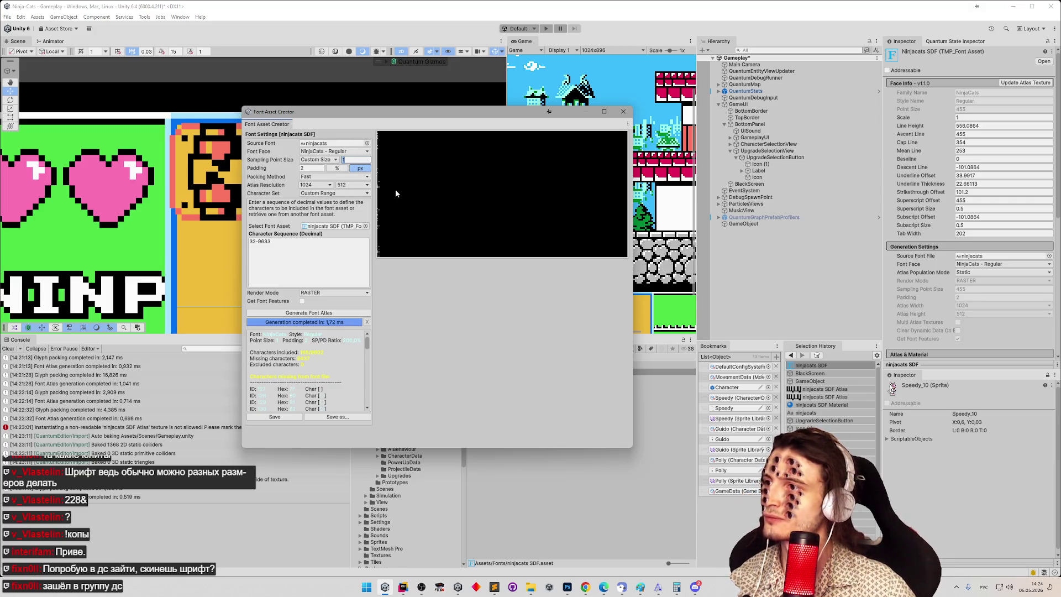
key(Return)
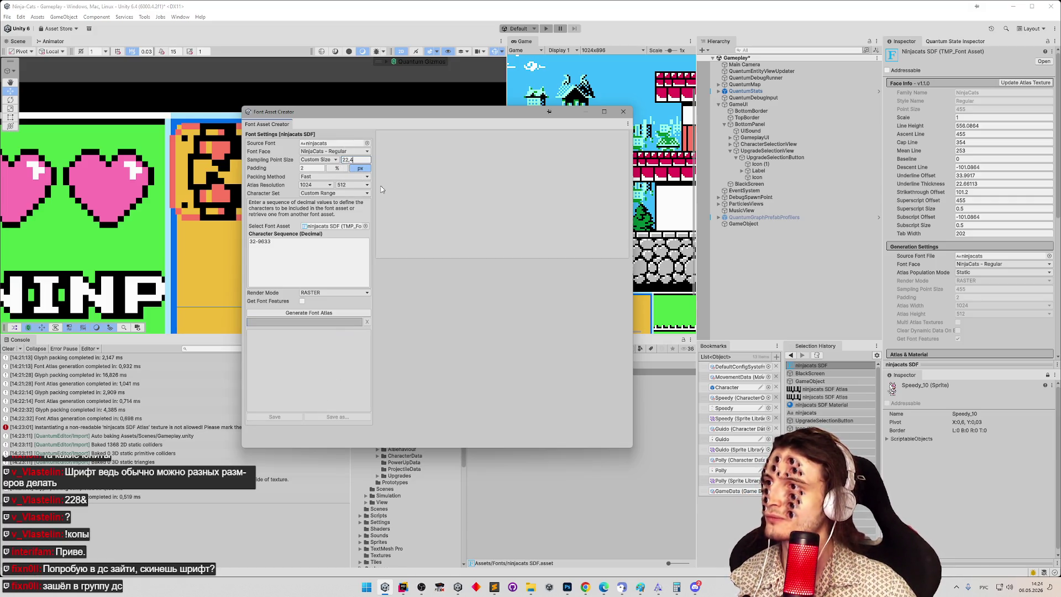
drag(354, 160, 319, 161)
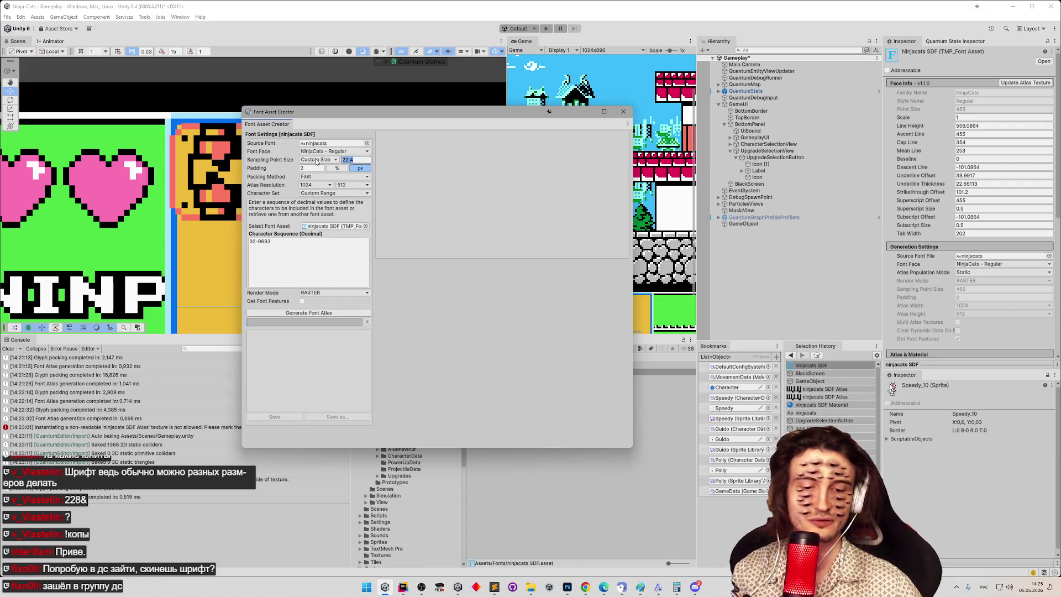
text(22)
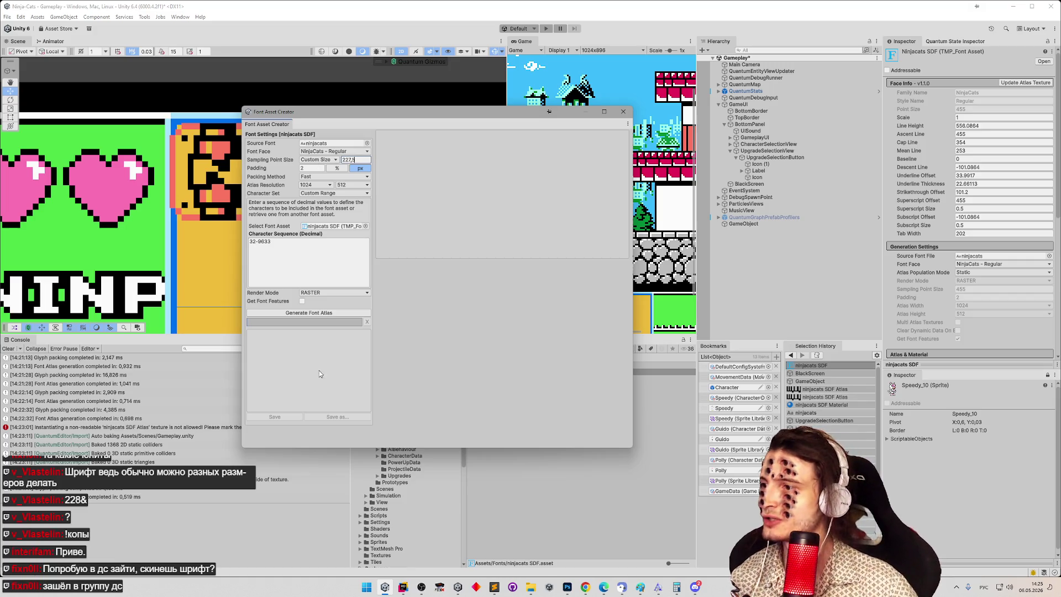
click(325, 313)
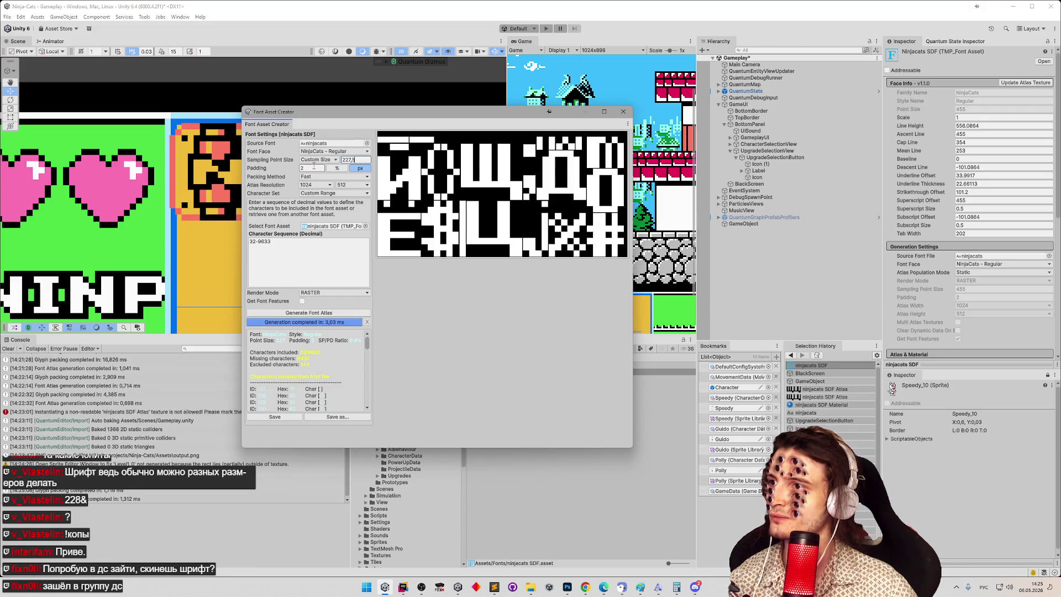
click(362, 160)
Step: Peek at the NinjaCats font preview and Discord, then switch to FontStruct in Chrome
click(454, 249)
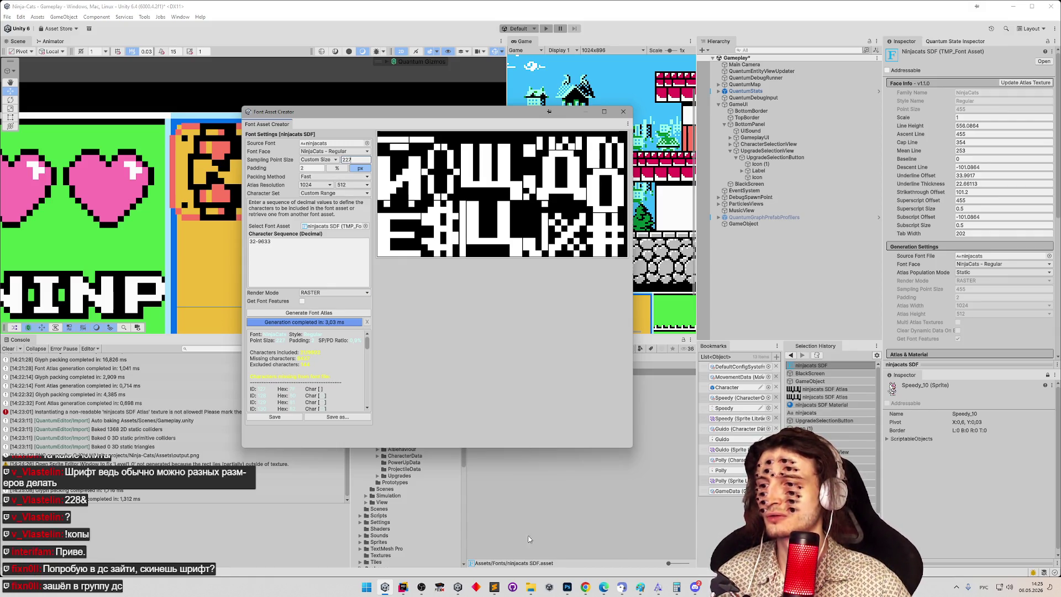
click(658, 588)
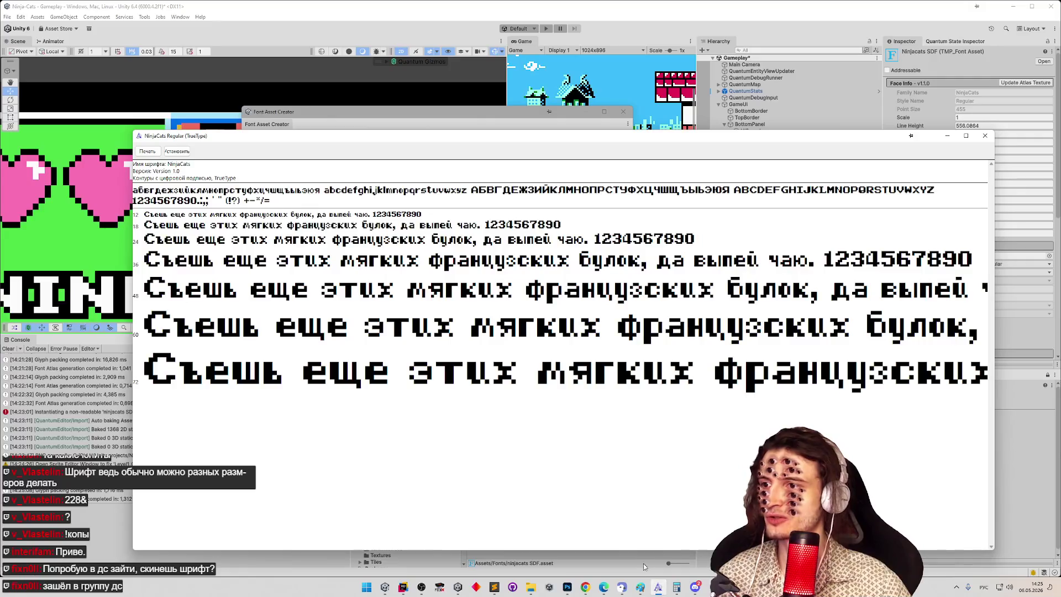
click(658, 588)
click(693, 588)
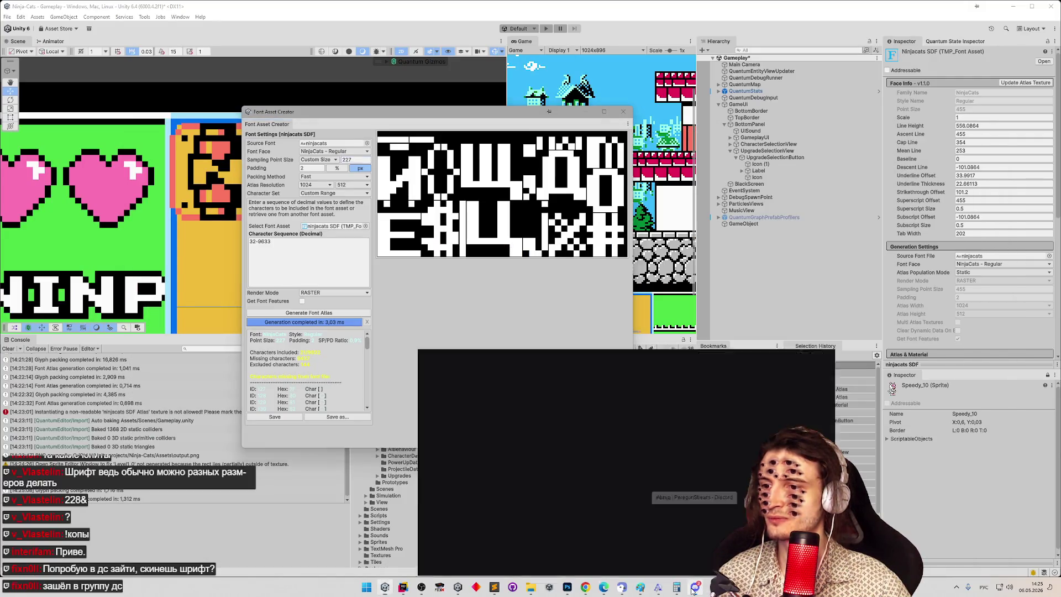
click(694, 589)
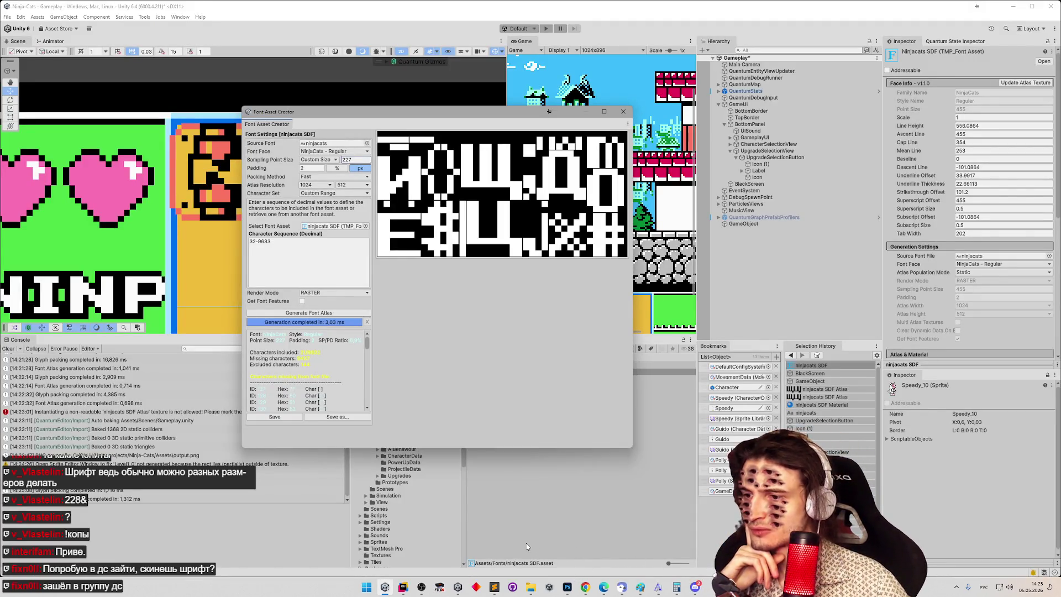
click(588, 590)
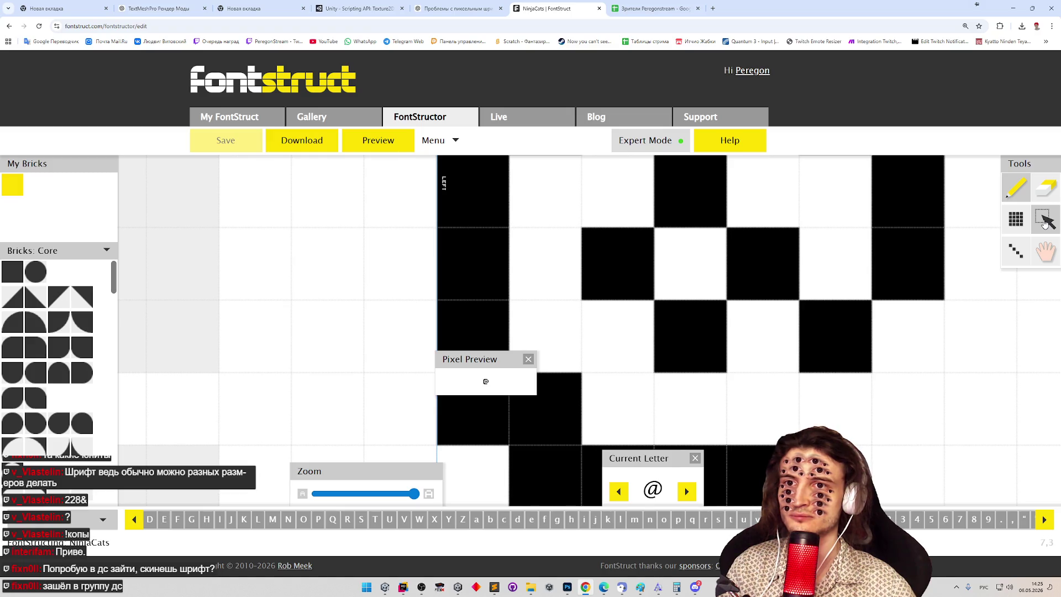
Step: Toggle expert mode and pan the @ glyph canvas with the Hand tool
click(660, 147)
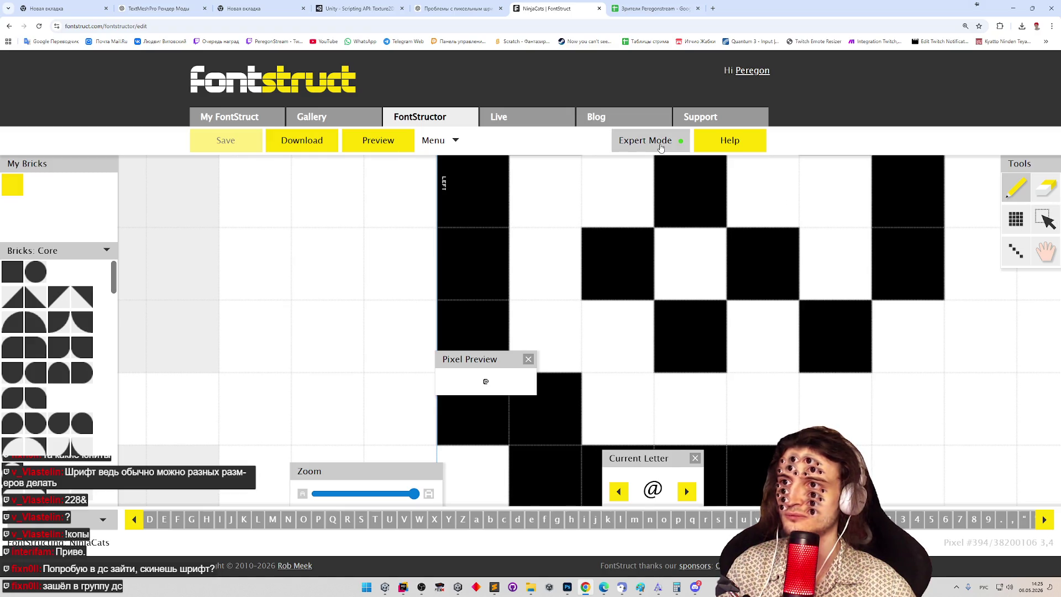
click(1042, 249)
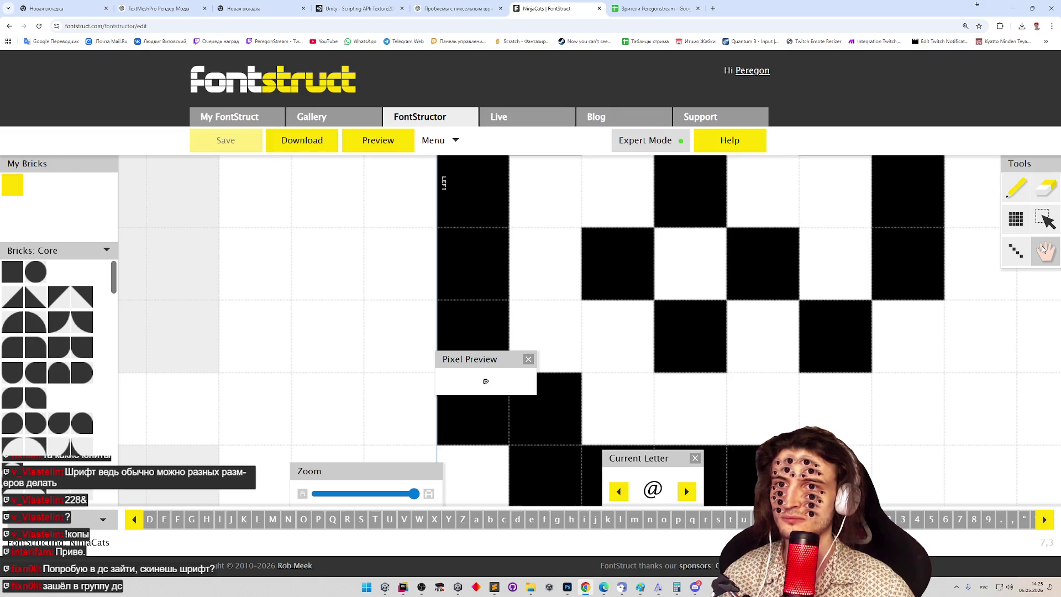
mouse_move(942, 238)
mouse_down()
mouse_move(805, 270)
mouse_move(773, 321)
mouse_move(741, 325)
mouse_up()
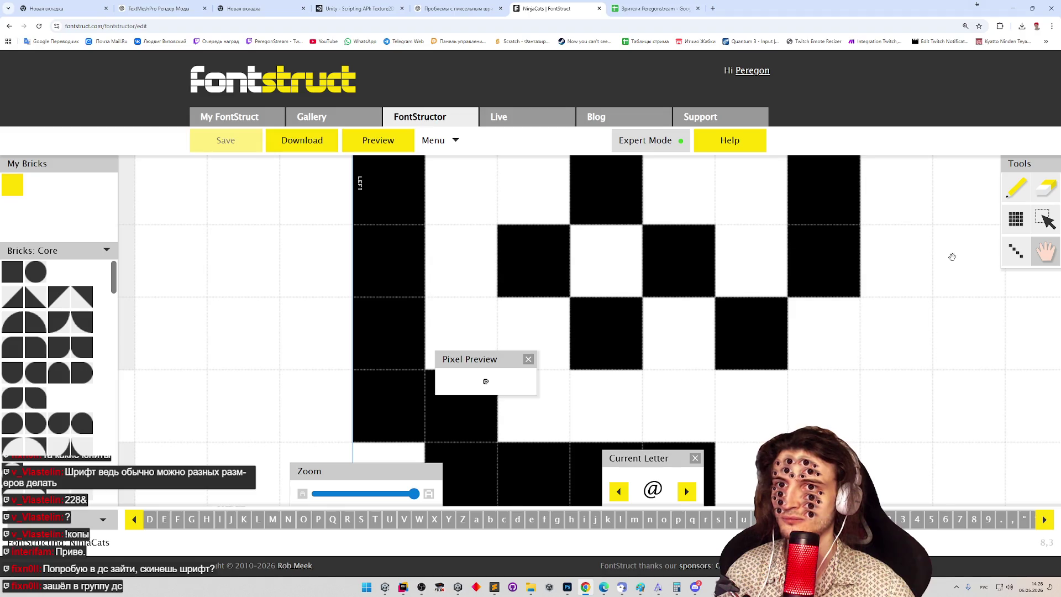
mouse_move(258, 284)
mouse_down()
mouse_move(322, 258)
mouse_move(372, 315)
mouse_move(553, 166)
mouse_move(524, 387)
mouse_move(367, 284)
mouse_move(355, 300)
mouse_up()
Step: Turn on Menu > View > Letter Width to show the glyph's green width guide
click(454, 144)
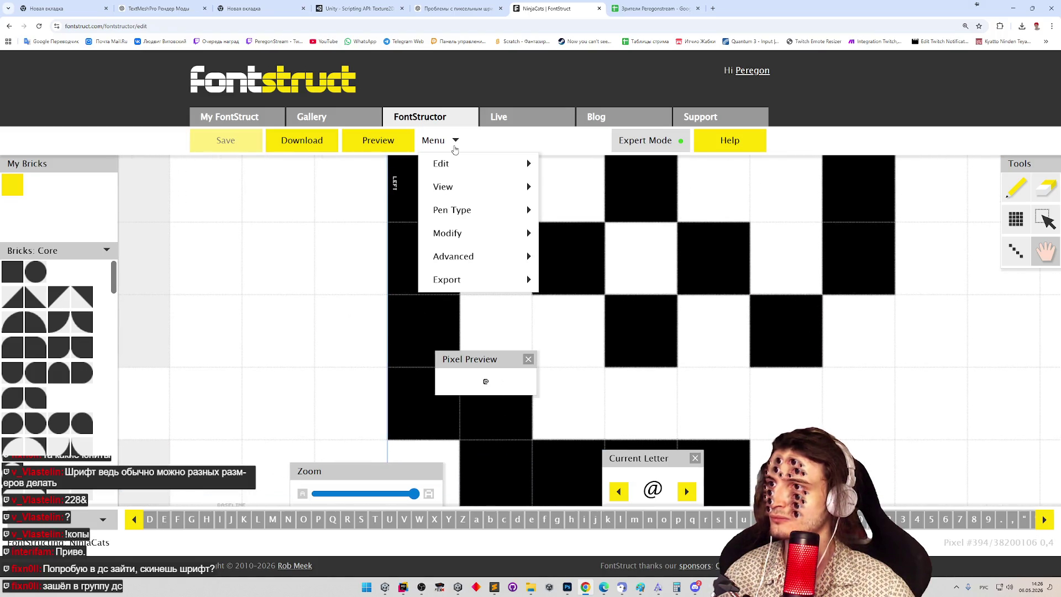
mouse_move(474, 196)
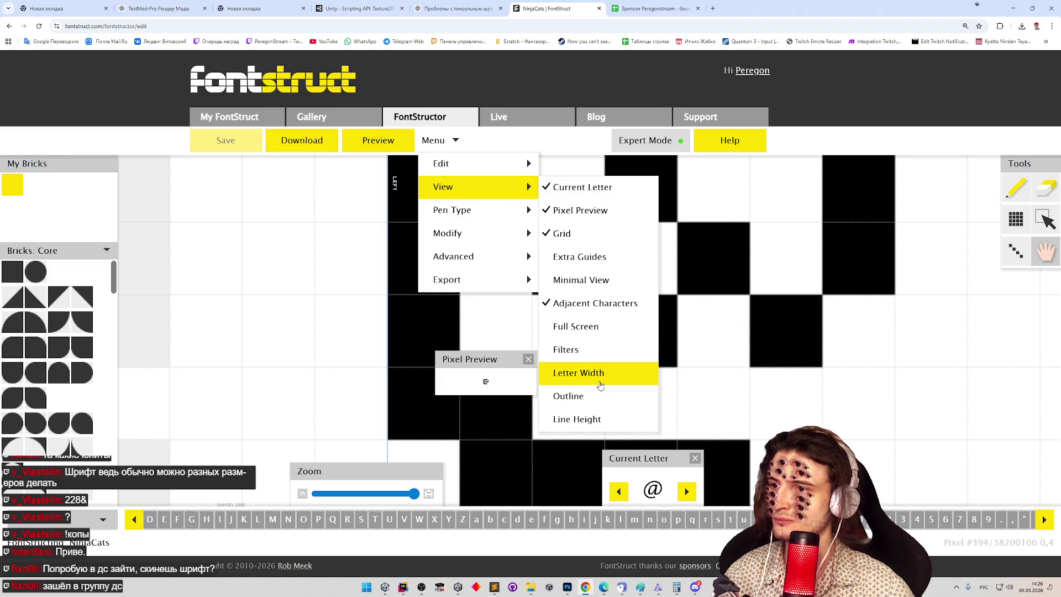
click(600, 380)
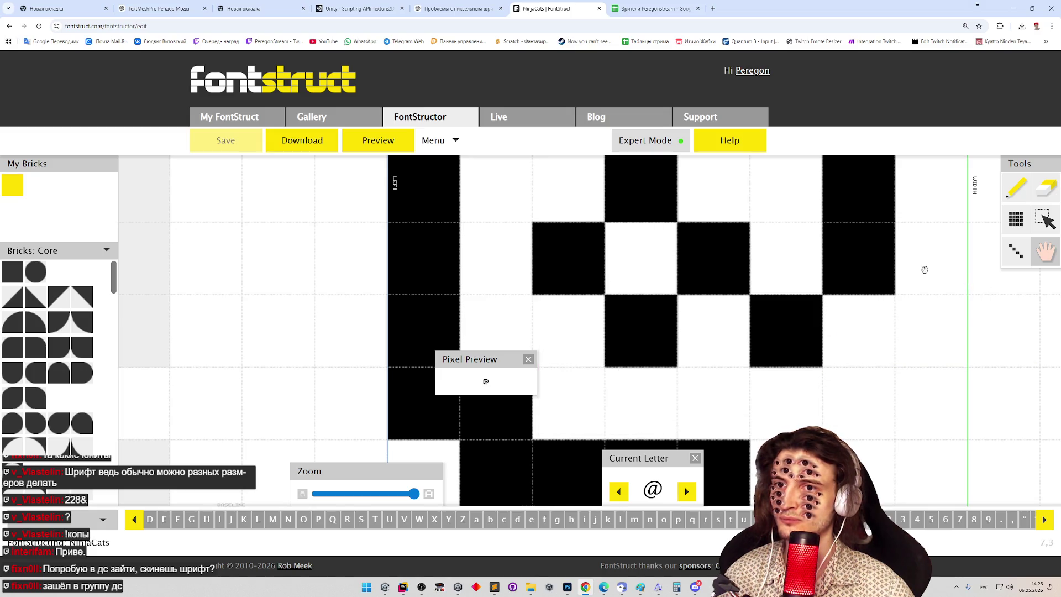
mouse_move(901, 276)
mouse_down()
mouse_move(842, 433)
mouse_move(692, 552)
mouse_move(908, 305)
mouse_up()
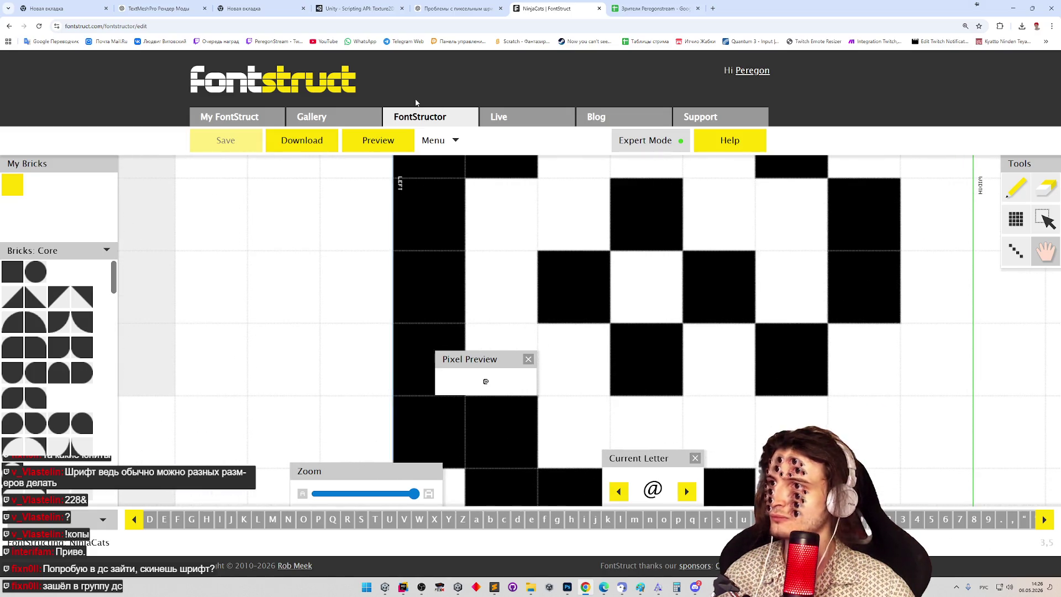
click(437, 141)
click(438, 141)
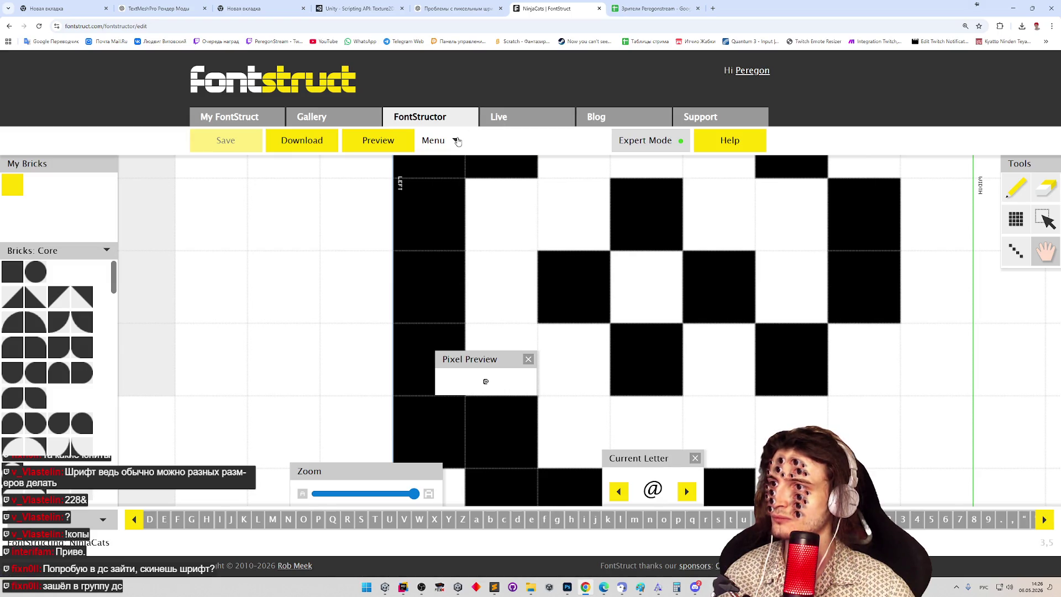
Step: Toggle Menu > Advanced > Unicode Letter Sets on and then back off
click(439, 143)
mouse_move(497, 261)
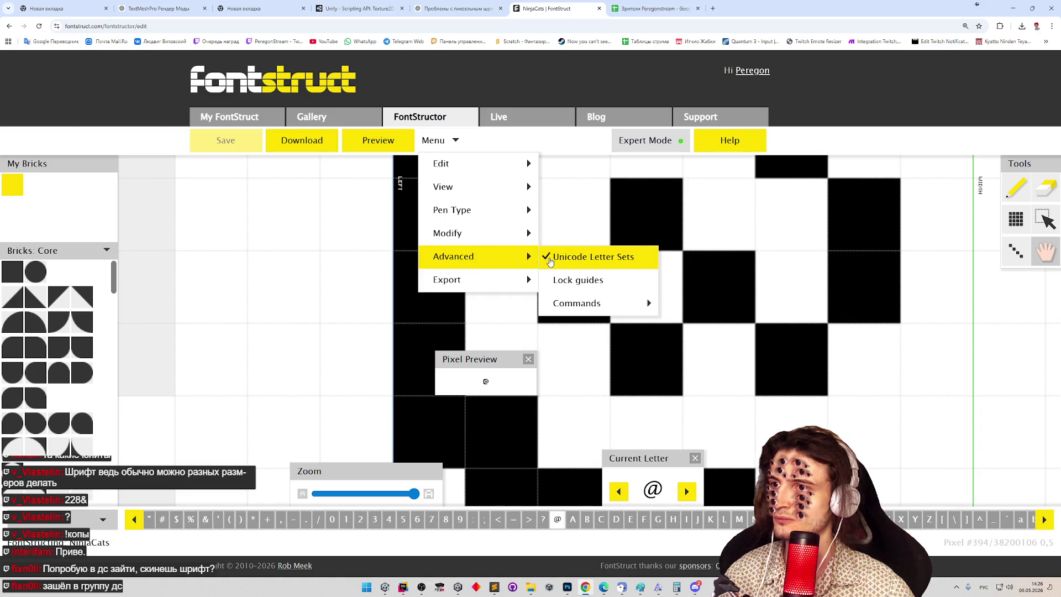
click(550, 262)
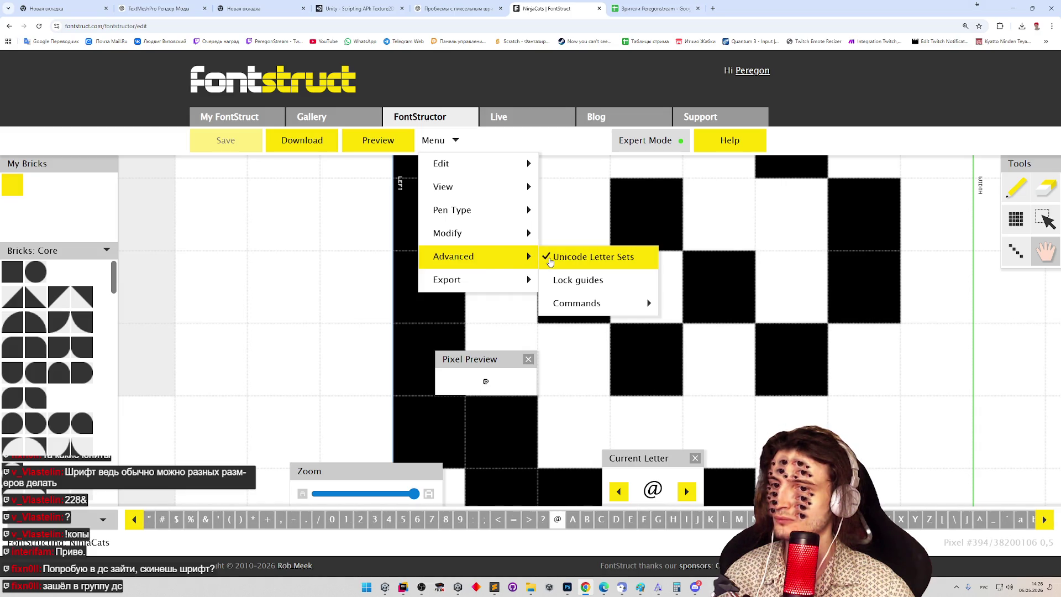
click(550, 262)
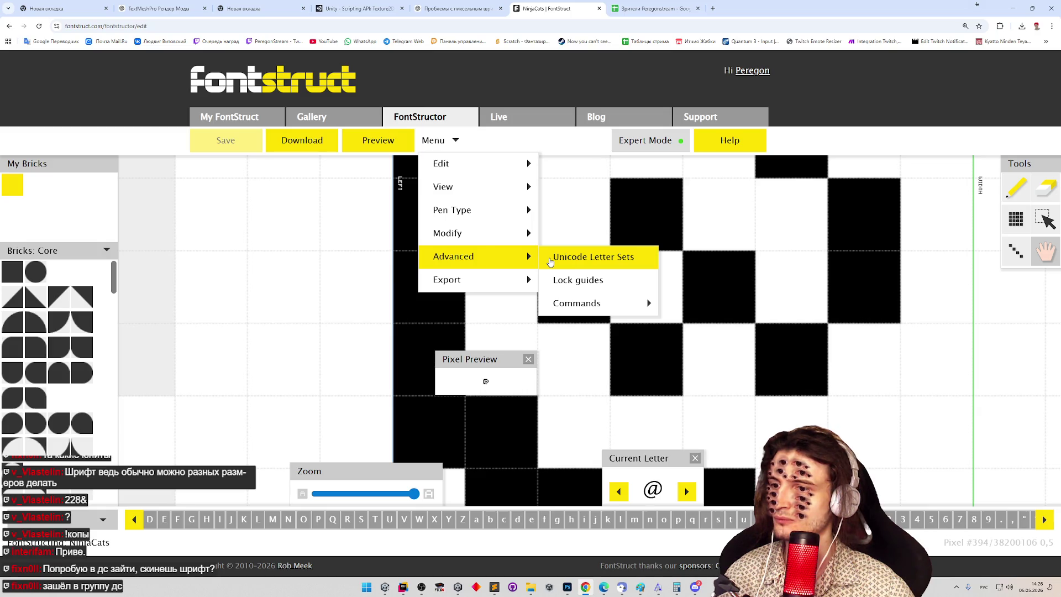
mouse_move(494, 240)
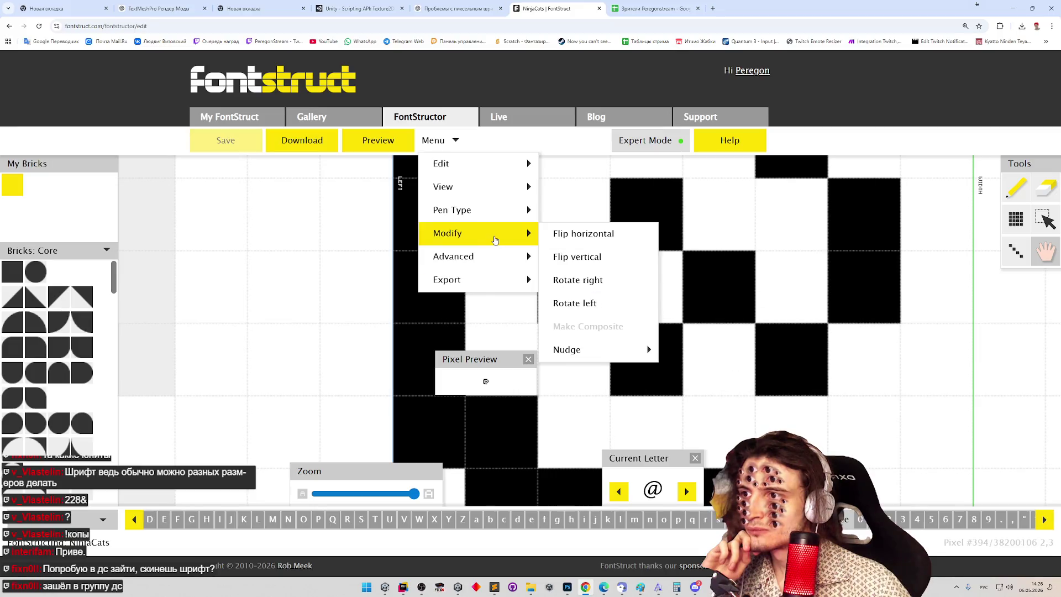
mouse_move(486, 217)
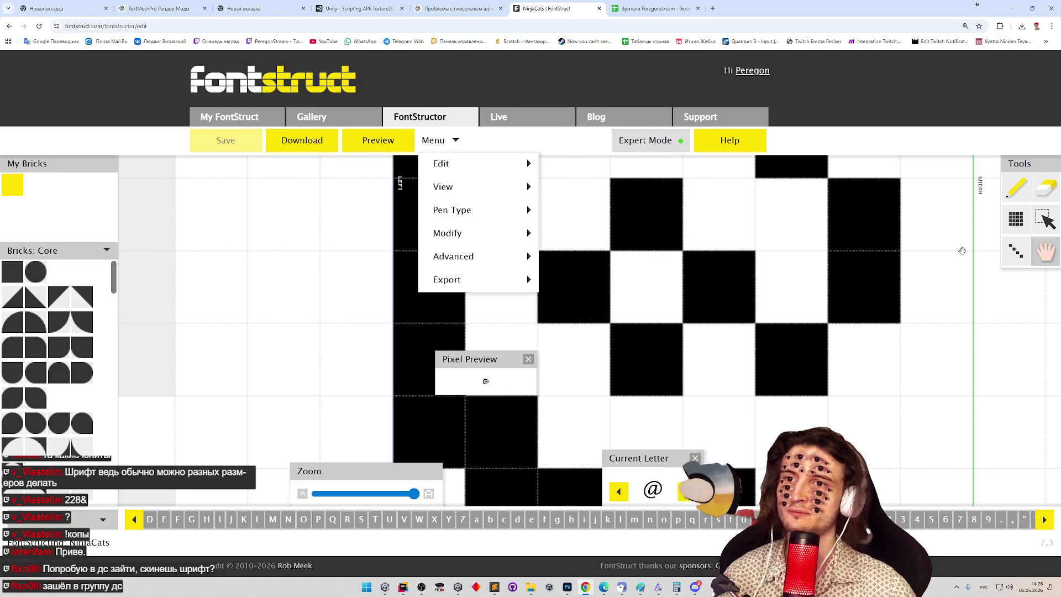
Step: Pan the @ glyph canvas around, then minimize Chrome to return to Unity
mouse_move(960, 271)
mouse_down()
mouse_move(514, 277)
mouse_move(497, 310)
mouse_move(446, 277)
mouse_move(773, 287)
mouse_up()
drag(437, 298, 530, 309)
mouse_move(317, 225)
mouse_down()
mouse_move(360, 242)
mouse_move(525, 259)
mouse_move(462, 206)
mouse_move(346, 182)
mouse_move(320, 166)
mouse_up()
drag(316, 123, 328, 179)
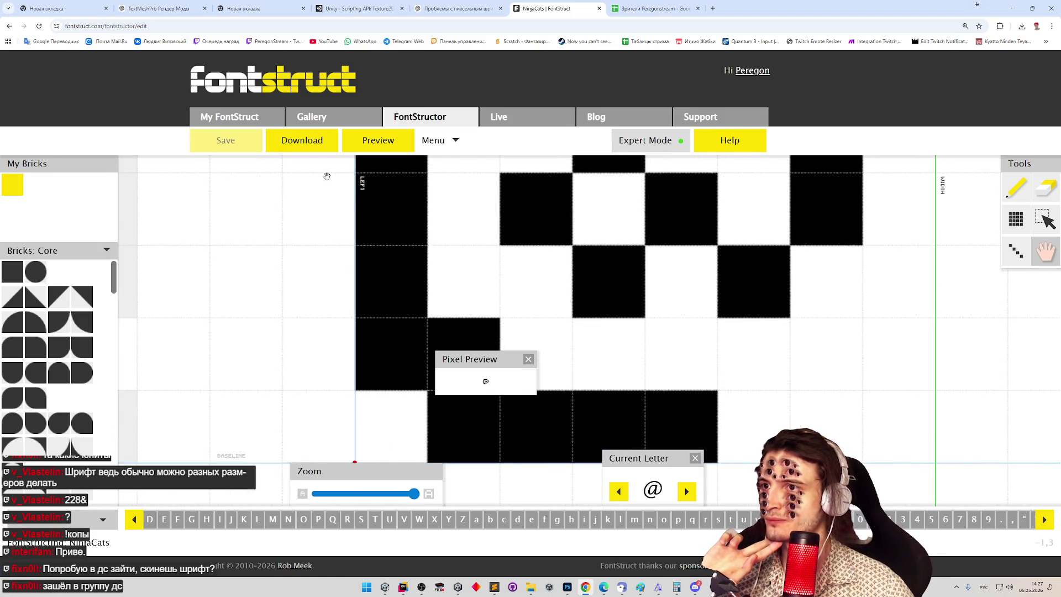
click(437, 140)
click(1013, 8)
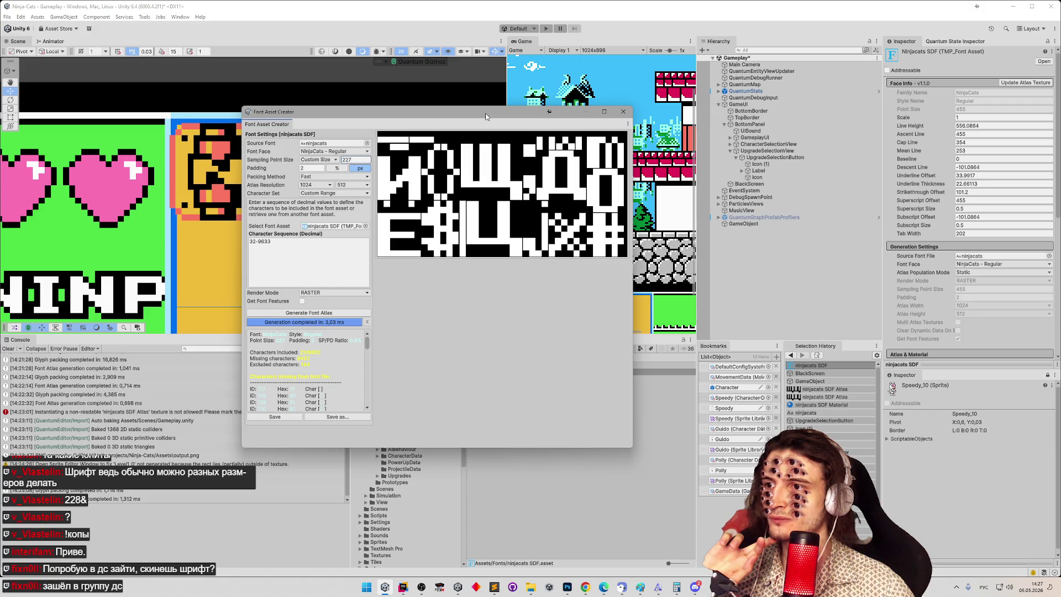
Step: Close the font preview window and move the Font Asset Creator further right
click(661, 587)
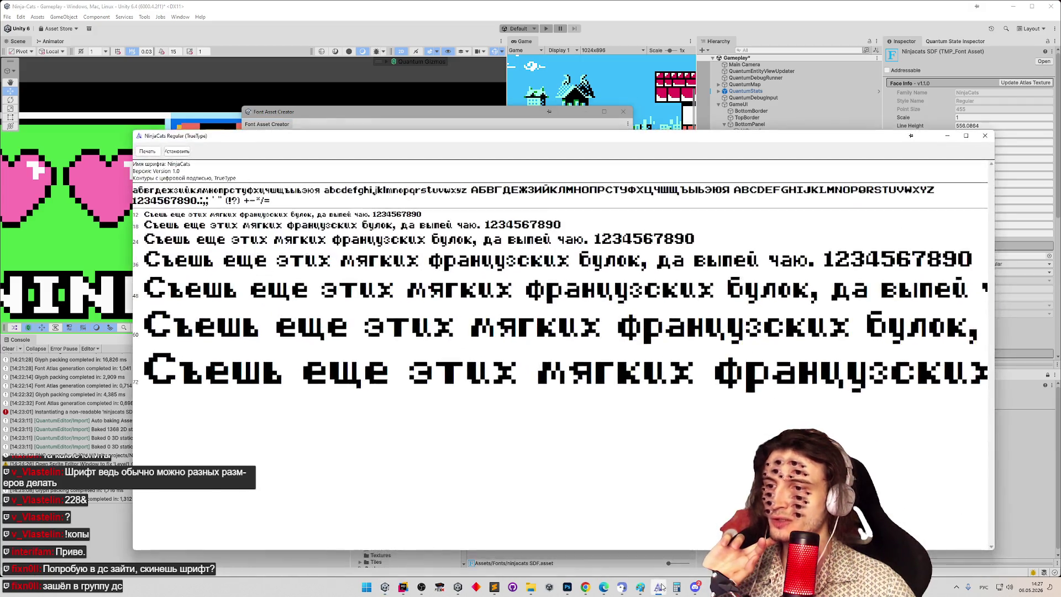
right_click(660, 586)
click(661, 570)
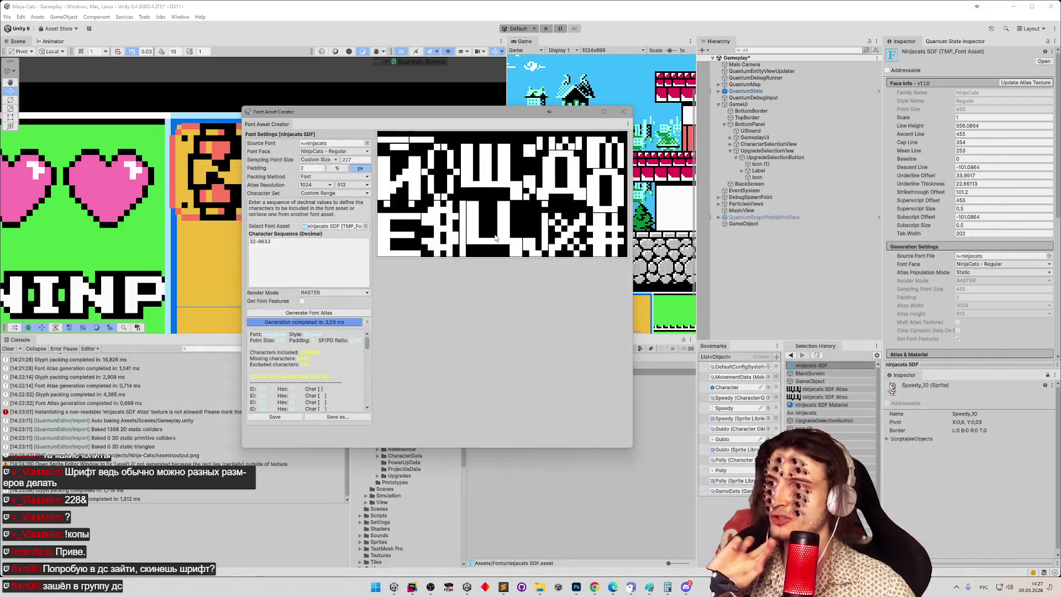
mouse_move(462, 112)
mouse_down()
mouse_move(278, 95)
mouse_move(572, 153)
mouse_up()
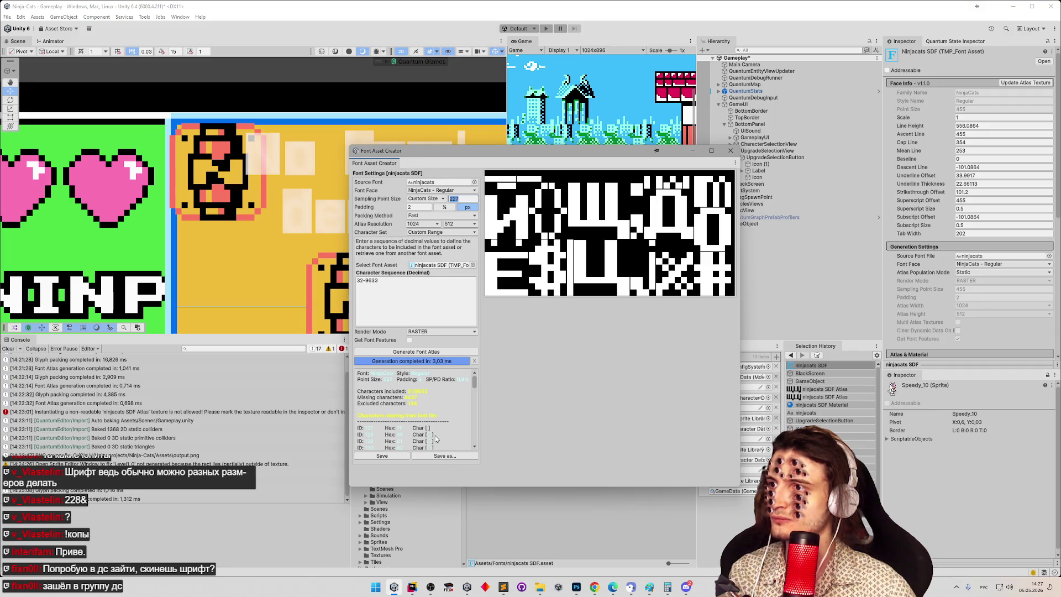
Step: Regenerate the ninjacats atlas at sampling point size 114
text(64)
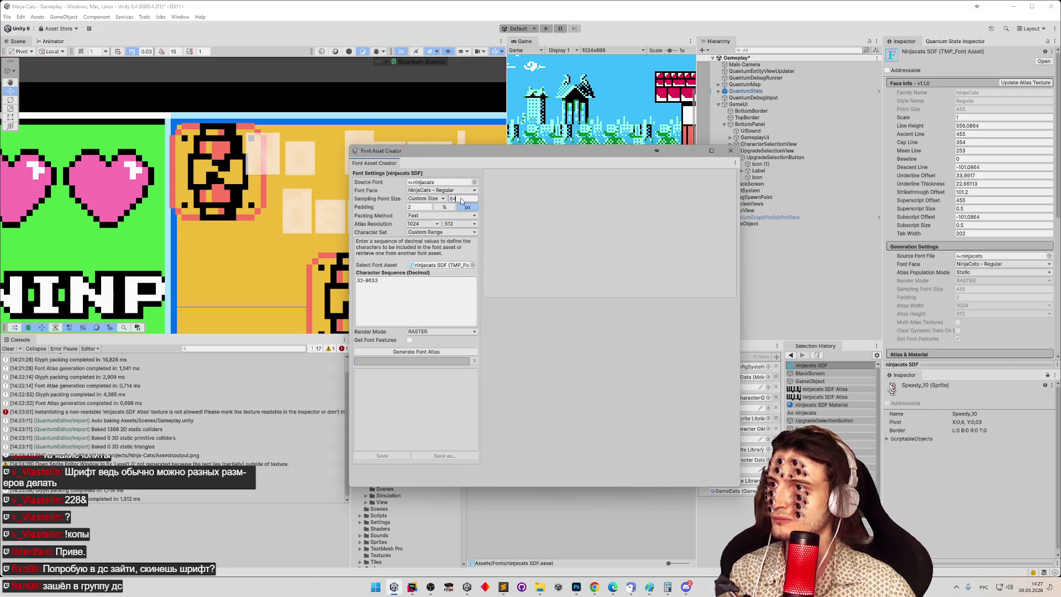
key(BackSpace)
key(BackSpace)
text(228)
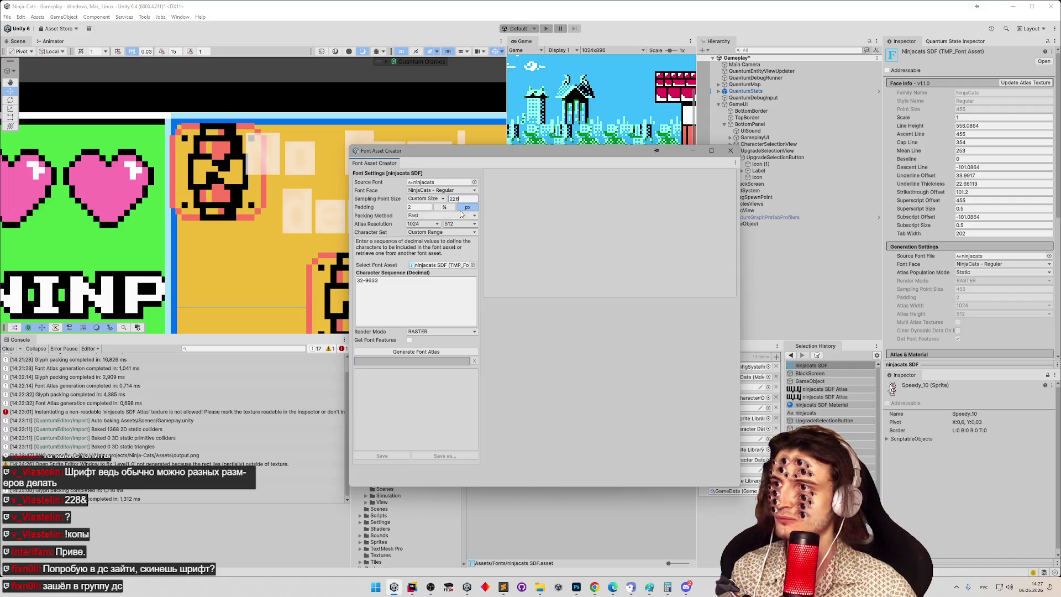
text(114)
click(417, 352)
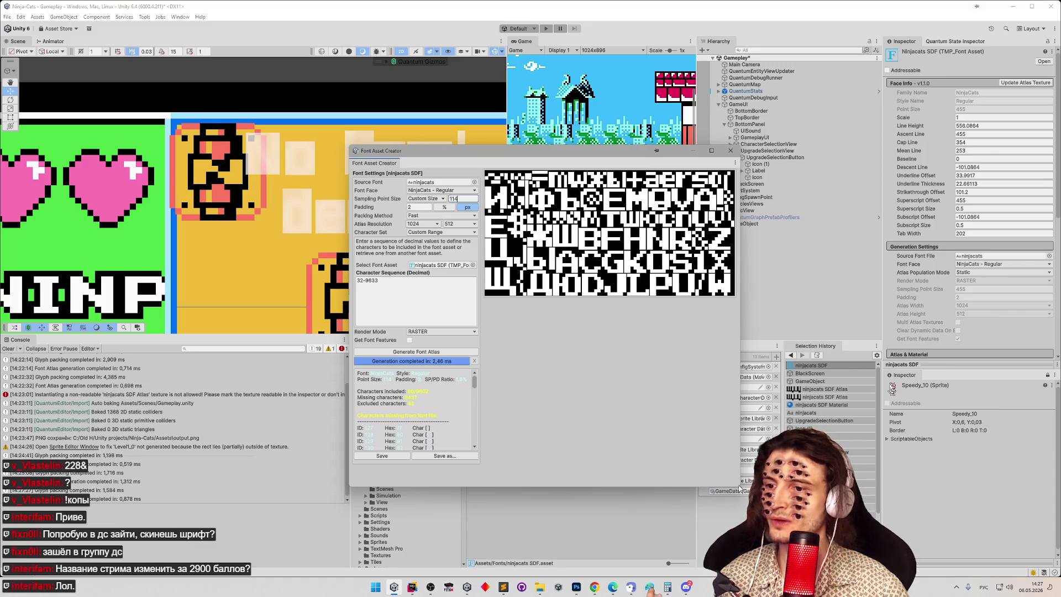
Step: Shrink the Font Asset Creator window and bring FontStruct in Chrome to the front
drag(739, 486, 960, 574)
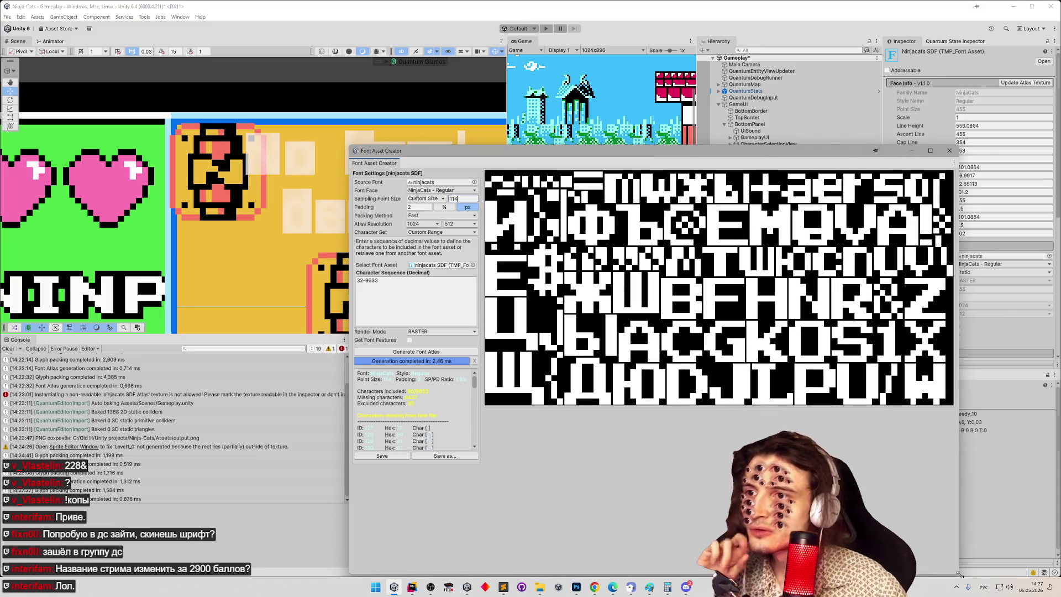
mouse_move(959, 575)
mouse_down()
mouse_move(712, 486)
mouse_move(735, 480)
mouse_up()
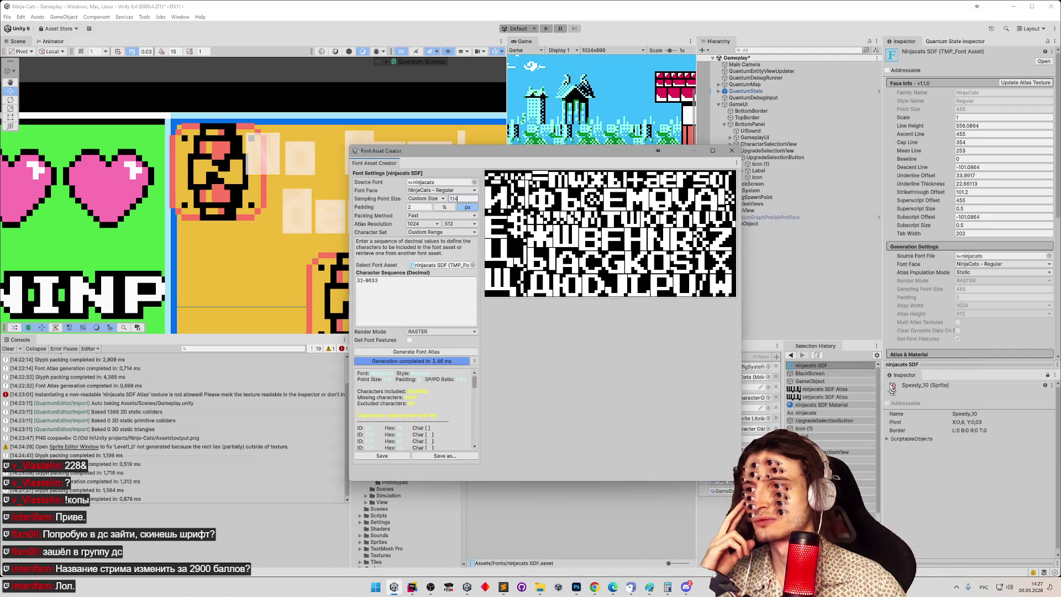
click(594, 587)
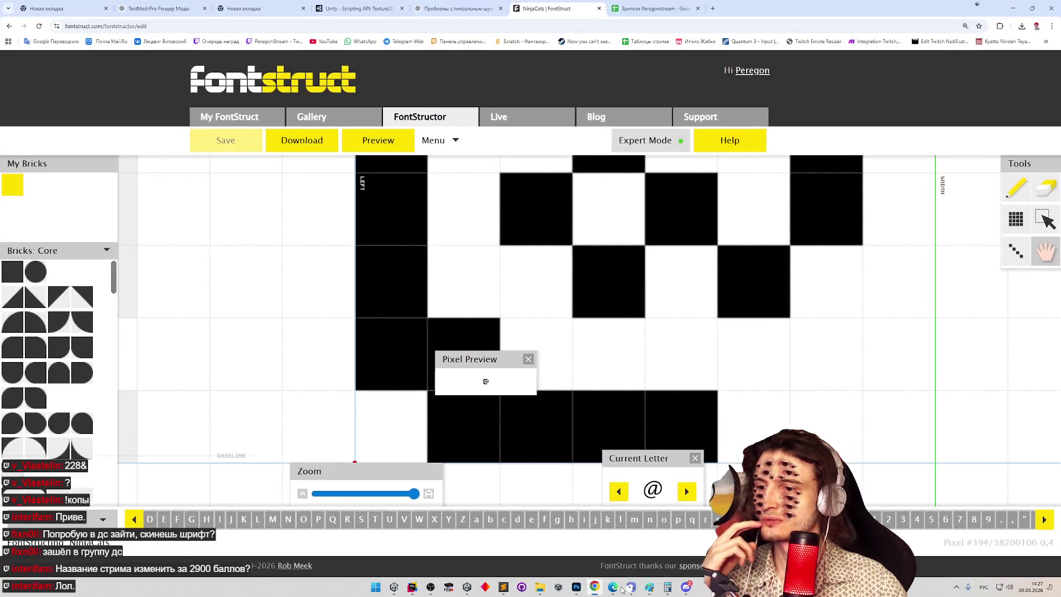
Step: In File Explorer, open the folder containing the recently used ninjacats.ttf
mouse_move(685, 589)
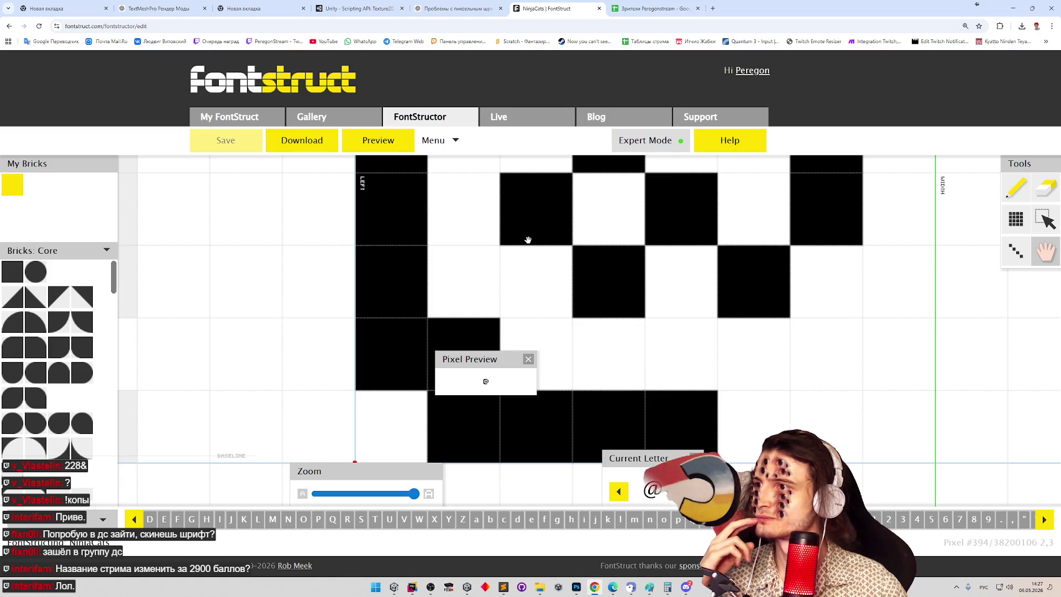
click(540, 586)
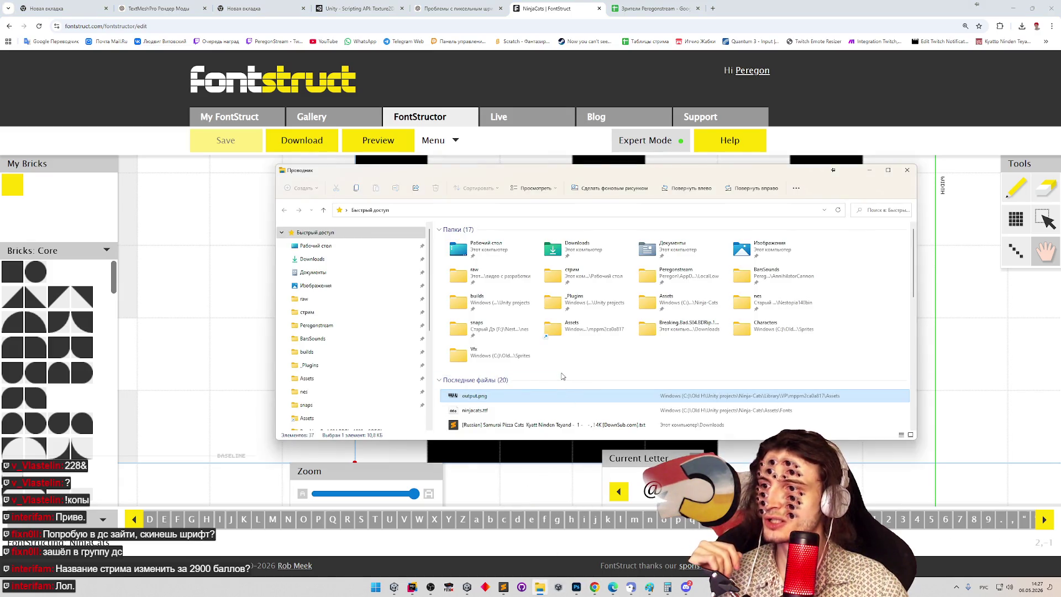
click(489, 410)
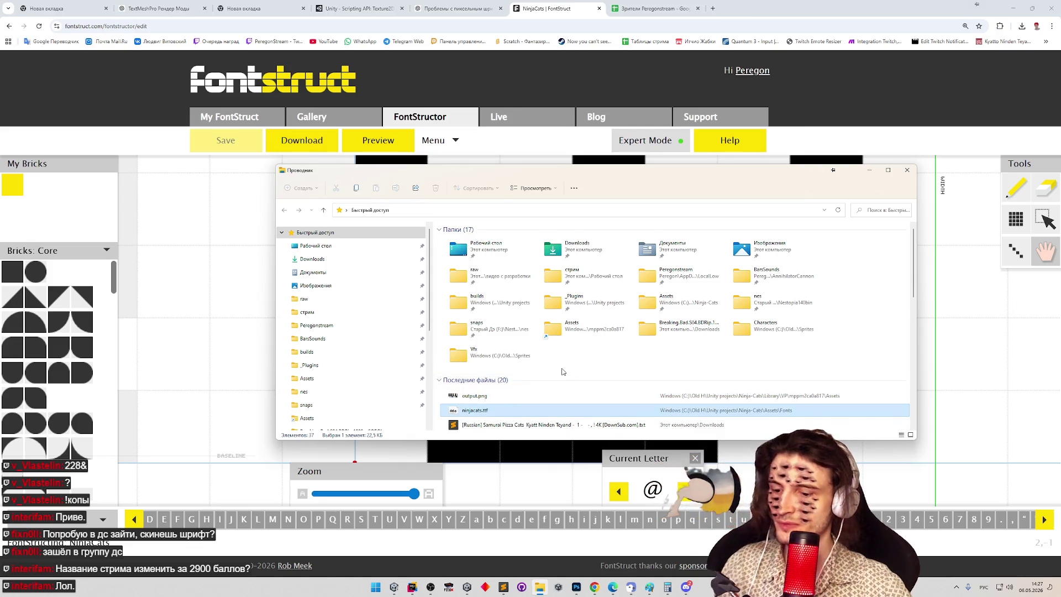
right_click(475, 414)
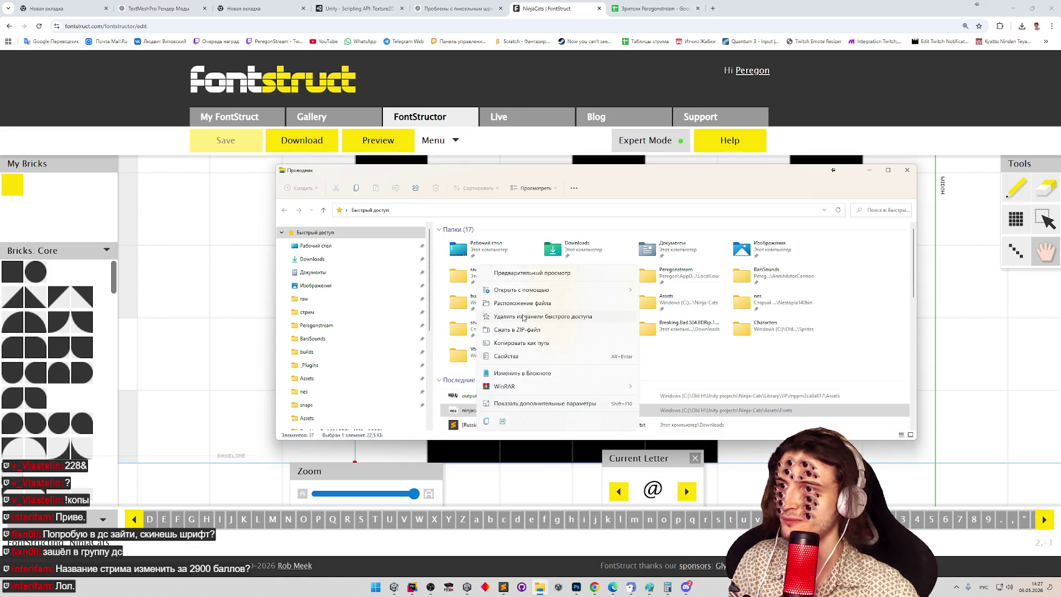
click(527, 308)
Step: Duplicate ninjacats.ttf to make the backup copy 'ninjacats — копия.ttf' in the Fonts folder
key(Delete)
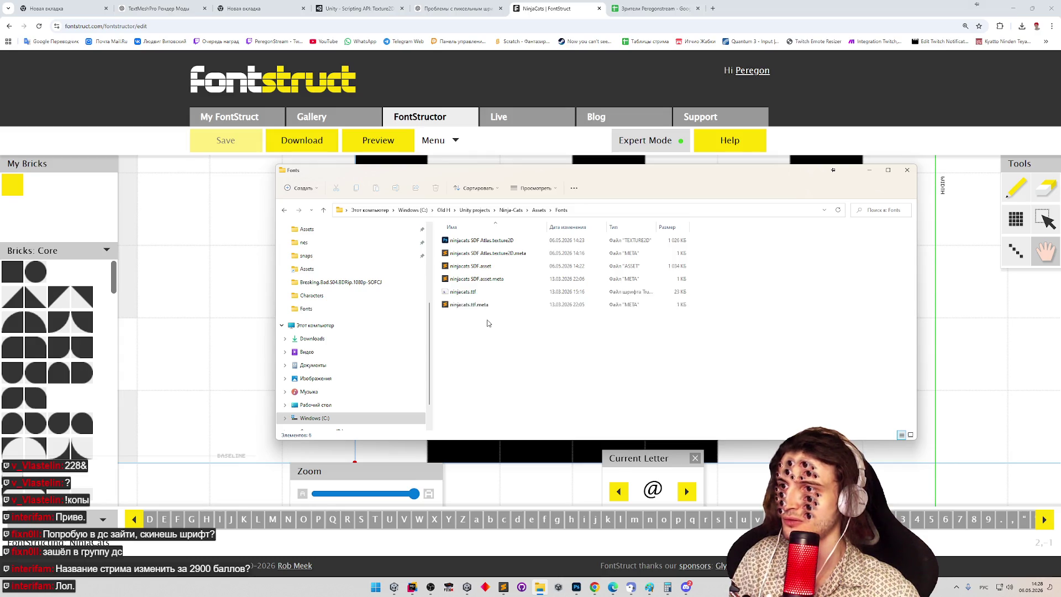
click(475, 292)
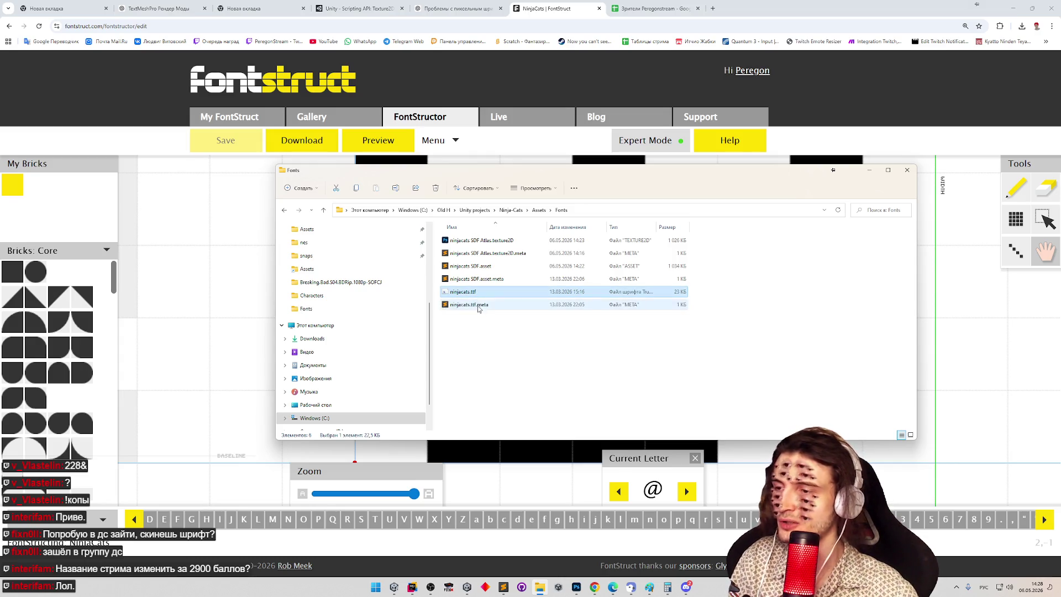
key(Delete)
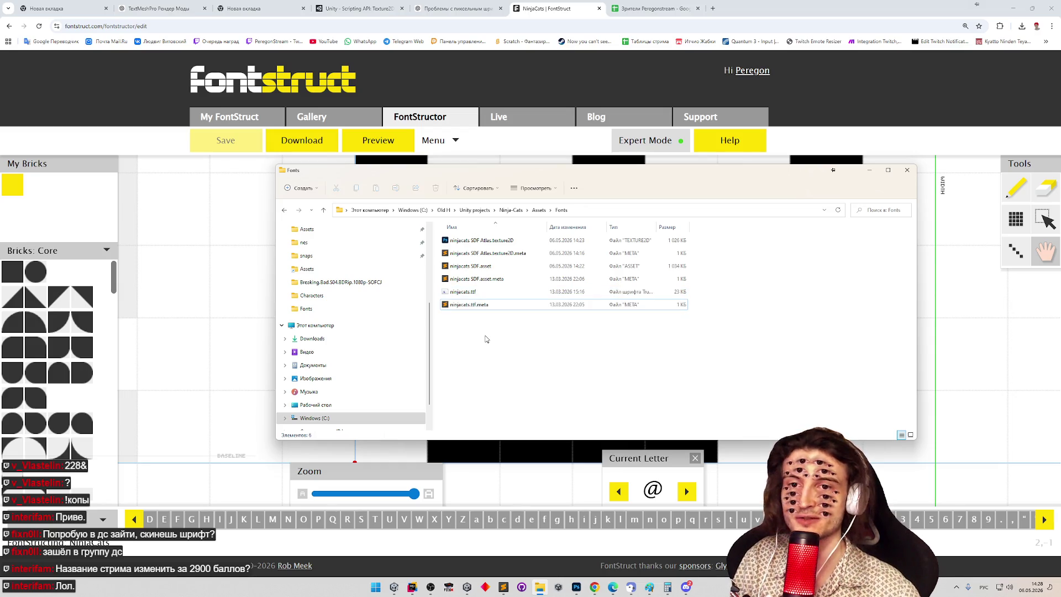
click(476, 292)
key(ctrl+v)
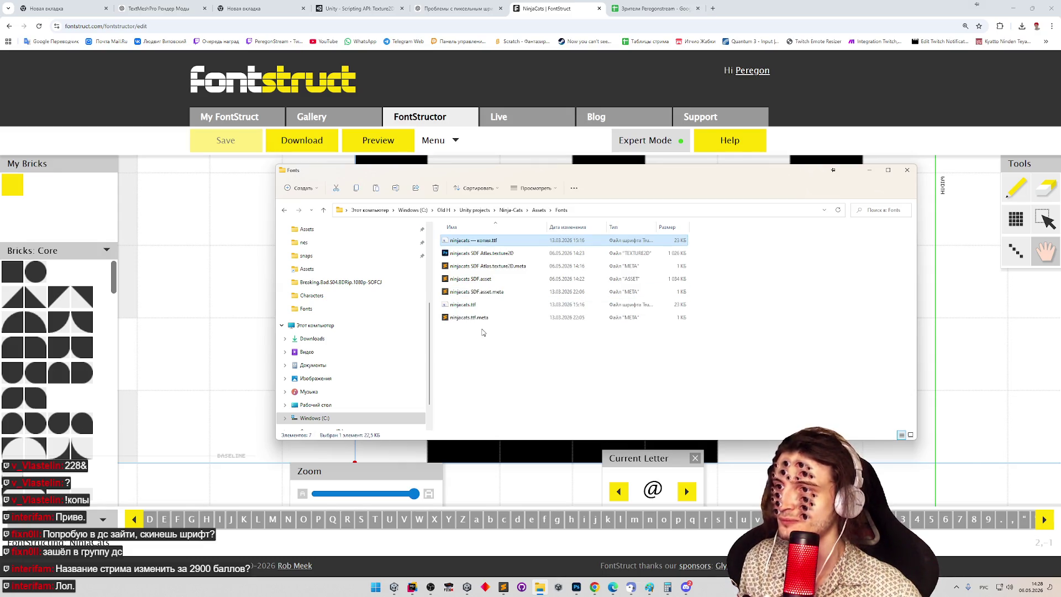
click(474, 307)
Step: Find FontForge through Start menu search, fixing the keyboard layout, and launch it
right_click(474, 307)
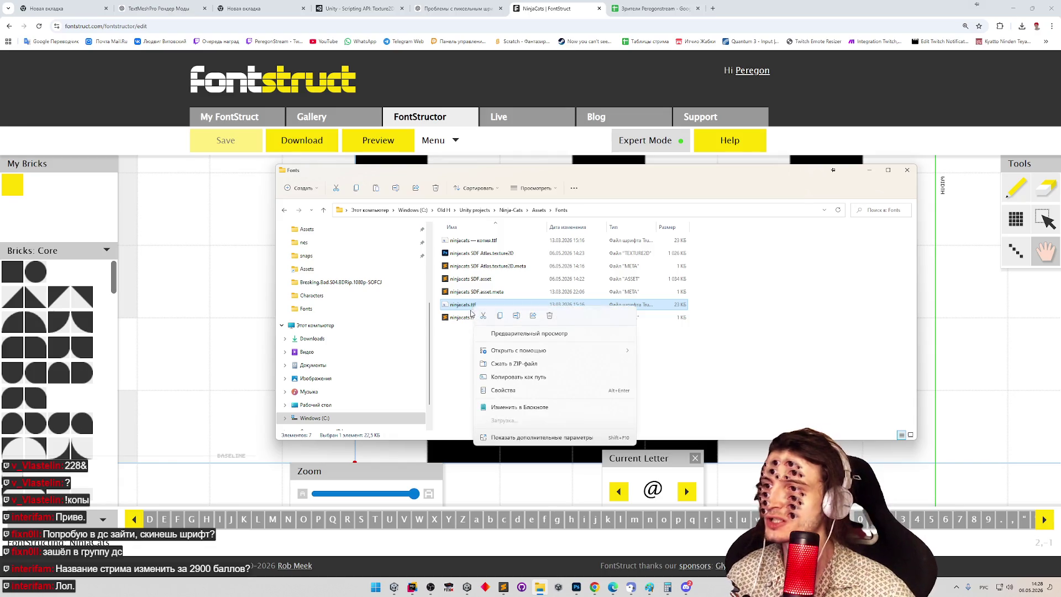
mouse_move(561, 352)
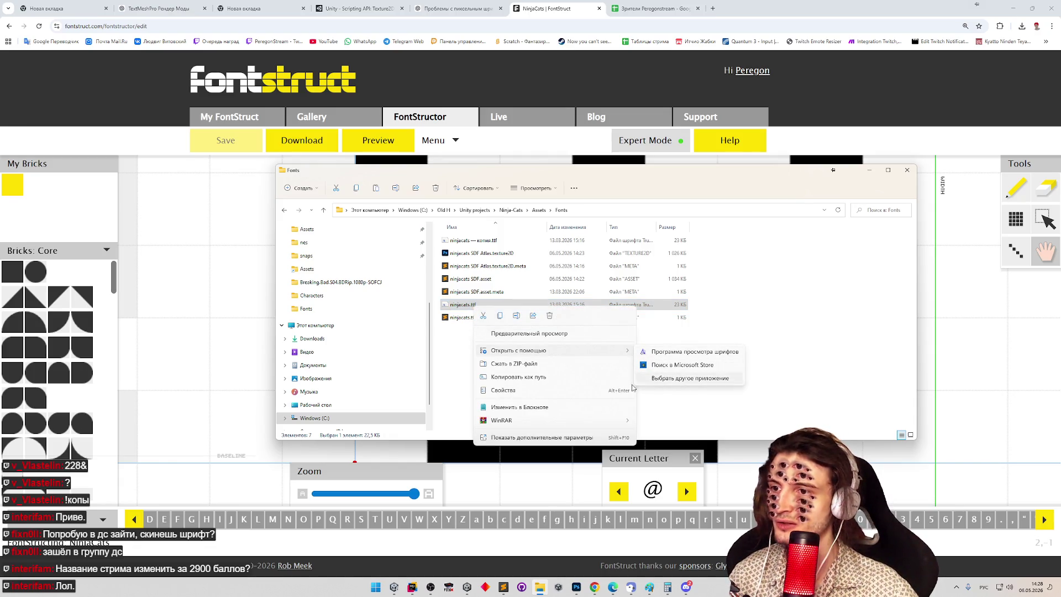
click(378, 590)
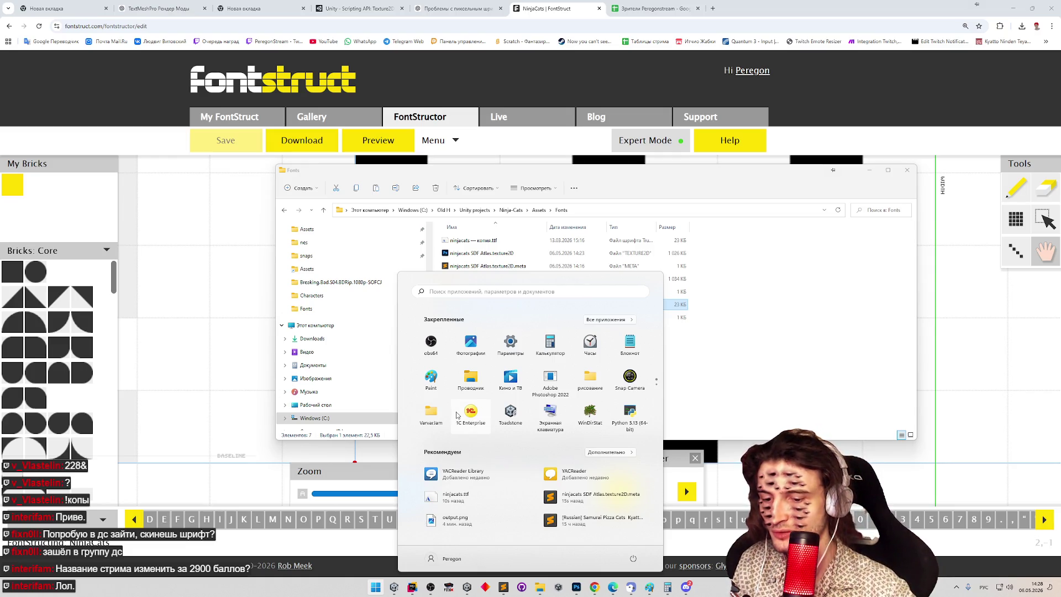
text(ащте)
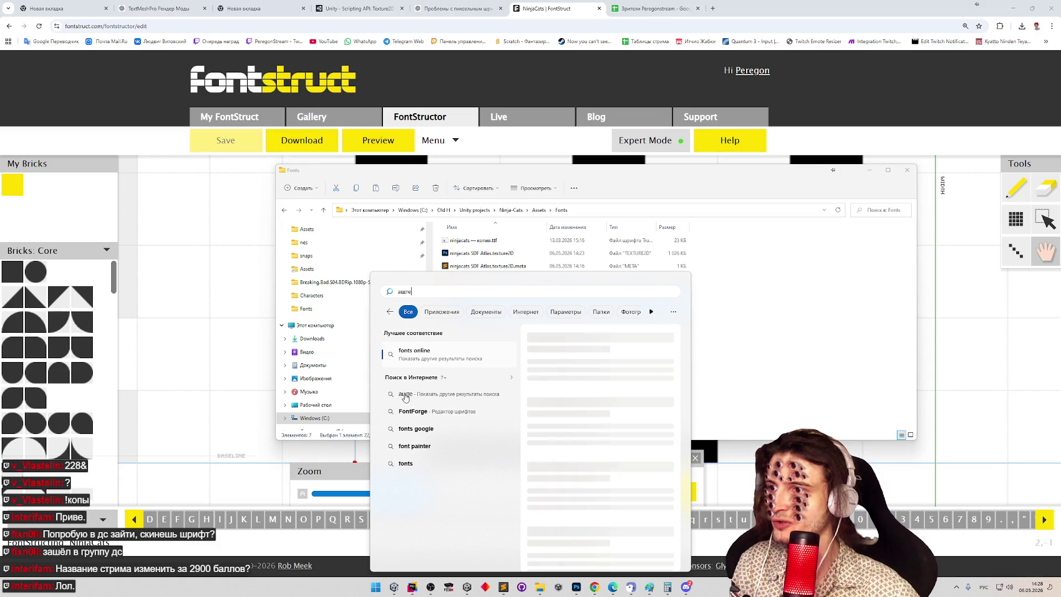
key(BackSpace)
key(BackSpace)
key(BackSpace)
key(alt+shift)
text(fon)
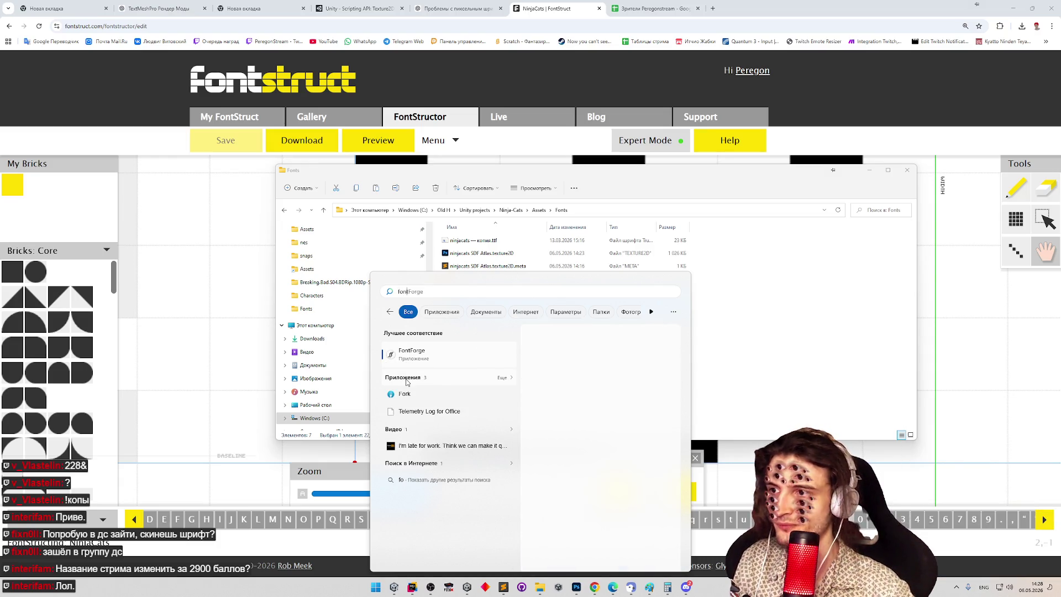
key(Escape)
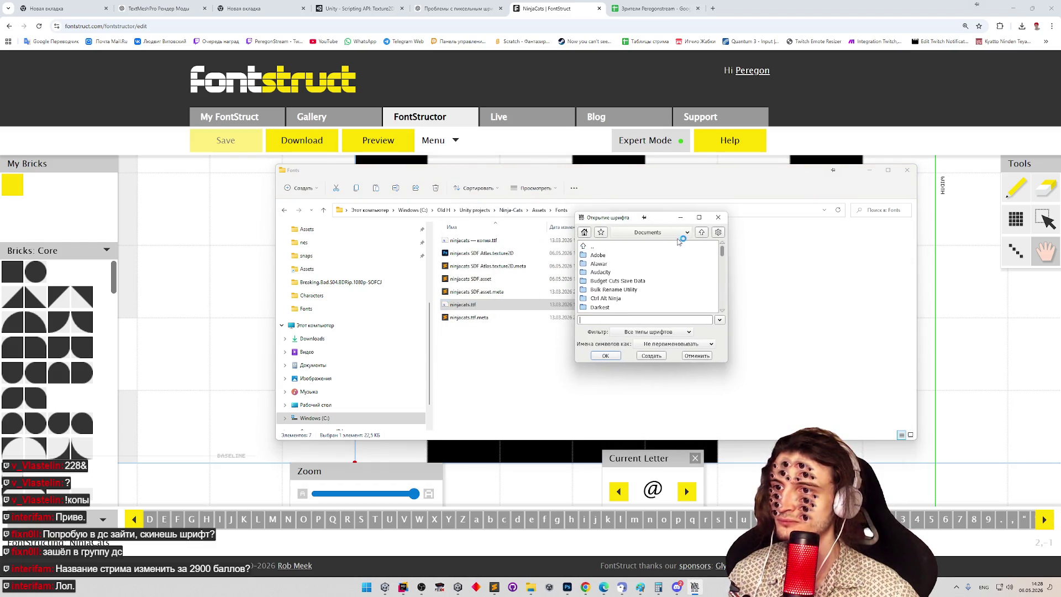
Step: In the Open Font dialog, go to the C: drive and into the Old H folder
click(623, 237)
click(716, 236)
click(717, 235)
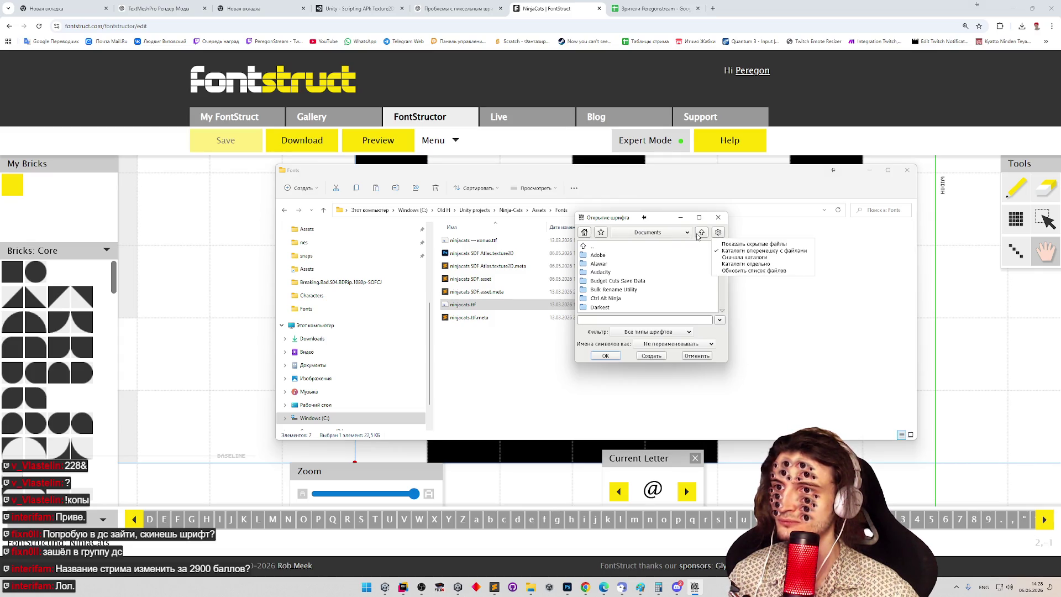
click(659, 237)
click(617, 263)
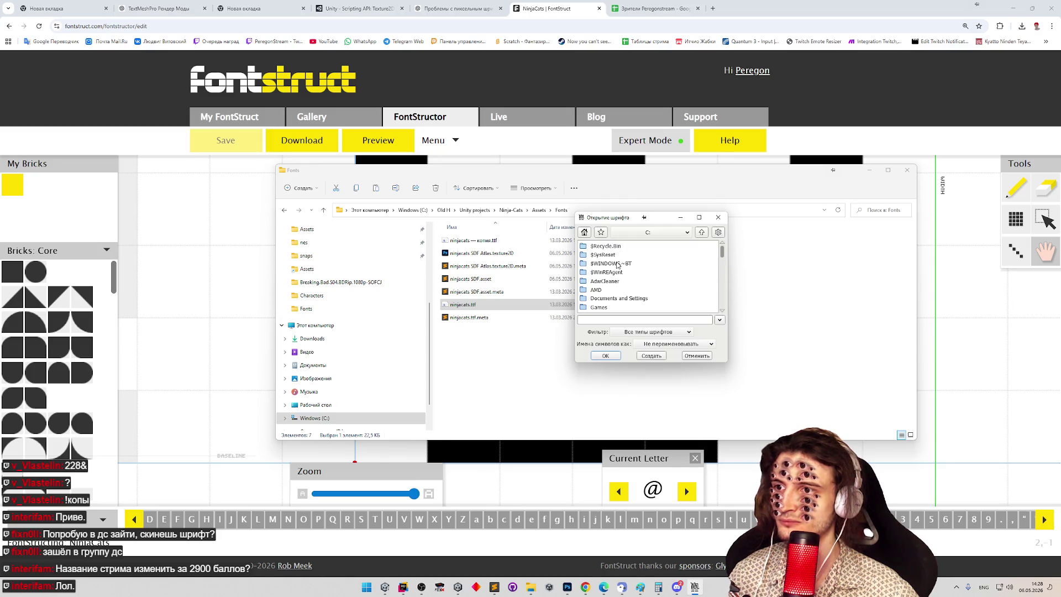
scroll(714, 262, down, 3)
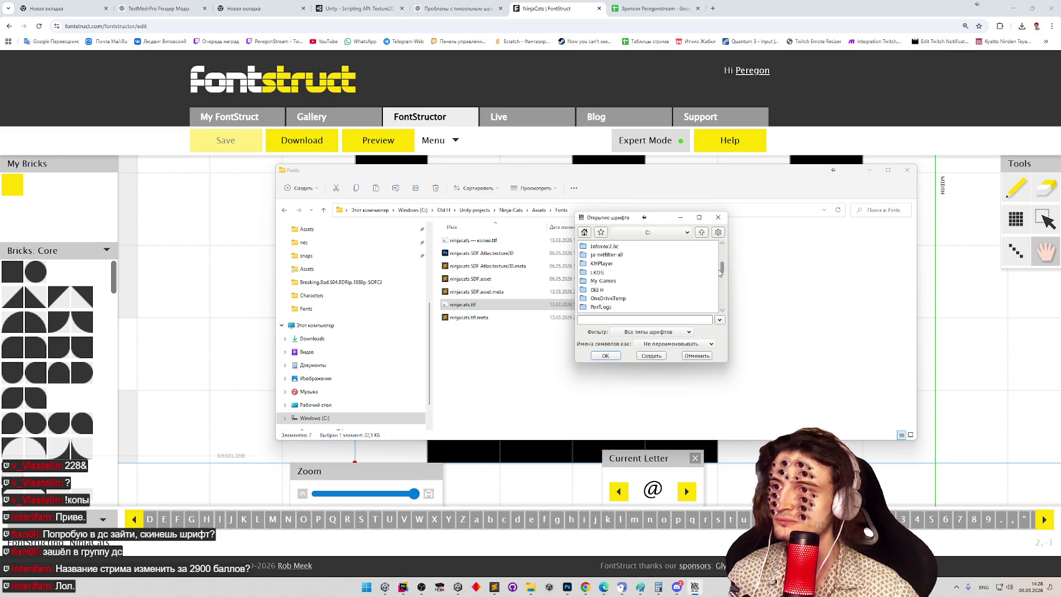
click(597, 271)
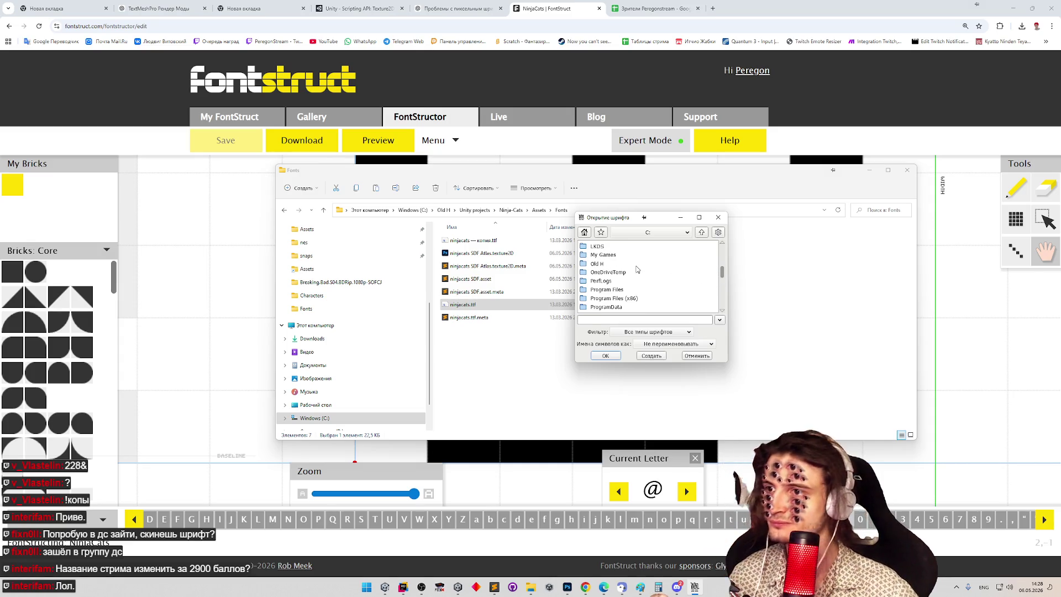
double_click(596, 272)
Step: Go through Unity projects > Ninja-Cats > Assets > Fonts and open ninjacats.ttf
click(627, 256)
double_click(628, 257)
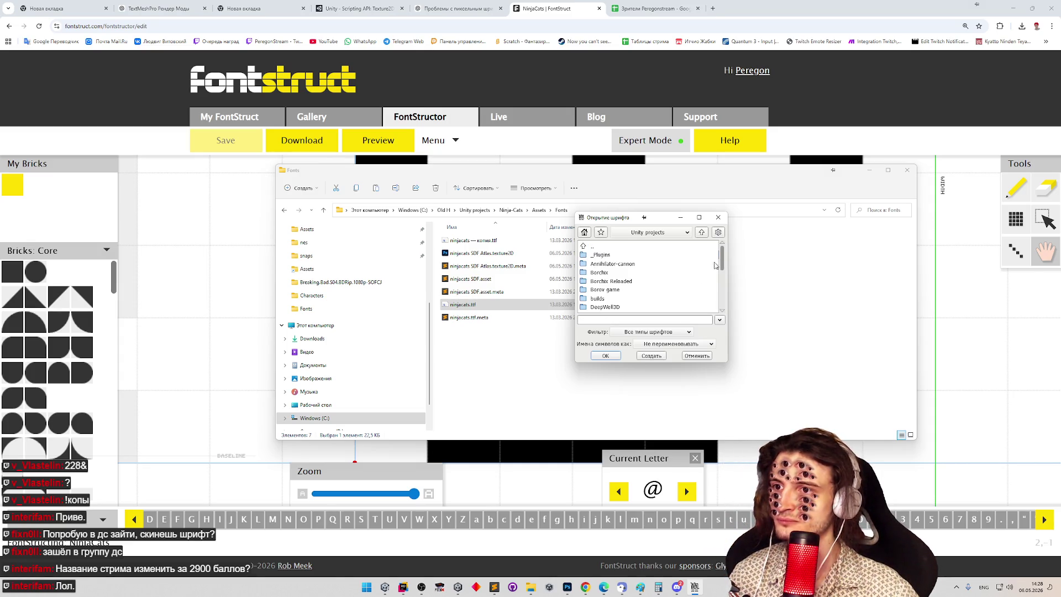
mouse_move(721, 262)
mouse_down()
mouse_move(718, 302)
mouse_move(721, 262)
mouse_move(718, 290)
mouse_up()
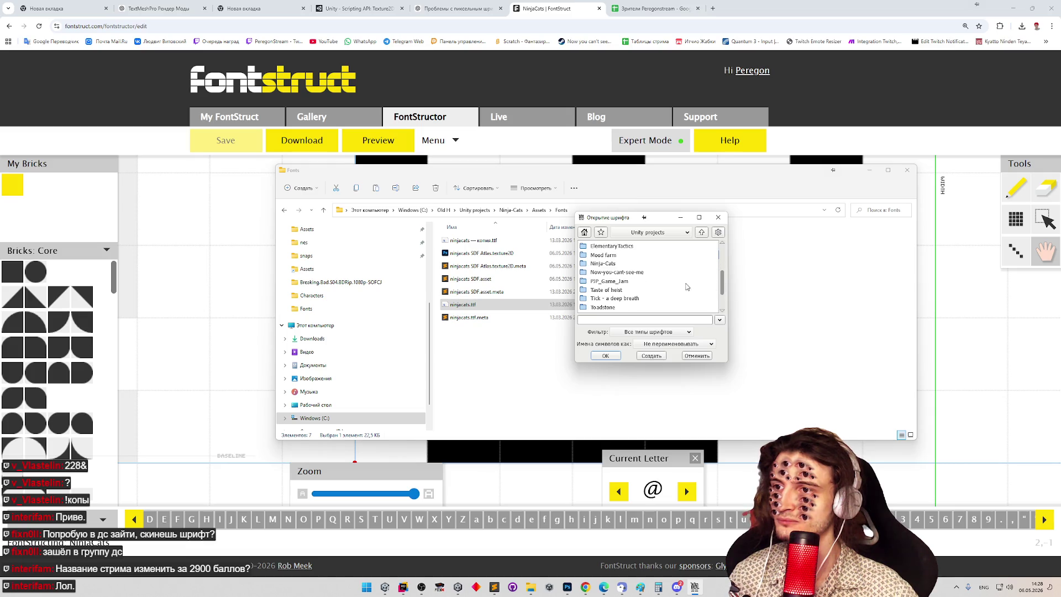
click(625, 264)
double_click(626, 264)
click(611, 257)
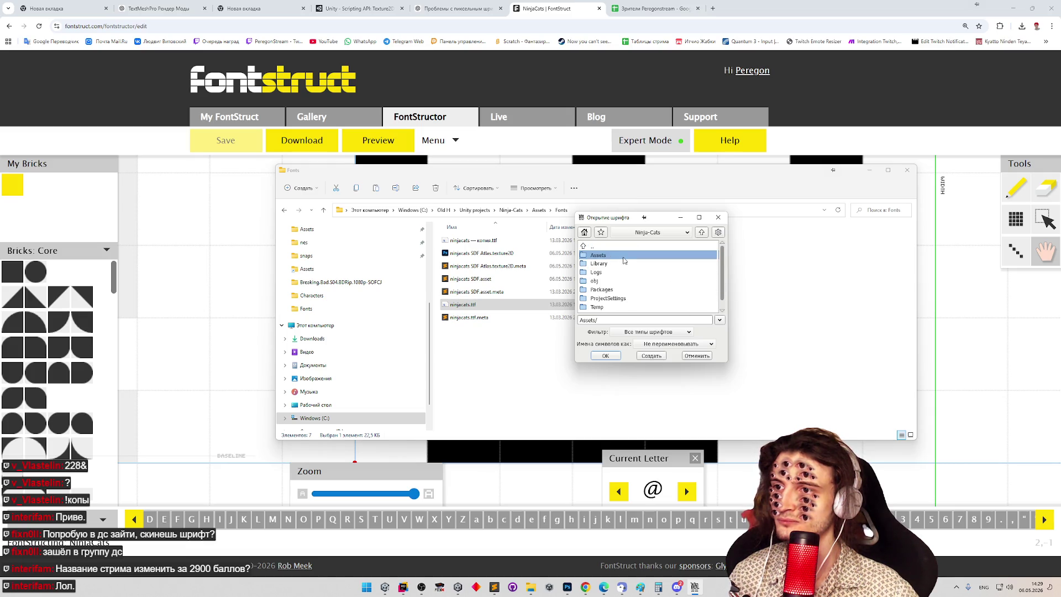
double_click(624, 256)
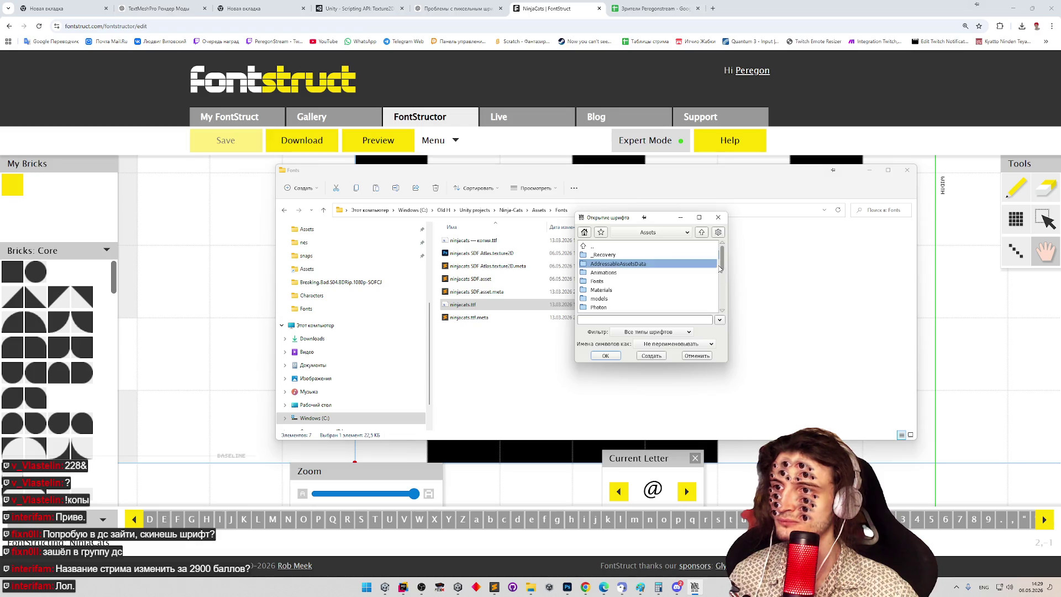
double_click(623, 281)
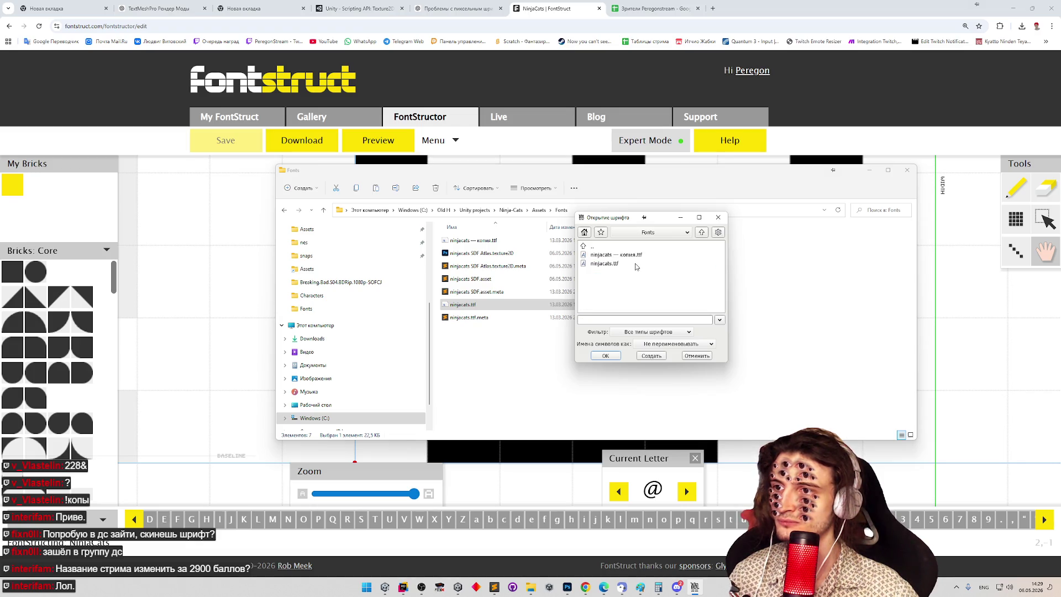
double_click(635, 266)
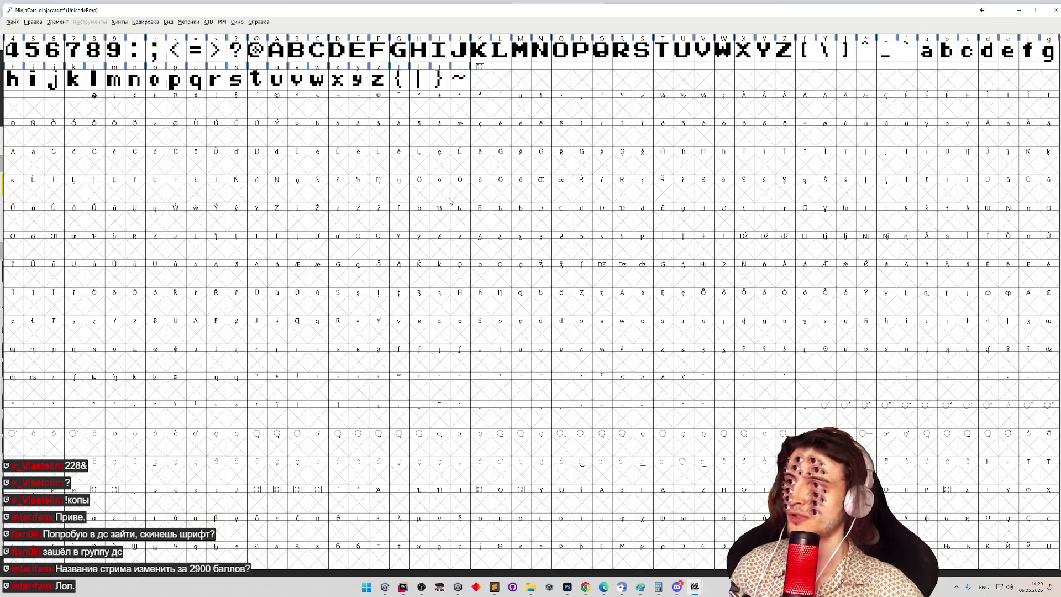
Step: Open the @ glyph, measure its outline's left edge, then close it and show the File menu
click(262, 56)
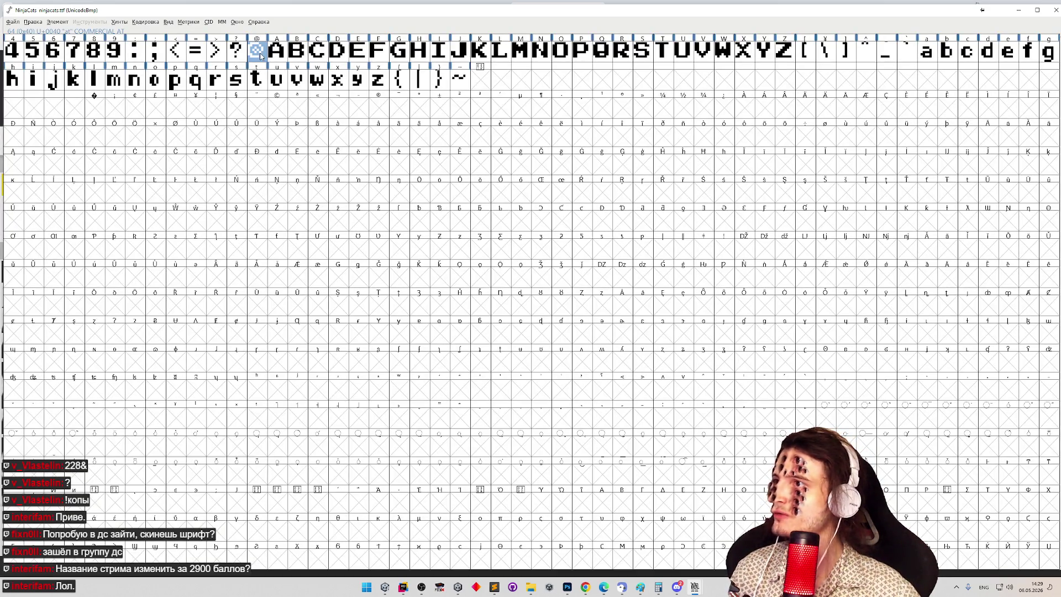
double_click(263, 57)
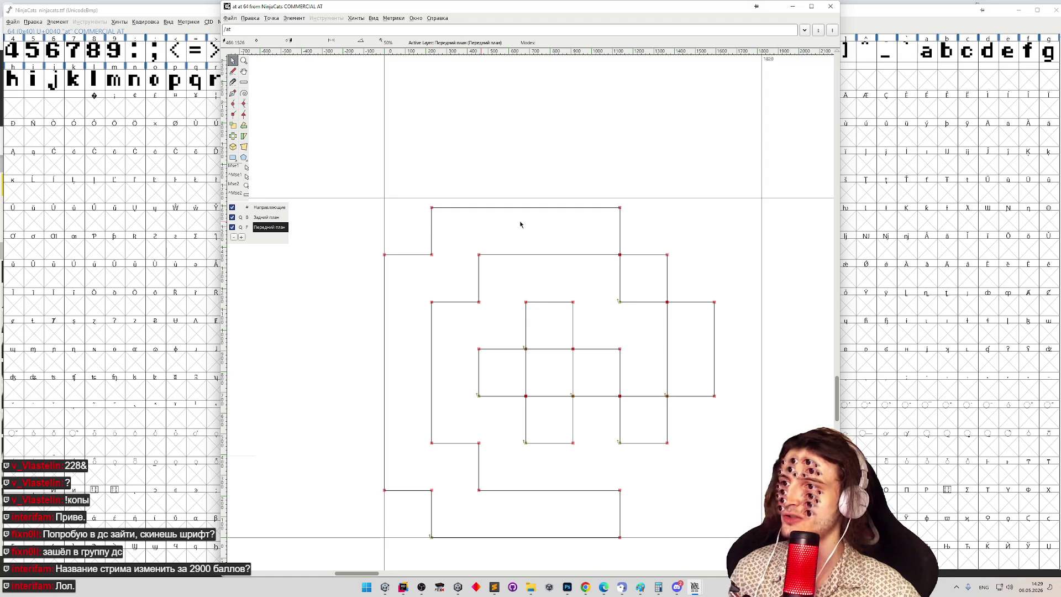
scroll(839, 392, down, 2)
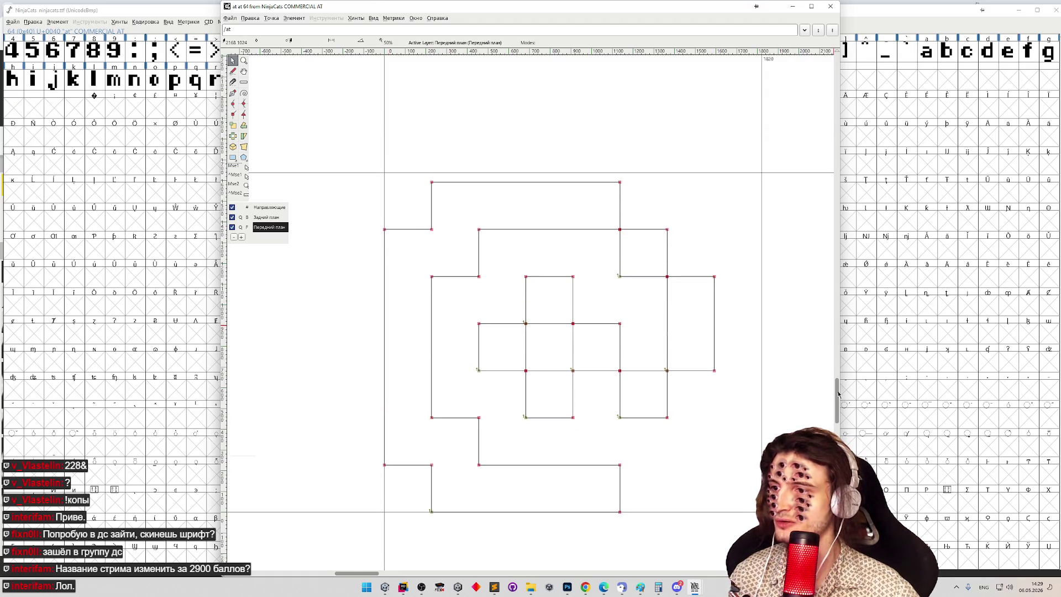
click(243, 82)
drag(431, 182, 432, 511)
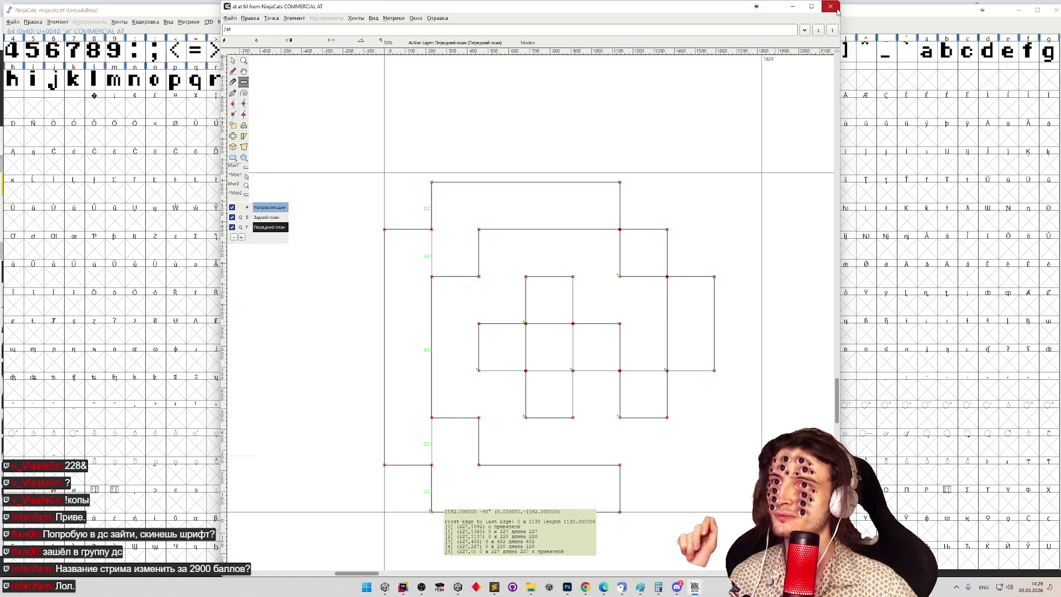
click(837, 12)
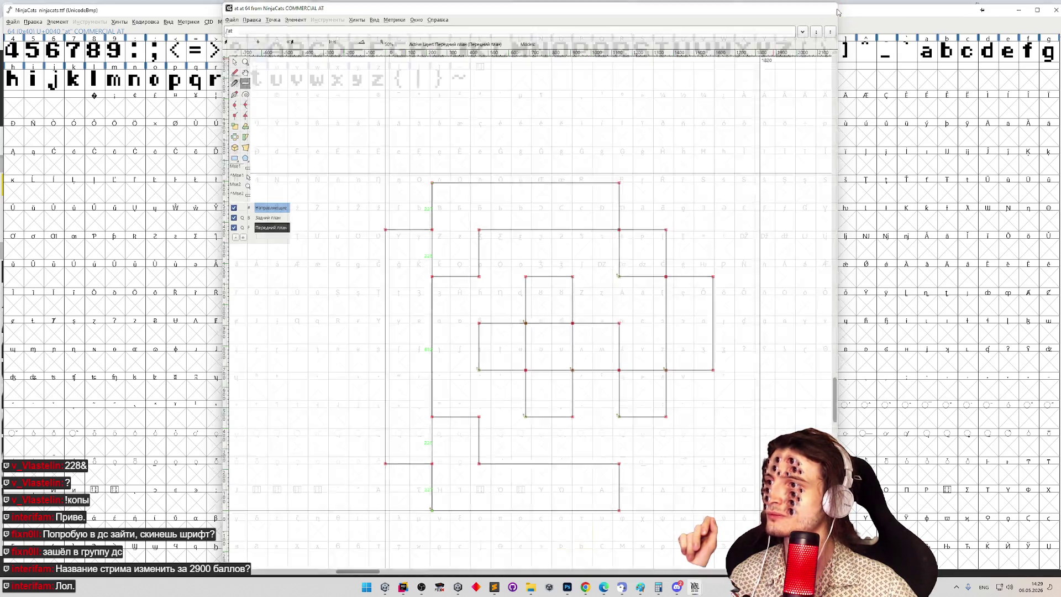
click(12, 22)
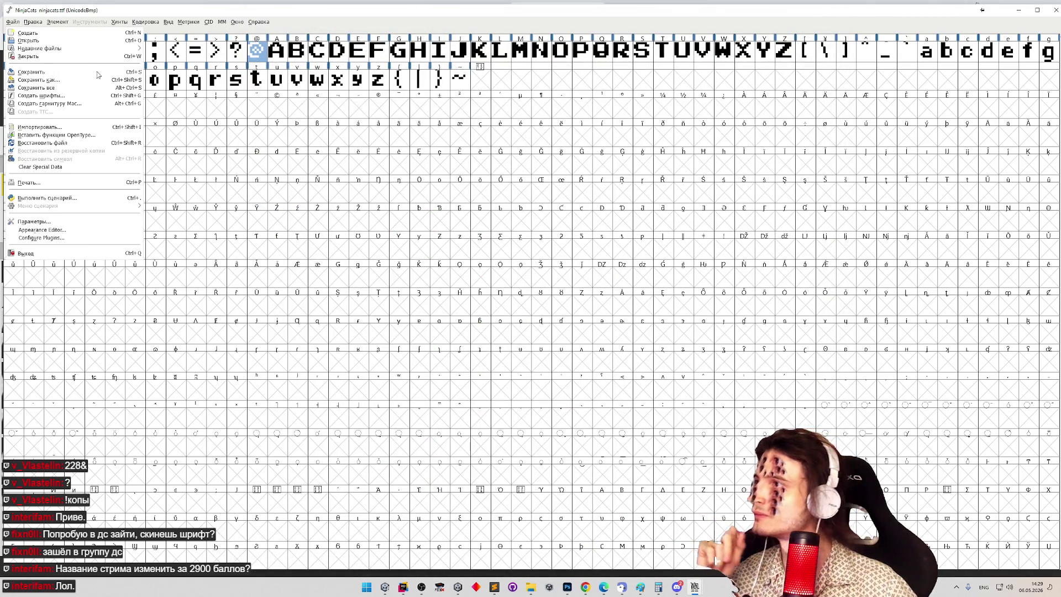
Step: In Generate Fonts, enable 'Validate before saving', keeping TrueType output and no bitmaps
click(88, 99)
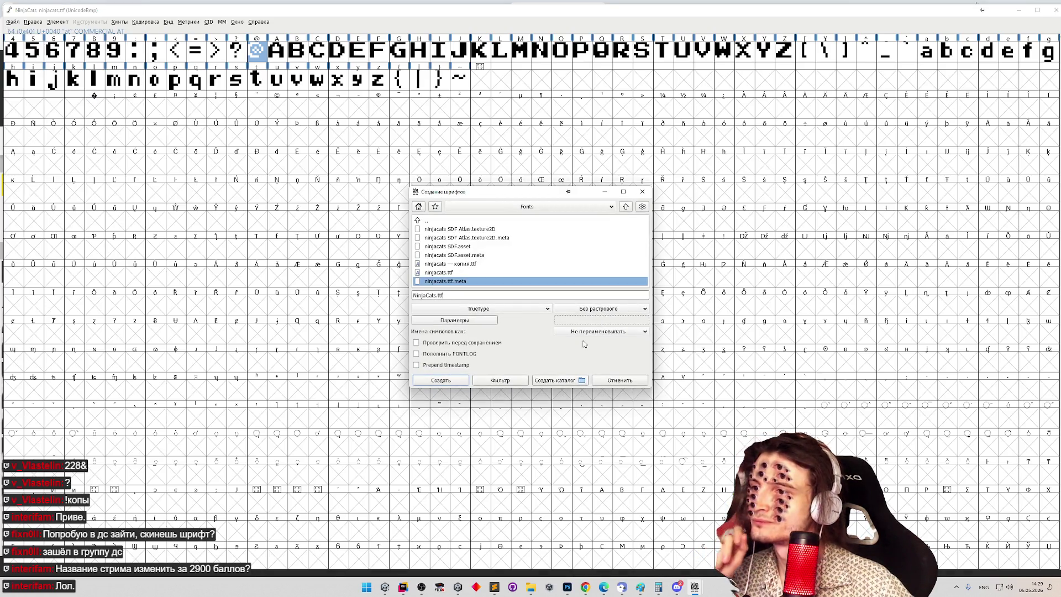
click(500, 343)
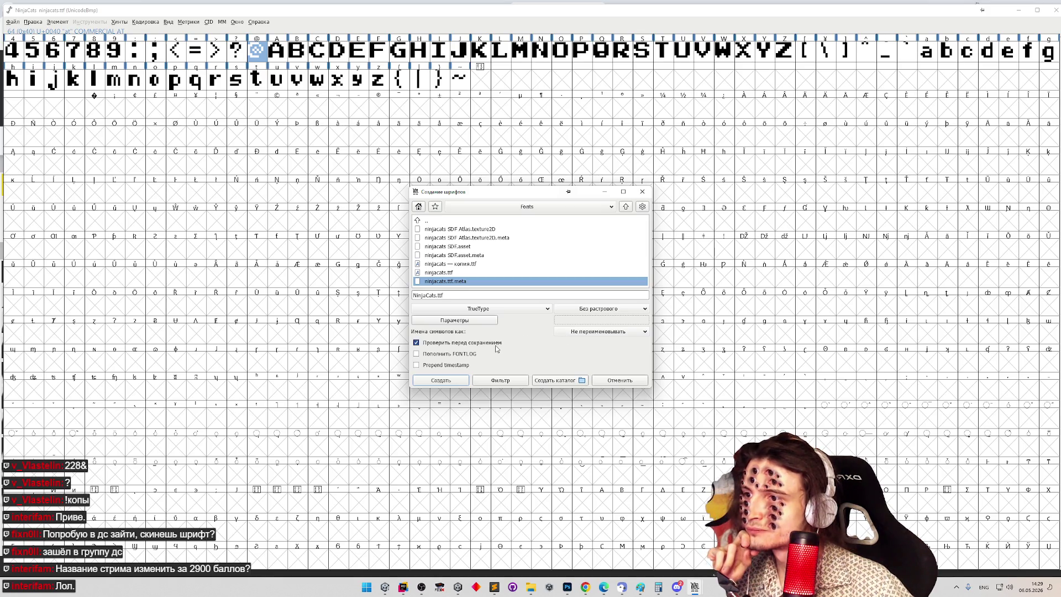
click(595, 309)
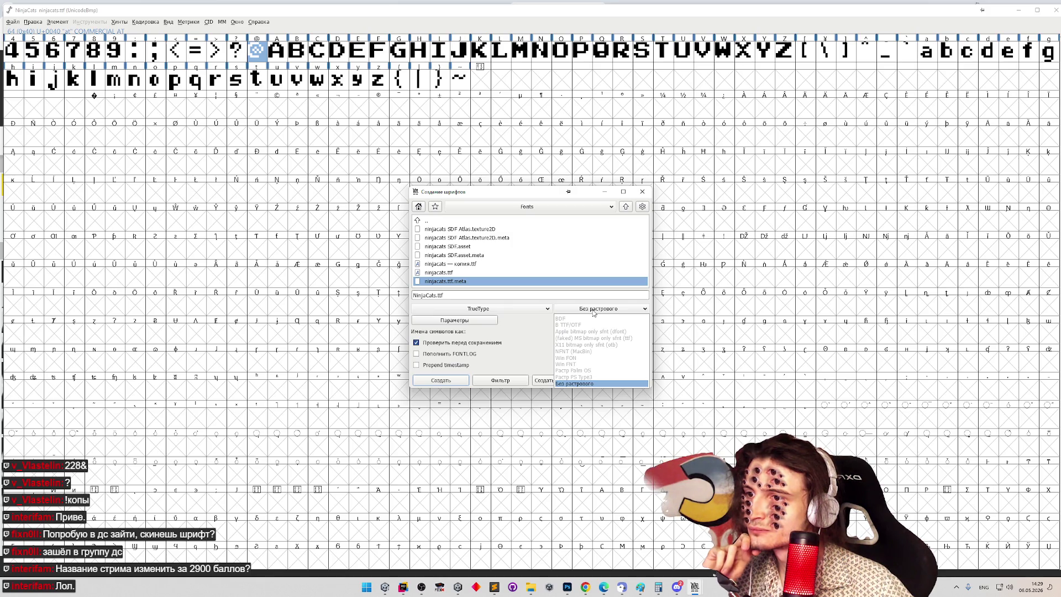
click(594, 312)
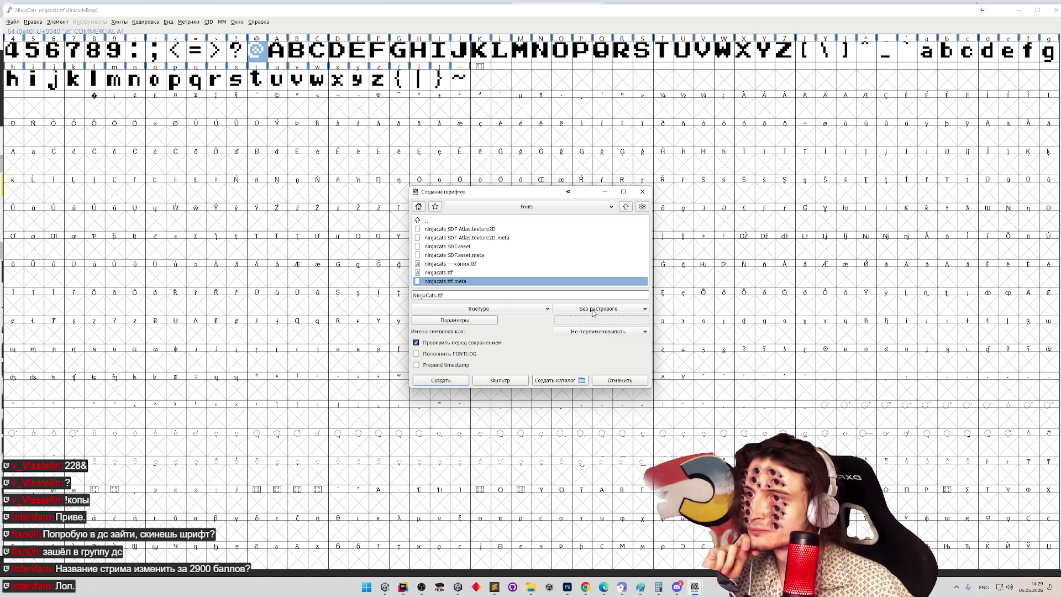
click(540, 311)
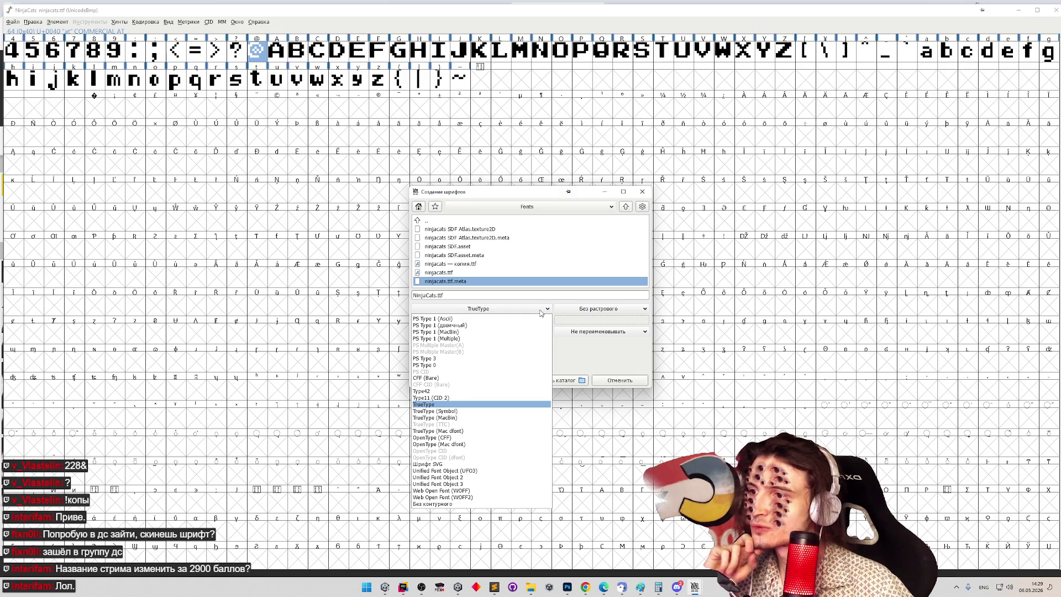
click(542, 310)
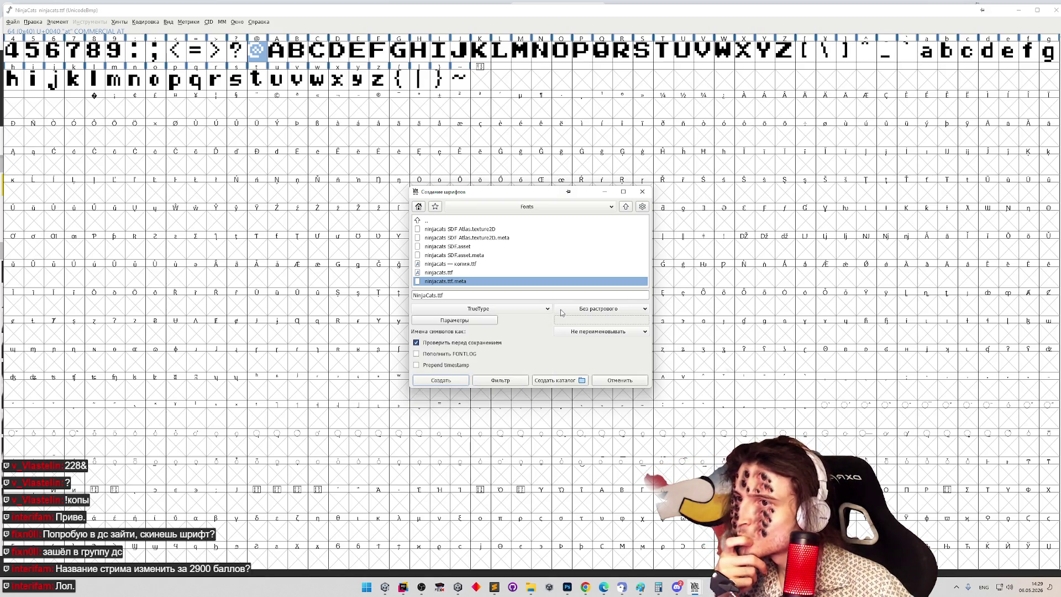
click(569, 310)
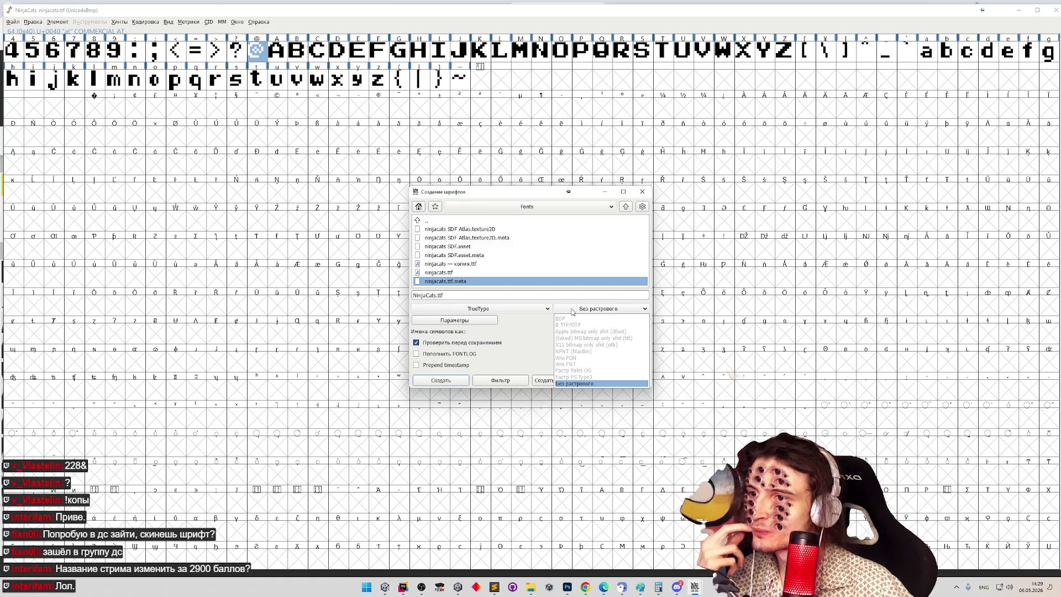
click(566, 338)
Step: Confirm TrueType, rename the export to 'NinjaCats new .ttf' and start generating
click(580, 332)
click(575, 338)
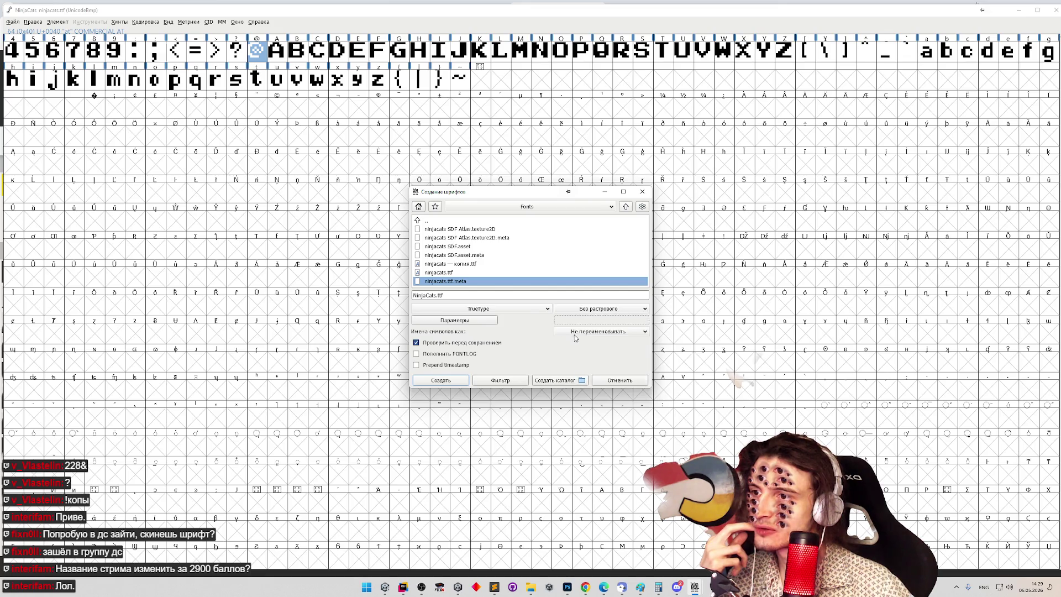
click(574, 338)
click(578, 365)
click(514, 313)
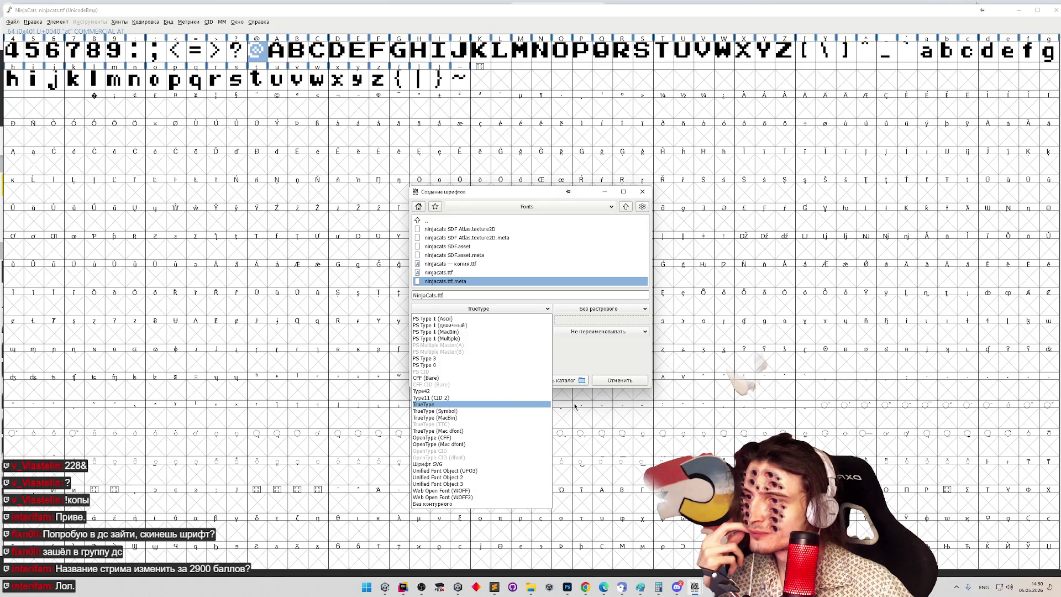
click(635, 339)
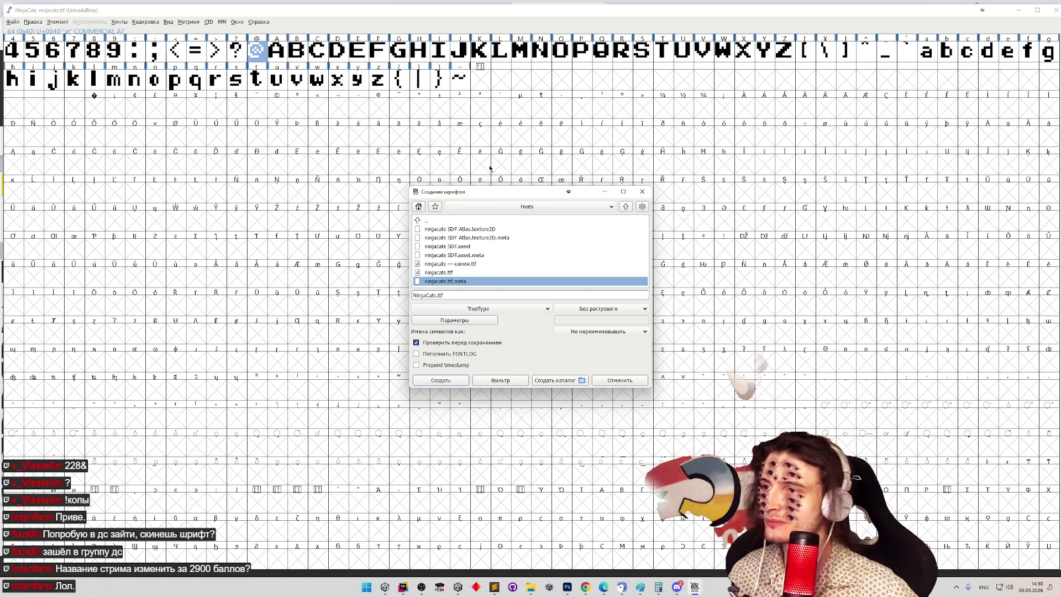
text(new)
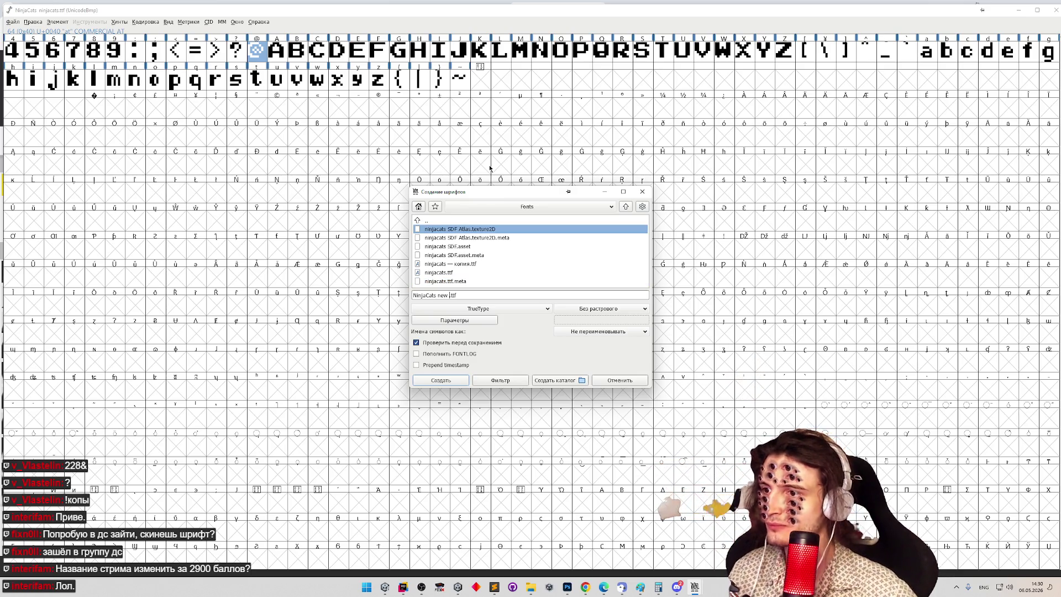
key(Return)
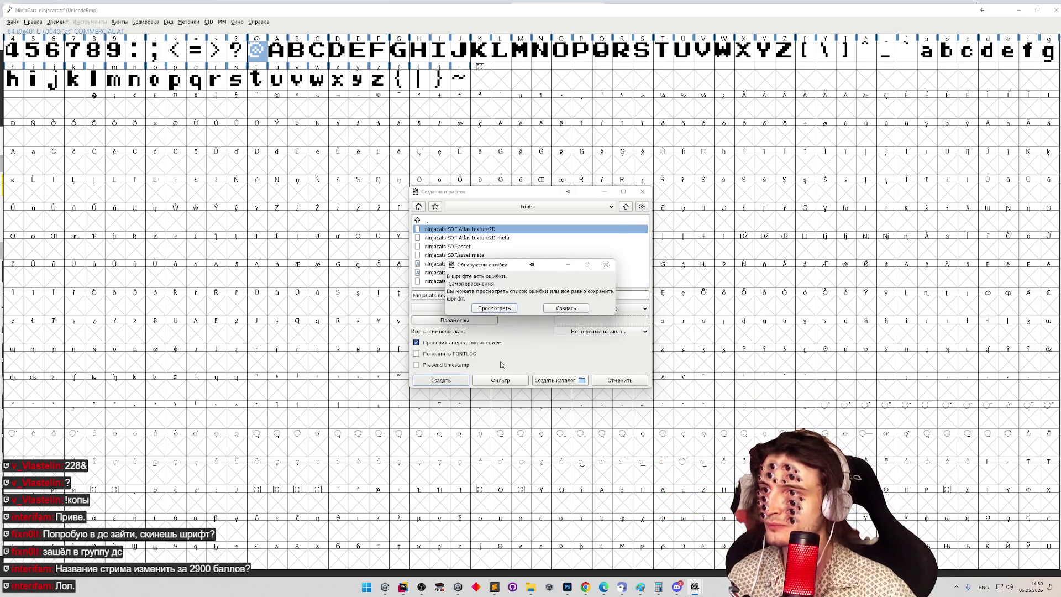
Step: Review the validation errors and inspect the self-intersecting percent glyph
click(510, 309)
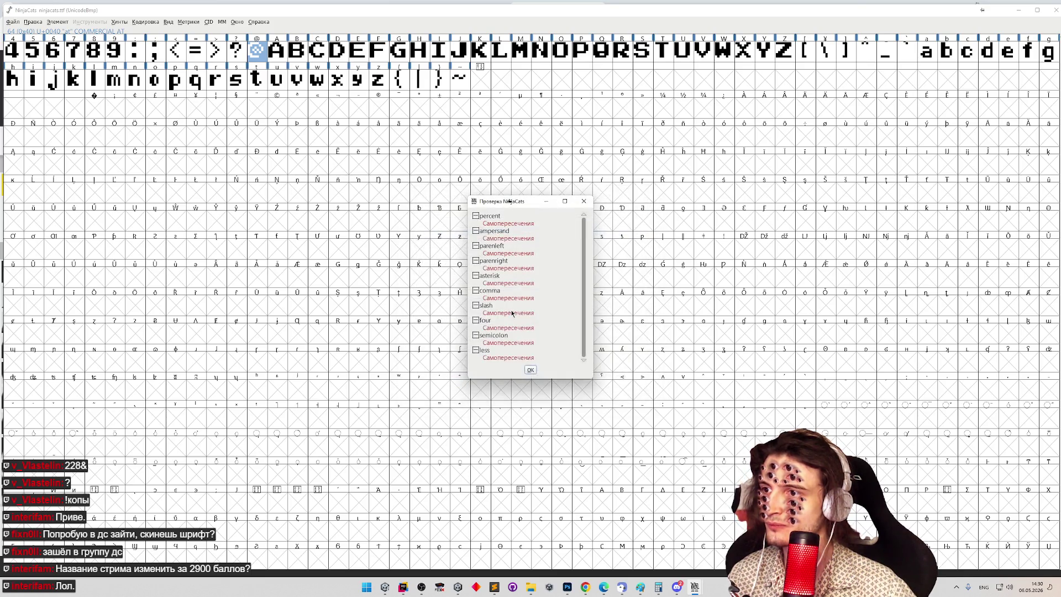
mouse_move(584, 233)
mouse_down()
mouse_move(580, 295)
mouse_move(585, 279)
mouse_move(541, 221)
mouse_up()
double_click(522, 226)
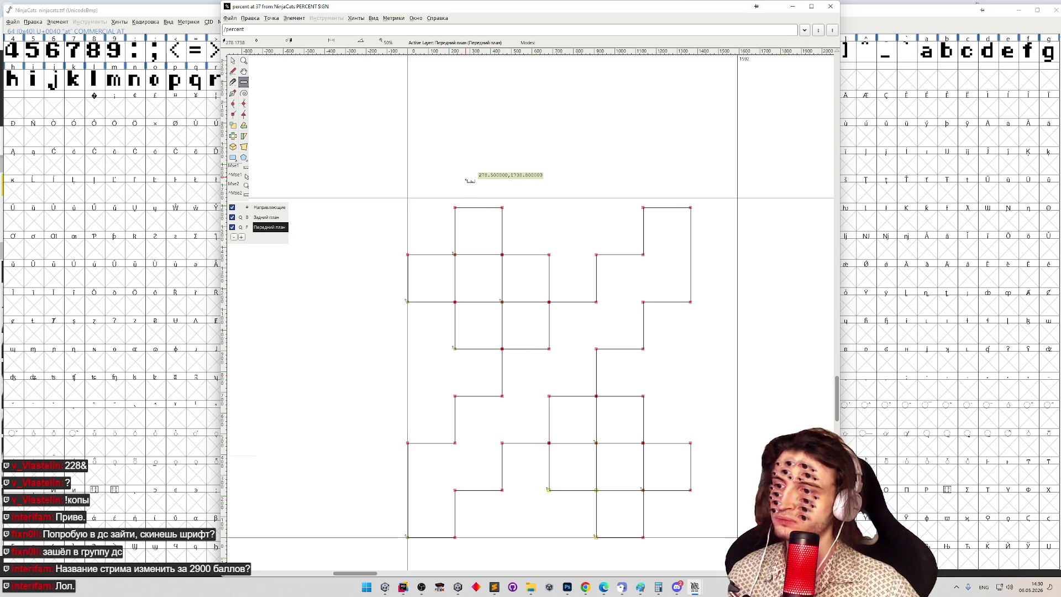
click(830, 6)
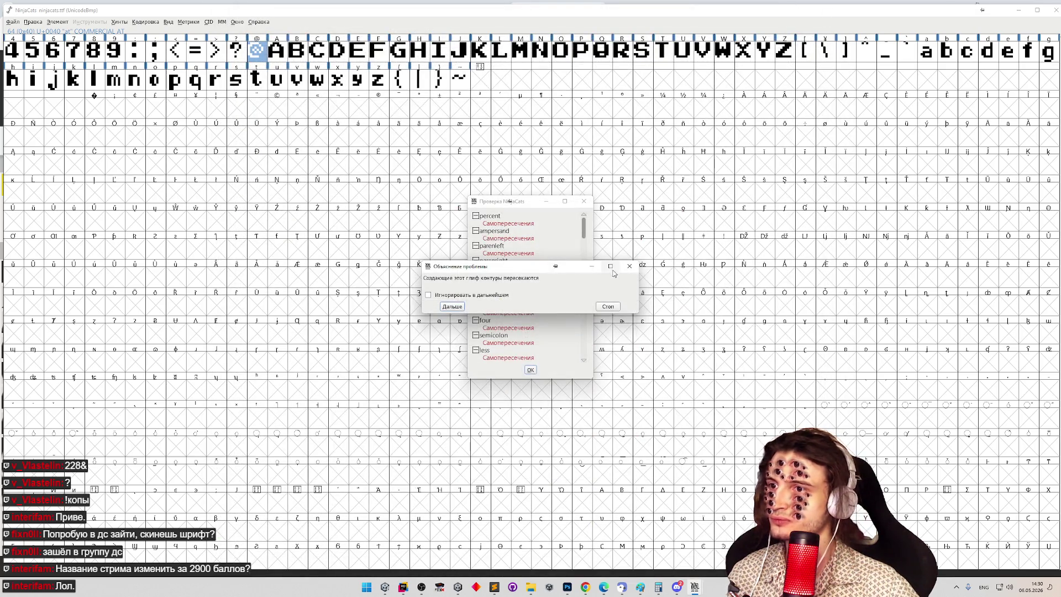
Step: Dismiss the self-intersection explanation, close the error list, and open the capital A glyph
click(534, 302)
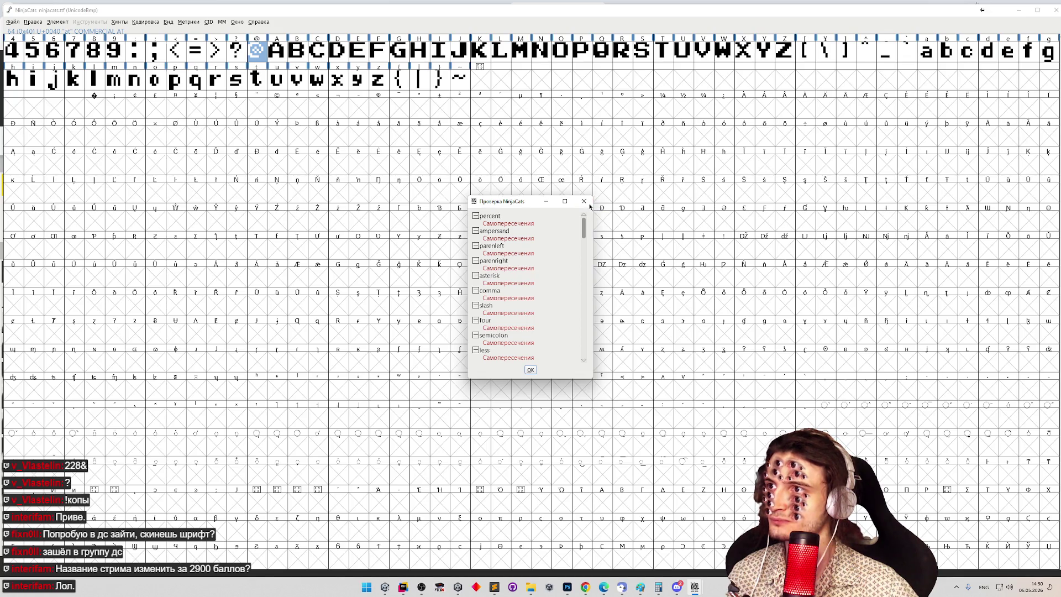
click(588, 205)
click(285, 77)
double_click(277, 50)
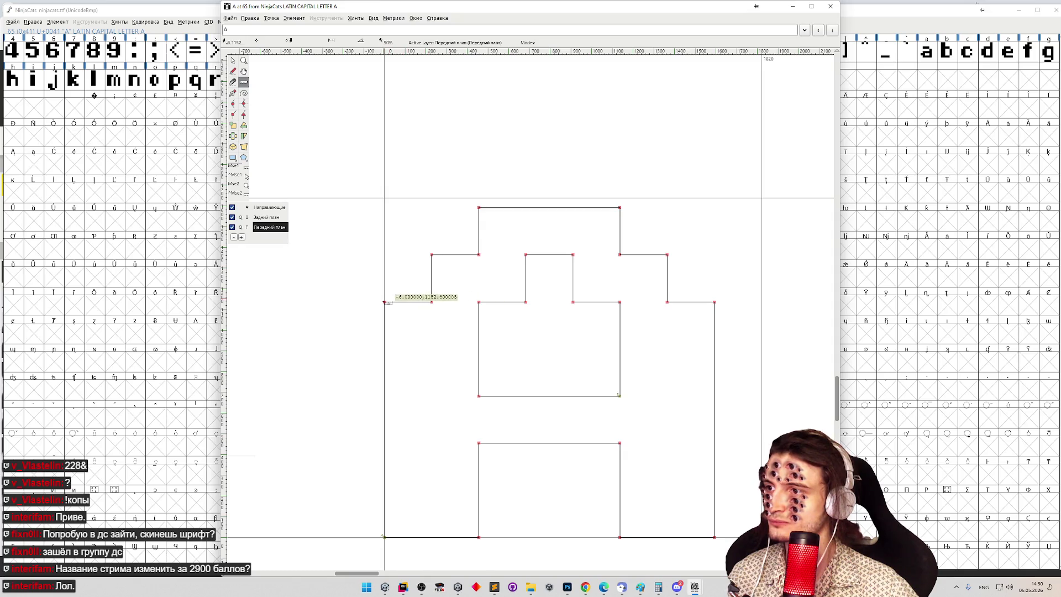
Step: Measure the capital A's horizontal middle edge in 227–228-unit steps, reaching 910 units
mouse_move(385, 301)
mouse_down()
mouse_move(449, 305)
mouse_move(432, 306)
mouse_up()
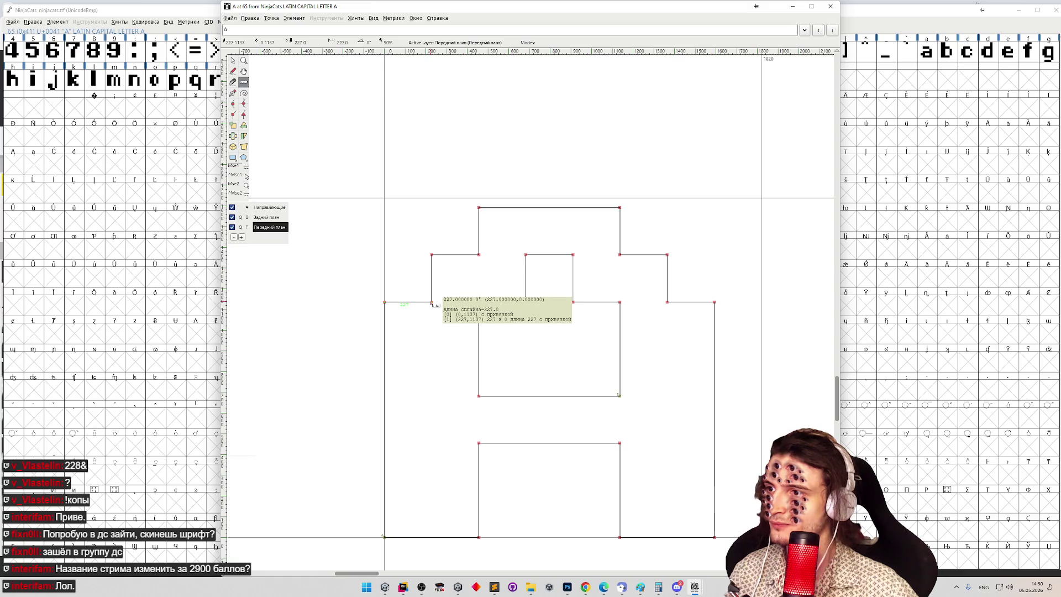
drag(436, 303, 574, 304)
drag(574, 301, 575, 301)
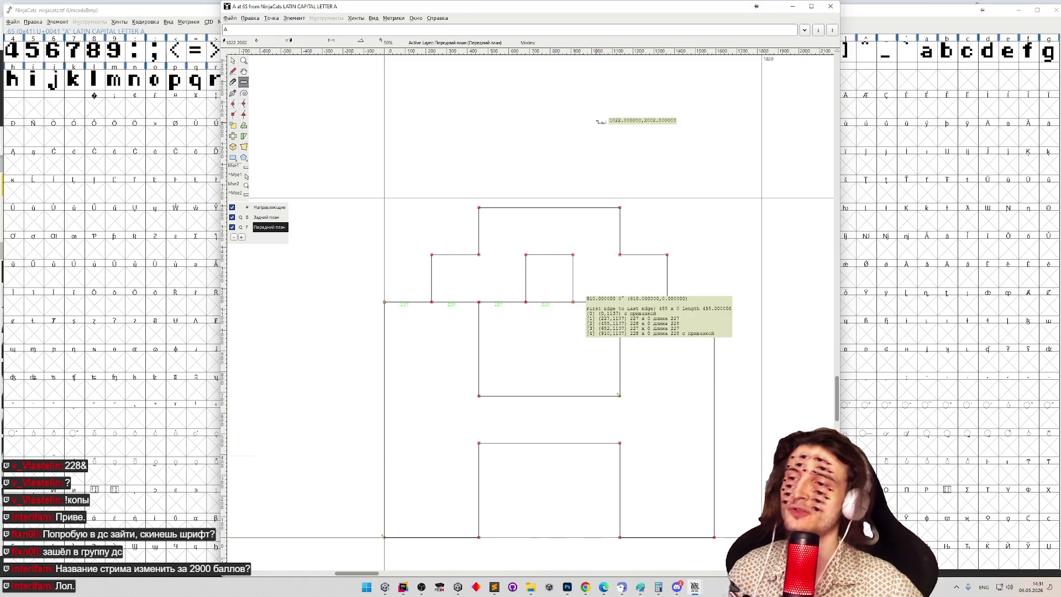
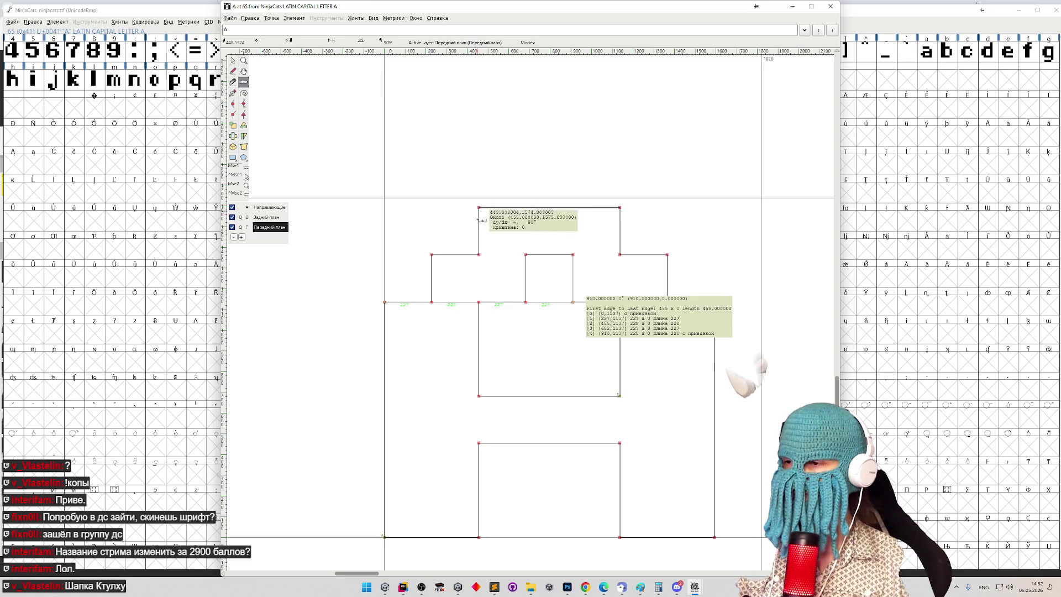
Step: Measure glyph A's notch with the Ruler (228 units high and wide), then close the glyph window
mouse_move(522, 263)
mouse_down()
mouse_move(583, 288)
mouse_move(576, 302)
mouse_up()
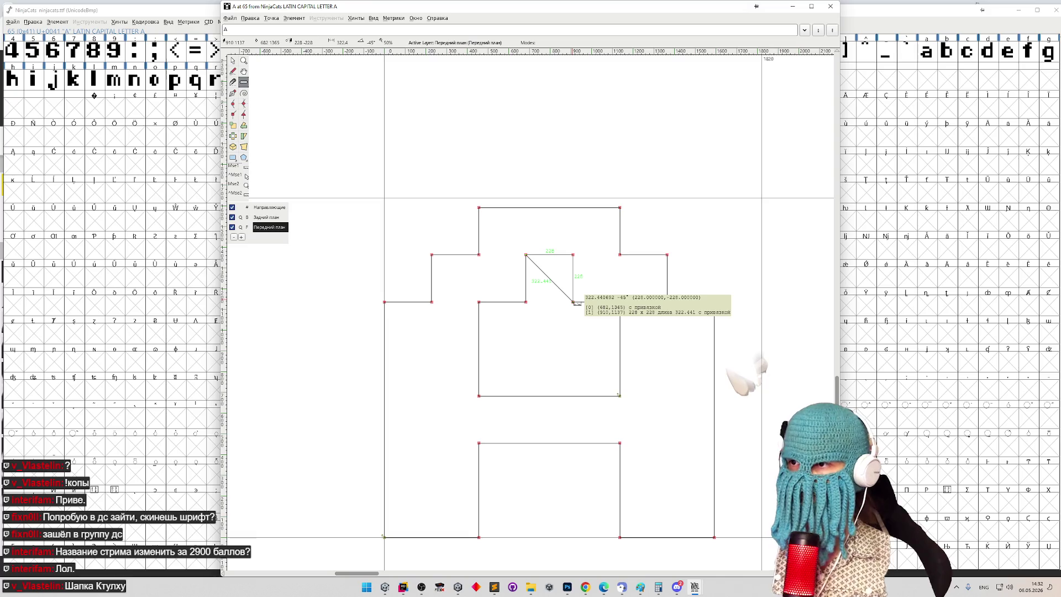
mouse_move(576, 302)
mouse_down()
mouse_move(529, 283)
mouse_move(531, 302)
mouse_move(575, 297)
mouse_move(546, 291)
mouse_move(527, 303)
mouse_up()
drag(527, 303, 576, 305)
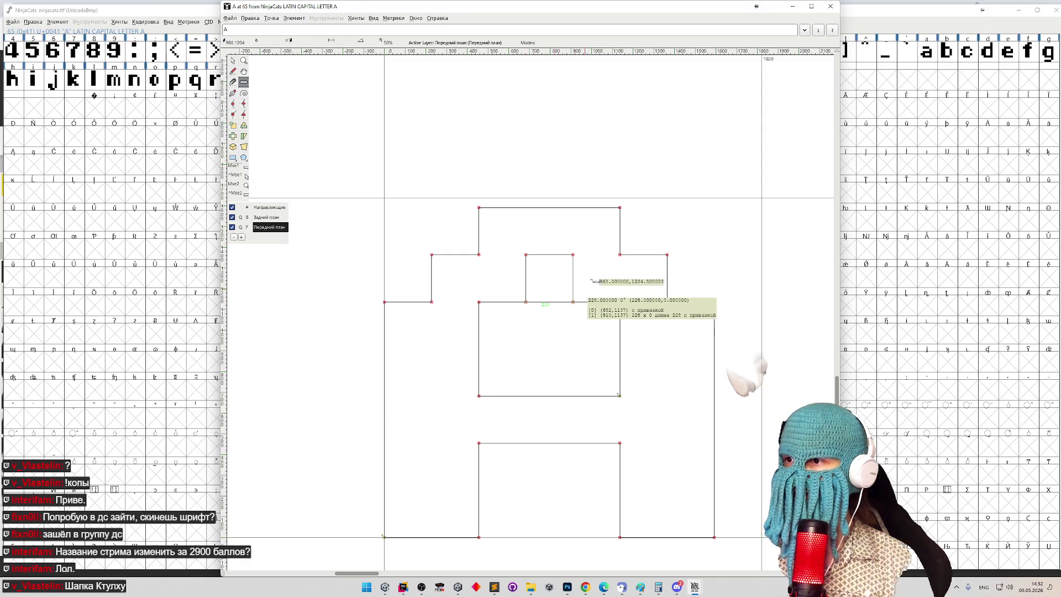
click(830, 6)
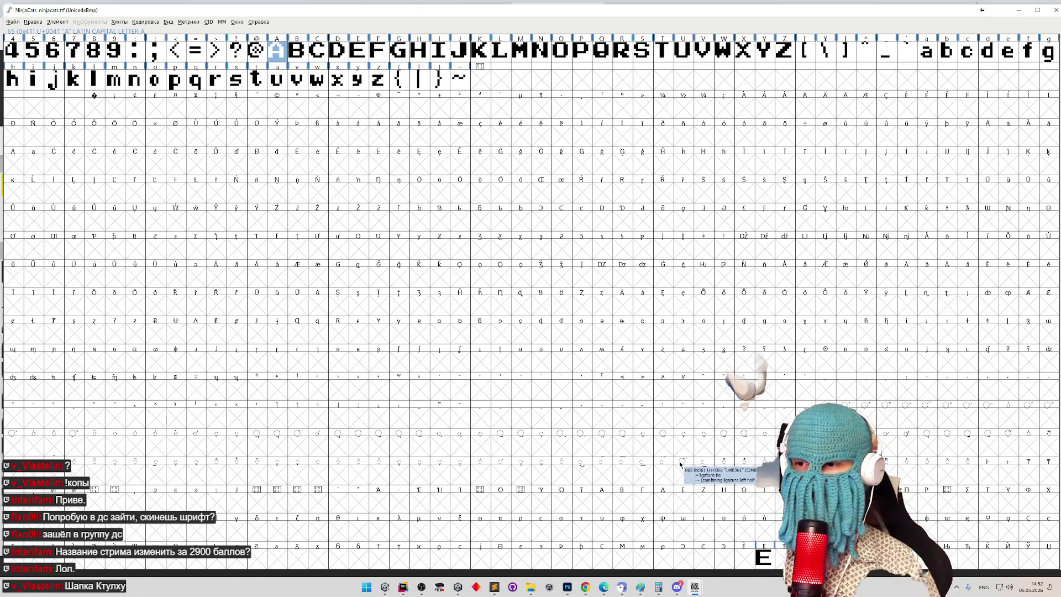
Step: Minimize Discord and close FontForge's ninjacats.ttf font window
key(alt+Tab)
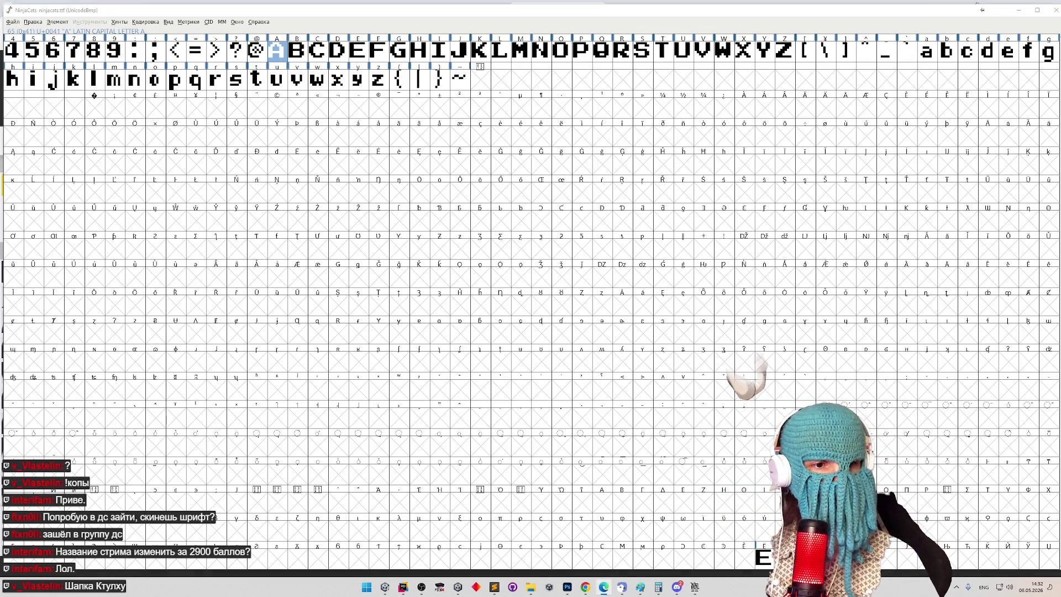
click(676, 586)
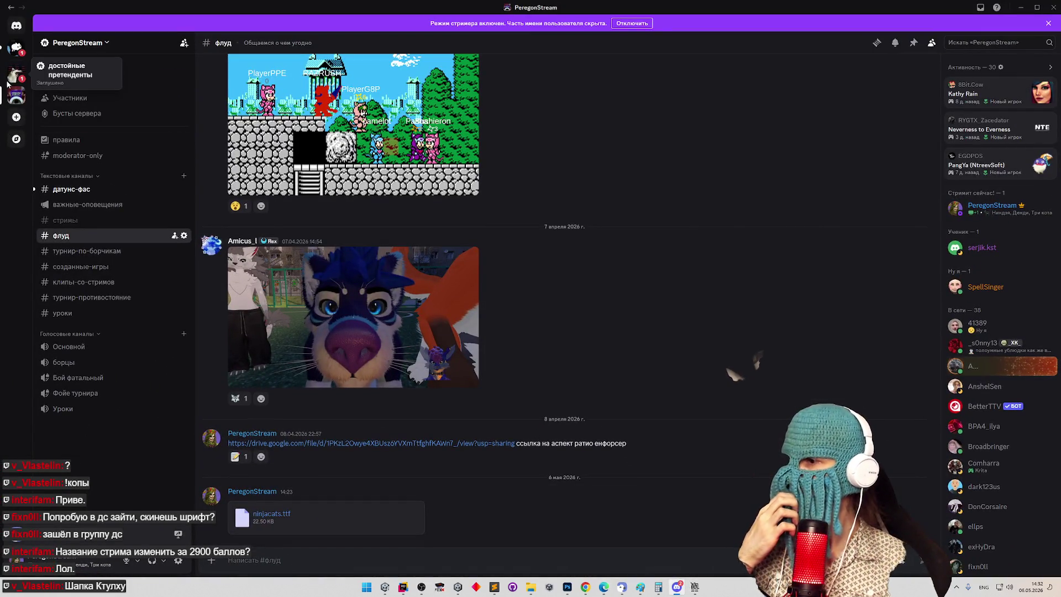
click(1021, 7)
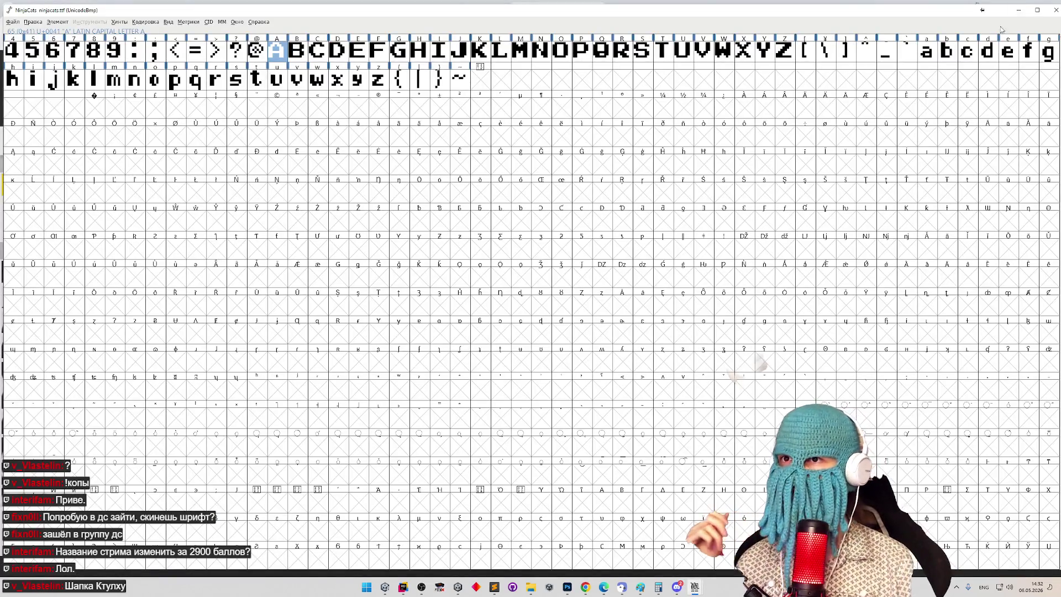
click(1050, 12)
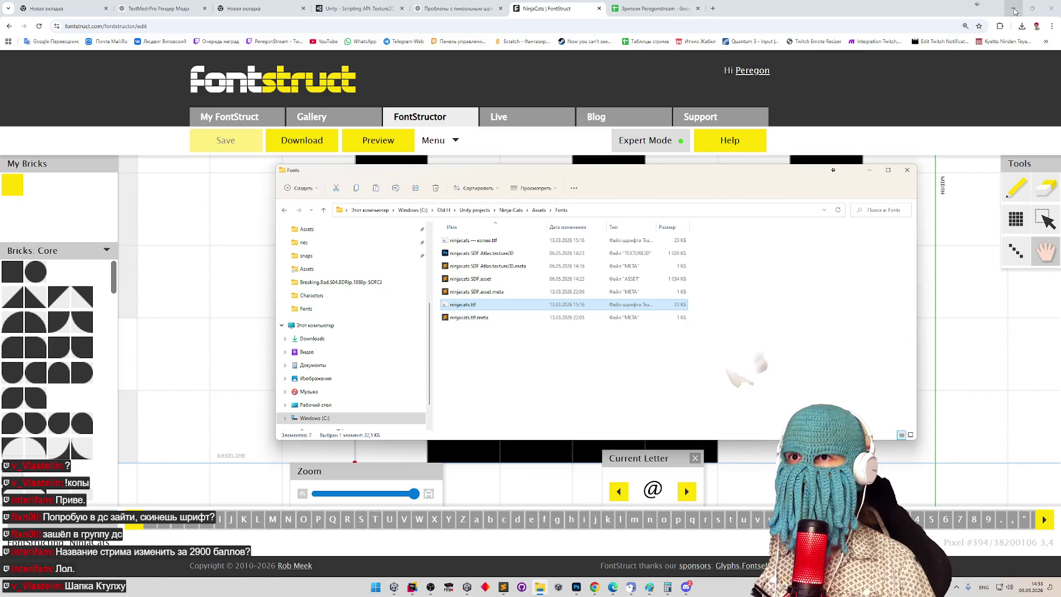
Step: Move Unity's Font Asset Creator window right and bring the FontStruct editor back to front
click(1014, 9)
click(870, 170)
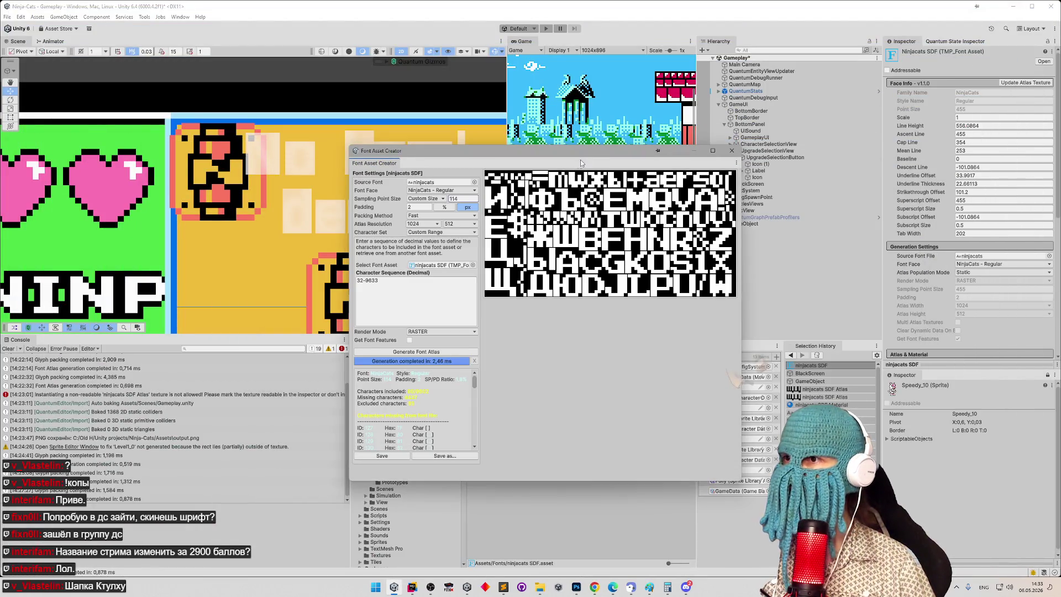
drag(580, 161, 635, 159)
click(594, 586)
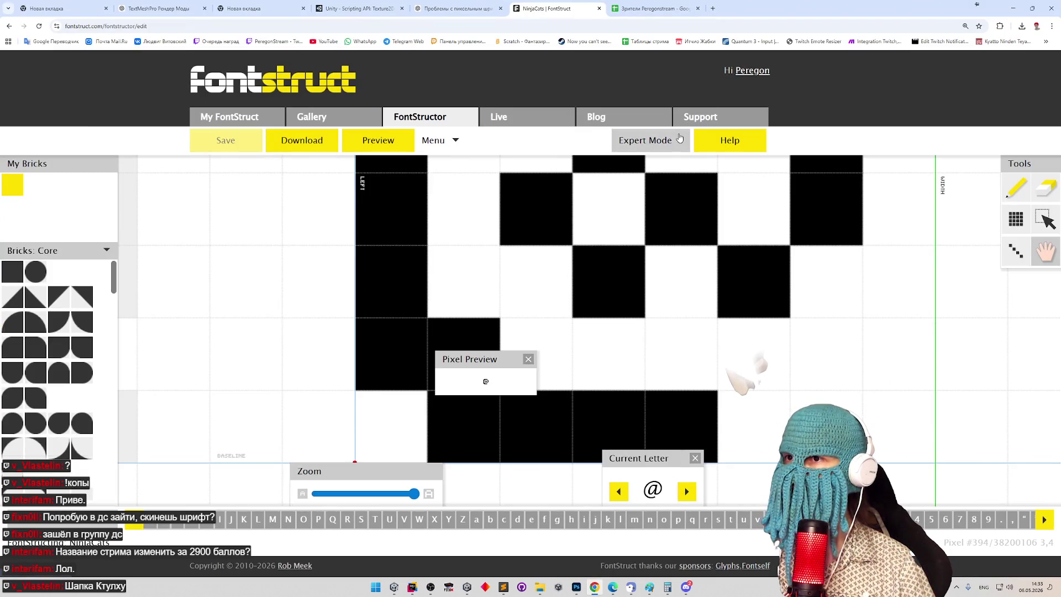
Step: Read the Making Pixel Fonts help article, then return to My FontStructions
click(699, 143)
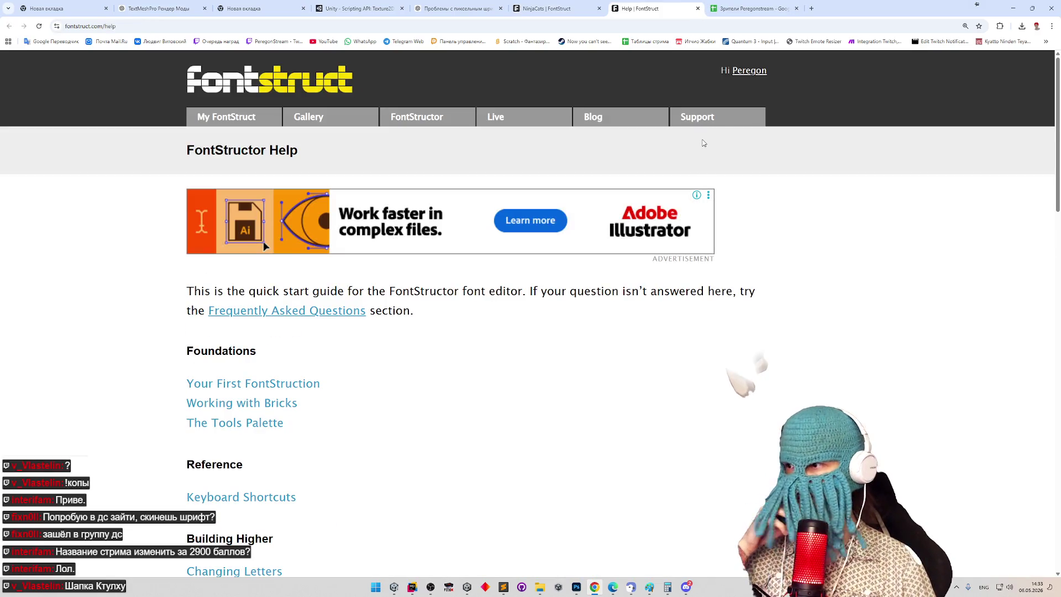
scroll(796, 309, down, 1)
scroll(797, 309, down, 4)
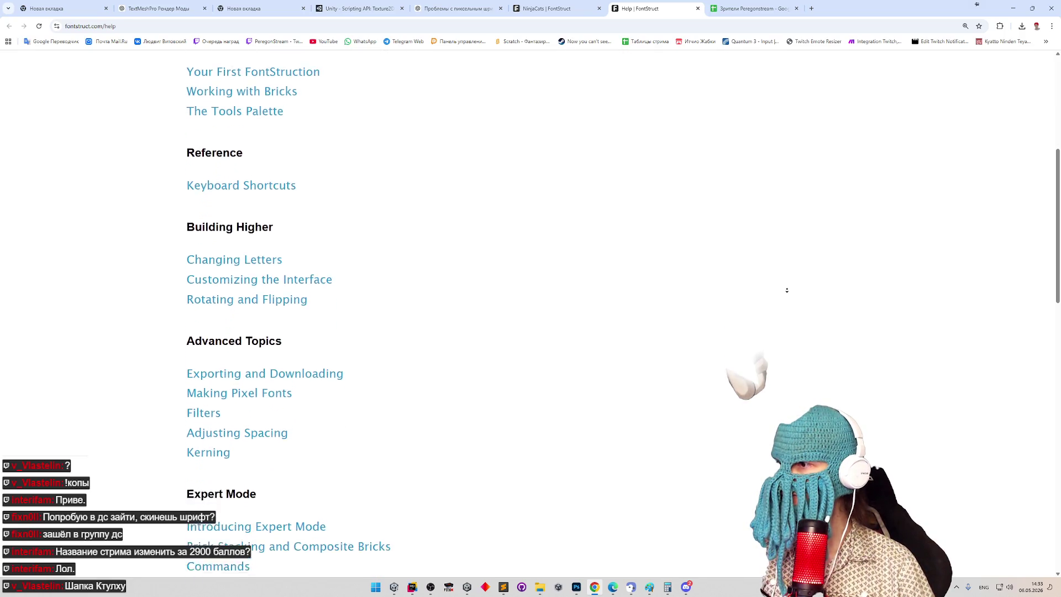
middle_click(786, 292)
click(241, 352)
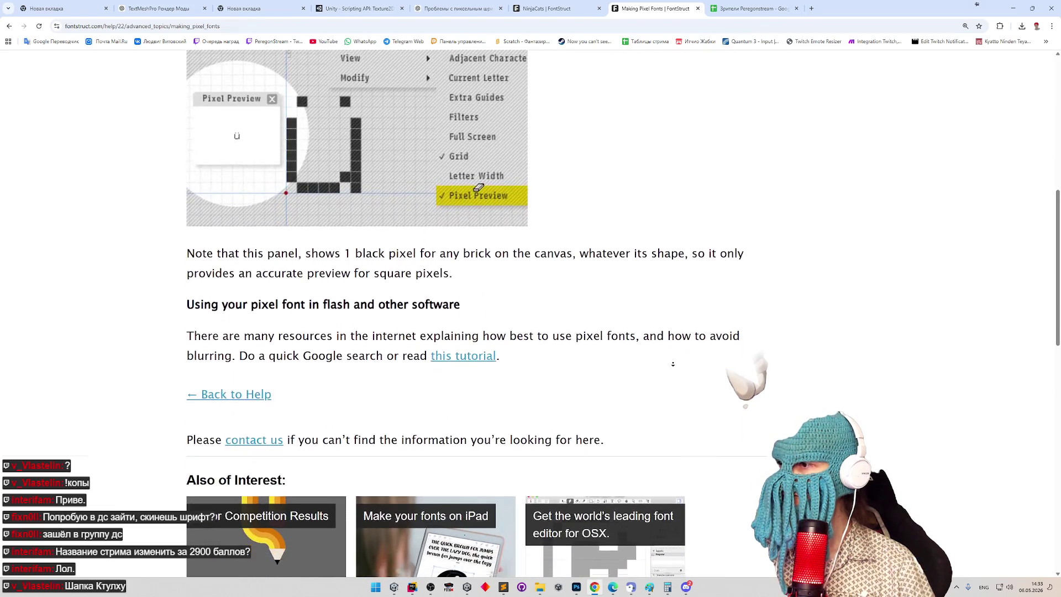
middle_click(646, 321)
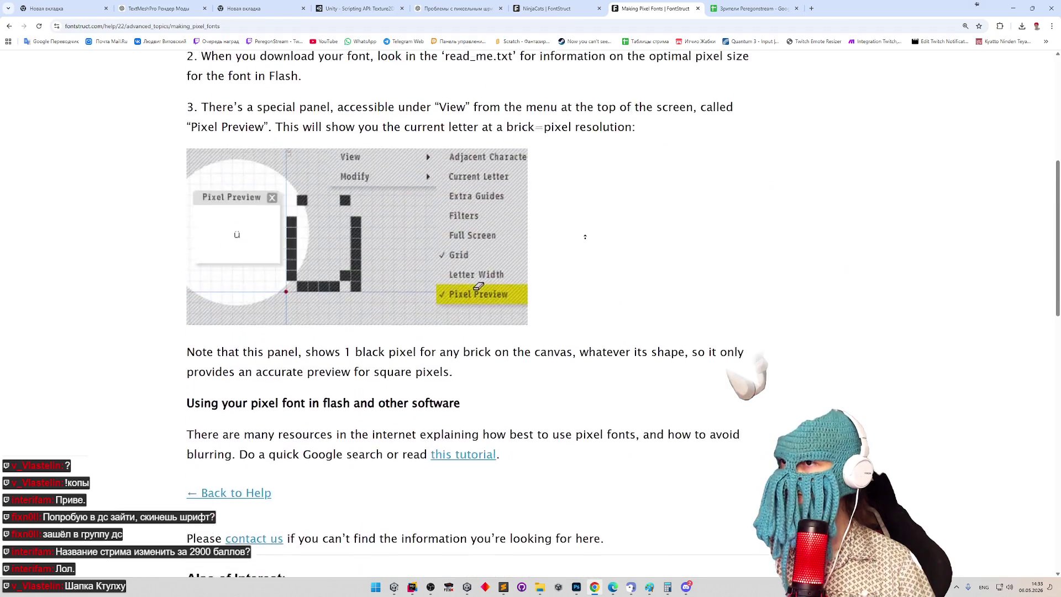
scroll(629, 212, up, 5)
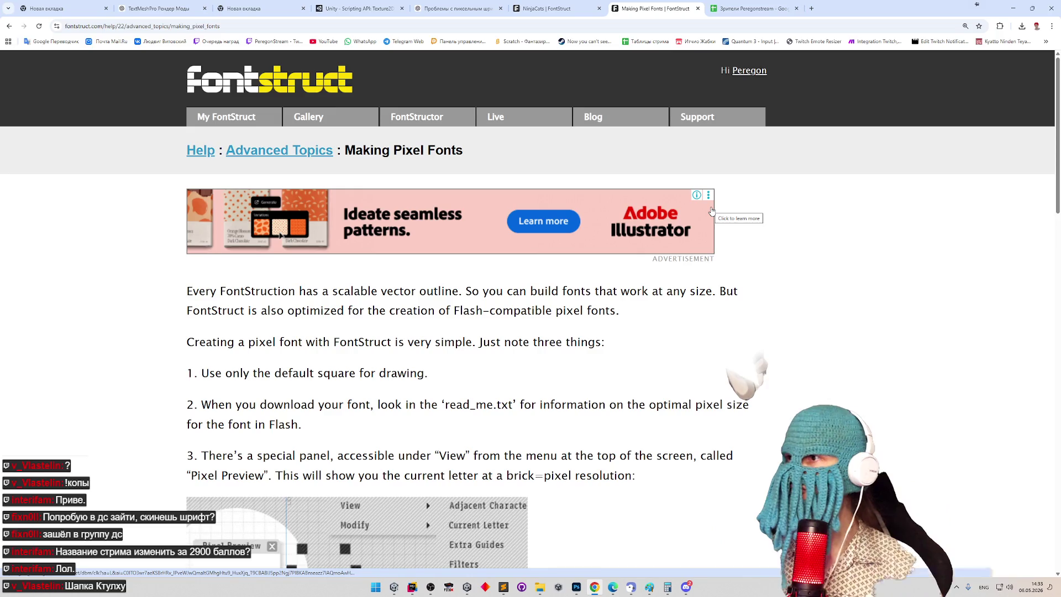
click(228, 118)
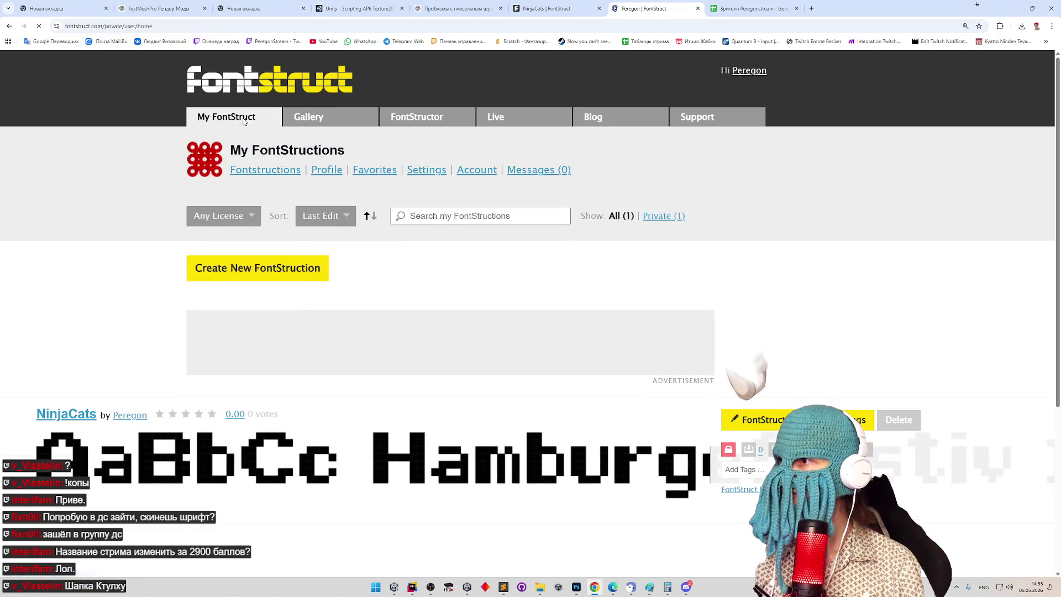
Step: Browse the Settings, FontStructions, Profile and Favorites pages, then reopen NinjaCats in FontStructor
click(224, 212)
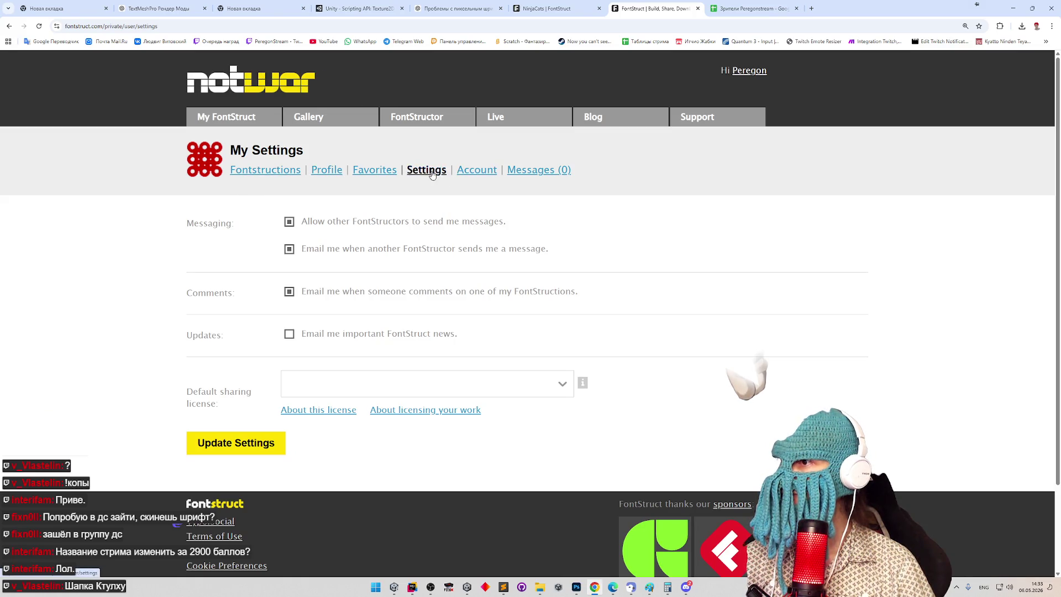
click(266, 171)
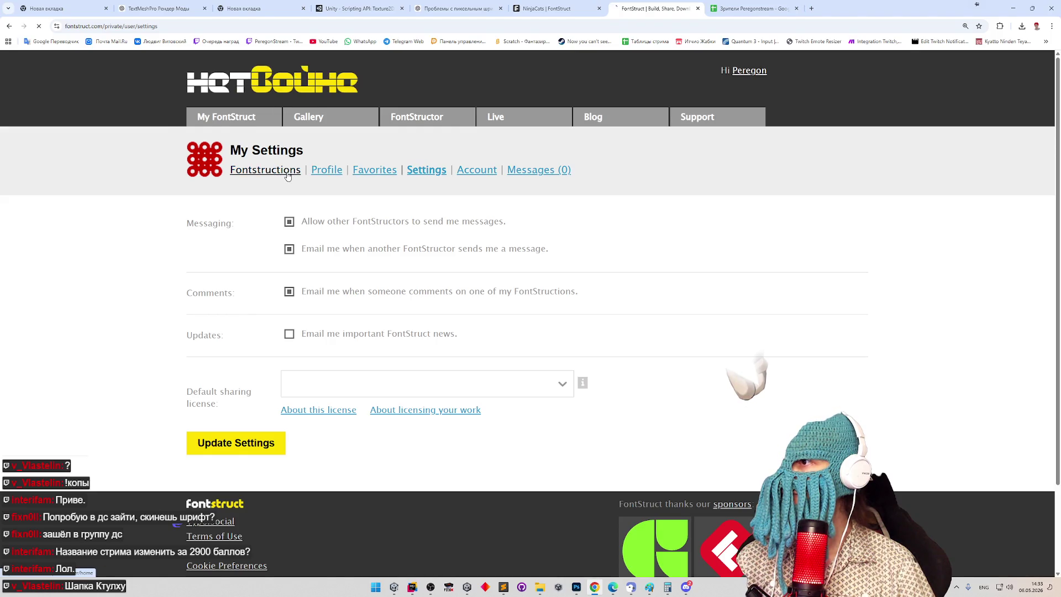
click(326, 171)
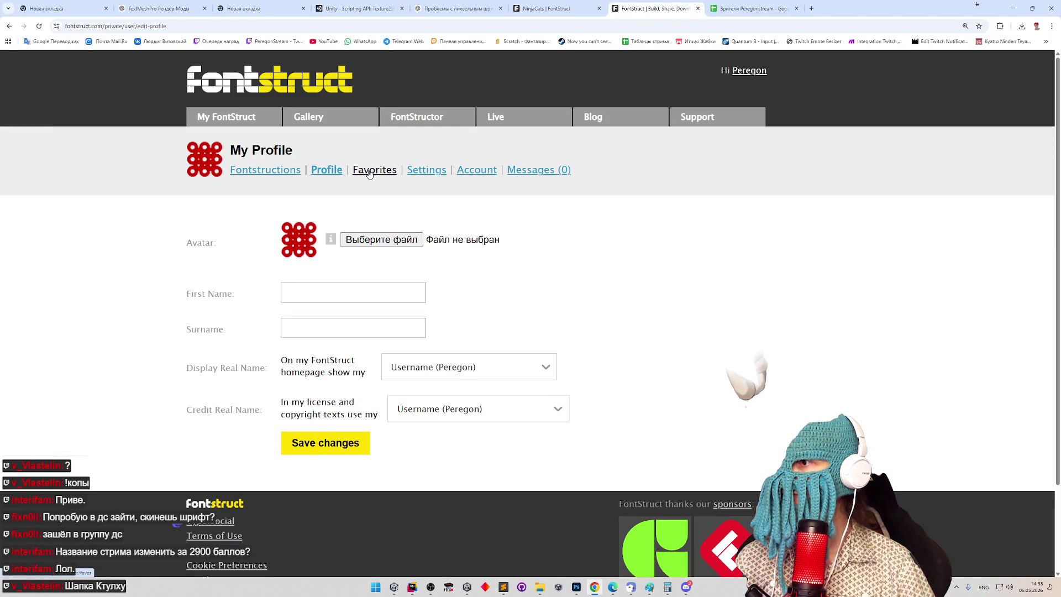
click(370, 171)
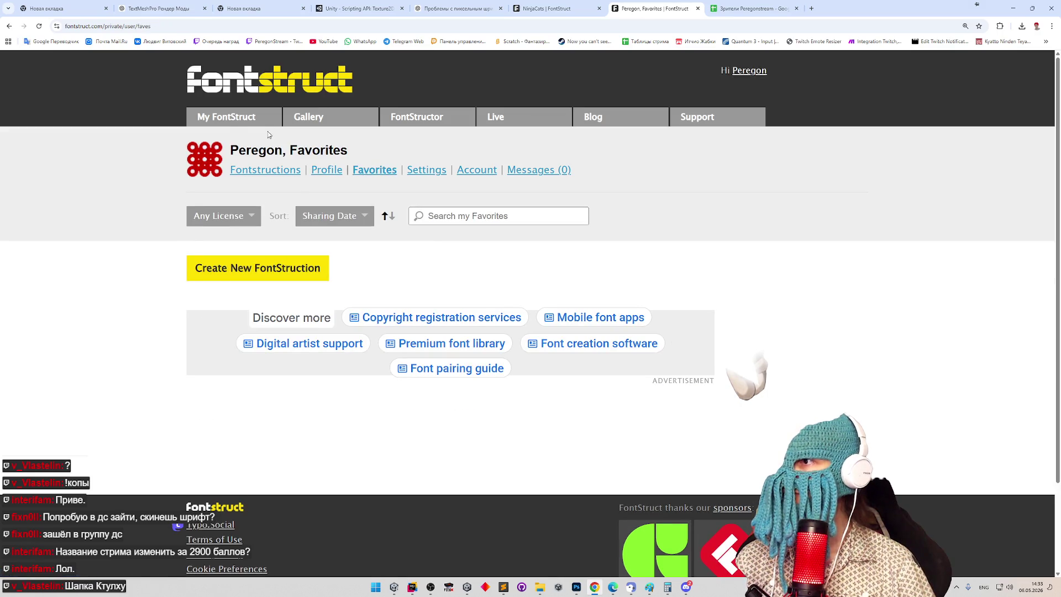
mouse_move(218, 136)
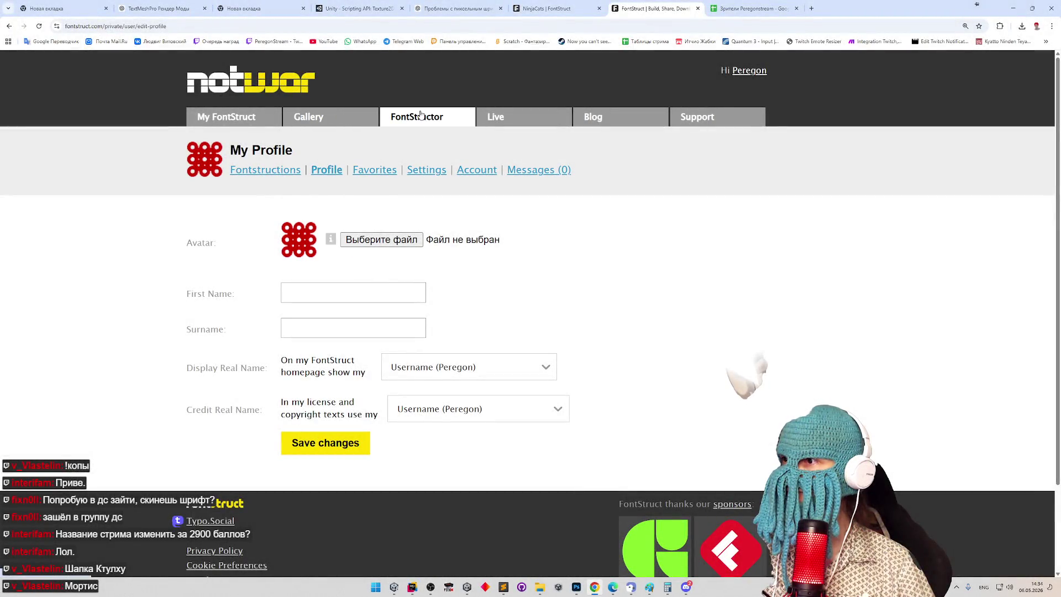
click(467, 121)
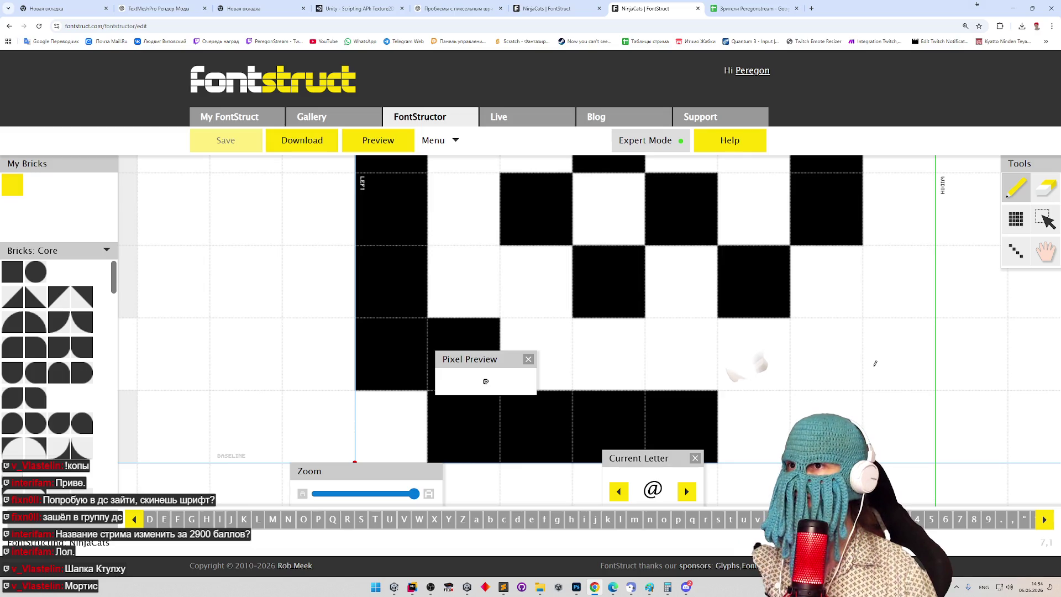
Step: Open the downloaded ninjacats.zip in WinRAR and view its readme.txt
click(999, 26)
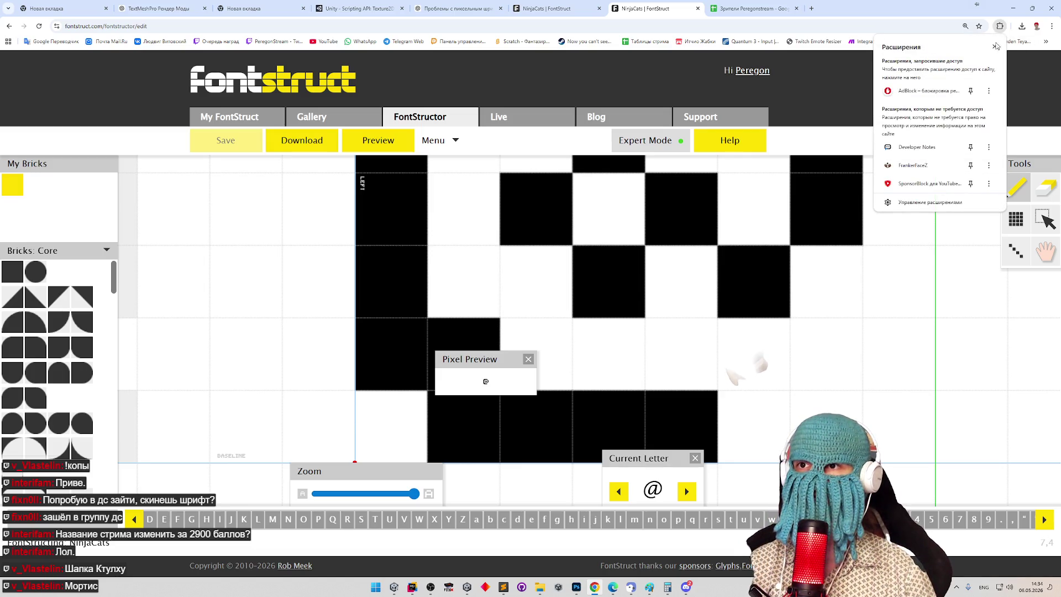
click(1021, 26)
click(939, 64)
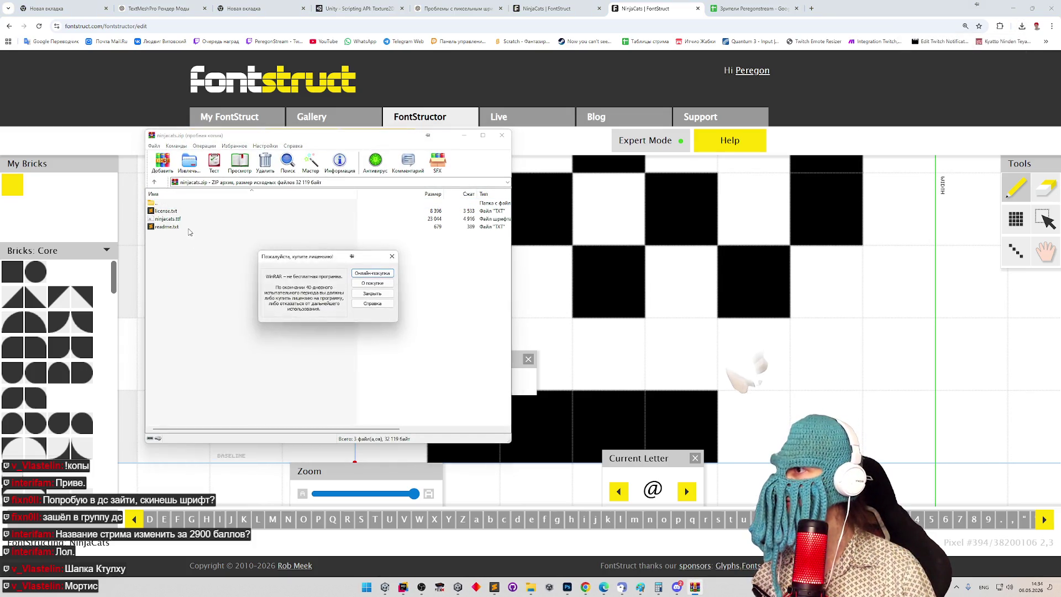
key(Escape)
double_click(177, 228)
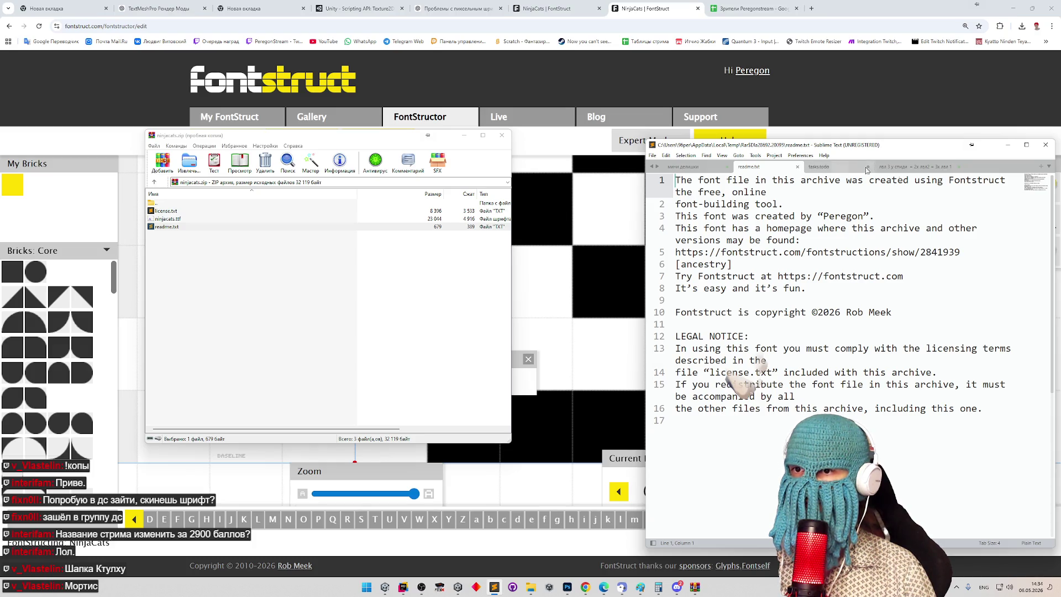
Step: Minimize the readme, WinRAR and Chrome windows to bring Unity forward
click(1009, 147)
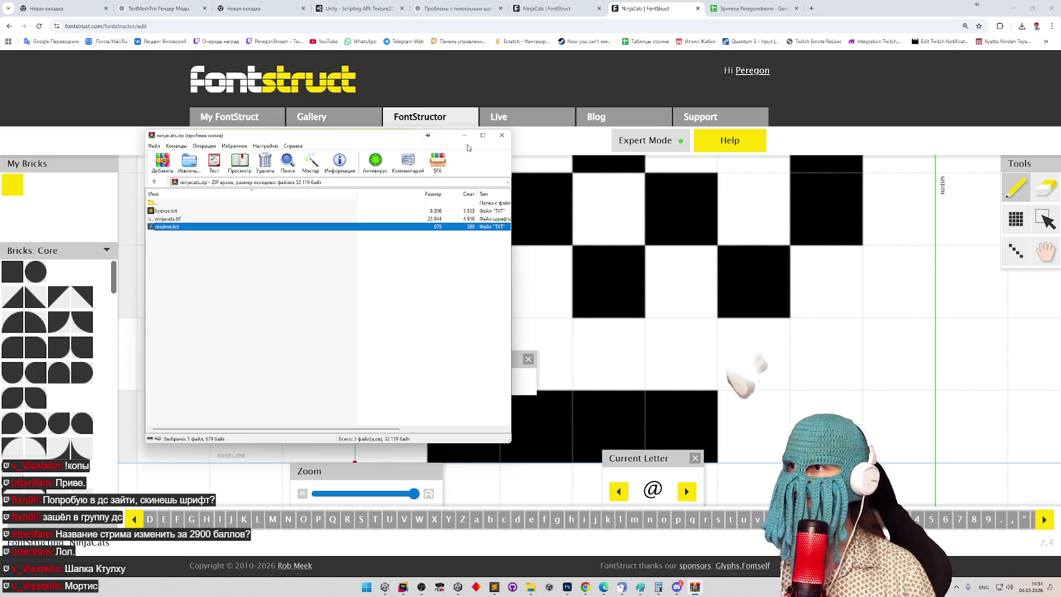
click(465, 138)
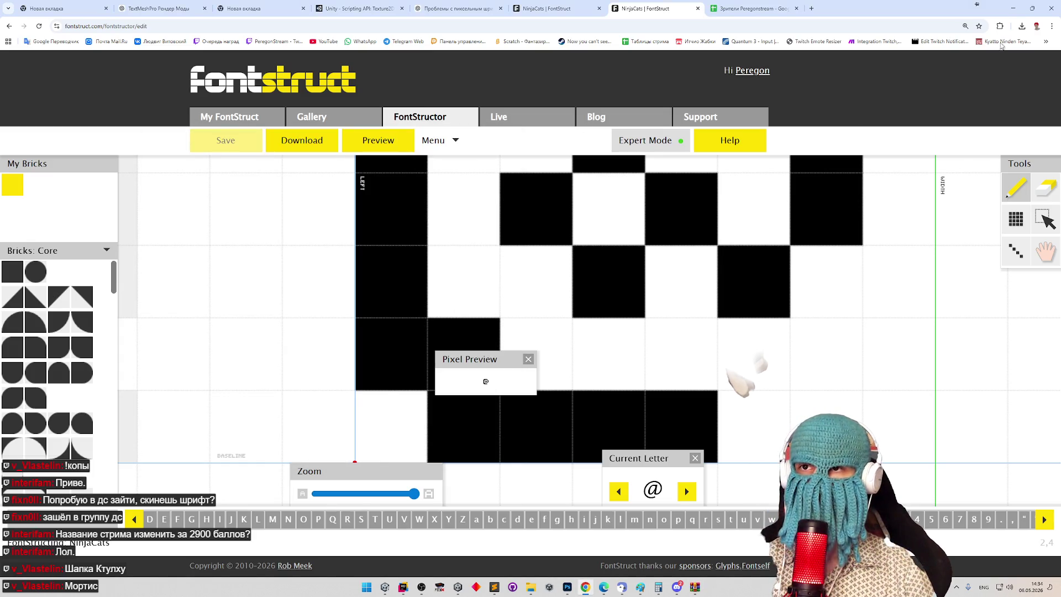
click(1012, 8)
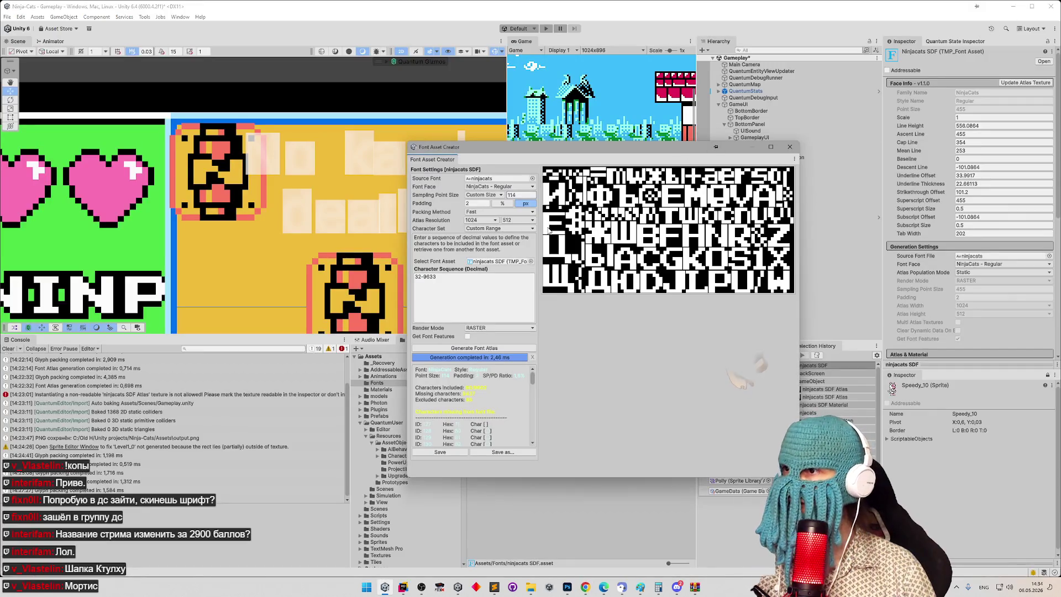
Step: Generate the font atlas at sampling point size 32 on a 4096 × 4096 atlas
click(523, 195)
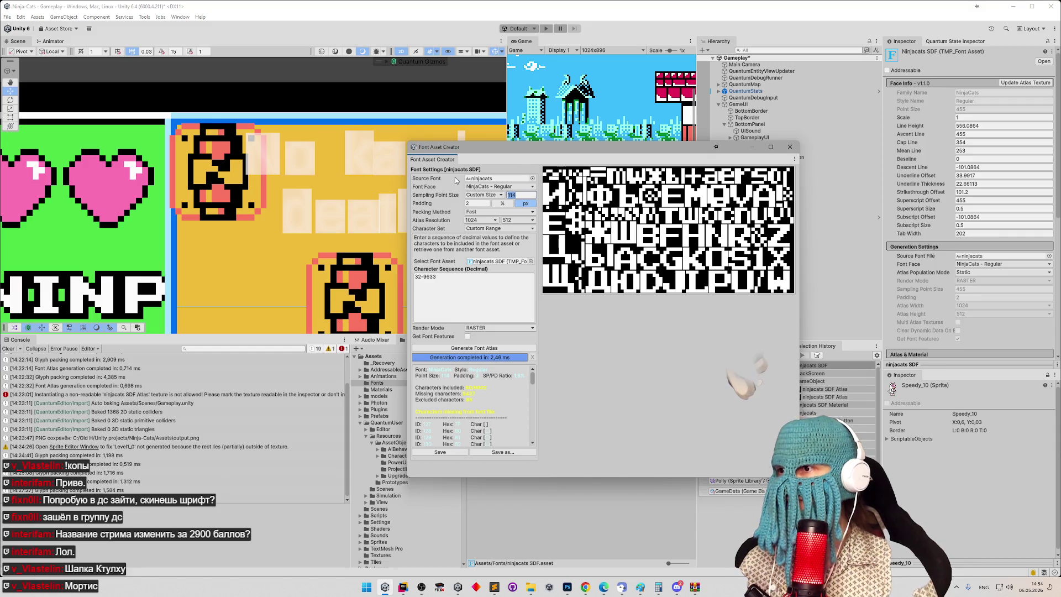
text(32)
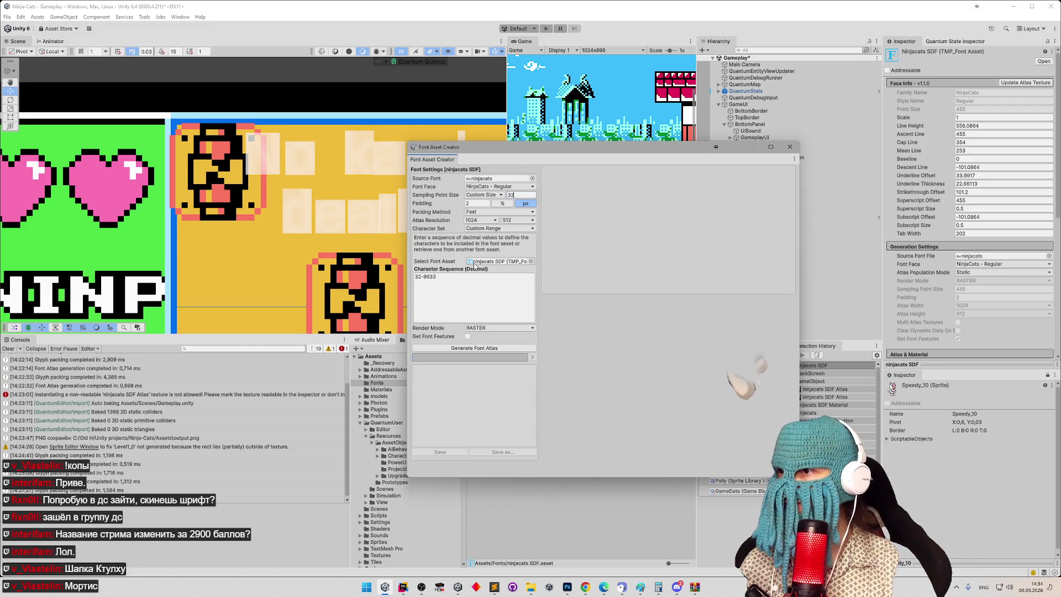
click(494, 220)
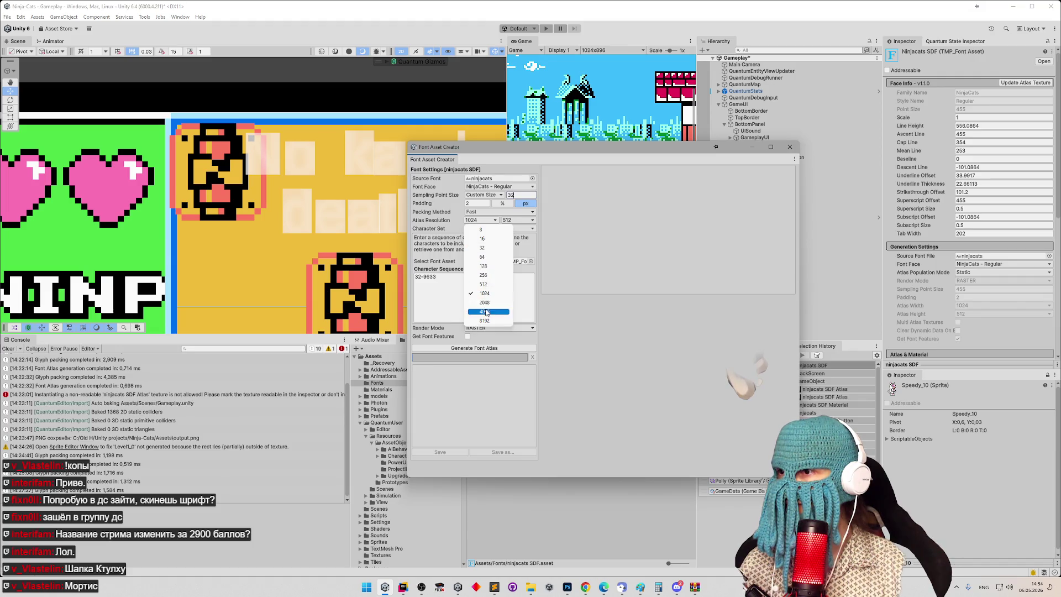
click(484, 311)
click(516, 220)
click(521, 311)
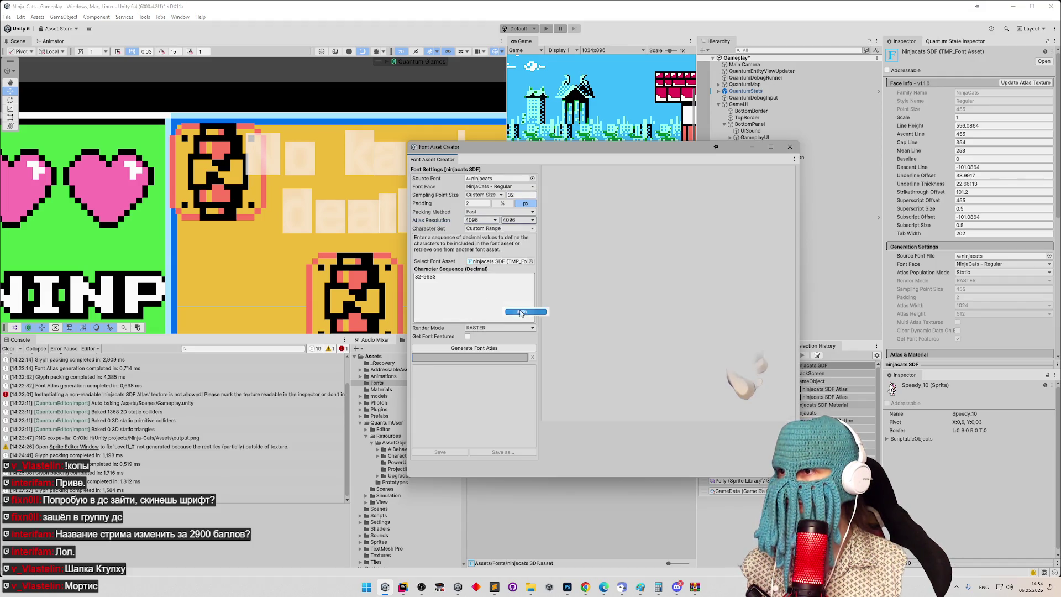
click(489, 348)
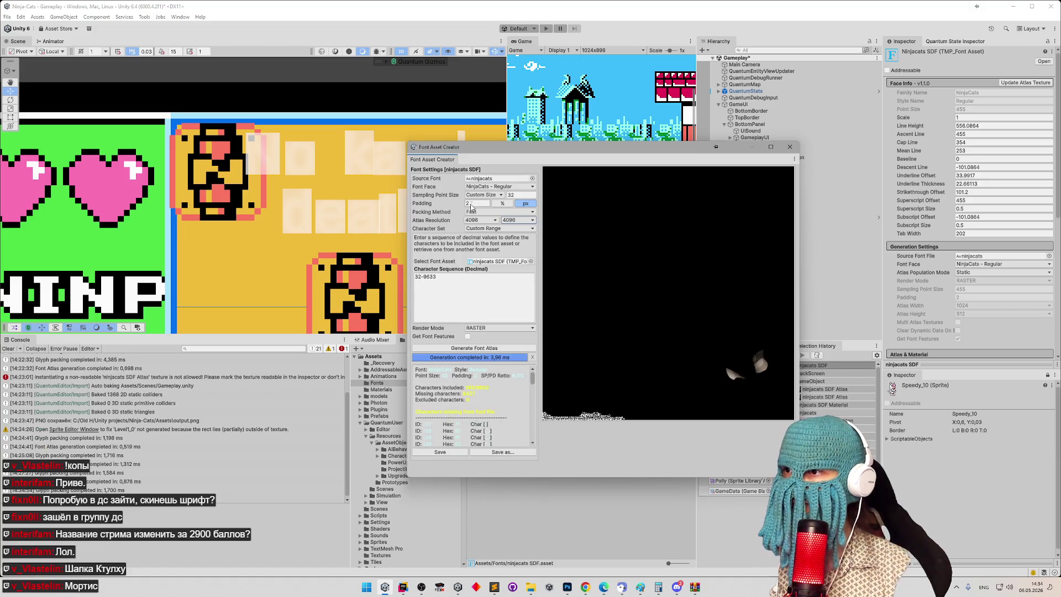
Step: Change padding to 4 and sampling point size to 320, then regenerate the atlas
click(474, 204)
text(4)
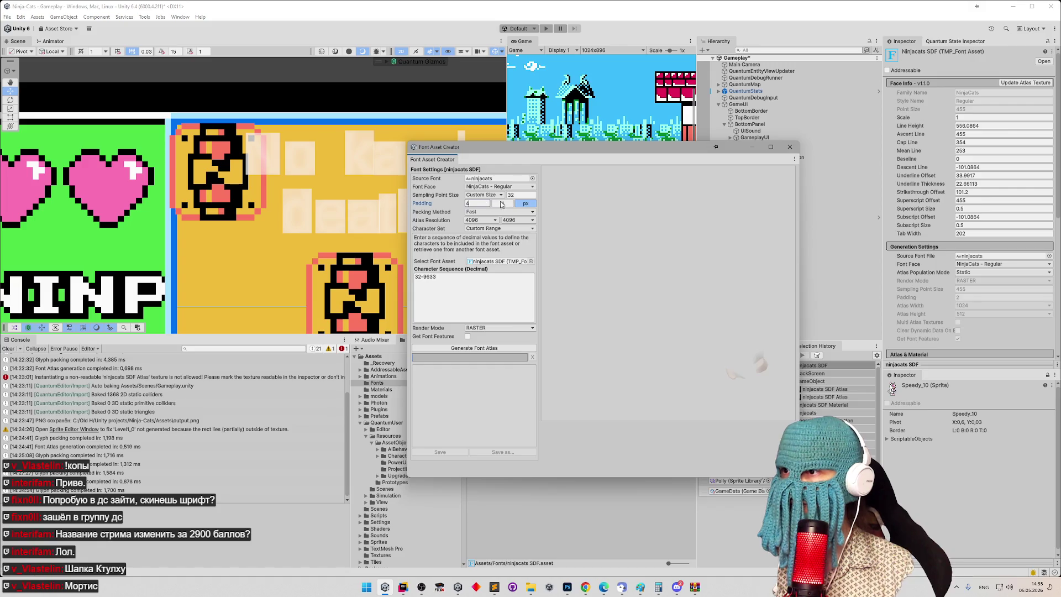
click(519, 194)
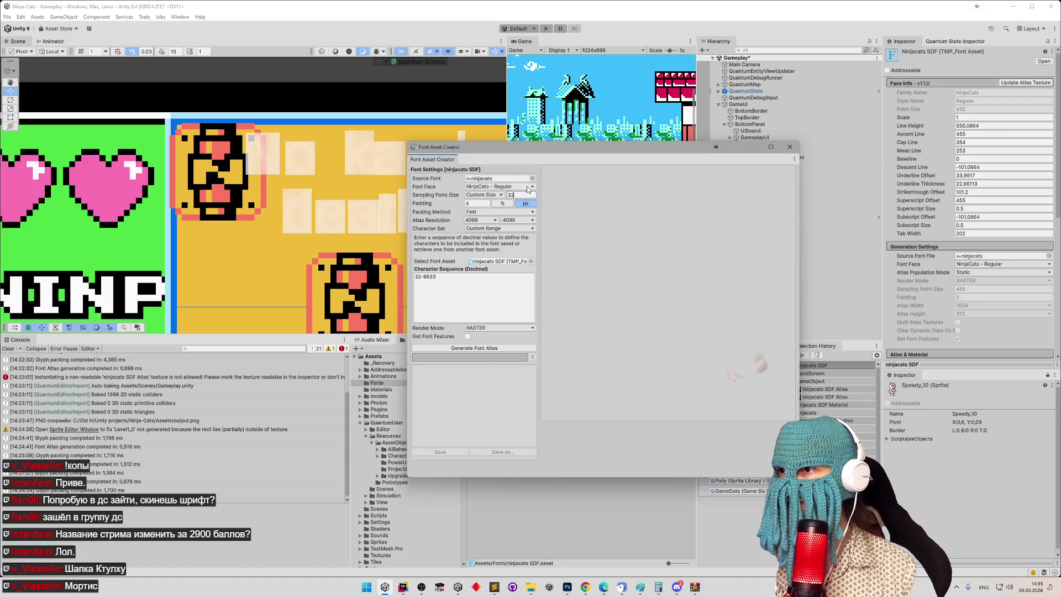
text(0)
click(449, 347)
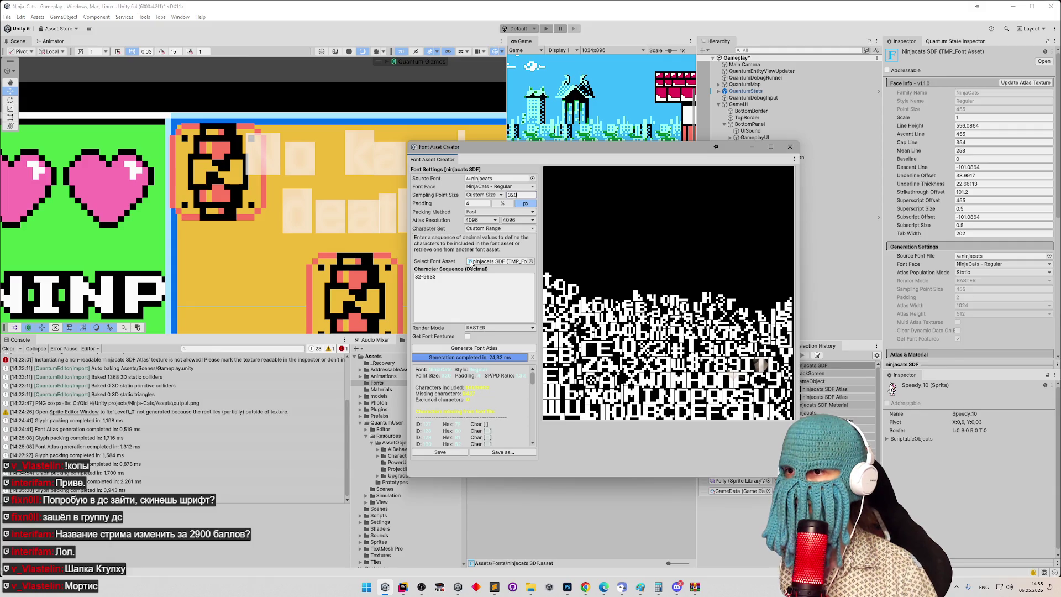
click(522, 220)
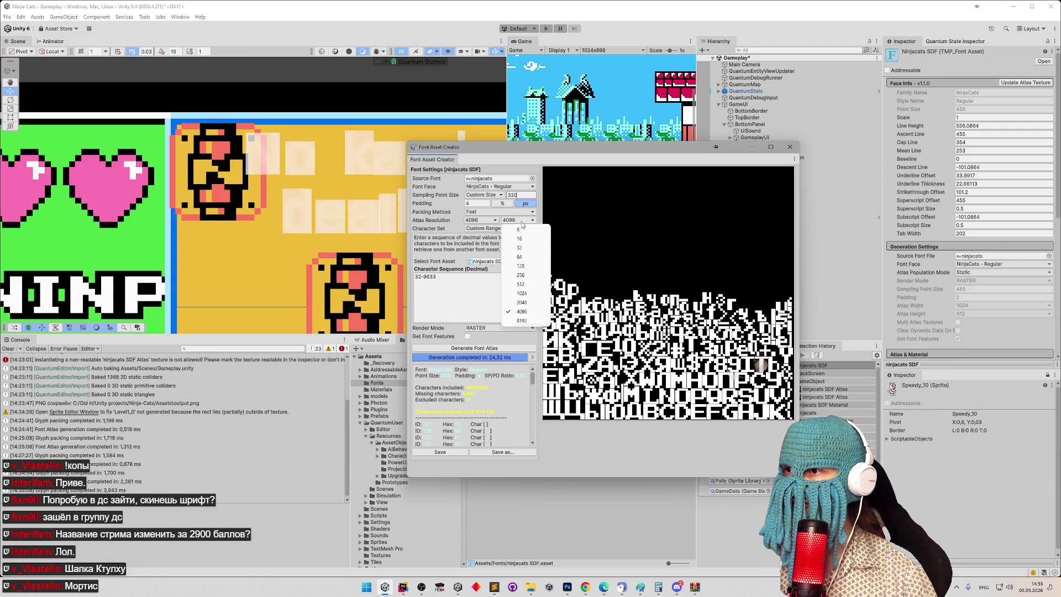
Step: Regenerate the atlas with height 2048 and scroll through the character report
click(522, 302)
click(474, 347)
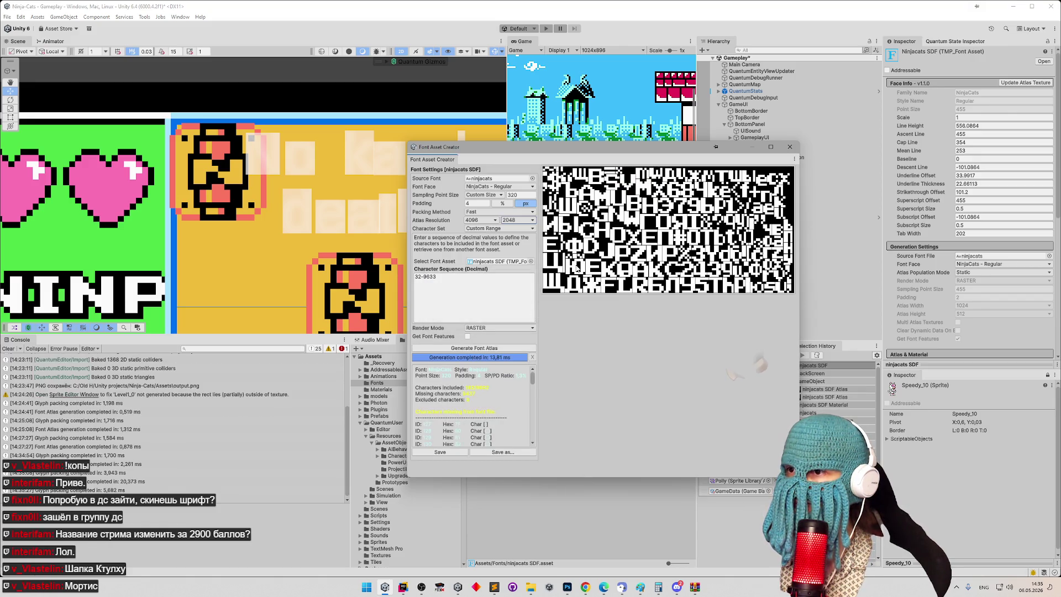
drag(532, 377, 531, 441)
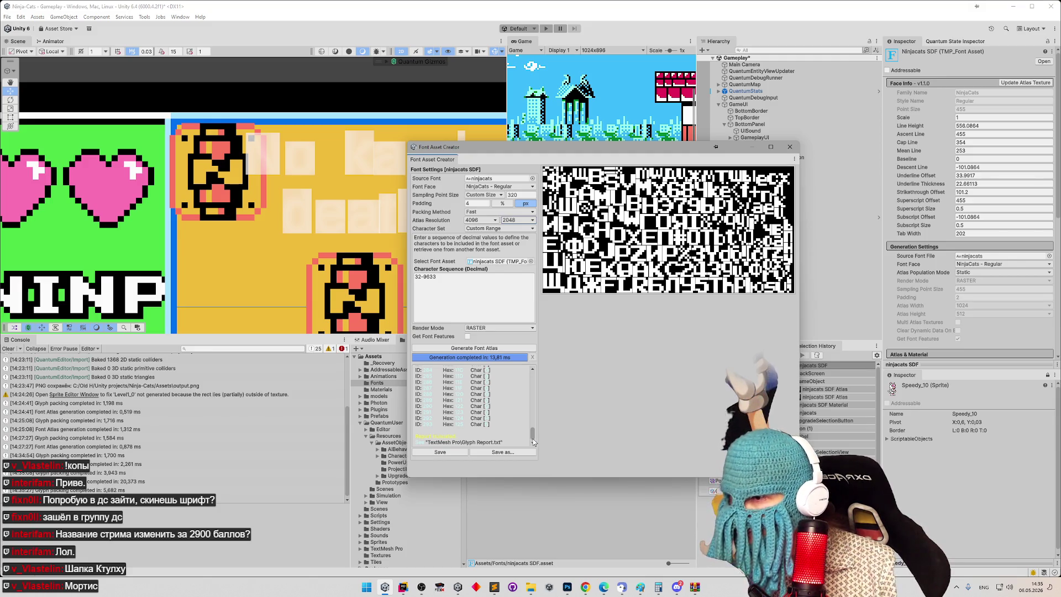
drag(533, 442, 538, 366)
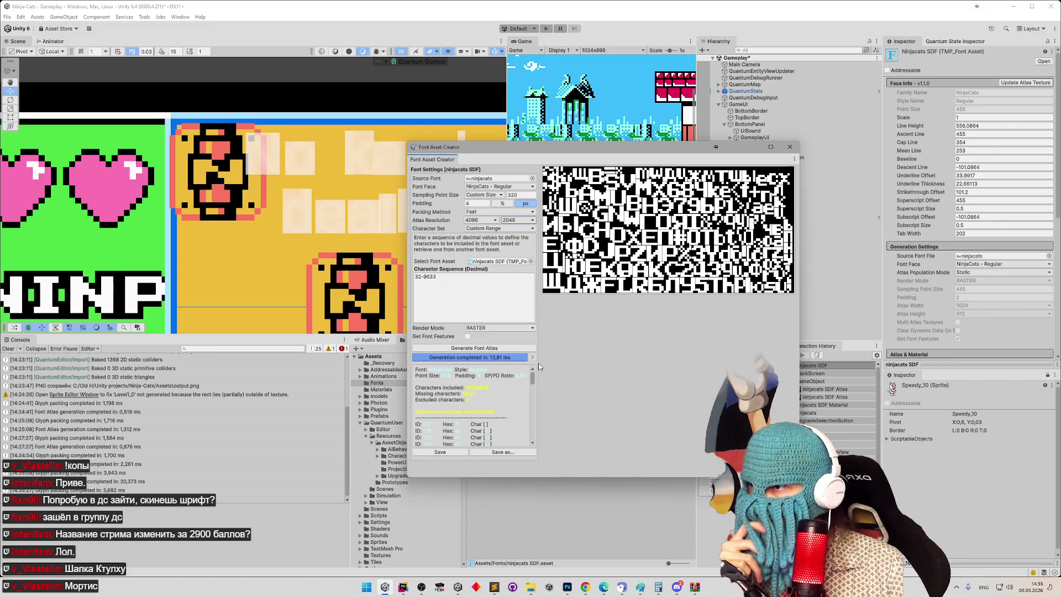
click(477, 203)
Step: Regenerate the atlas with padding 2, save the font asset, and close Font Asset Creator
text(2)
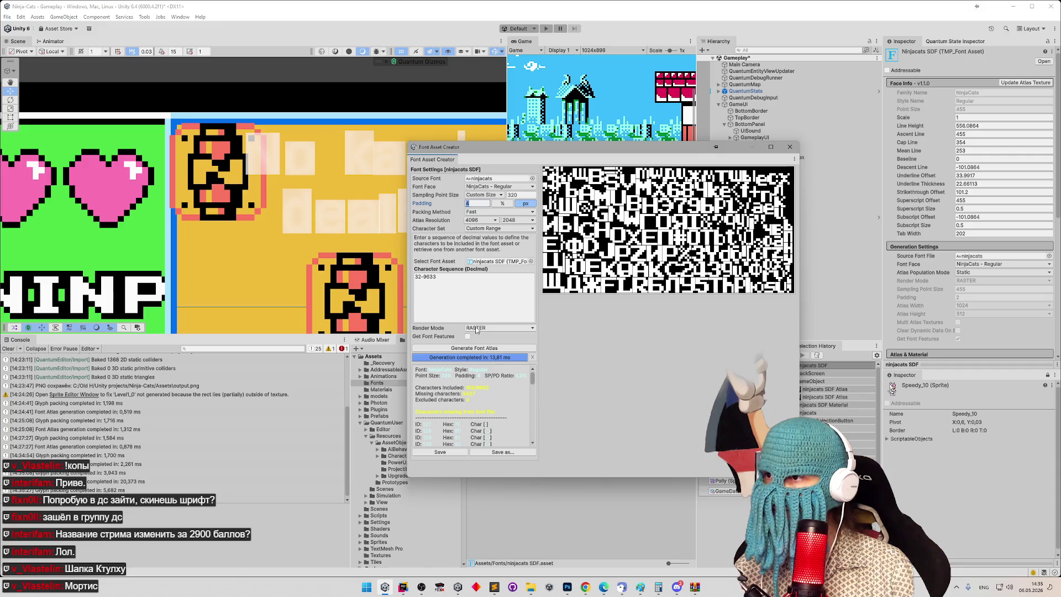
click(482, 348)
click(483, 348)
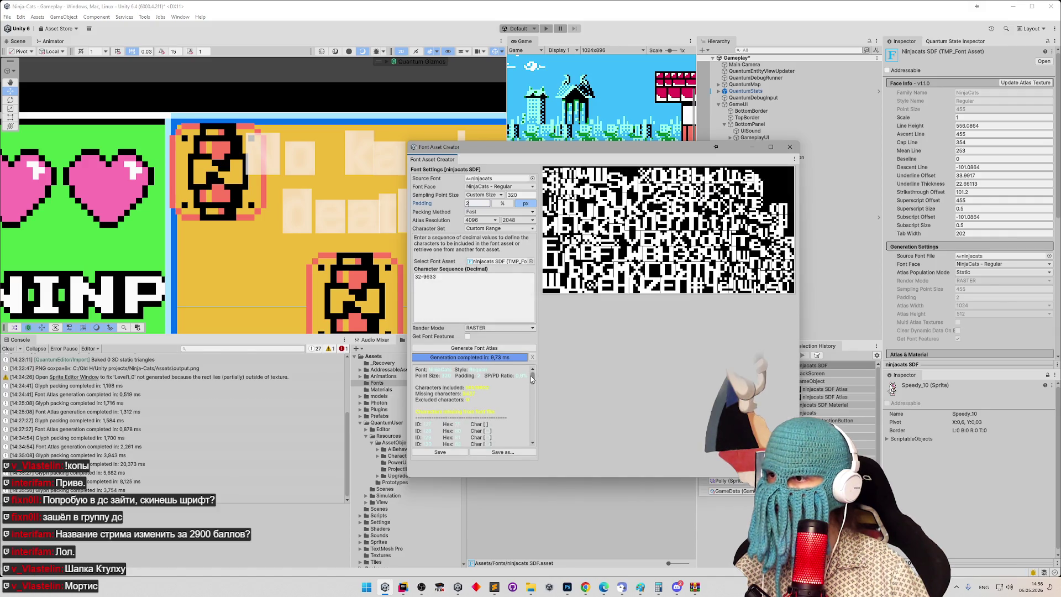
drag(532, 380, 532, 438)
click(451, 452)
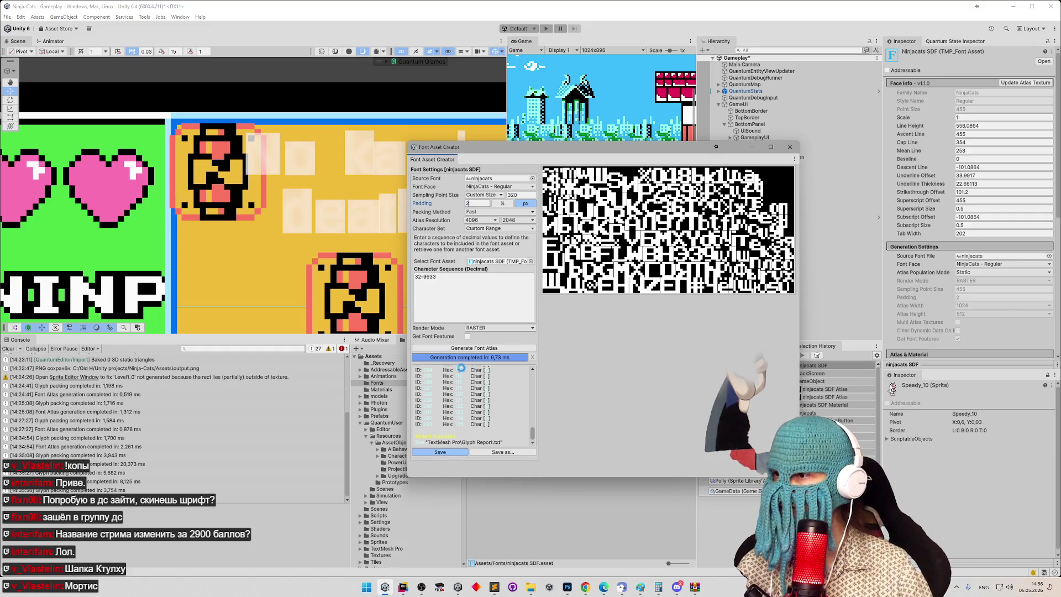
click(790, 146)
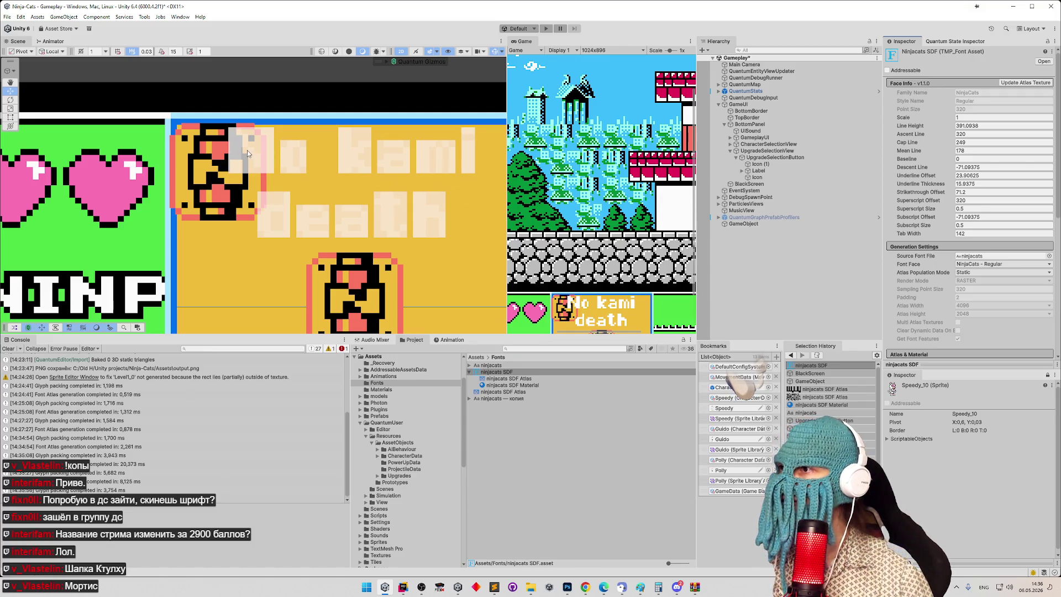
Step: Clear the Console log and select the ninjacats SDF asset
scroll(353, 175, up, 4)
mouse_move(403, 173)
mouse_down()
mouse_move(399, 196)
mouse_move(415, 214)
mouse_up()
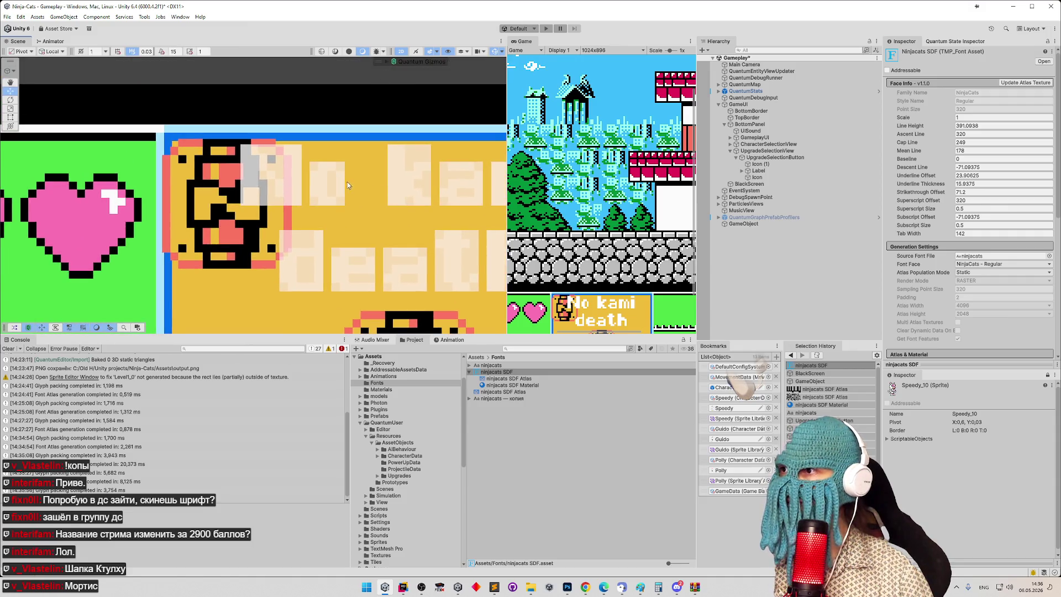
click(8, 349)
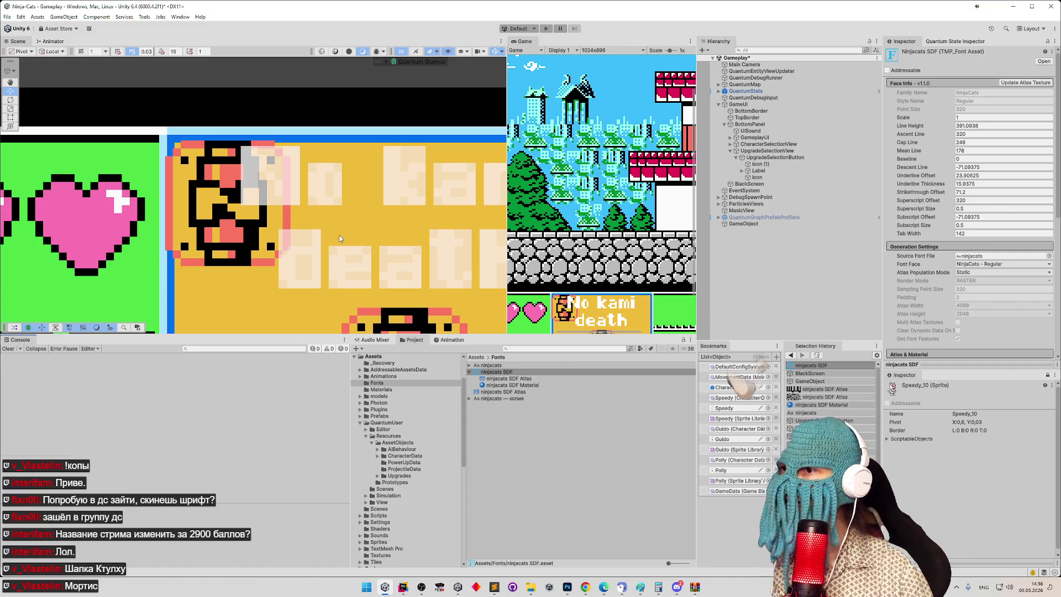
scroll(349, 230, down, 6)
scroll(349, 230, up, 5)
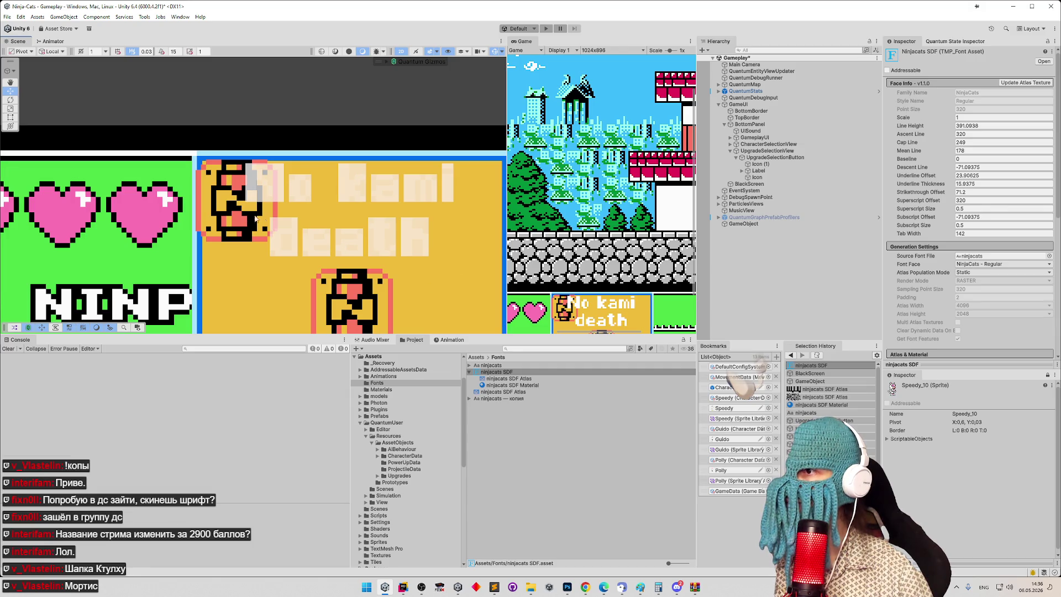
scroll(255, 219, up, 2)
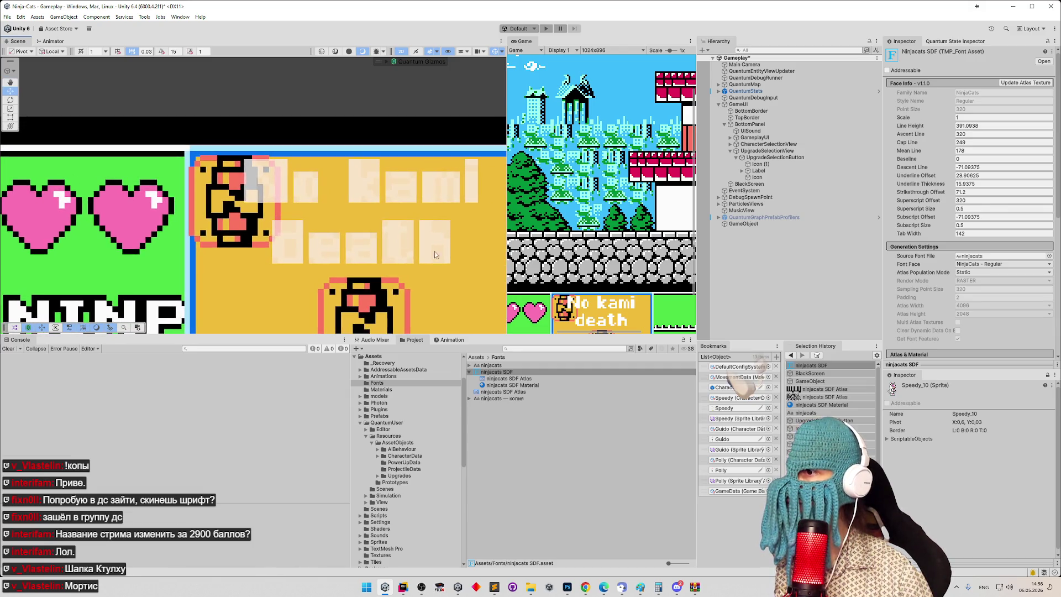
click(516, 378)
Step: Open the ninjacats SDF Material and try Face Dilate and Outline Thickness values
click(516, 385)
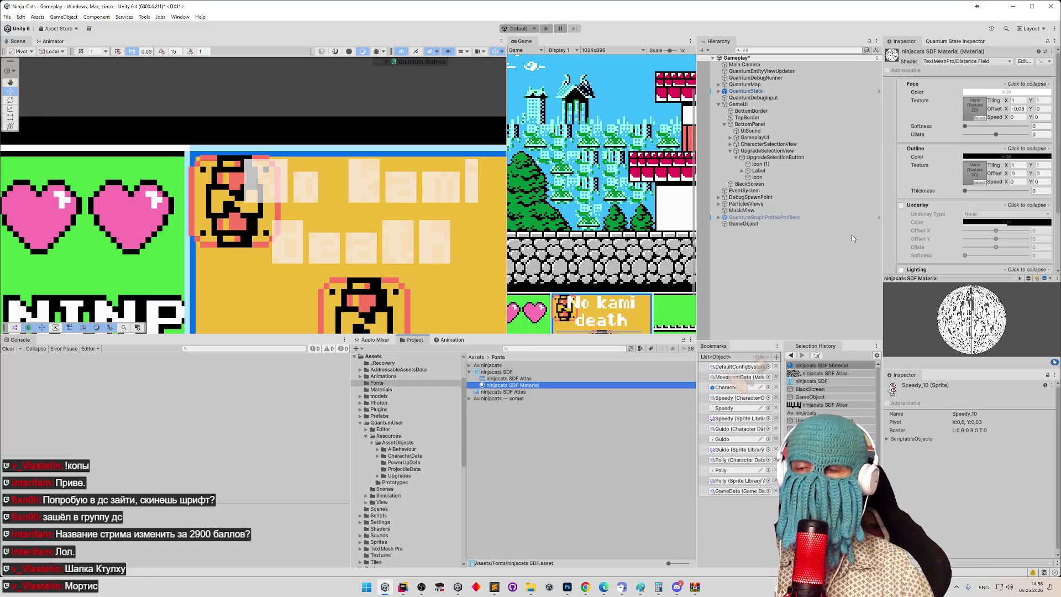
mouse_move(995, 135)
mouse_down()
mouse_move(931, 137)
mouse_move(1027, 135)
mouse_move(995, 135)
mouse_up()
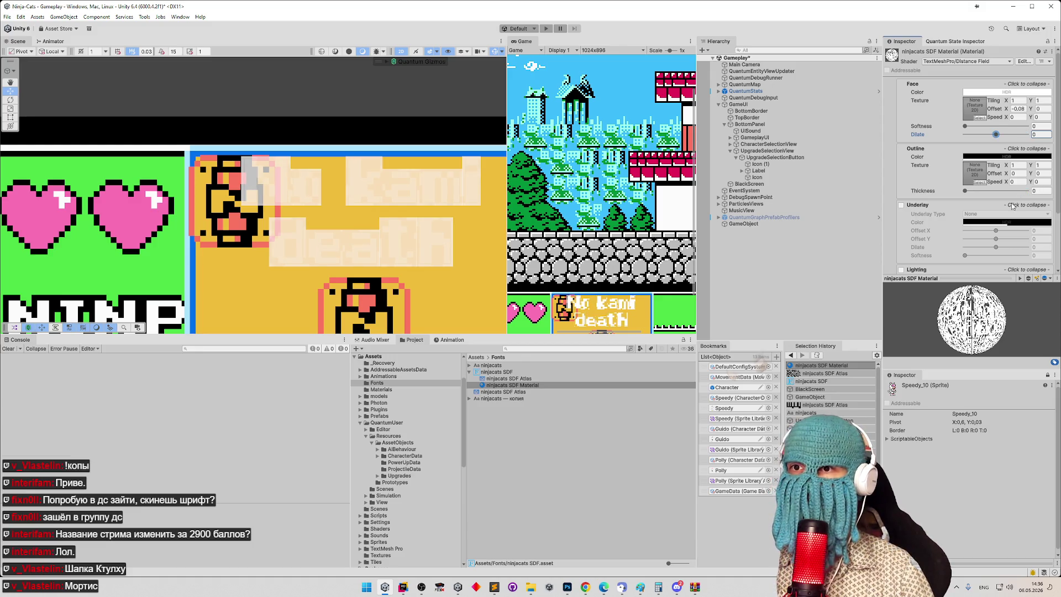
mouse_move(972, 191)
mouse_down()
mouse_move(995, 191)
mouse_move(965, 190)
mouse_up()
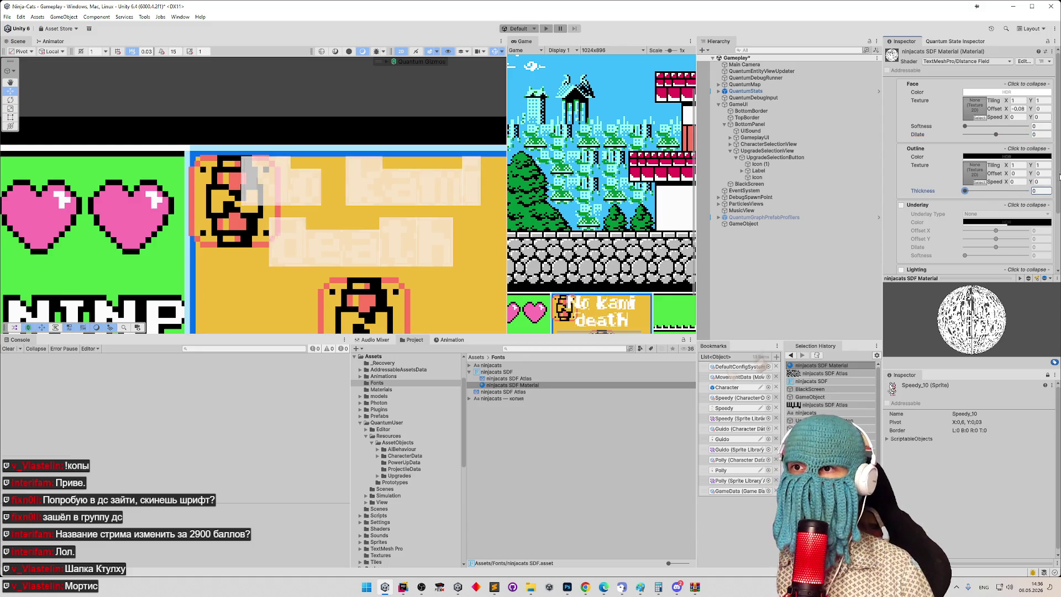
scroll(1051, 162, down, 3)
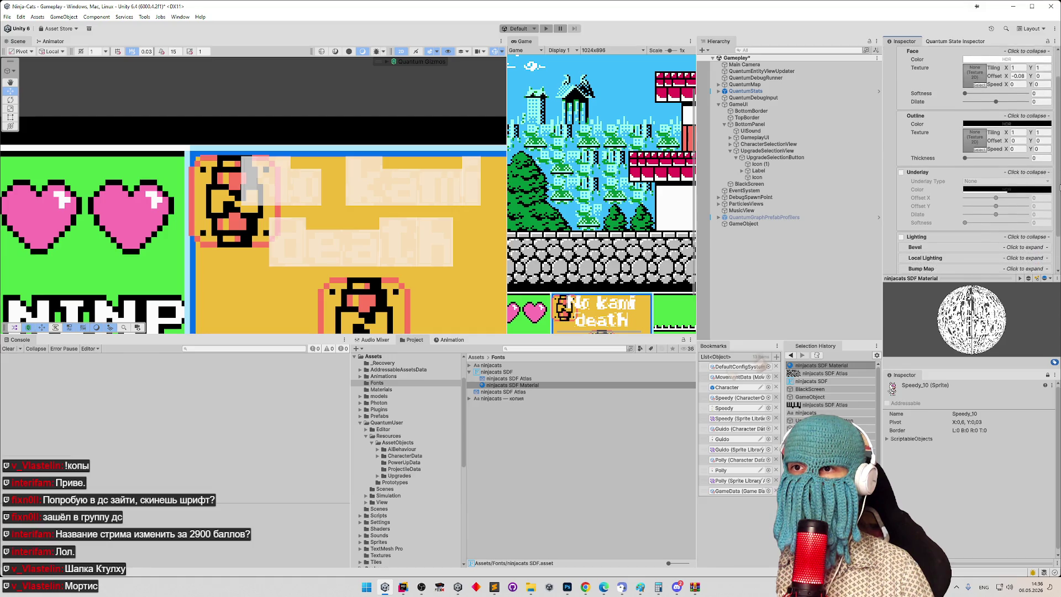
scroll(1058, 232, down, 1)
Step: In Debug Settings, try a Gradient Scale of 300 and save the scene
click(1011, 260)
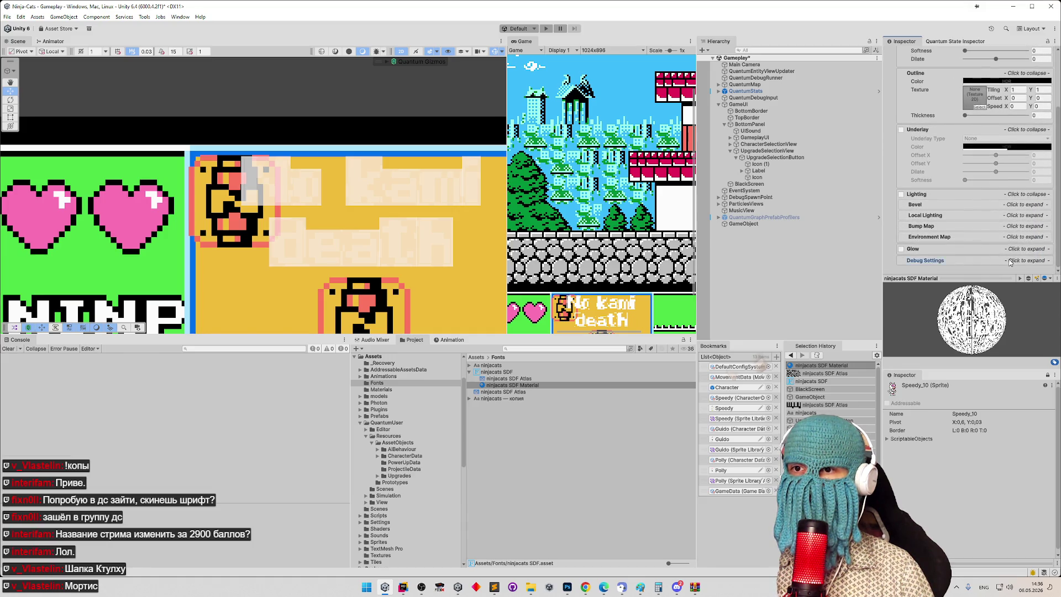
scroll(1054, 211, down, 6)
scroll(1054, 211, down, 3)
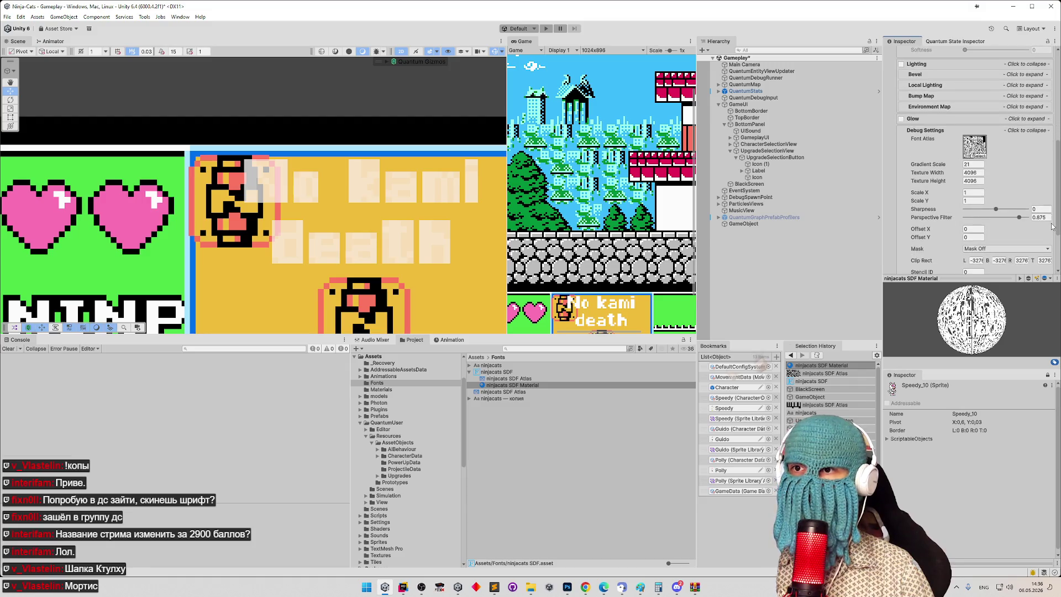
drag(942, 161, 977, 160)
mouse_move(735, 230)
mouse_down()
mouse_move(740, 239)
mouse_move(265, 335)
mouse_move(390, 330)
mouse_move(983, 161)
mouse_up()
text(300)
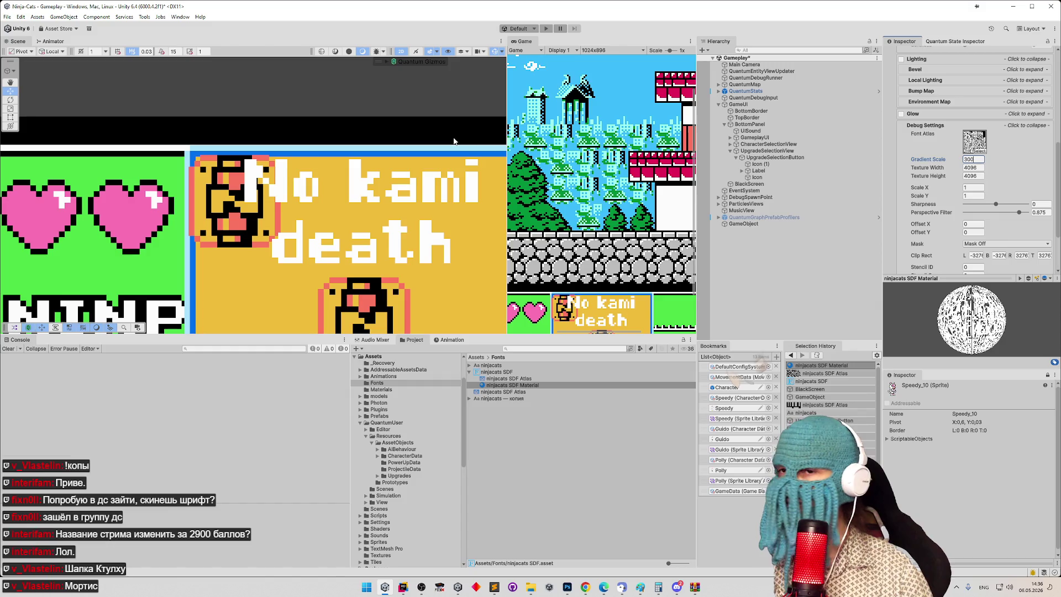
key(ctrl+s)
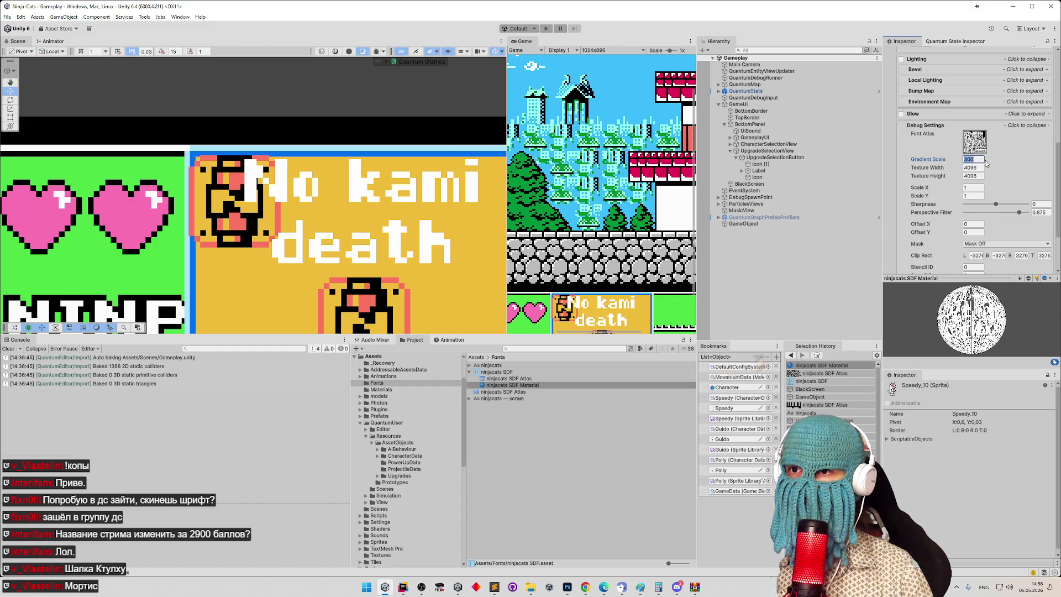
key(Escape)
Step: Try Gradient Scale 21, Sharpness 0 and Perspective Filter 1, then commit Gradient Scale 300
text(21)
click(1002, 204)
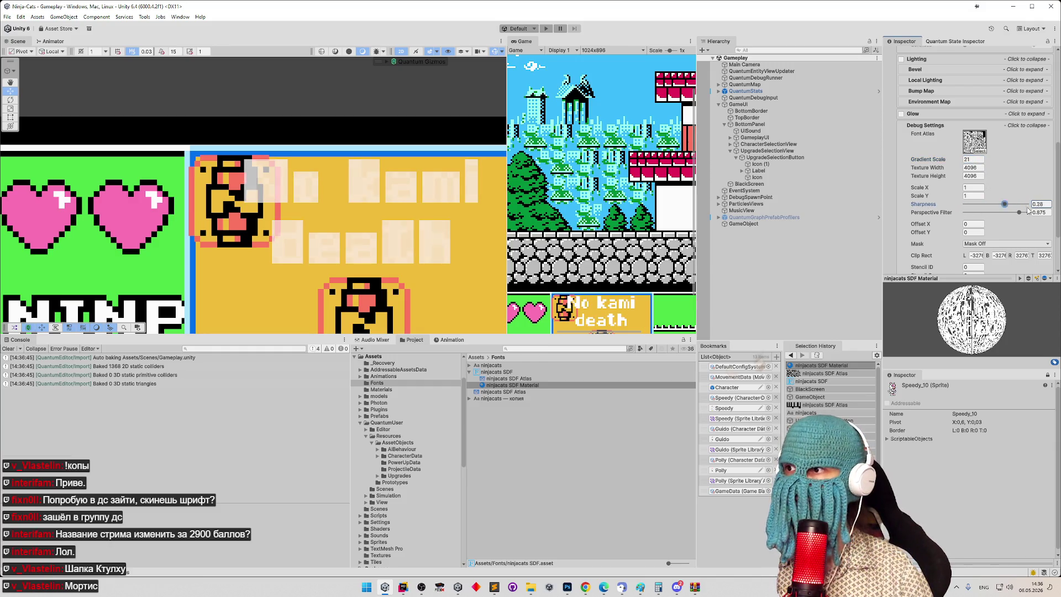
drag(1004, 204, 1027, 204)
text(0)
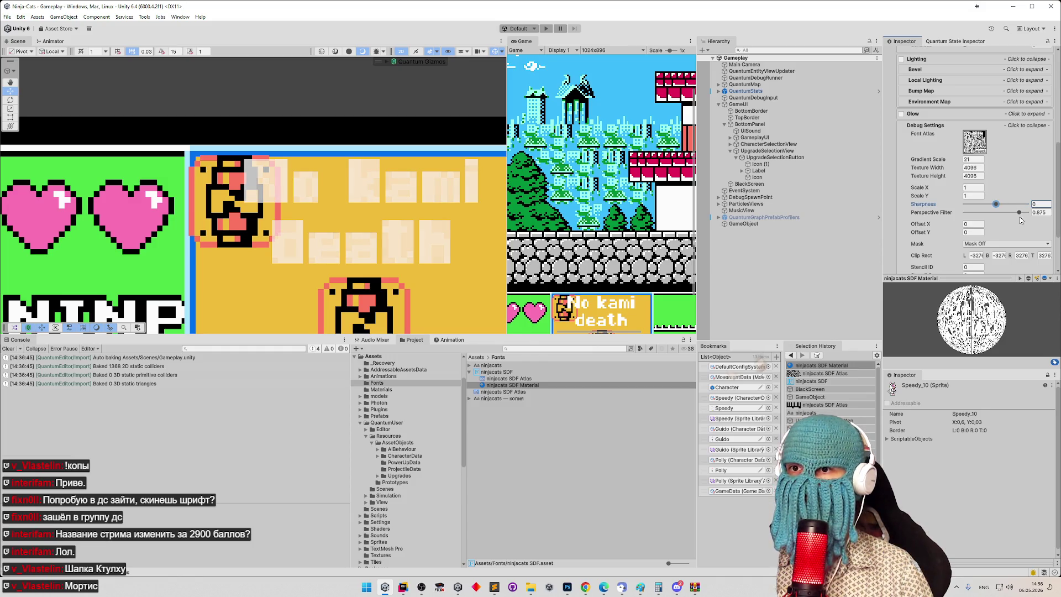
key(Tab)
text(1)
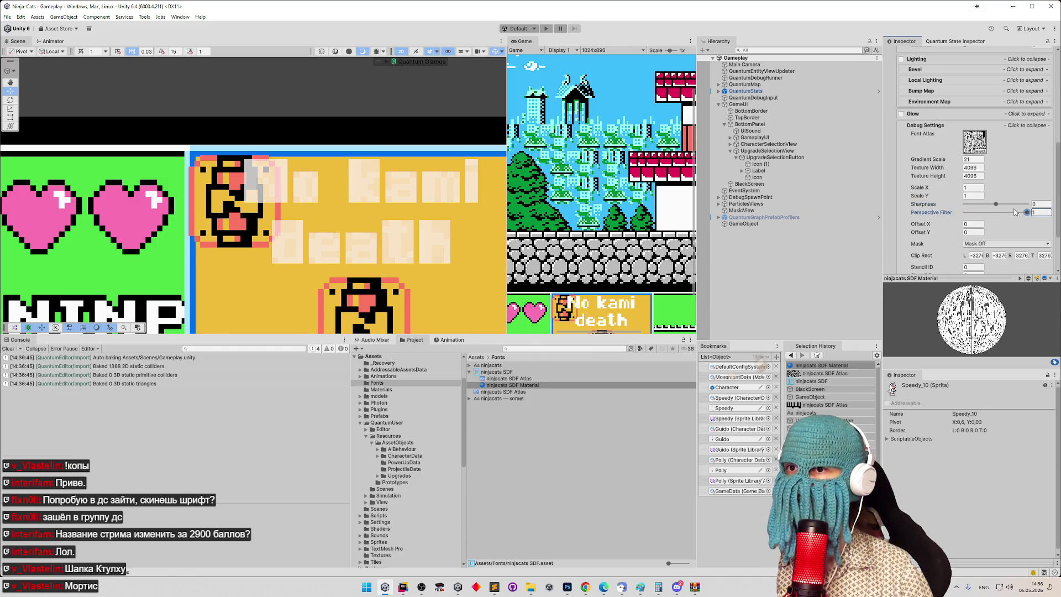
click(973, 187)
text(52)
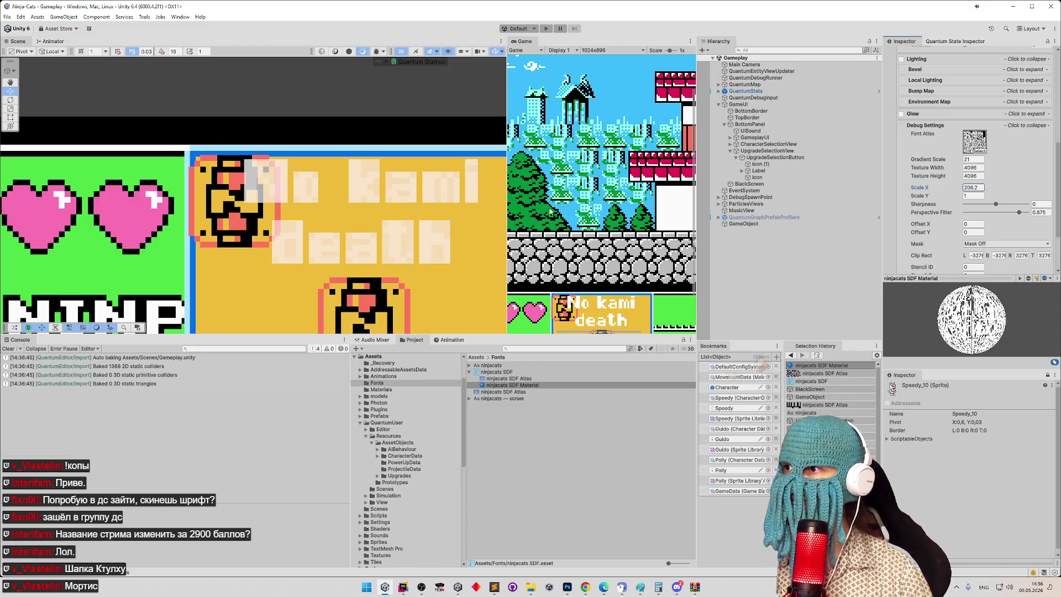
drag(550, 212, 600, 209)
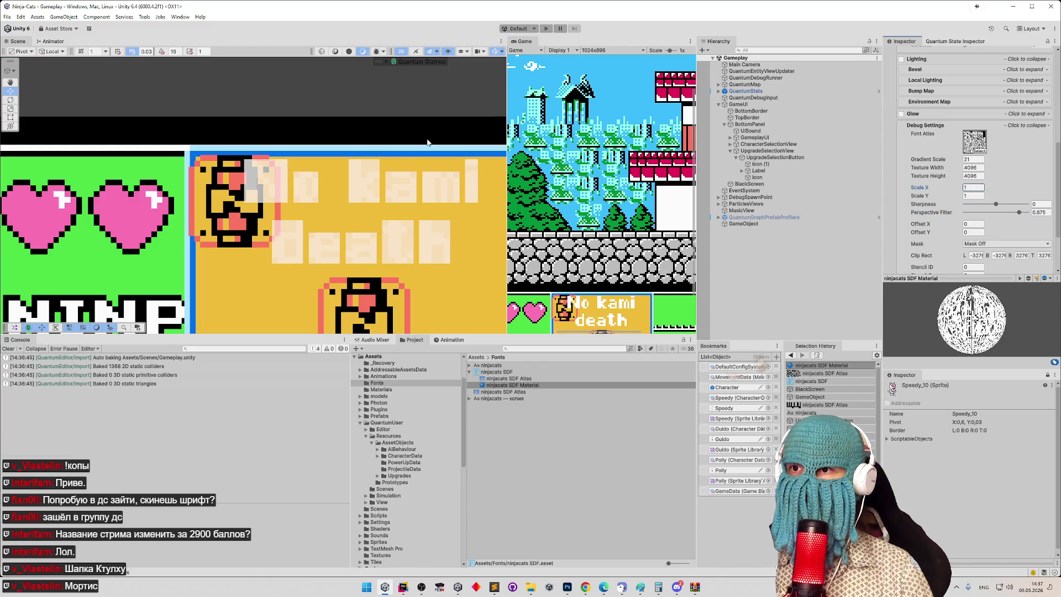
key(shift+Tab)
key(shift+Tab)
key(shift+Tab)
text(300)
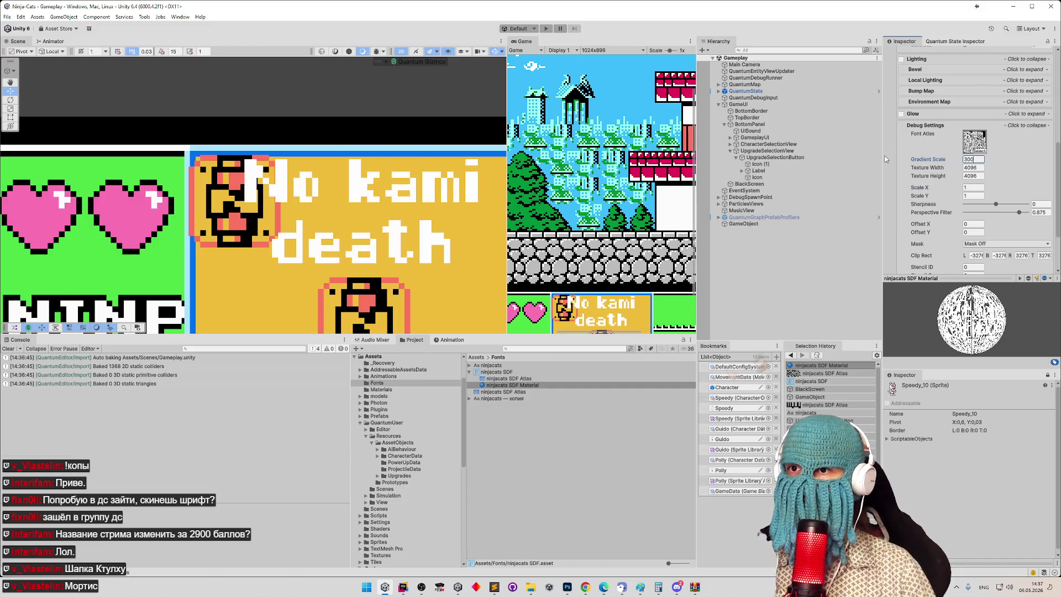
key(Return)
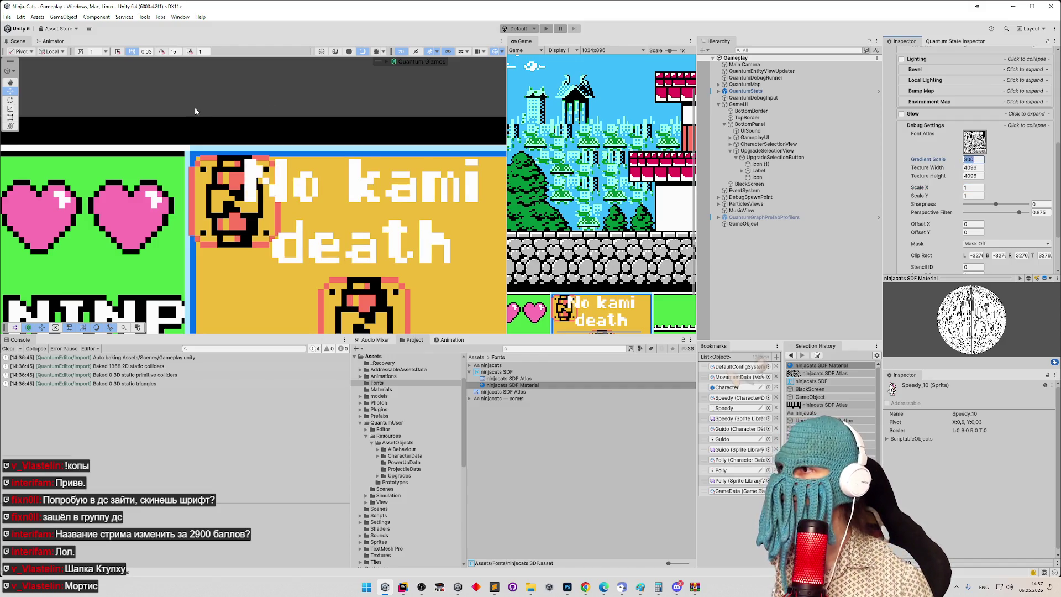
scroll(283, 159, up, 8)
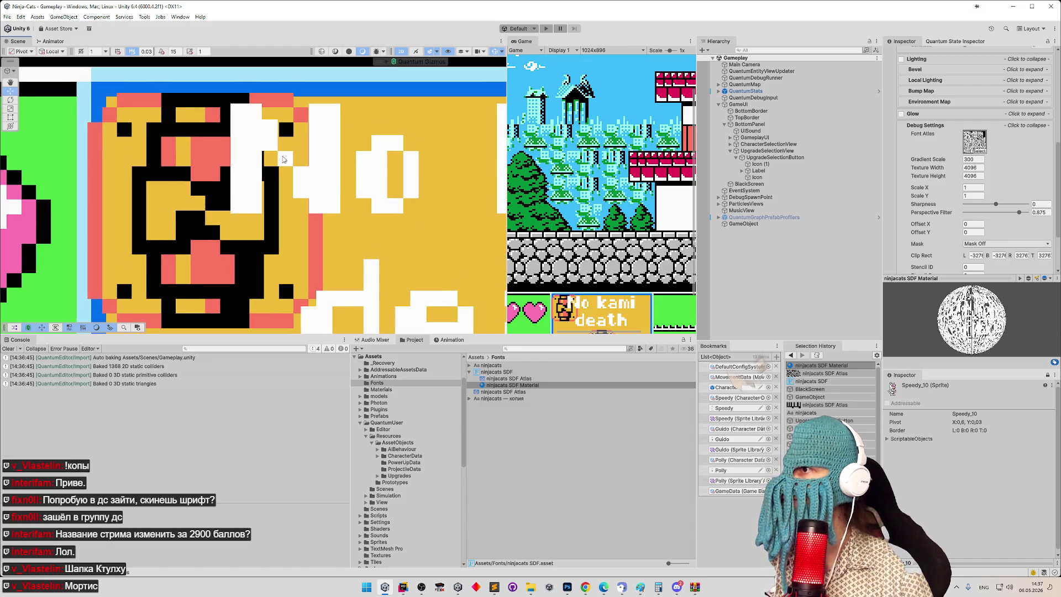
scroll(282, 159, up, 3)
drag(337, 160, 400, 160)
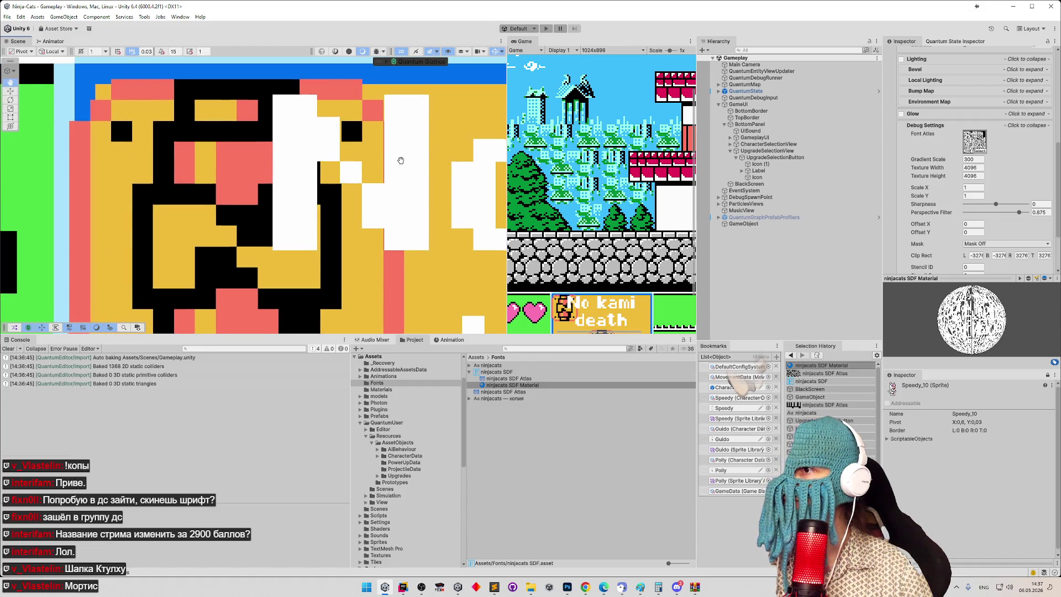
scroll(401, 160, up, 3)
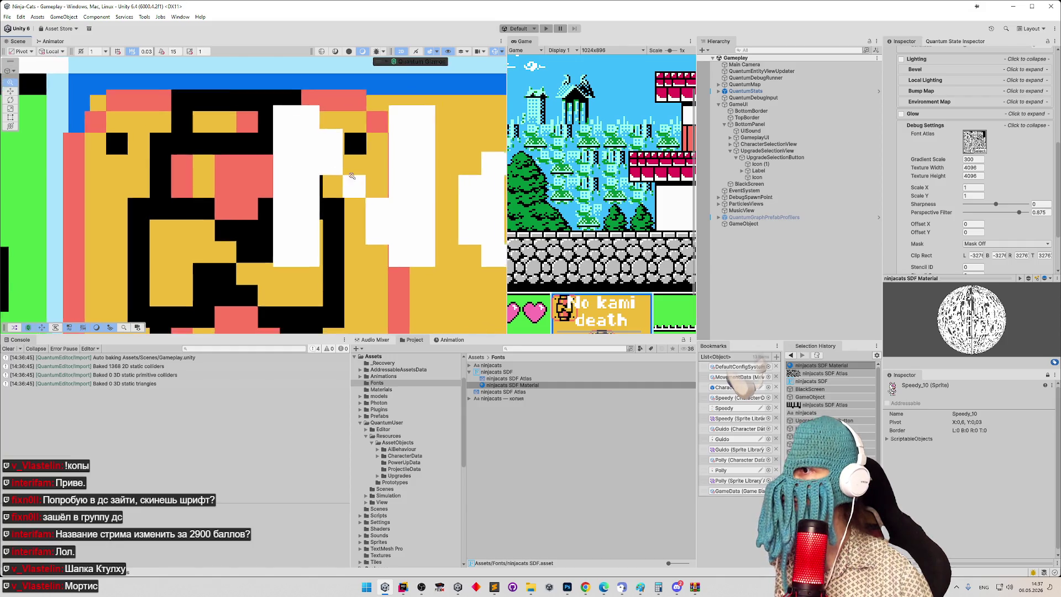
scroll(352, 176, down, 5)
scroll(350, 175, up, 5)
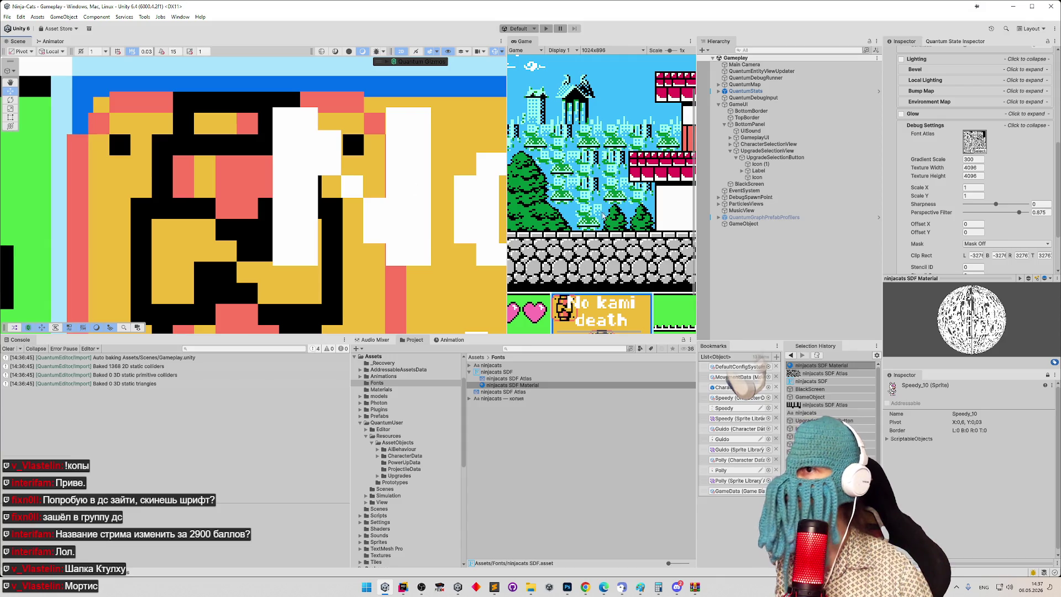
click(773, 172)
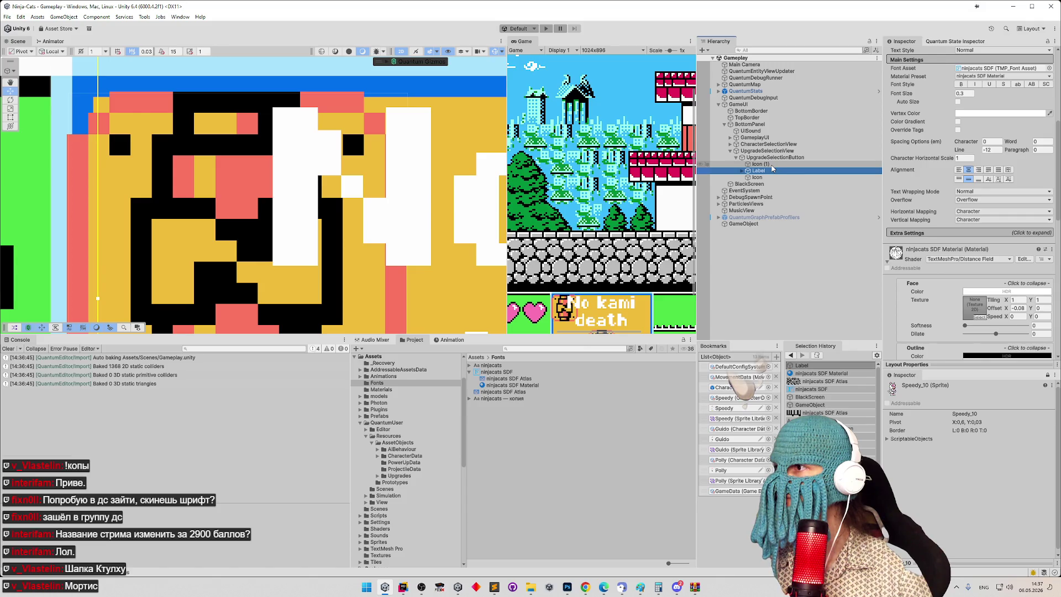
click(760, 164)
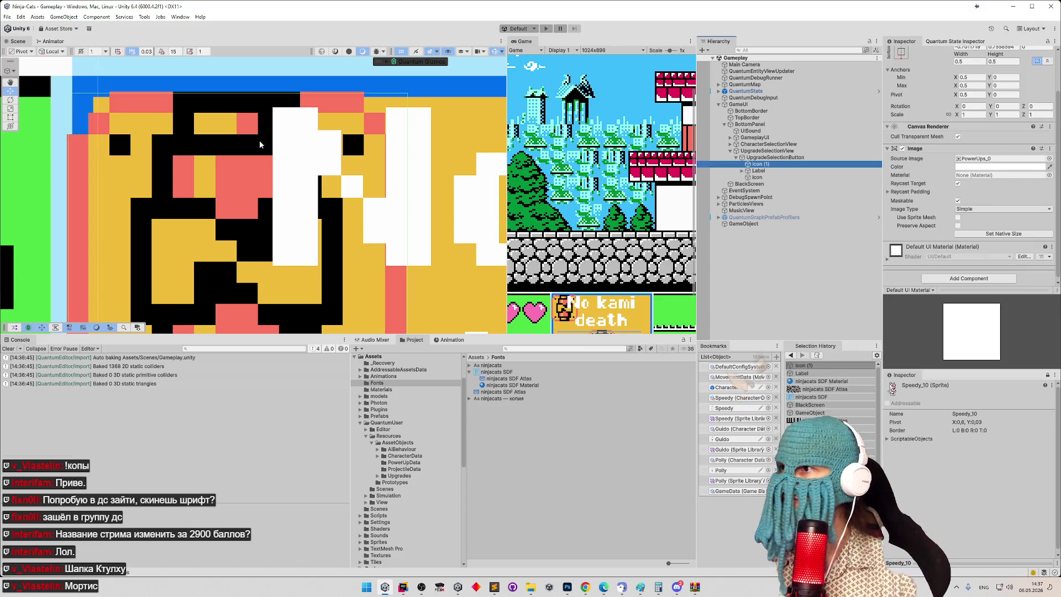
double_click(749, 164)
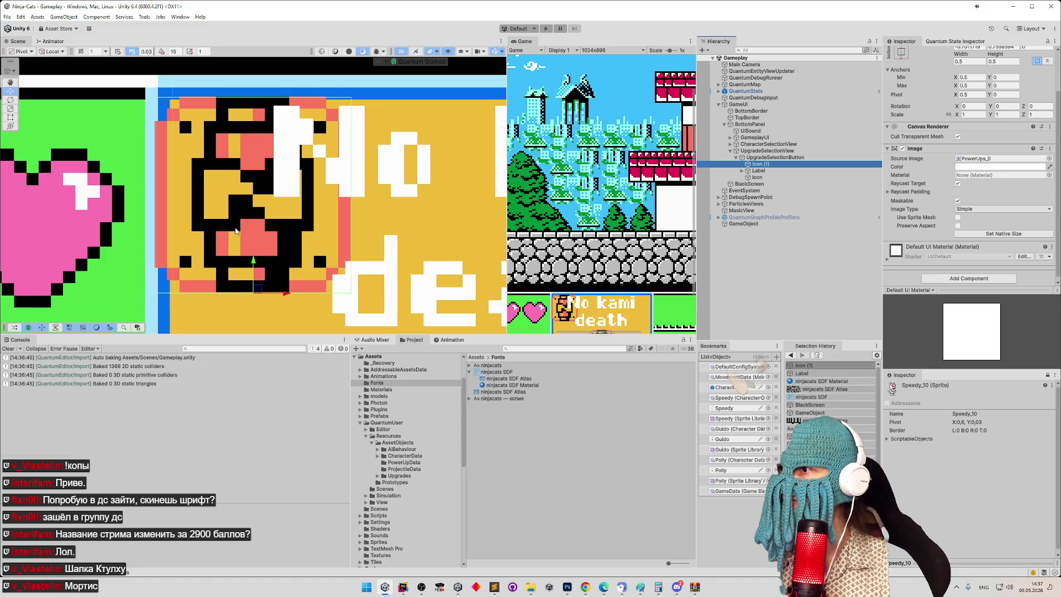
click(255, 265)
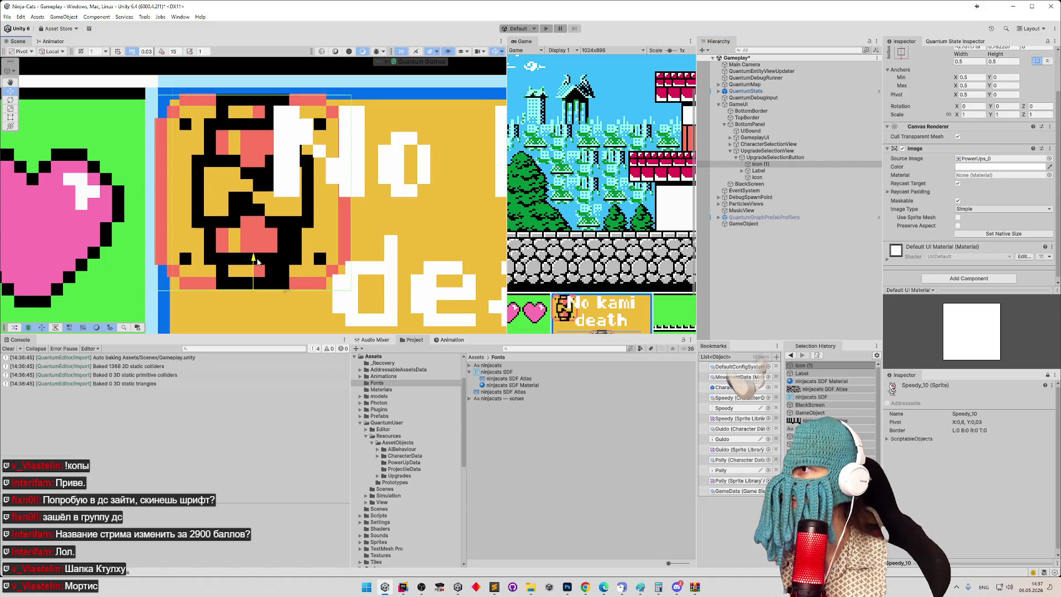
scroll(360, 106, up, 1)
scroll(360, 106, up, 2)
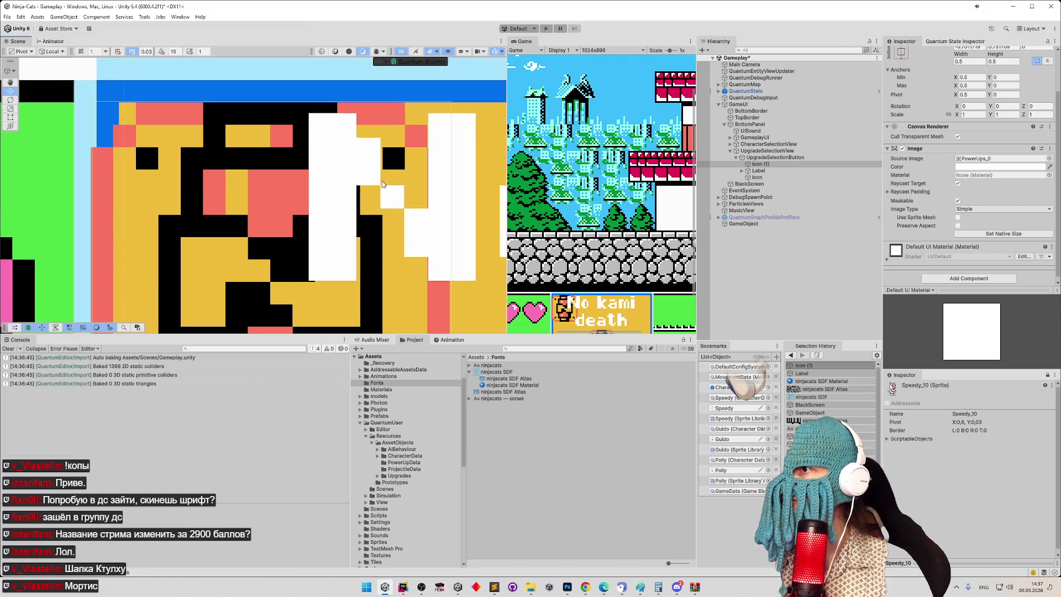
mouse_move(376, 196)
mouse_down()
mouse_move(373, 184)
mouse_move(354, 183)
mouse_up()
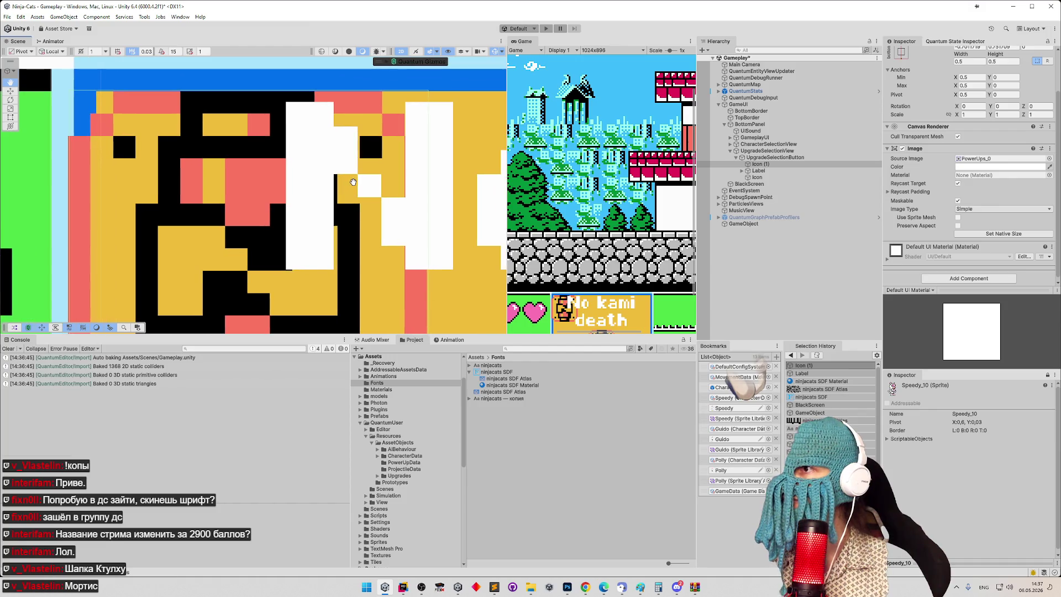
Step: Select the Label object and apply the smaller 0.25 font size
click(765, 172)
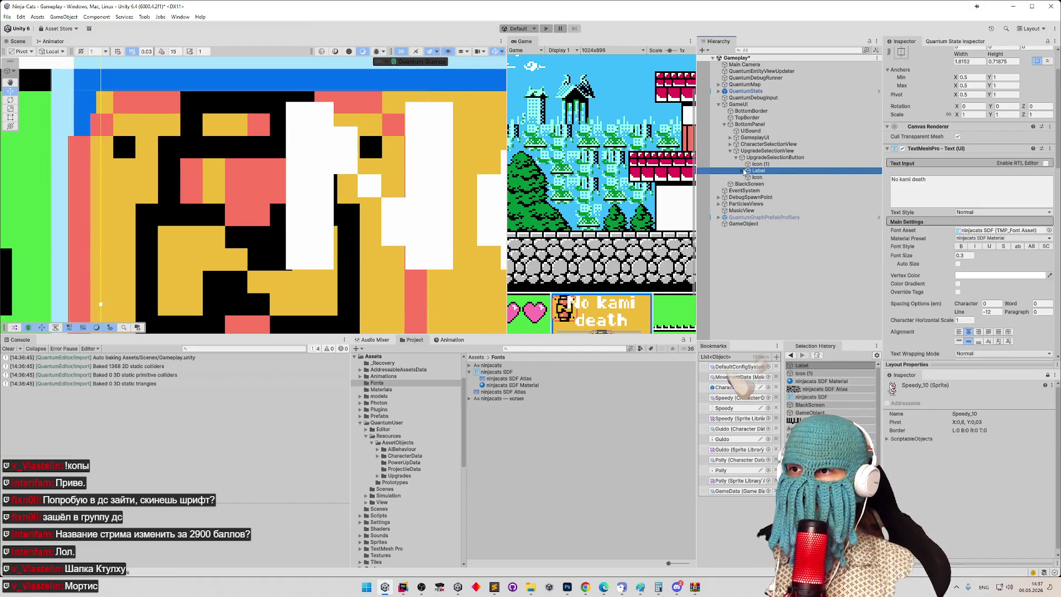
click(743, 170)
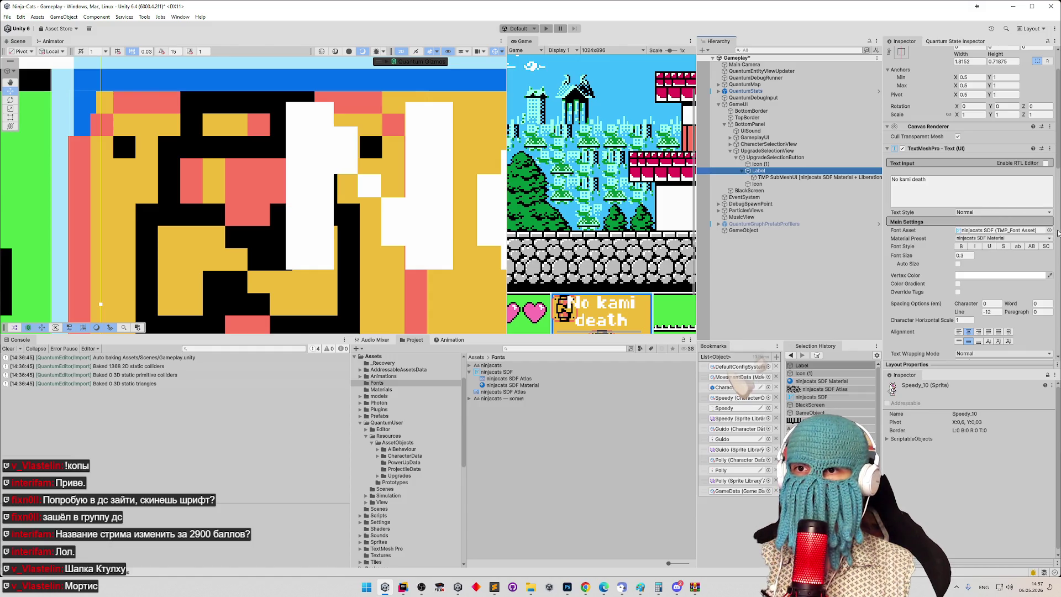
scroll(997, 167, down, 5)
scroll(967, 164, up, 3)
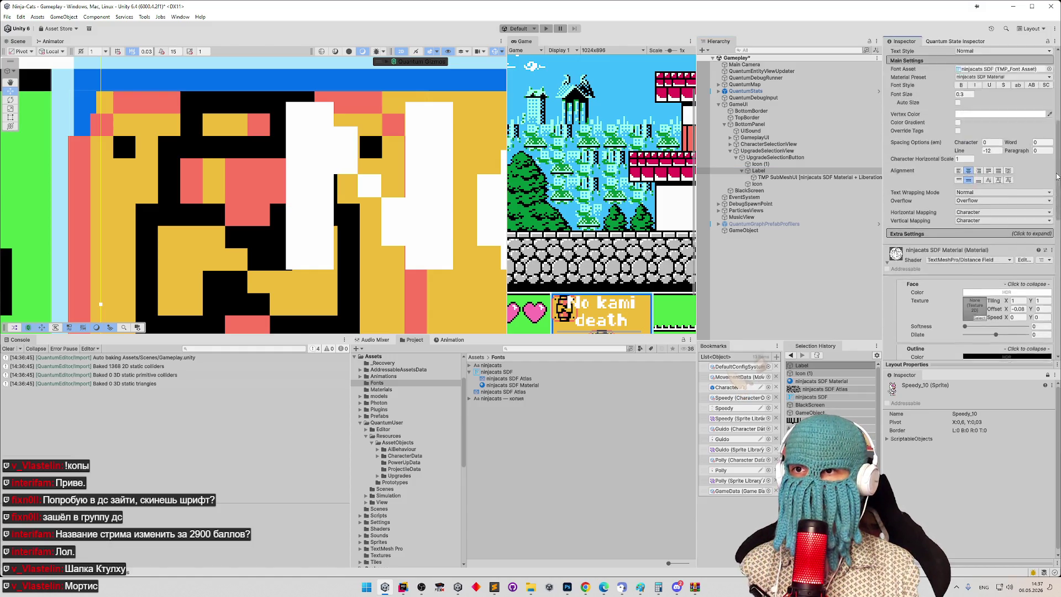
key(Return)
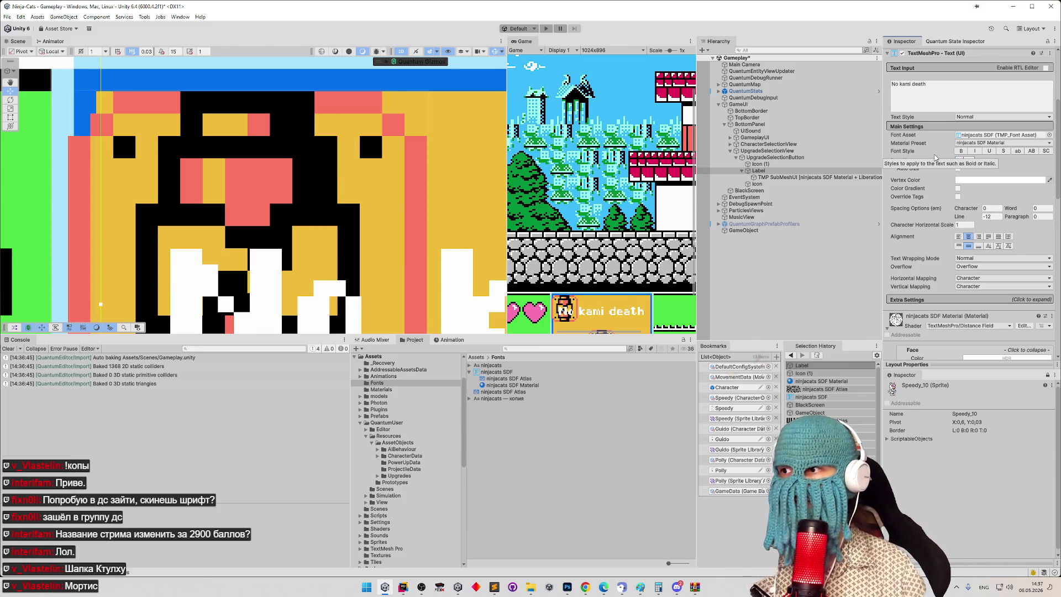
Step: Enter 1/8 as the label's font size, making it 0.125, and check the text
scroll(423, 158, down, 1)
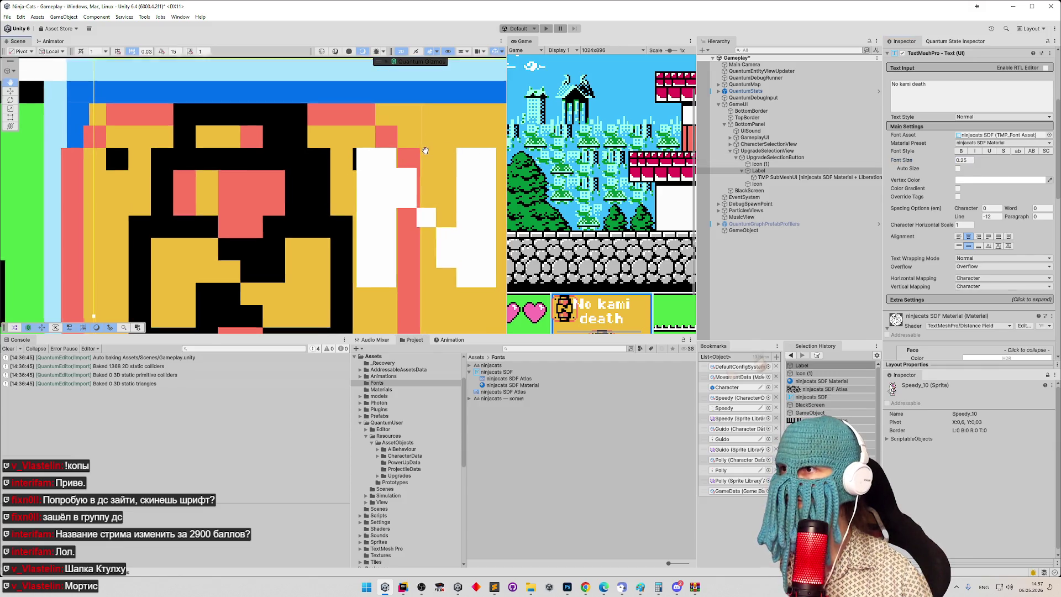
mouse_move(409, 170)
mouse_down()
mouse_move(420, 178)
mouse_move(295, 89)
mouse_move(346, 146)
mouse_move(399, 167)
mouse_move(379, 179)
mouse_up()
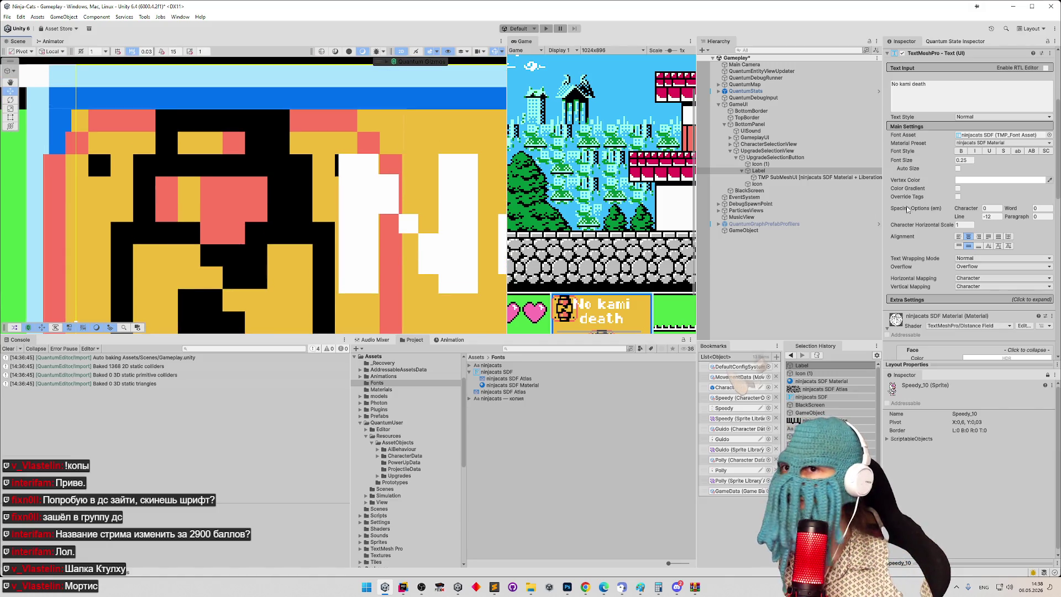
click(964, 161)
text(1)
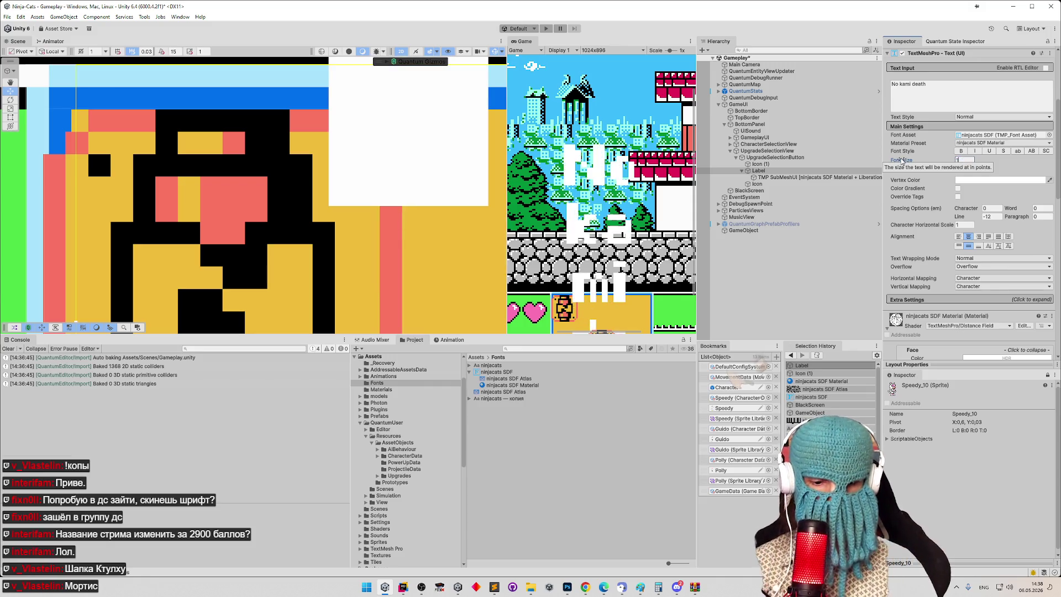
text(/8)
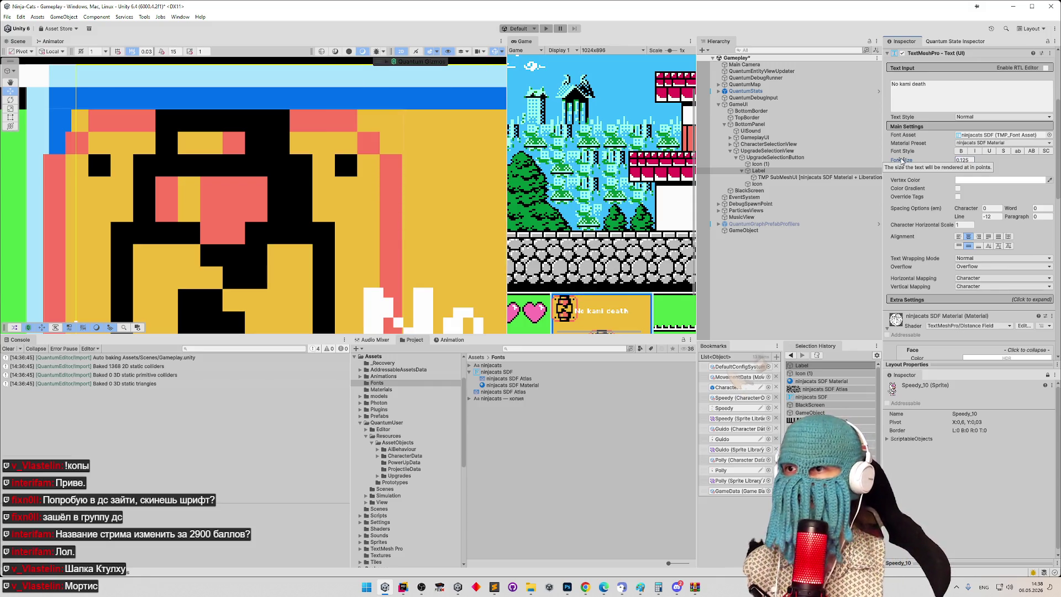
drag(399, 256, 394, 123)
scroll(393, 215, up, 3)
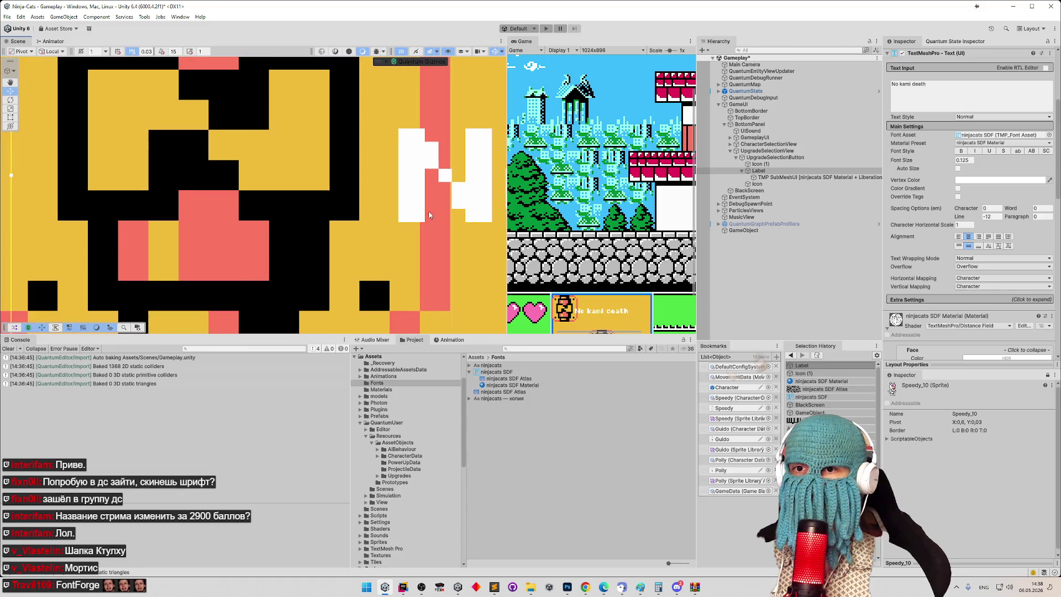
scroll(370, 213, down, 1)
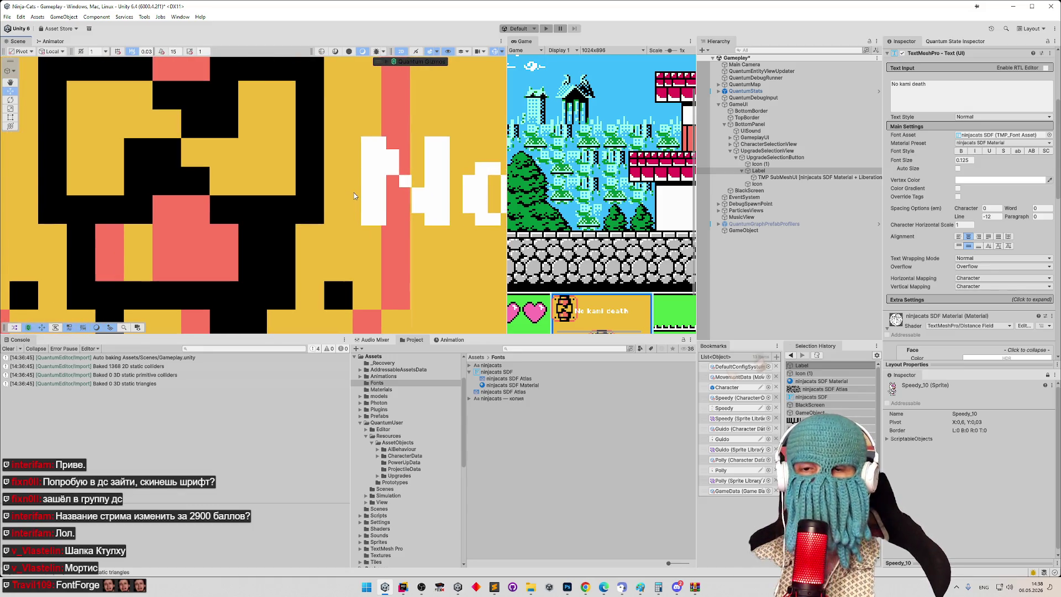
drag(354, 195, 354, 209)
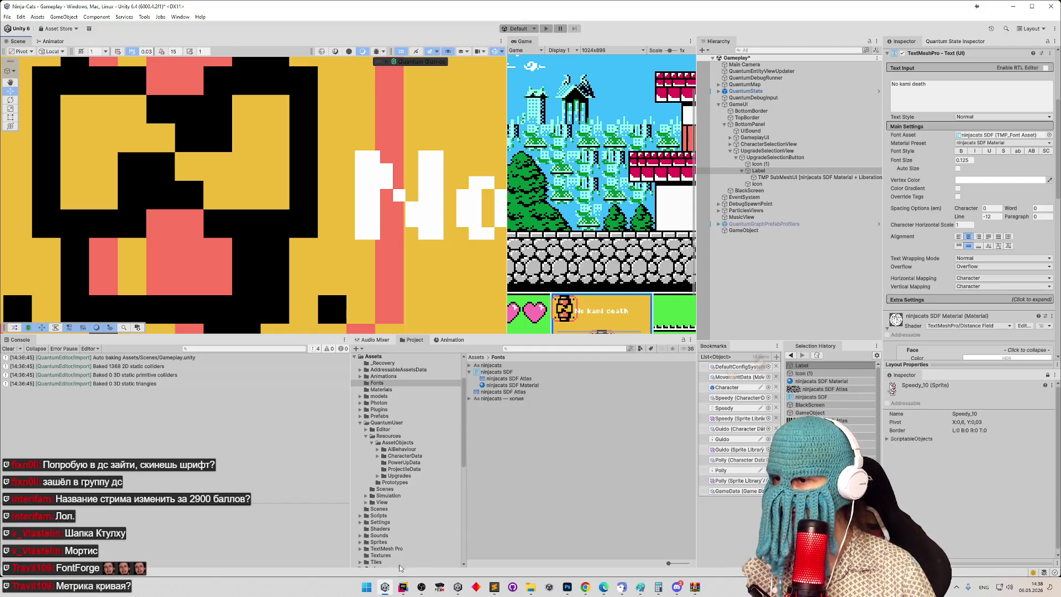
click(374, 584)
Step: Launch FontForge from Windows search 'fon' and point its file browser at the C: drive
text(fon)
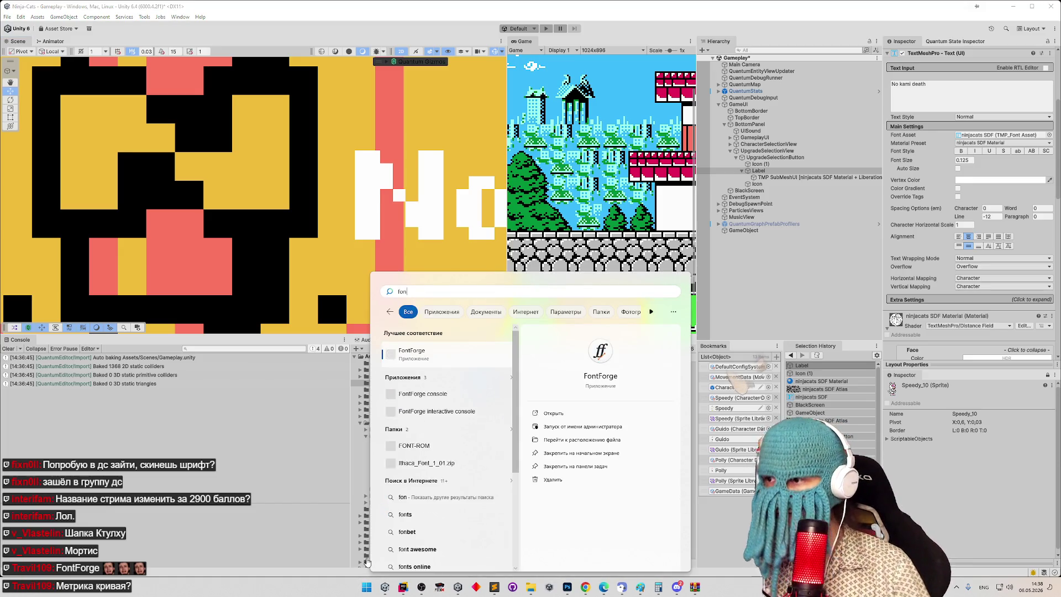
click(462, 358)
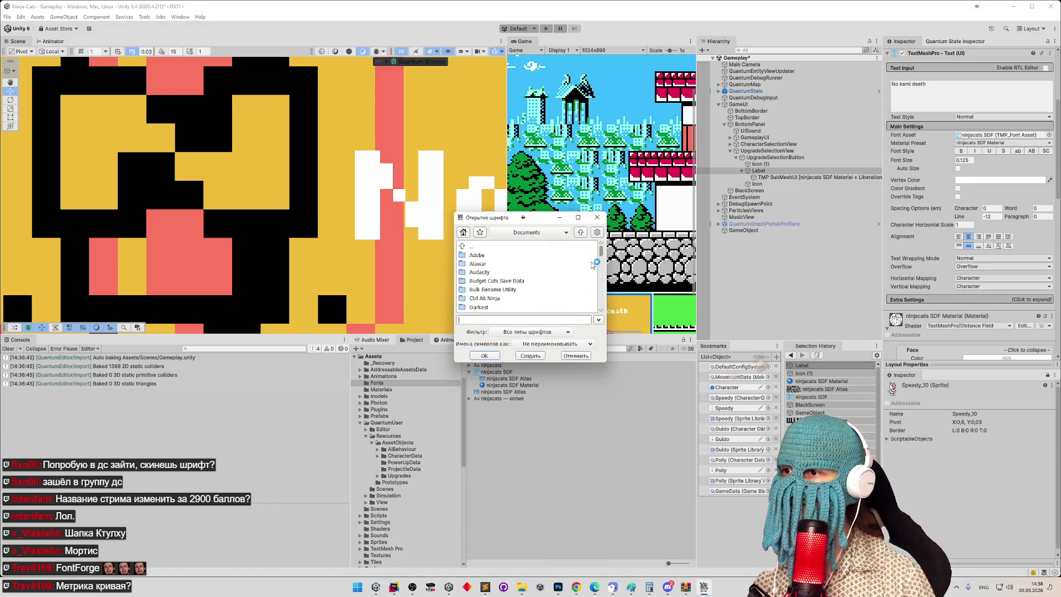
mouse_move(602, 253)
mouse_down()
mouse_move(602, 292)
mouse_move(616, 255)
mouse_up()
click(529, 233)
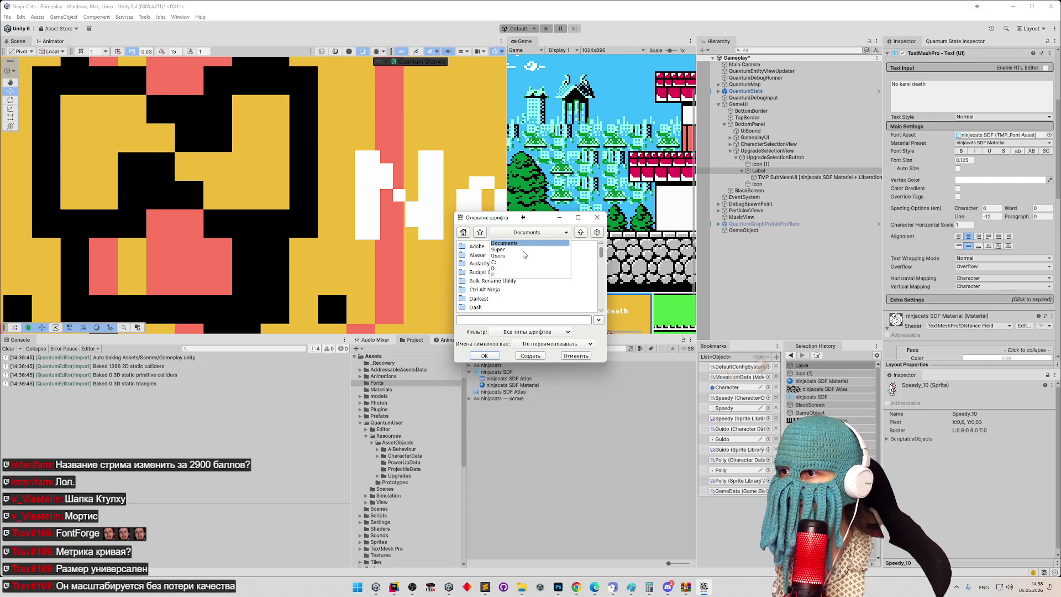
click(508, 262)
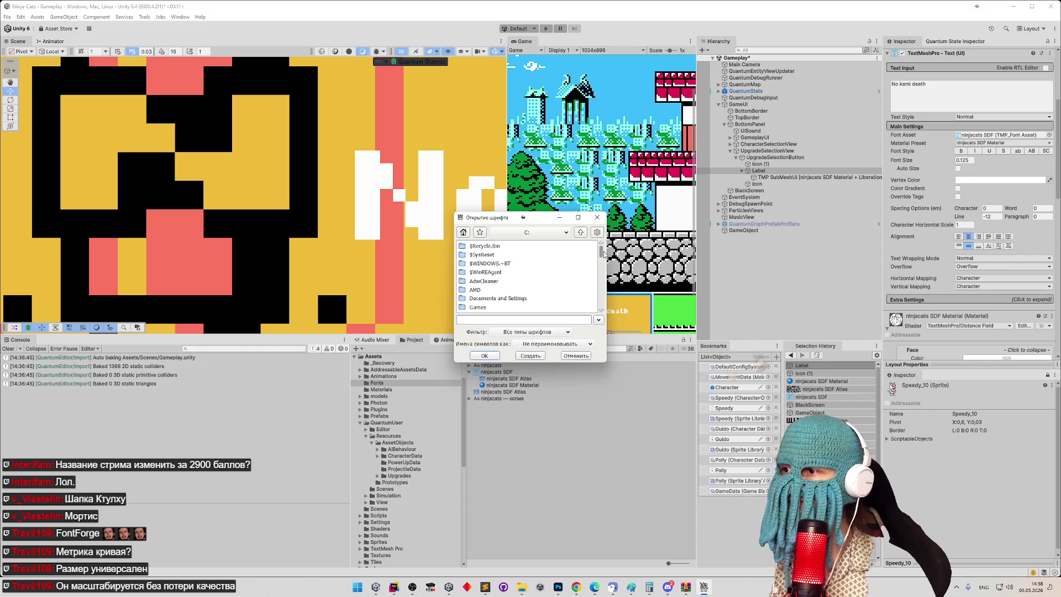
Step: Navigate to Ninja-Cats > Assets > Fonts and open ninjacats.ttf
drag(604, 253, 597, 274)
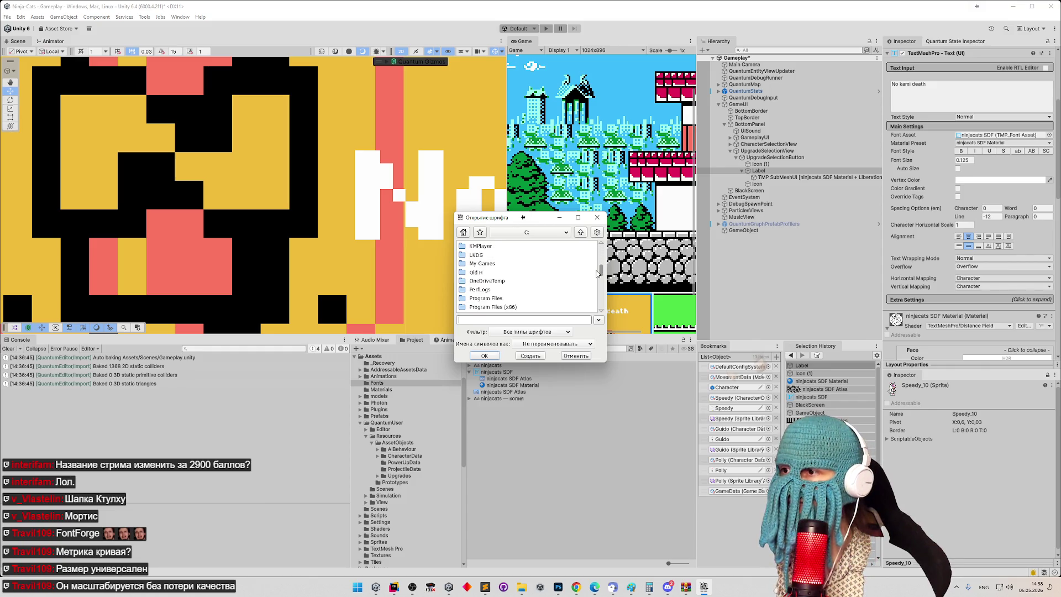
scroll(501, 276, down, 3)
double_click(496, 259)
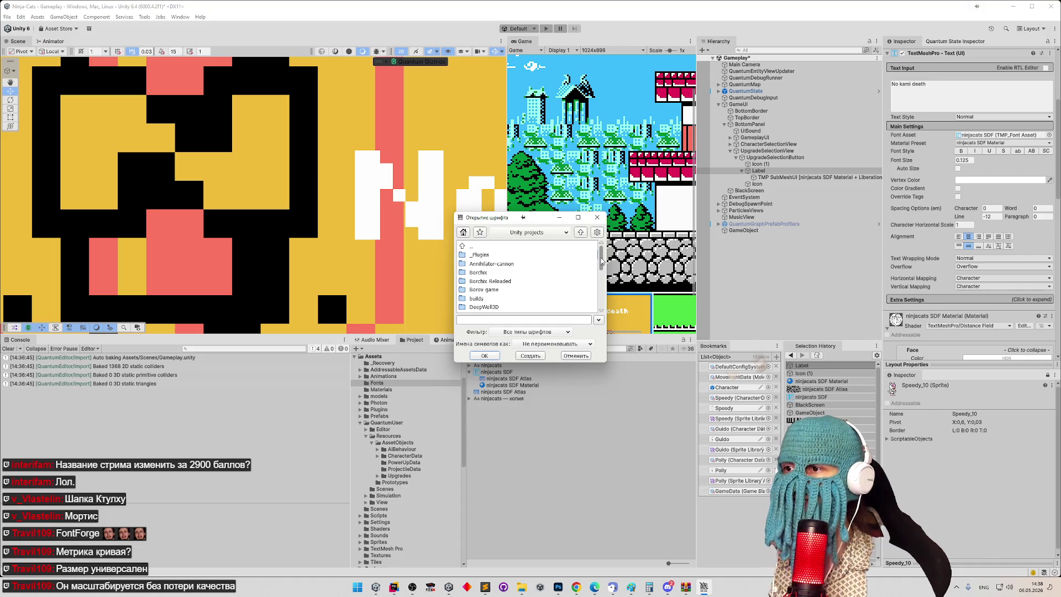
mouse_move(601, 261)
mouse_down()
mouse_move(602, 300)
mouse_move(604, 280)
mouse_up()
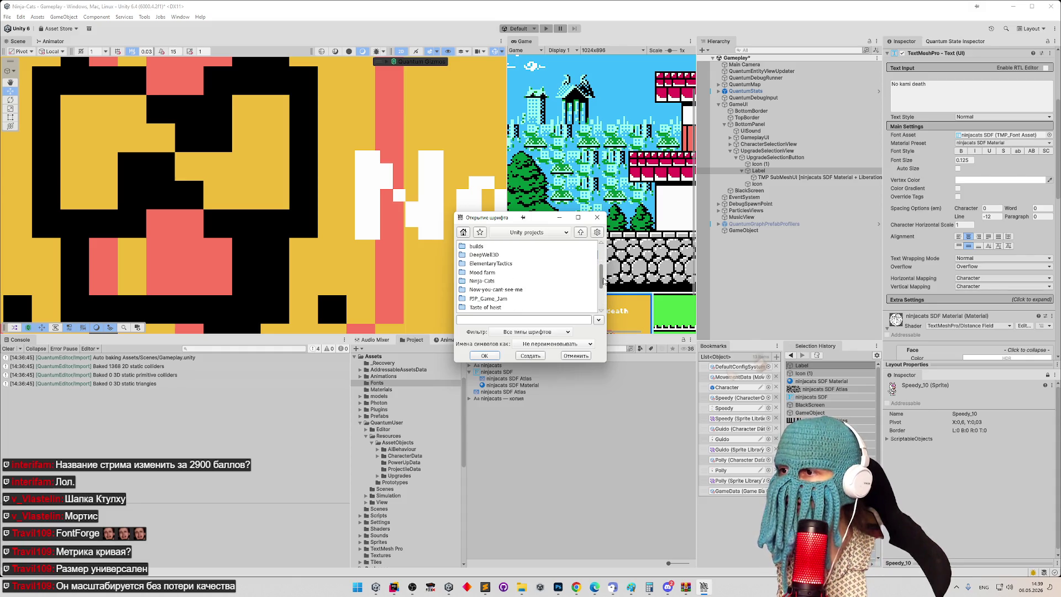
double_click(513, 281)
double_click(489, 264)
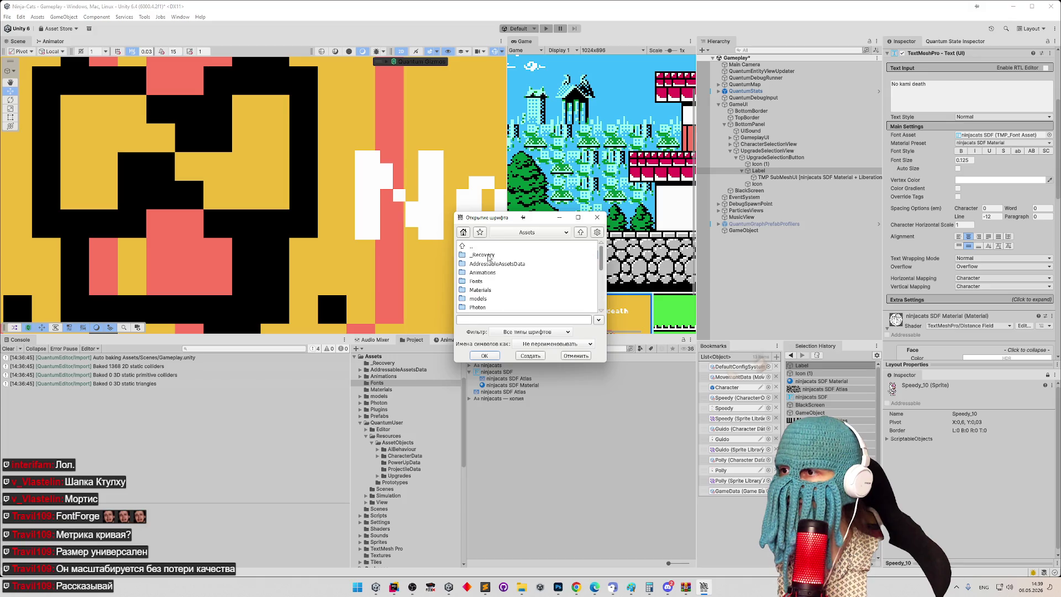
click(497, 283)
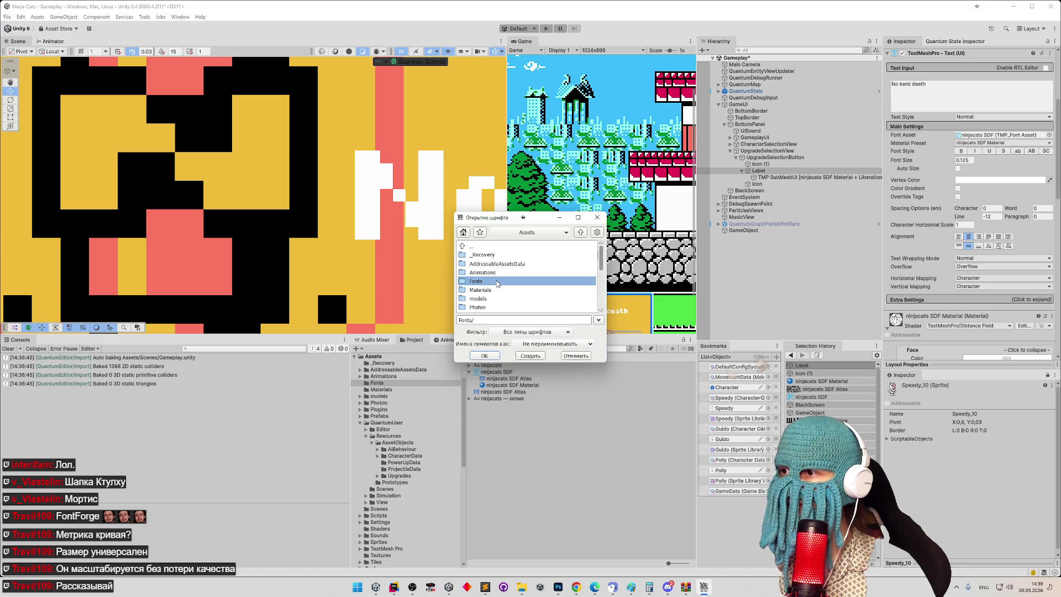
double_click(481, 282)
double_click(488, 266)
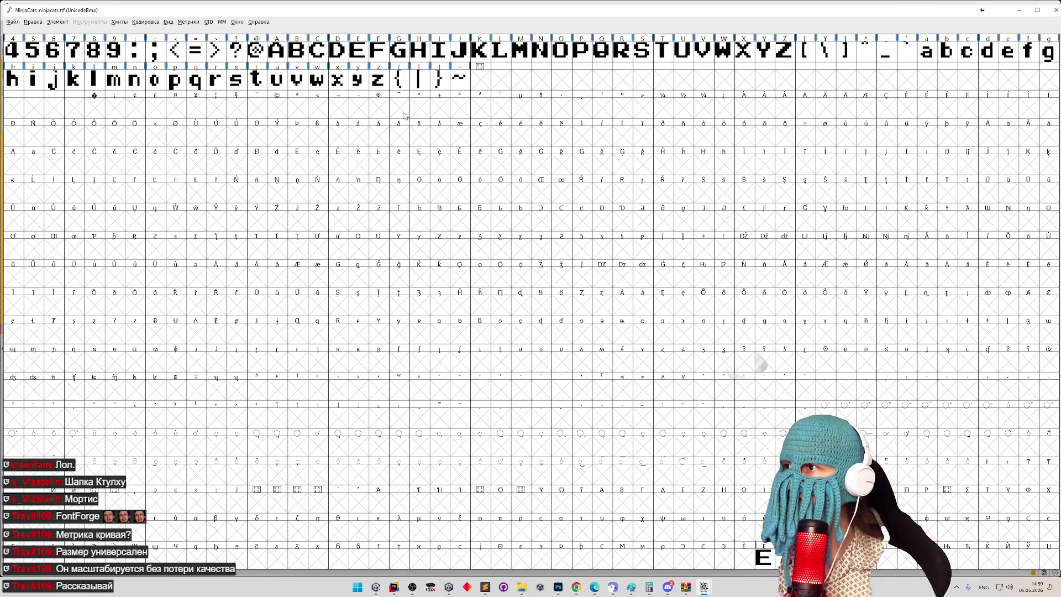
double_click(265, 53)
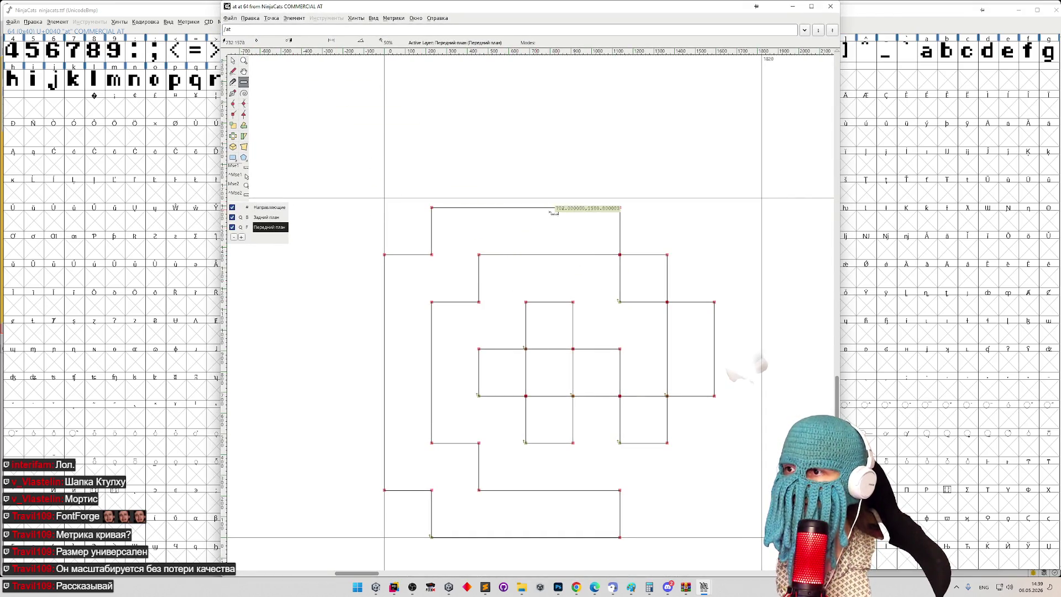
mouse_move(570, 208)
mouse_down()
mouse_move(578, 450)
mouse_move(568, 514)
mouse_up()
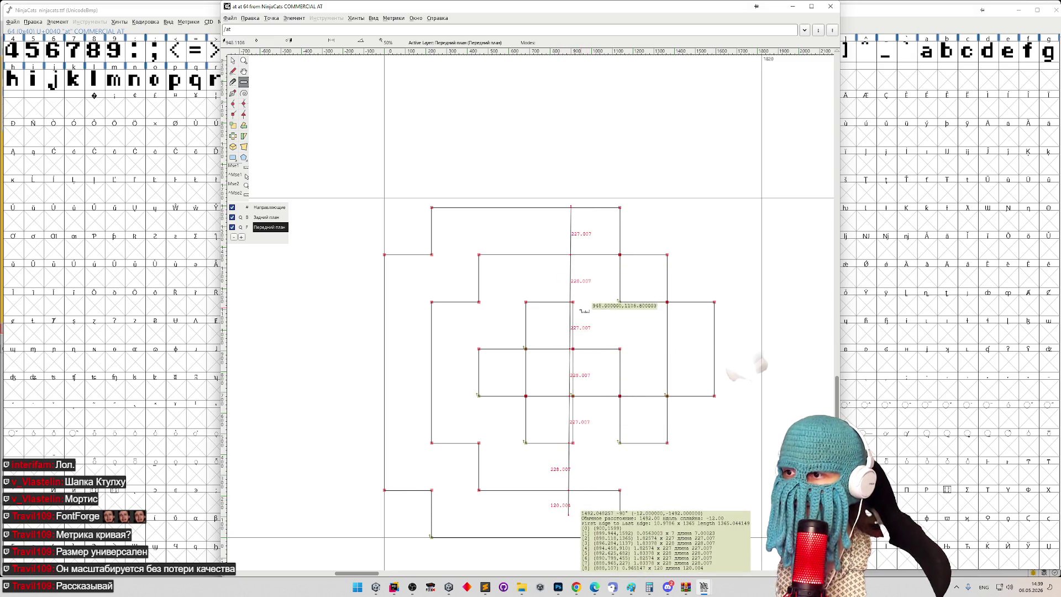
drag(574, 303, 574, 471)
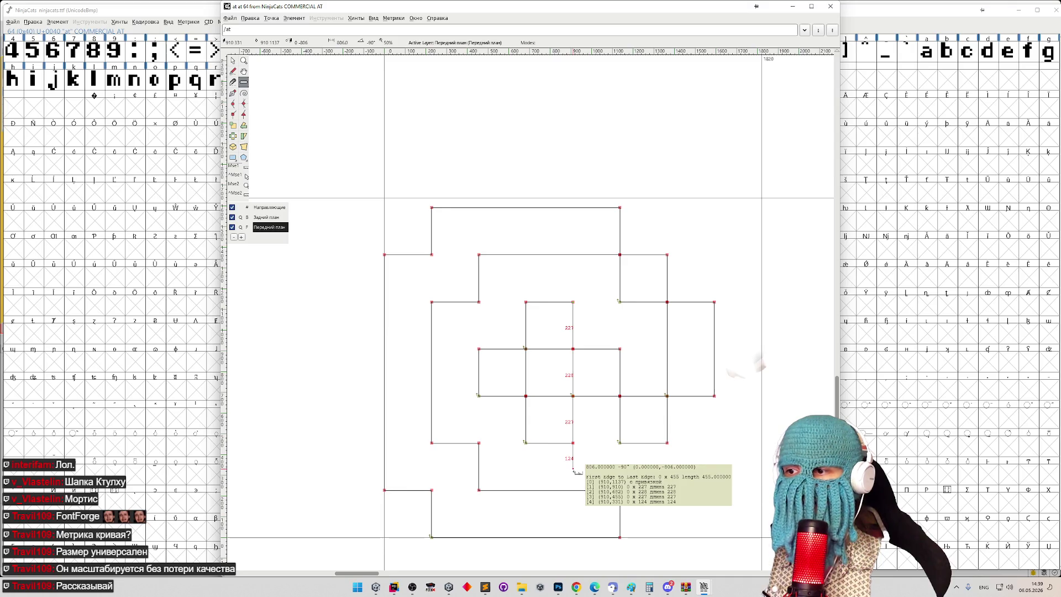
mouse_move(574, 471)
mouse_down()
mouse_move(607, 448)
mouse_move(606, 420)
mouse_move(579, 450)
mouse_move(575, 472)
mouse_up()
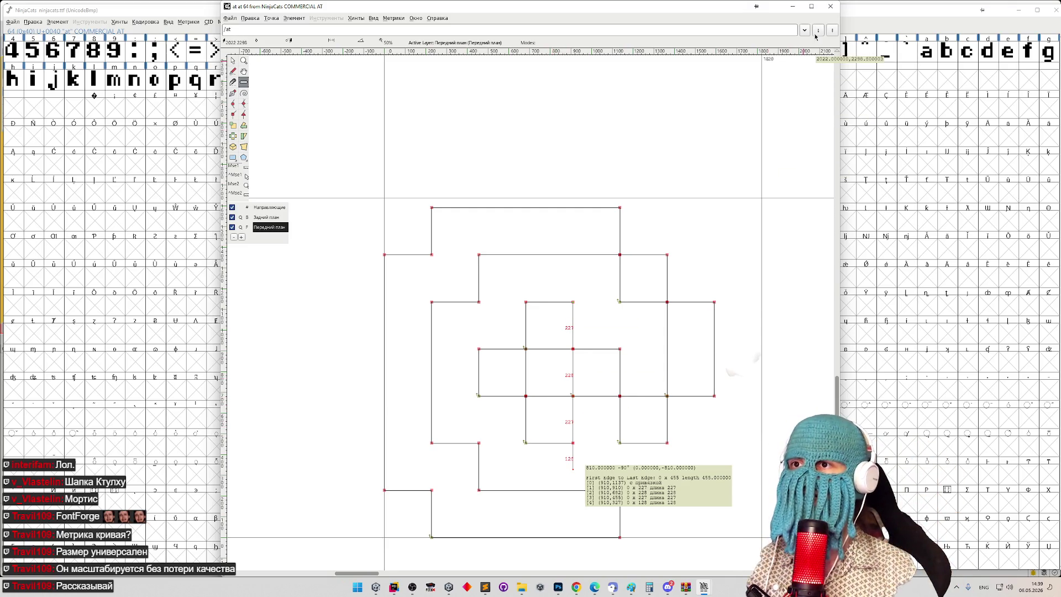
click(830, 6)
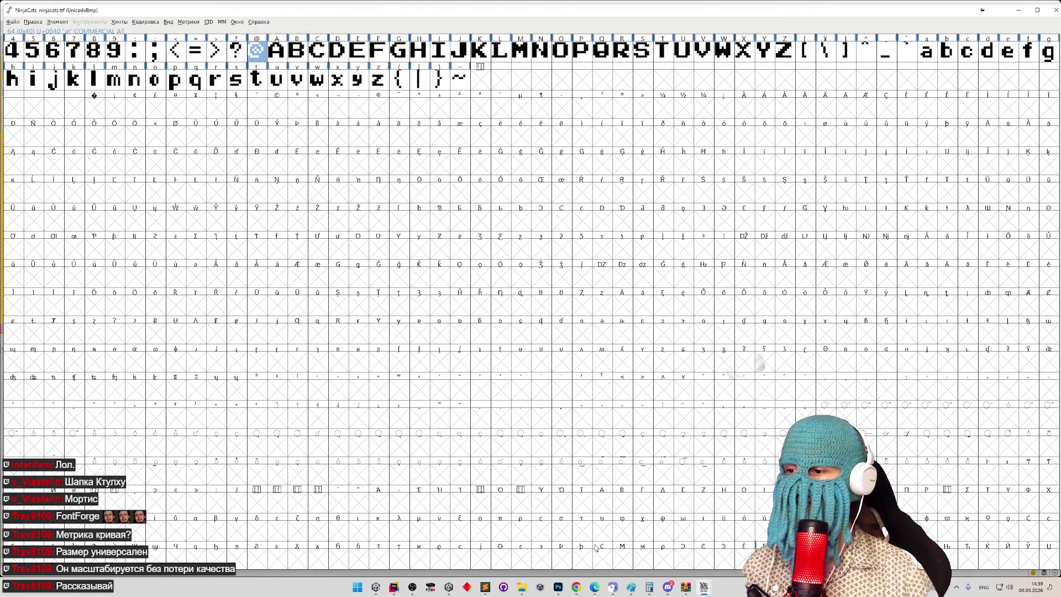
Step: Zoom into output.png's blocky 'щщ' render, marquee the block's right edge, then minimize Photoshop and FontForge
click(558, 587)
mouse_move(564, 279)
mouse_down()
mouse_move(573, 280)
mouse_move(531, 282)
mouse_move(633, 222)
mouse_move(560, 222)
mouse_up()
click(611, 221)
key(m)
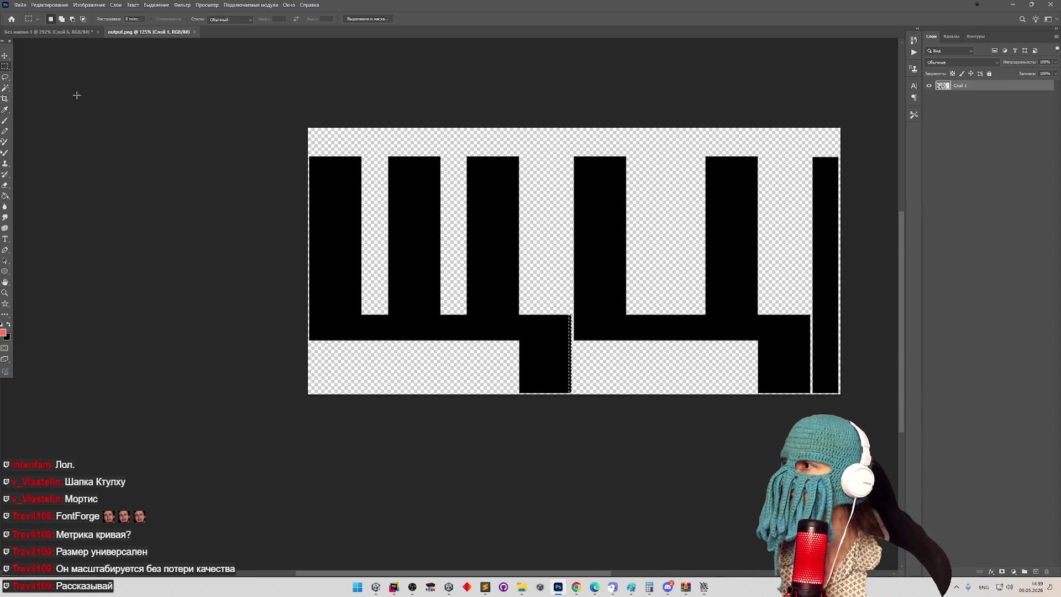
scroll(566, 329, up, 2)
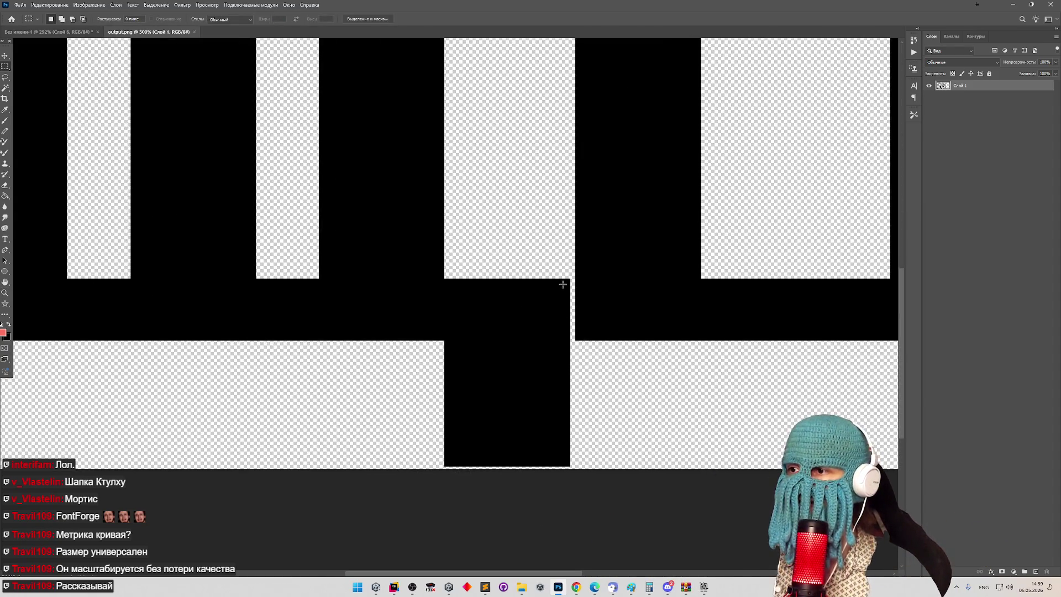
drag(568, 280, 573, 465)
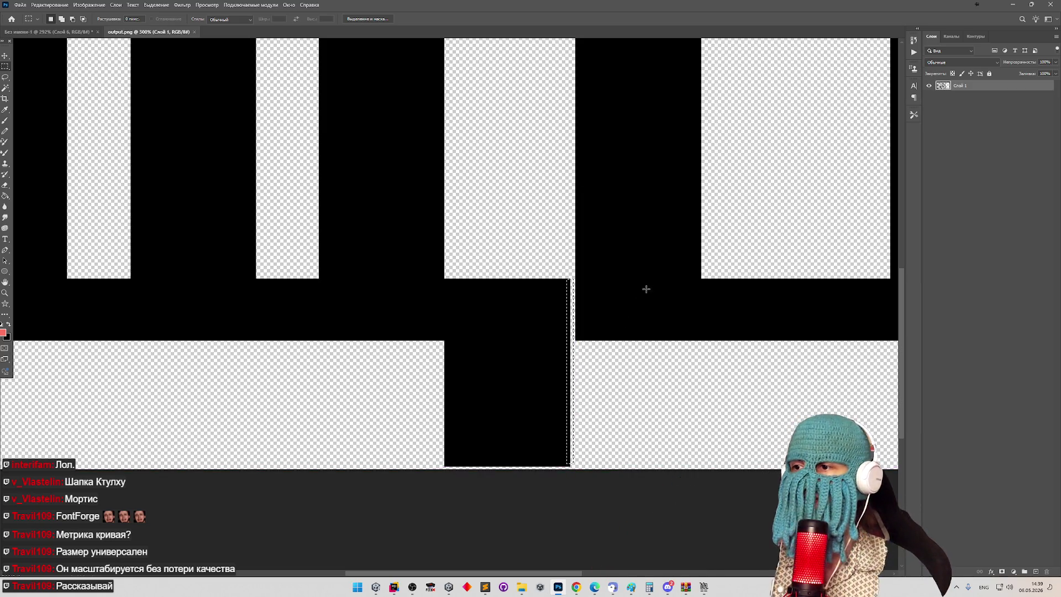
click(1008, 7)
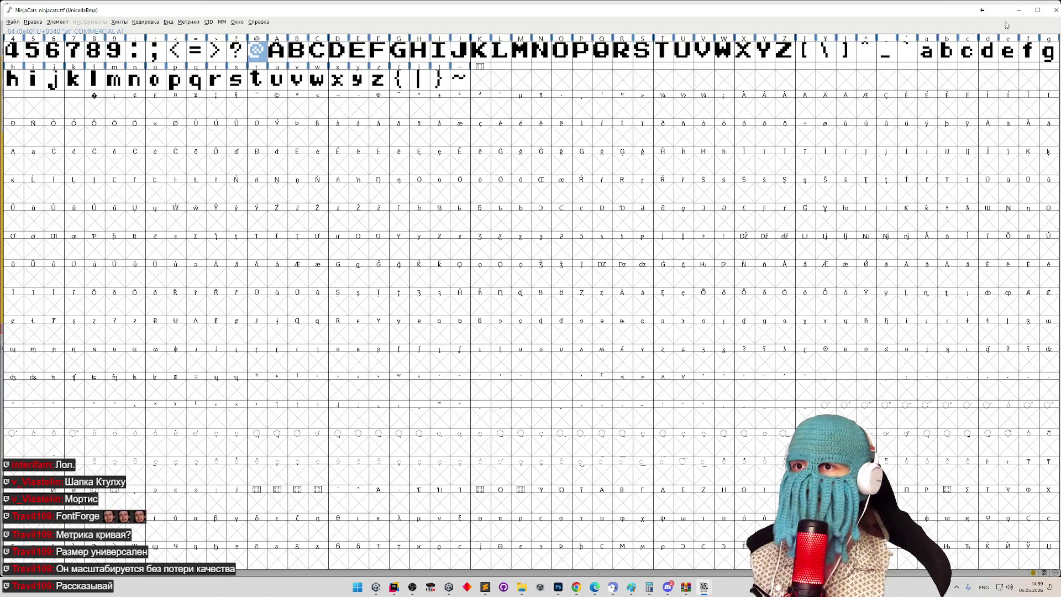
click(1018, 10)
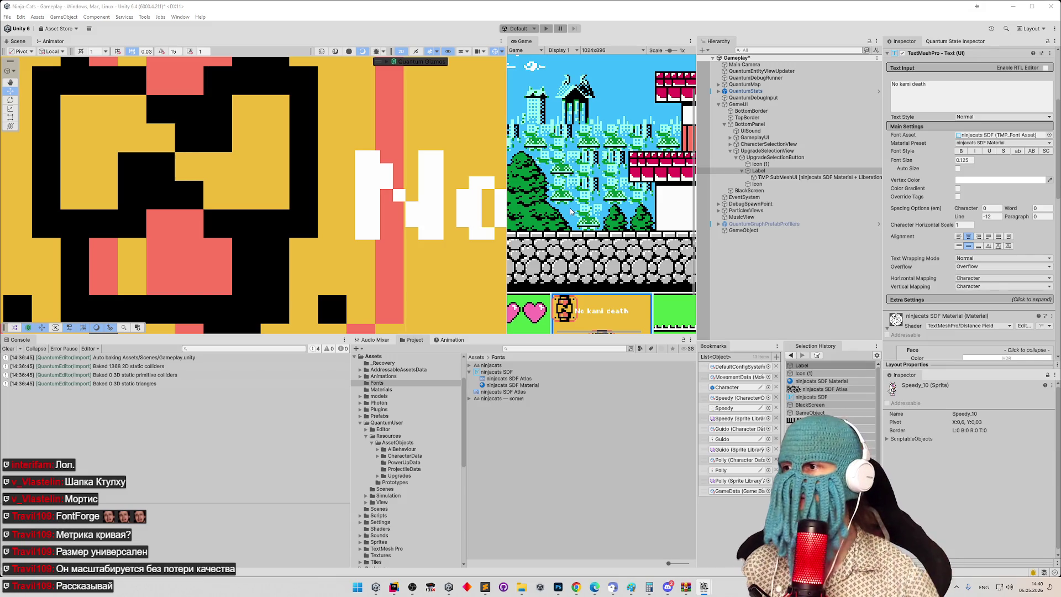
Step: Double the No kami death label's font size from 0.125 to 0.25, then frame the Label
scroll(442, 185, down, 5)
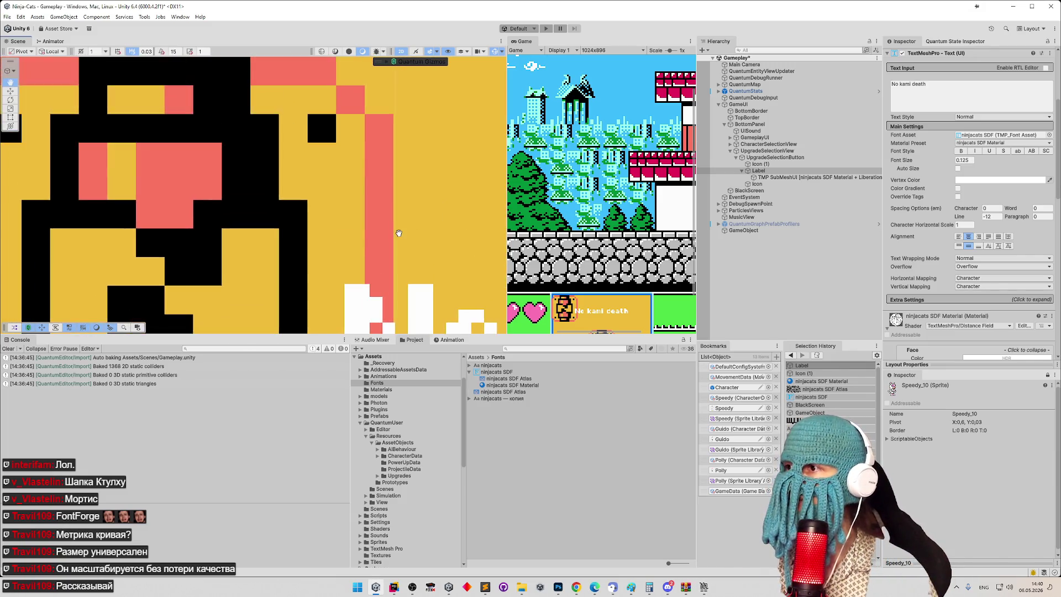
click(964, 160)
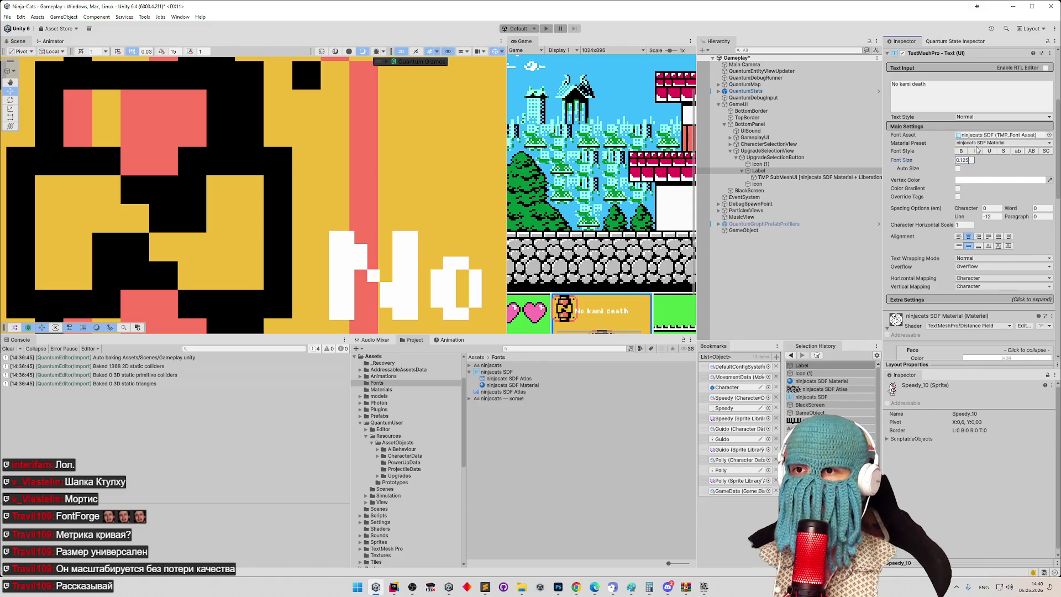
text(*2)
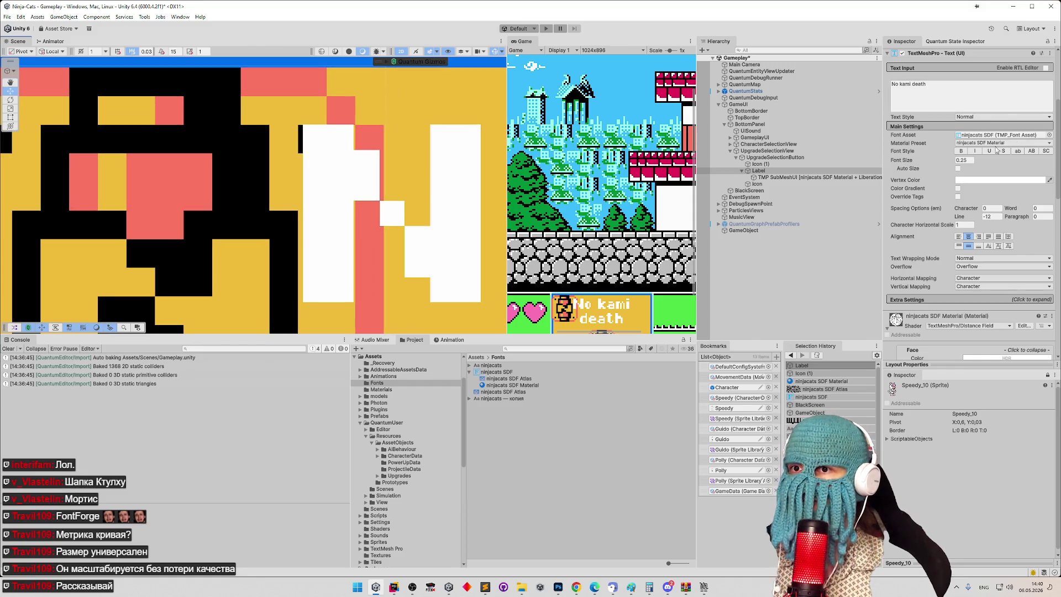
key(ctrl+z)
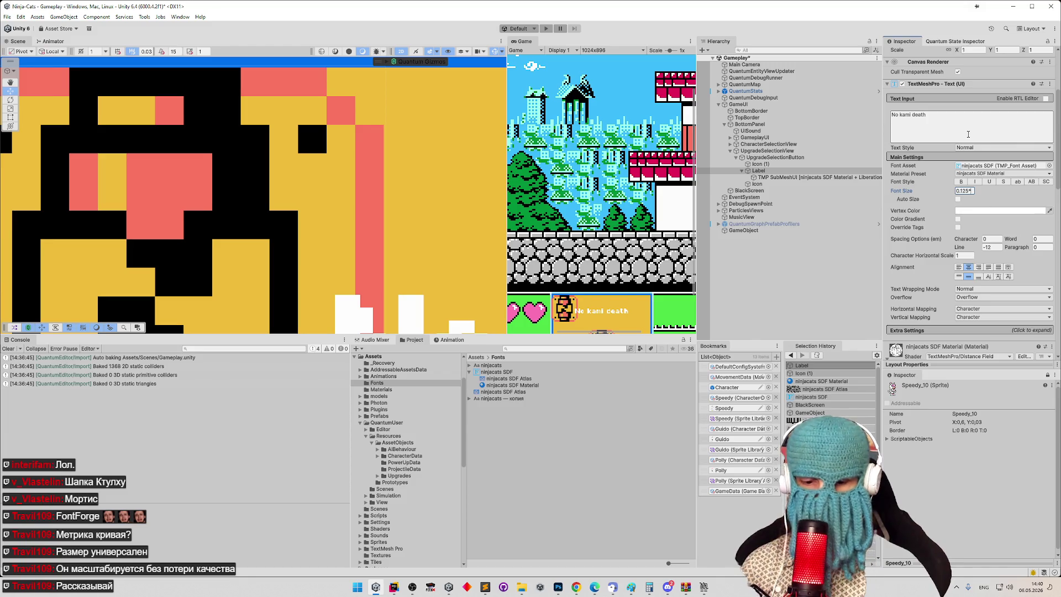
text(2)
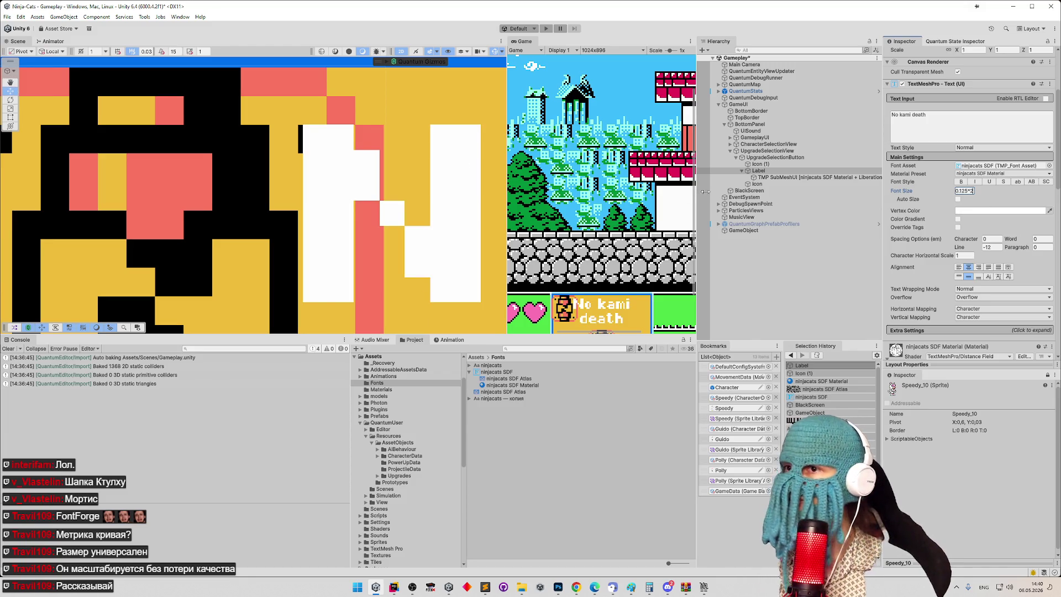
click(758, 171)
key(f)
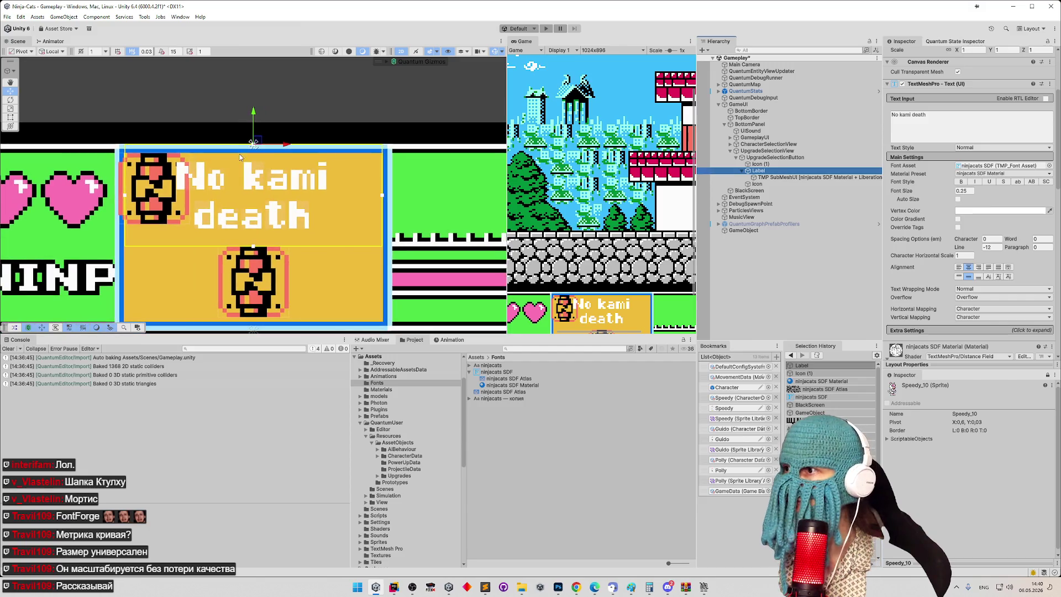
drag(254, 143, 246, 131)
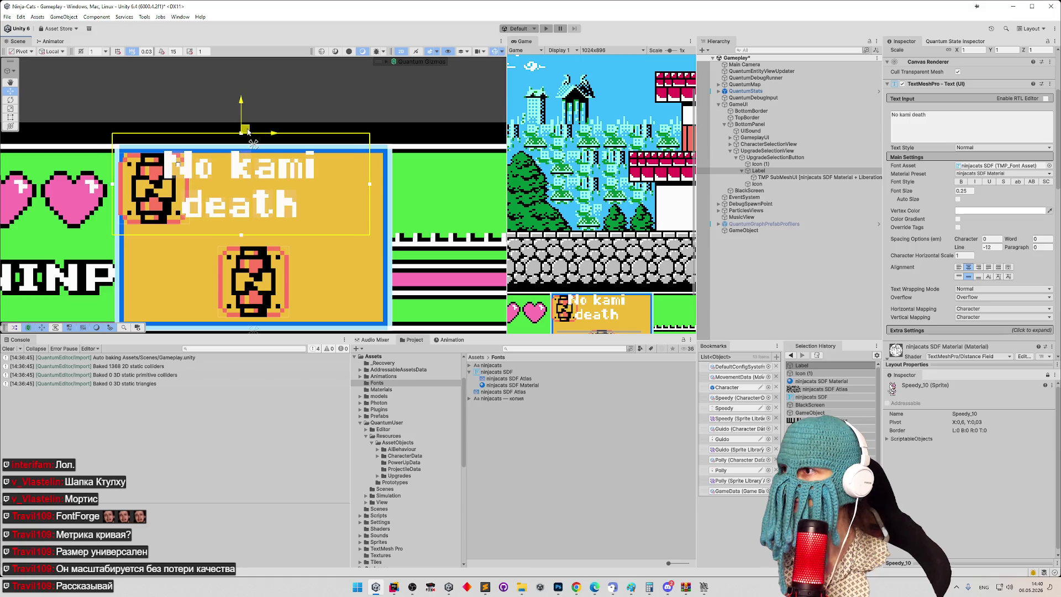
scroll(165, 160, up, 8)
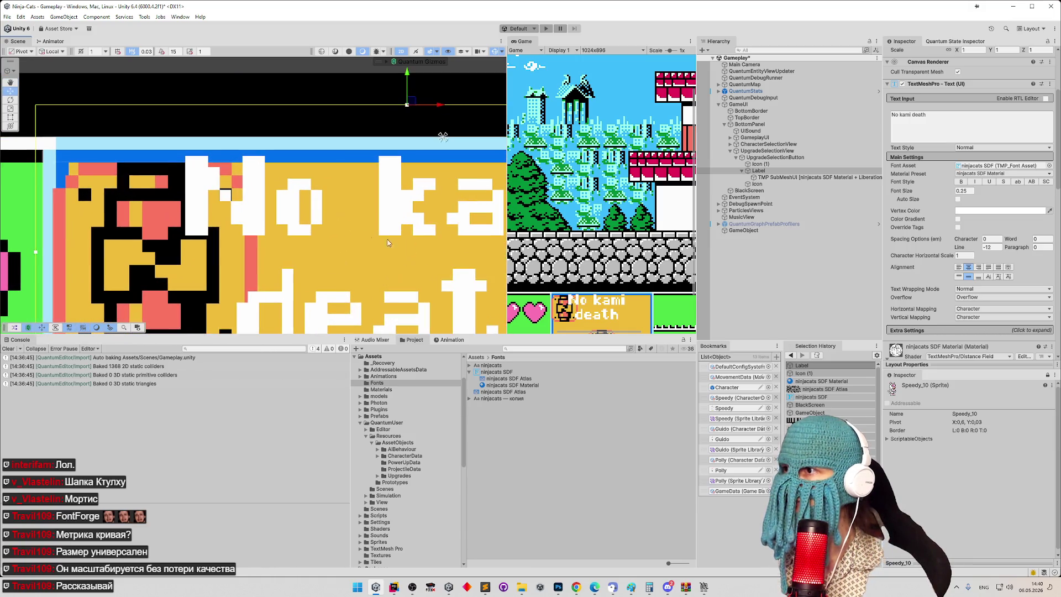
click(962, 212)
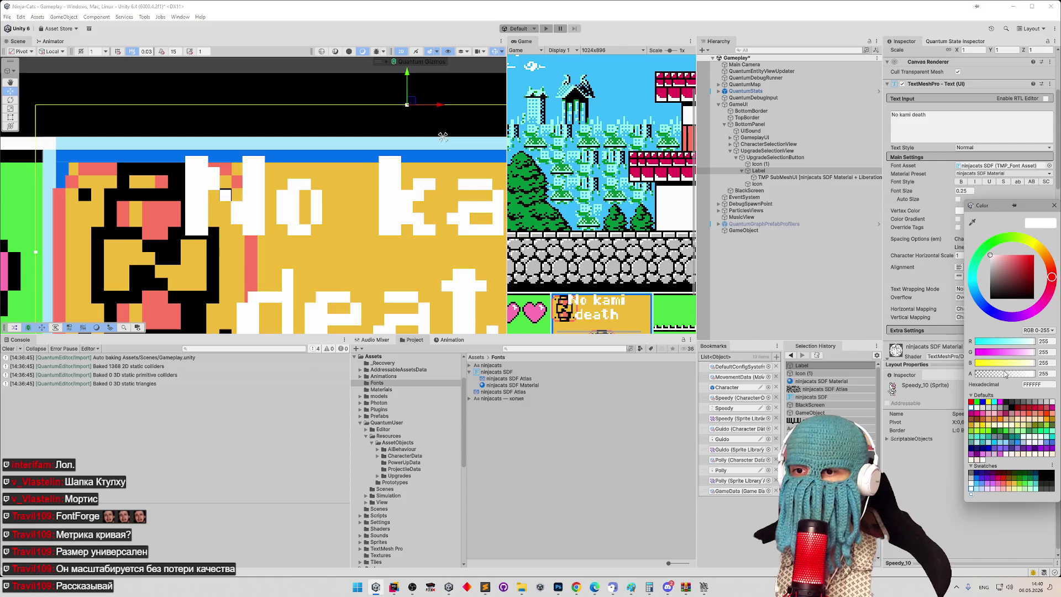
drag(1004, 374, 1002, 374)
scroll(297, 205, up, 5)
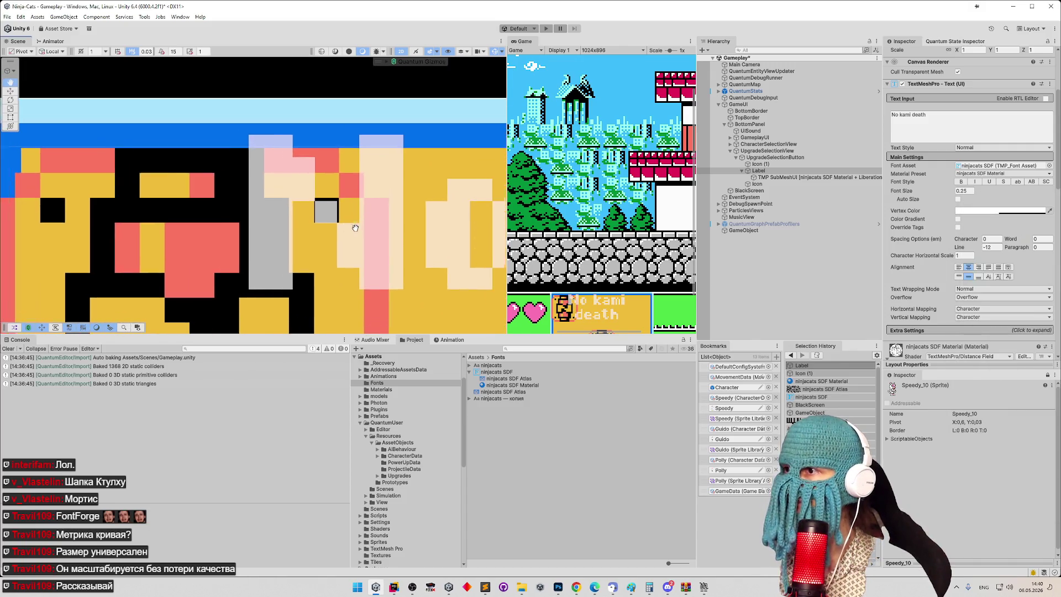
scroll(967, 166, up, 5)
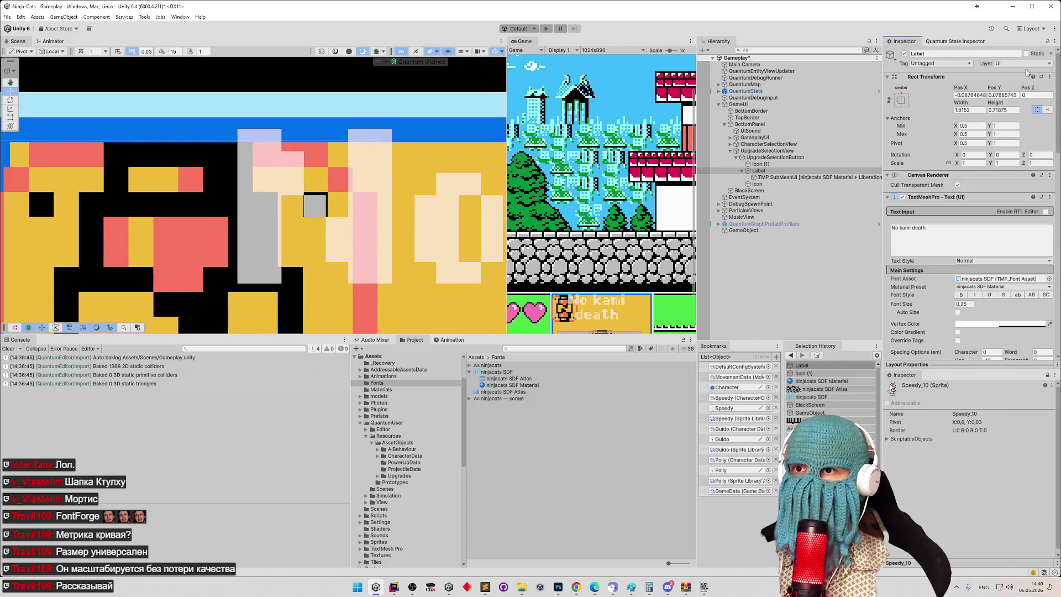
drag(999, 89, 1002, 88)
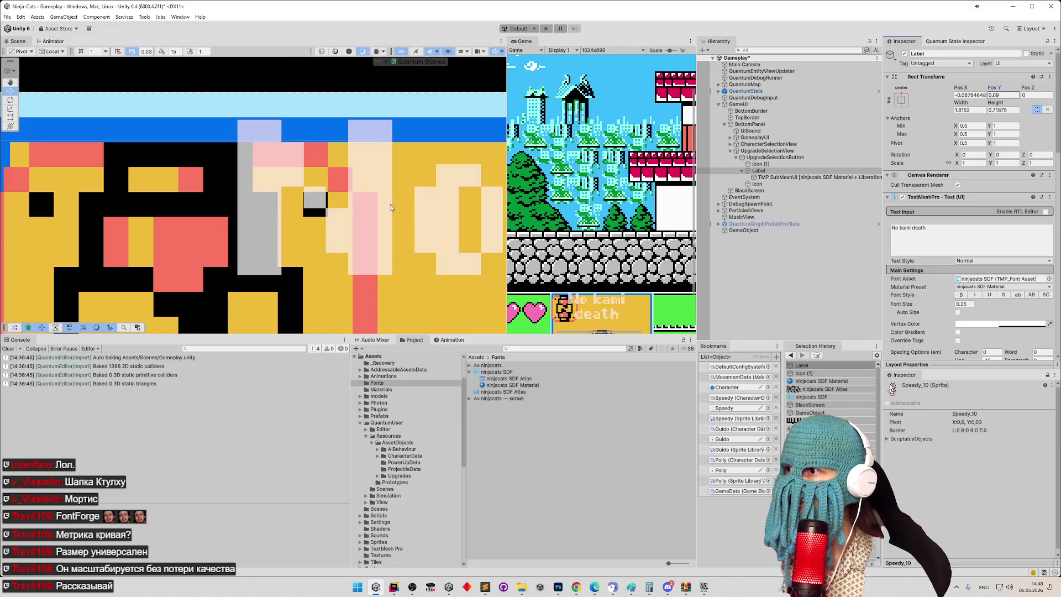
scroll(390, 207, up, 3)
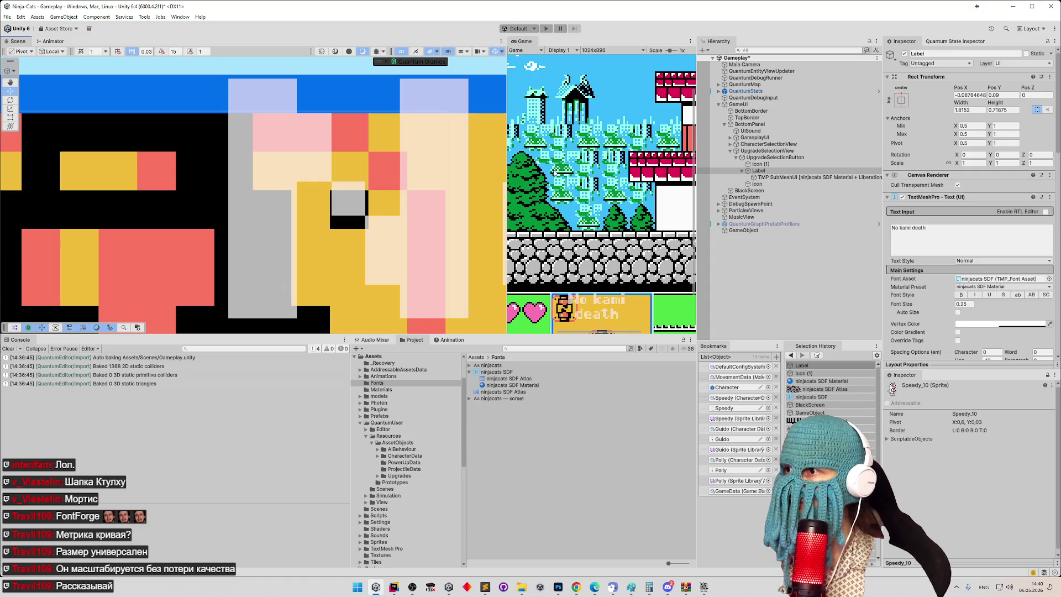
double_click(758, 170)
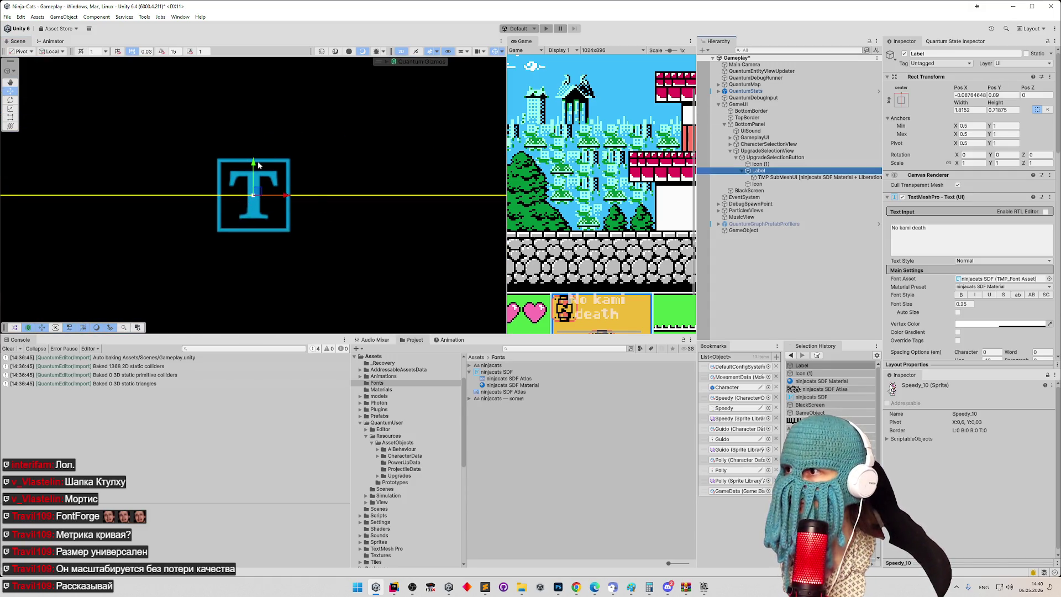
mouse_move(258, 164)
mouse_down()
mouse_move(251, 223)
mouse_move(276, 455)
mouse_up()
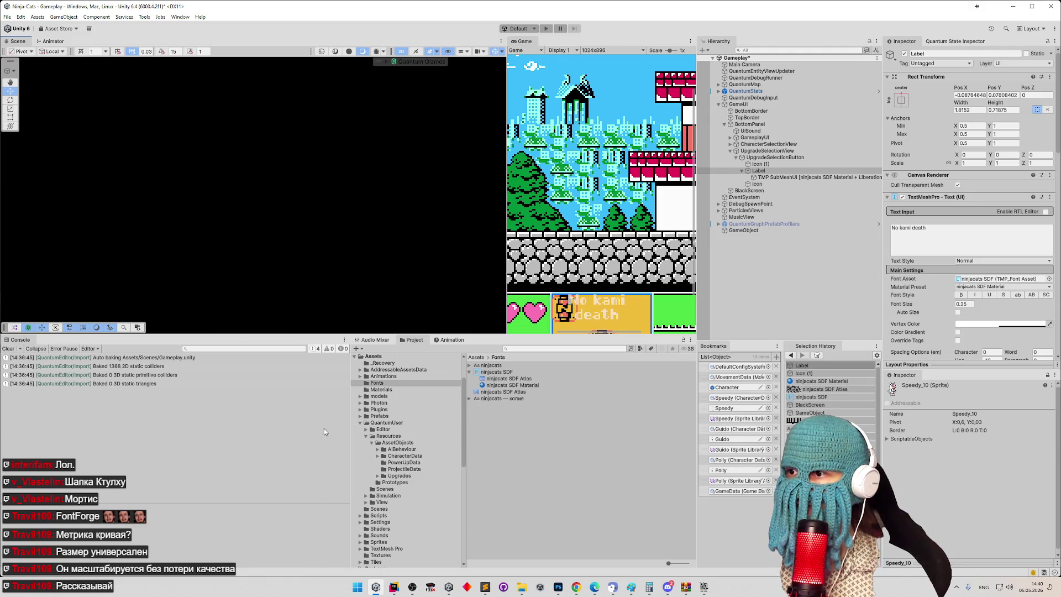
mouse_move(334, 349)
mouse_down()
mouse_move(336, 335)
mouse_move(331, 351)
mouse_up()
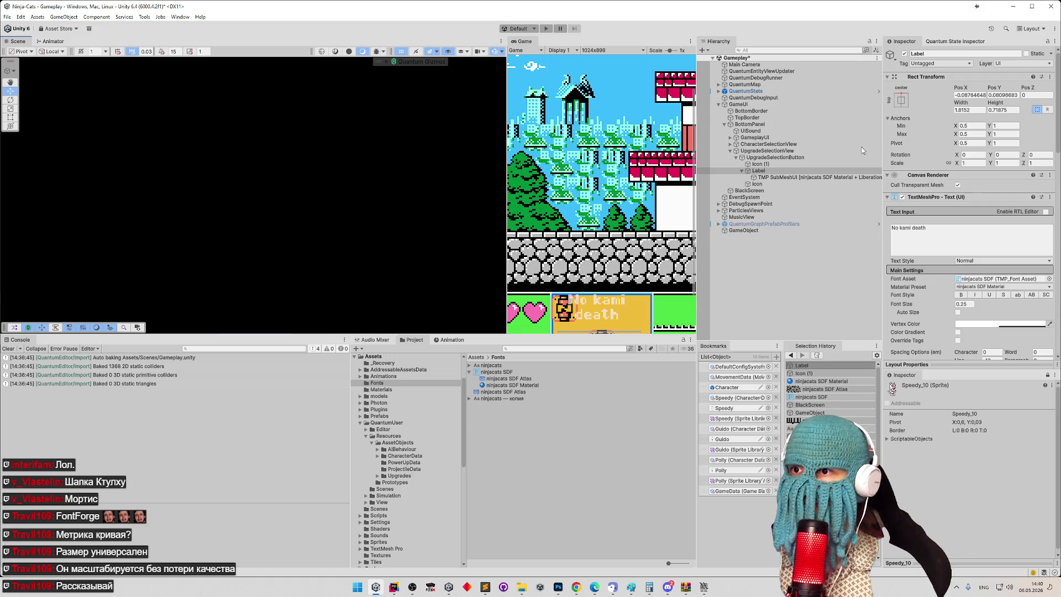
double_click(779, 172)
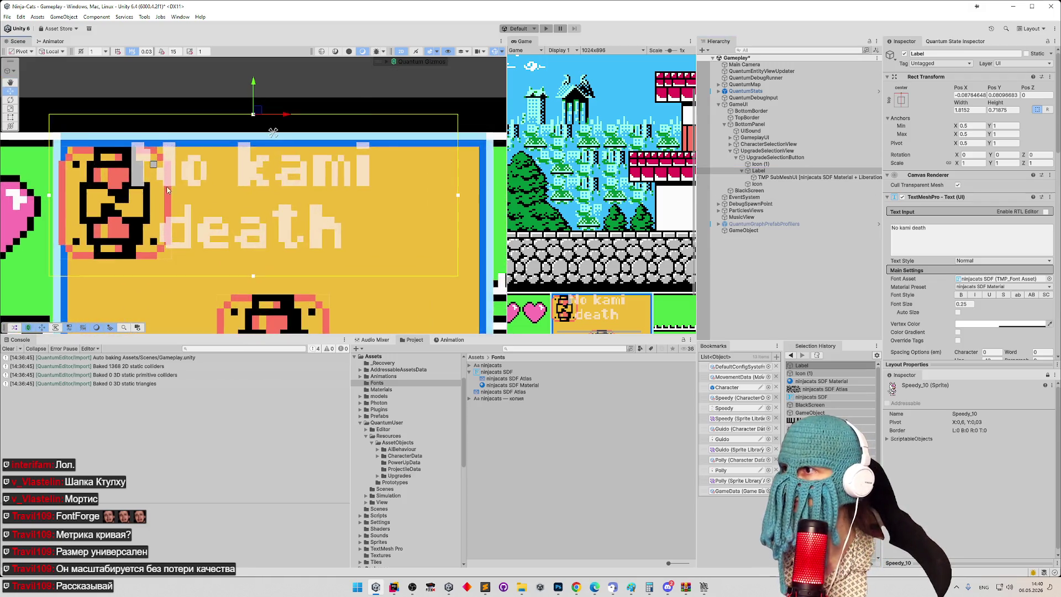
scroll(276, 196, up, 6)
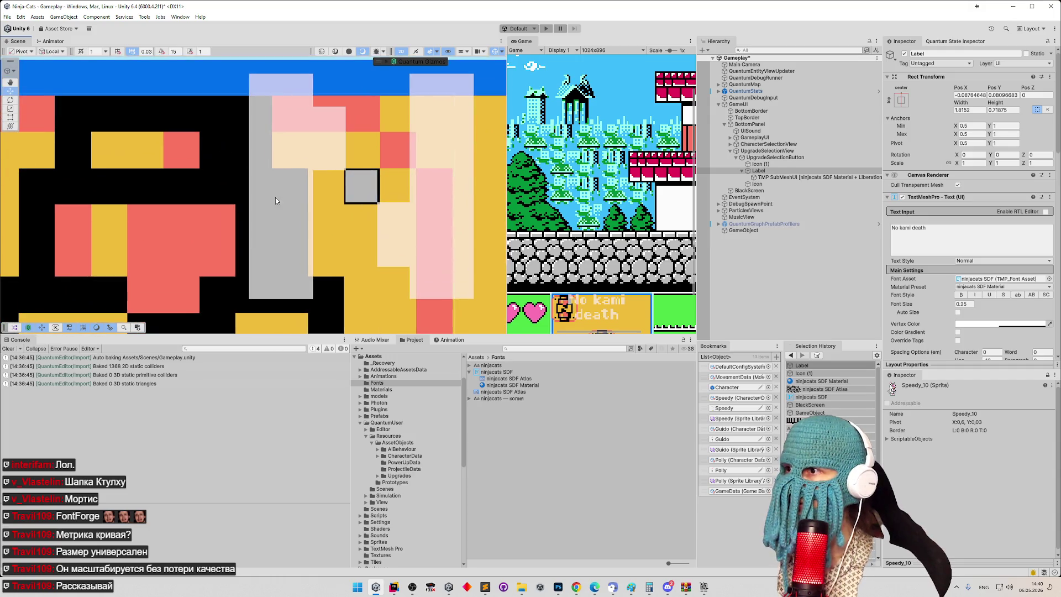
scroll(275, 197, up, 5)
scroll(358, 207, up, 3)
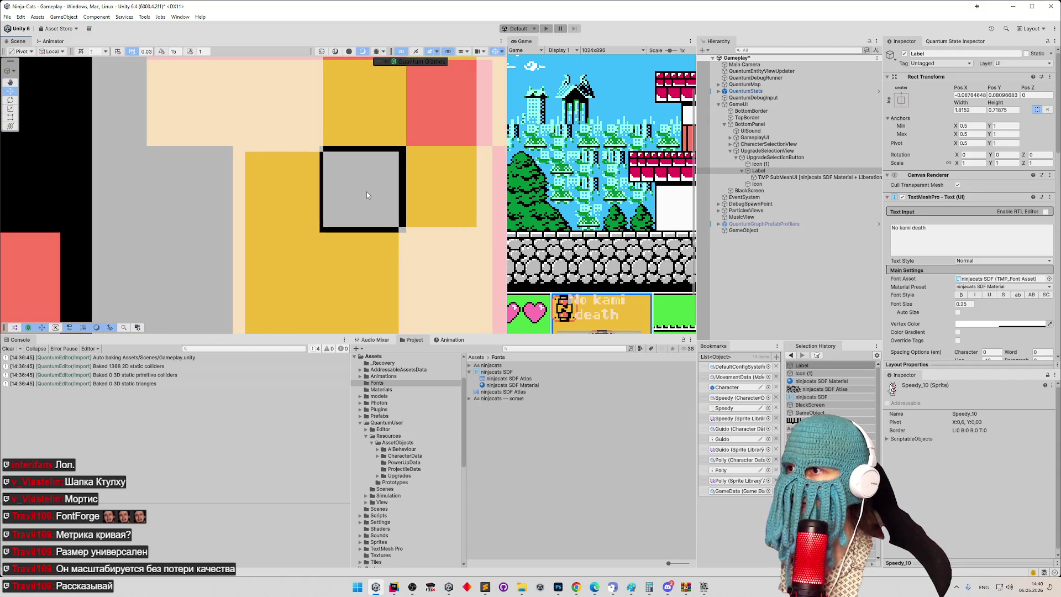
drag(353, 196, 424, 184)
scroll(284, 191, down, 4)
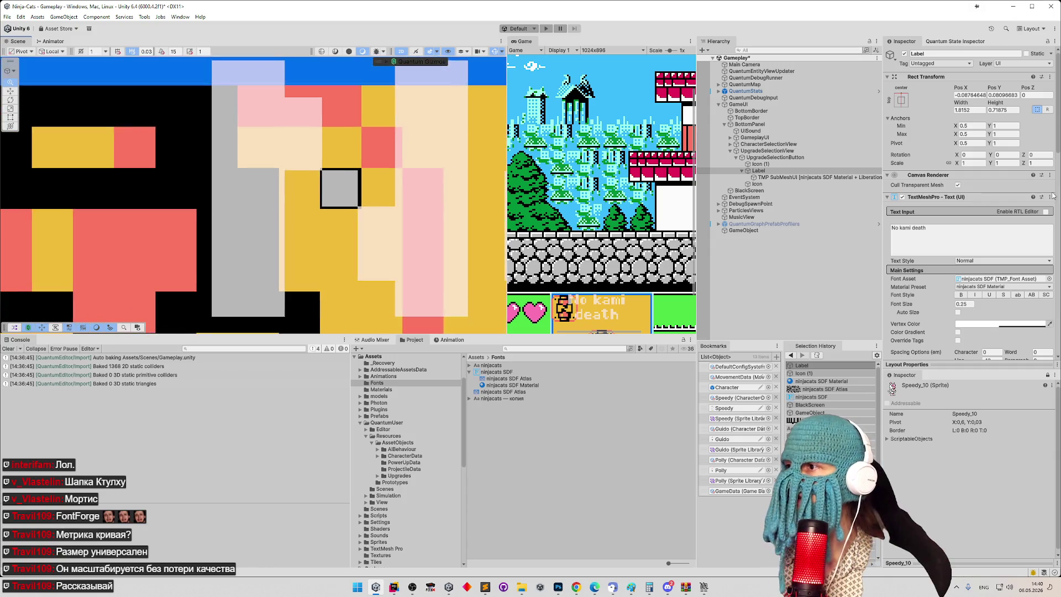
scroll(308, 193, up, 1)
drag(286, 196, 378, 222)
scroll(272, 205, down, 3)
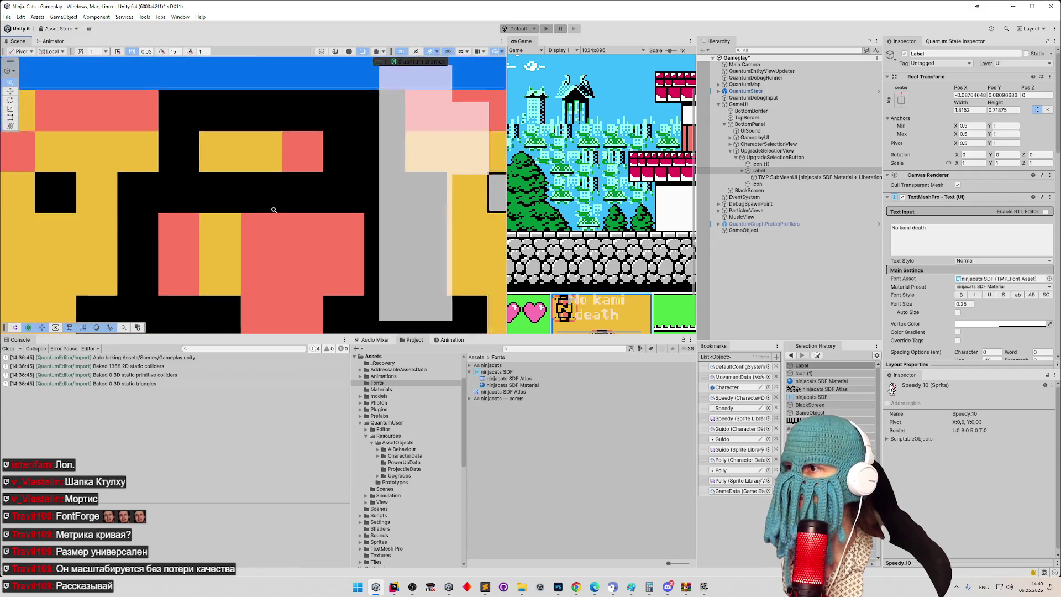
scroll(250, 200, up, 3)
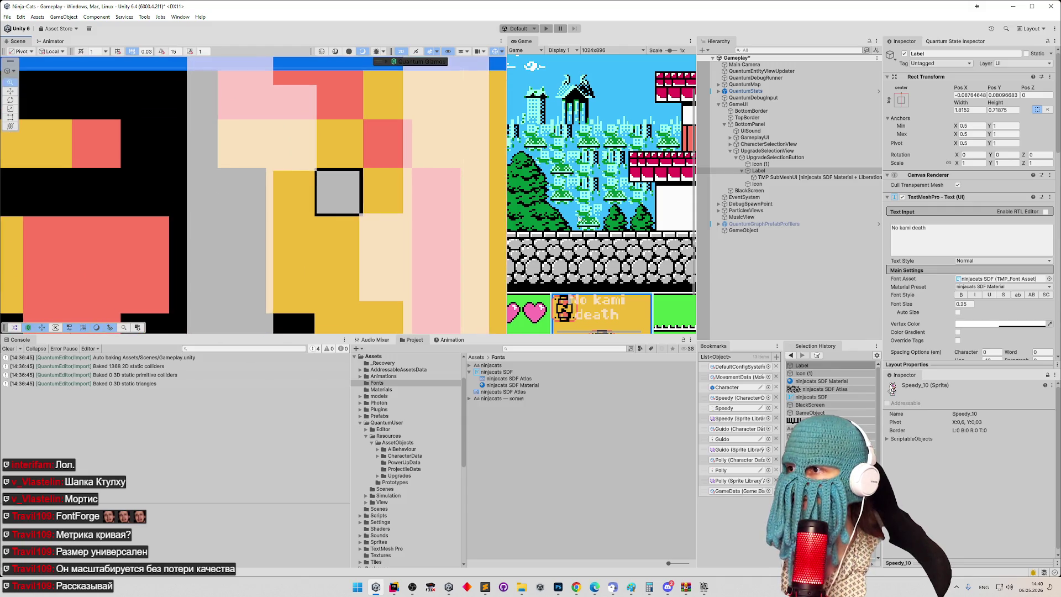
click(969, 303)
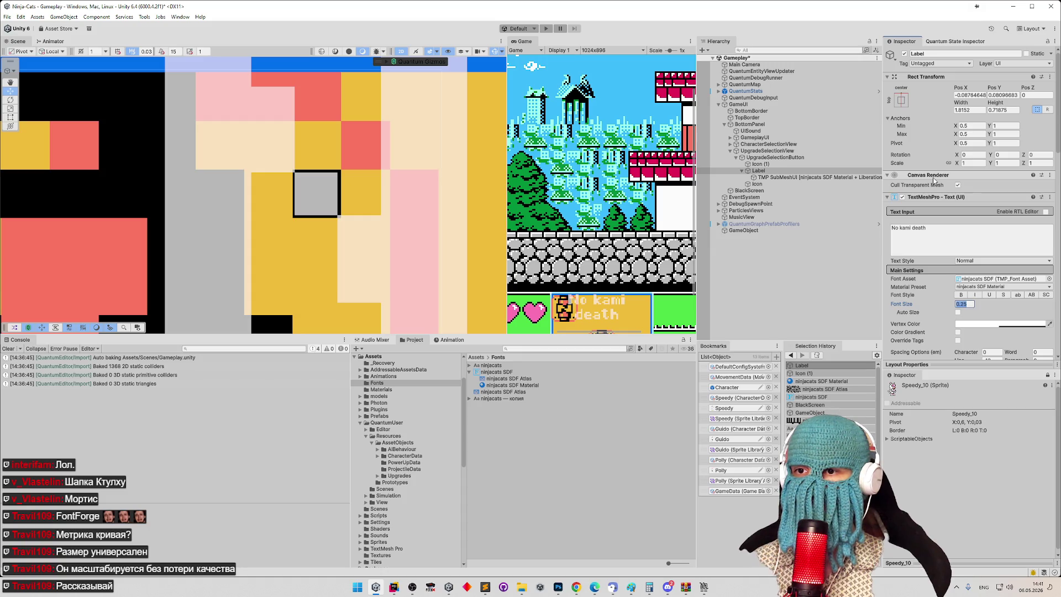
Step: Try label font sizes 0.25 and 0.32 in the TextMeshPro Inspector
text(0.2)
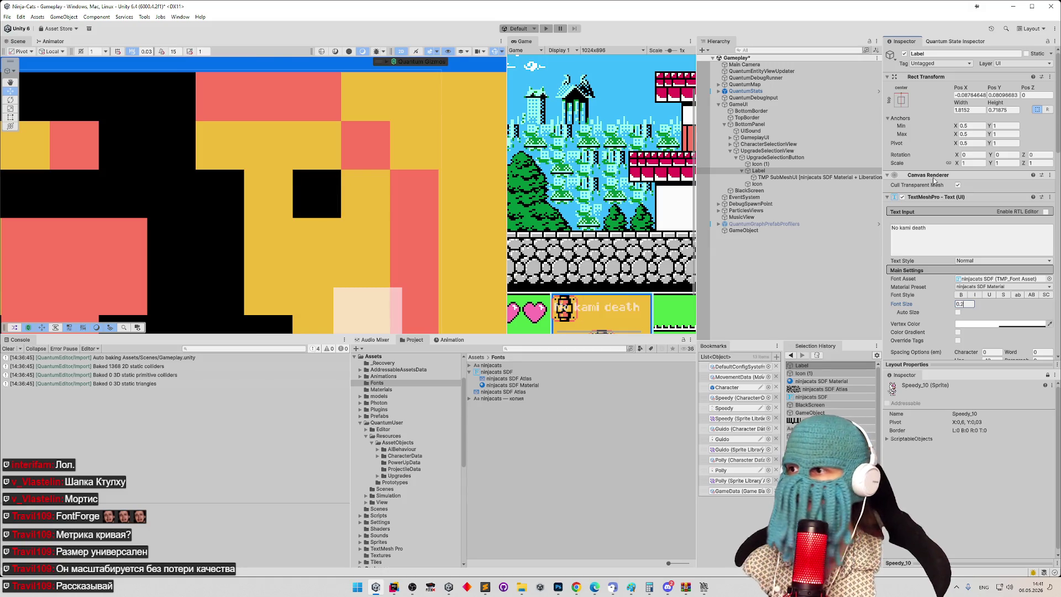
text(5)
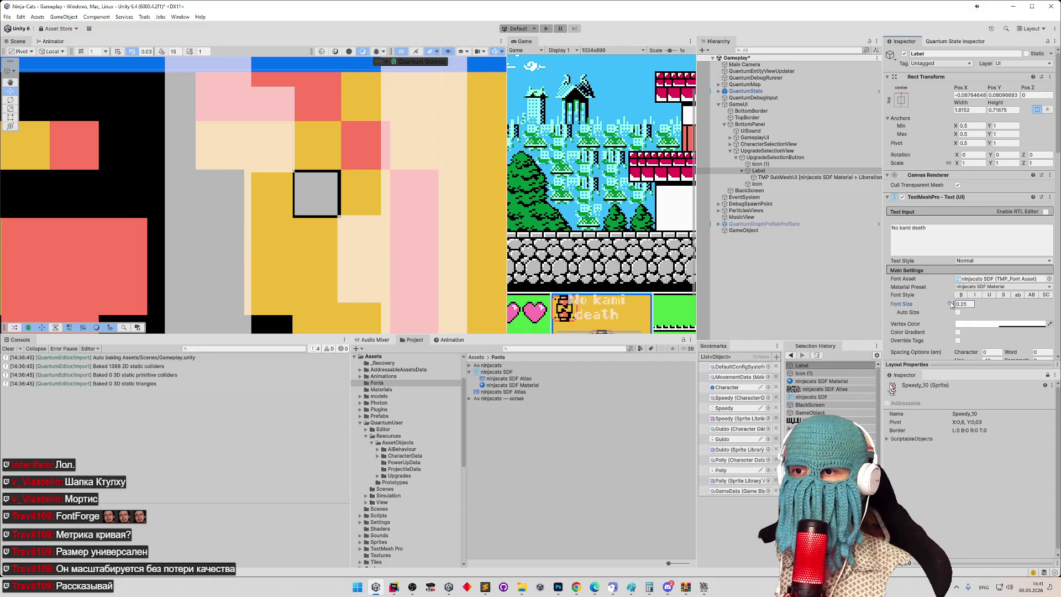
drag(954, 304, 956, 305)
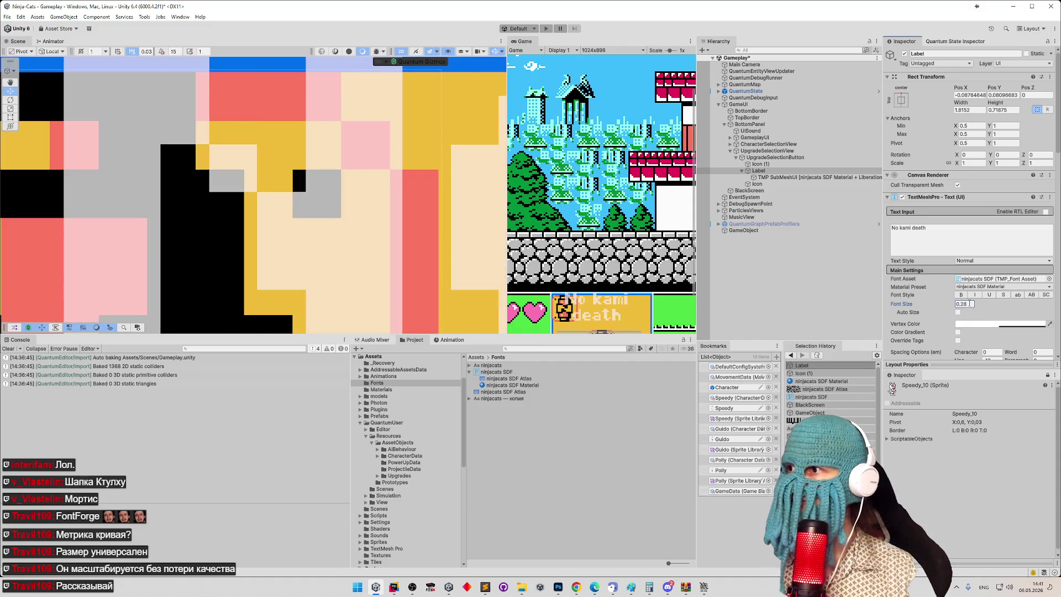
click(971, 304)
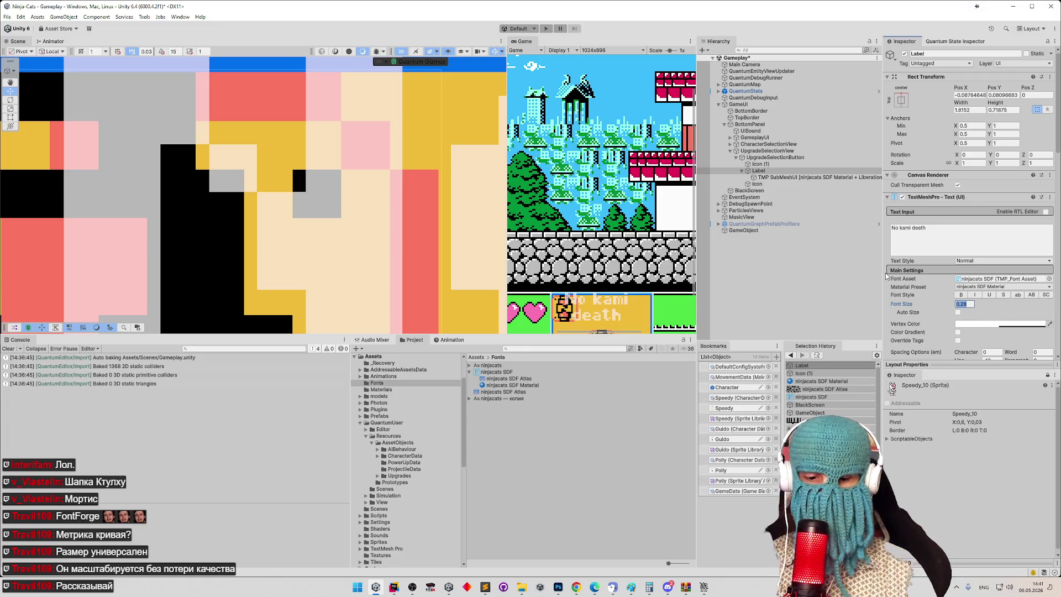
text(0.32)
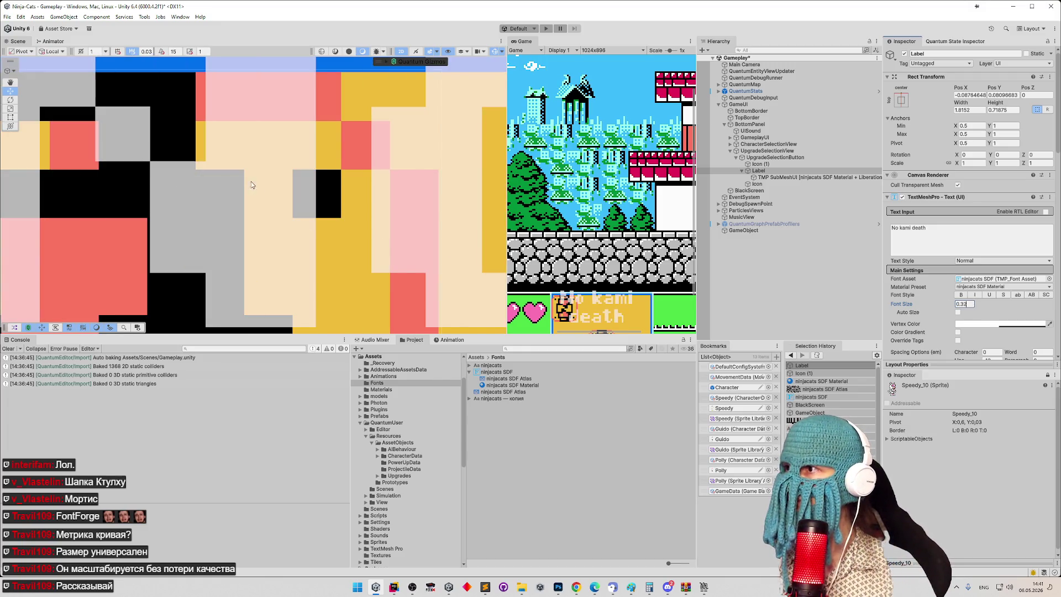
scroll(251, 184, down, 10)
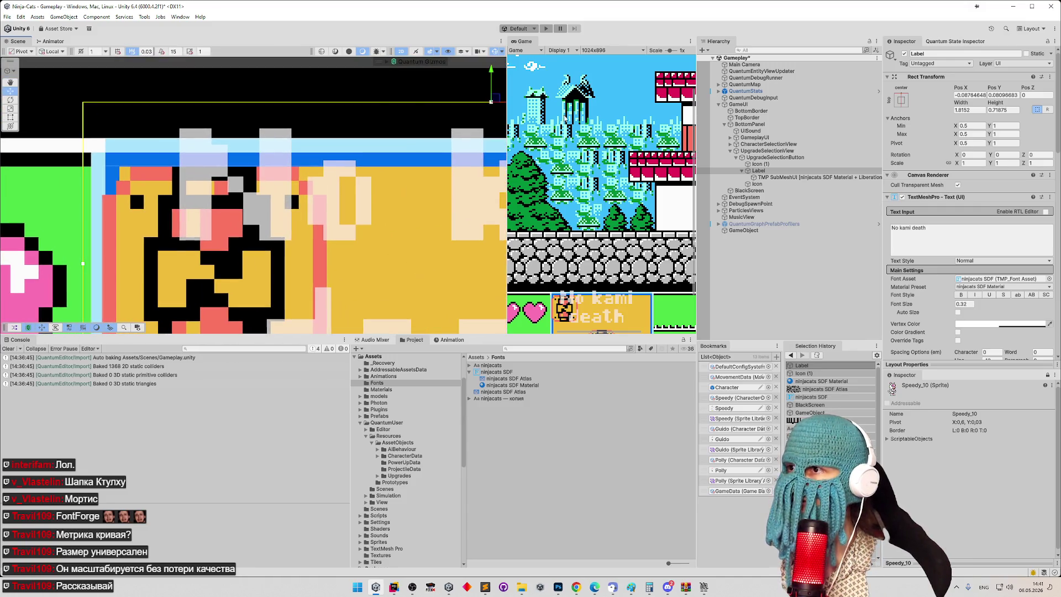
Step: Shift the label right and down, lower its font size to 0.3, then move it back left and up
drag(481, 104, 556, 116)
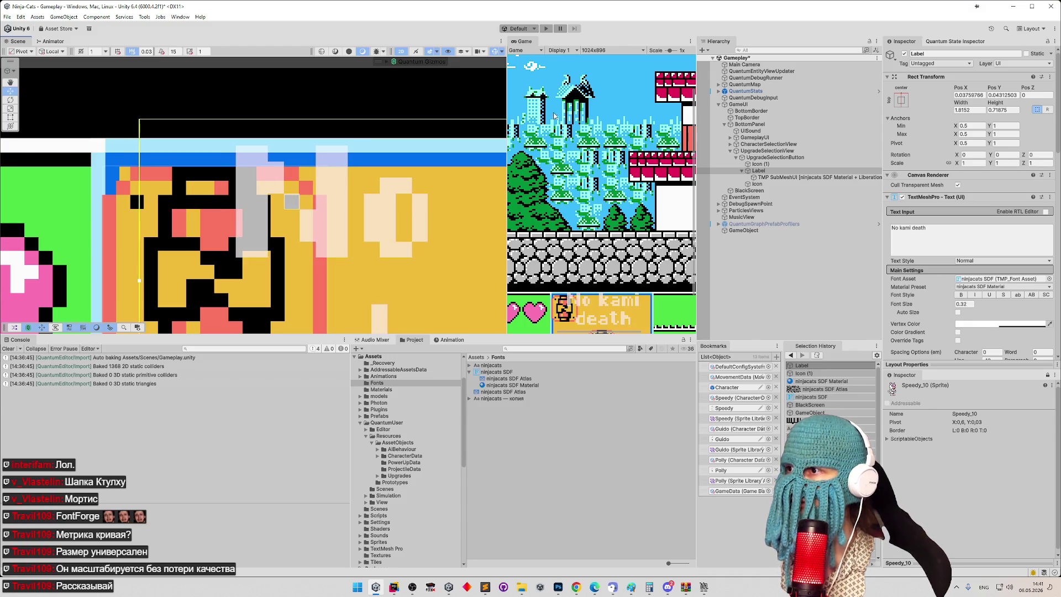
click(971, 303)
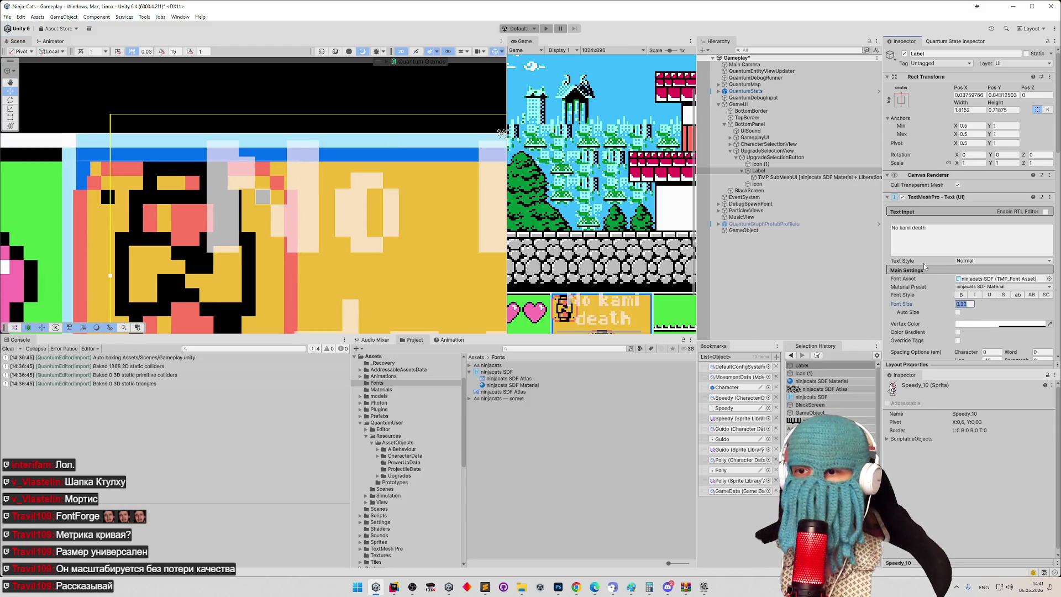
key(BackSpace)
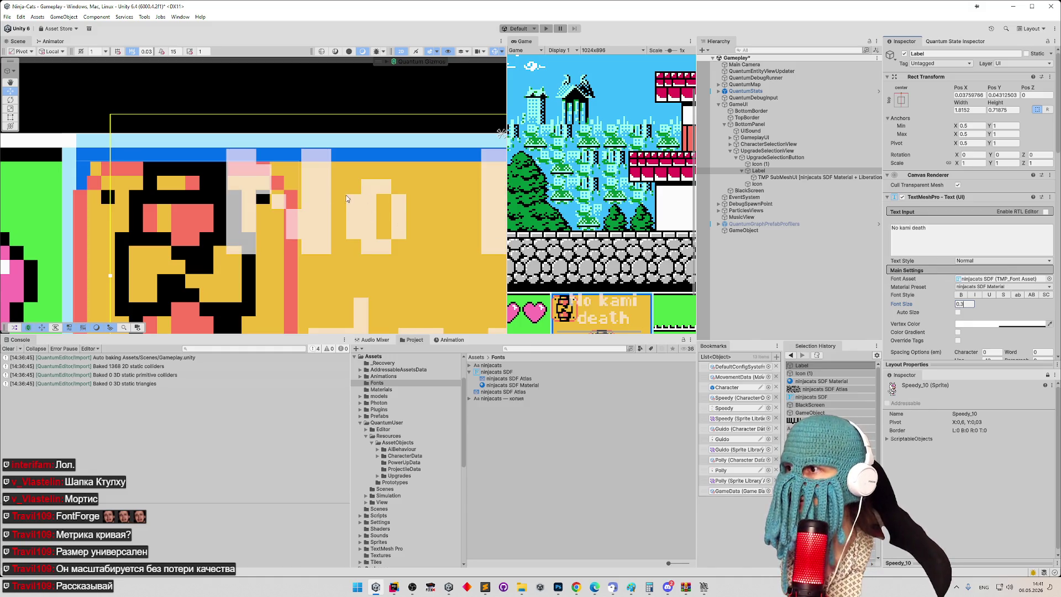
key(Return)
drag(481, 101, 467, 97)
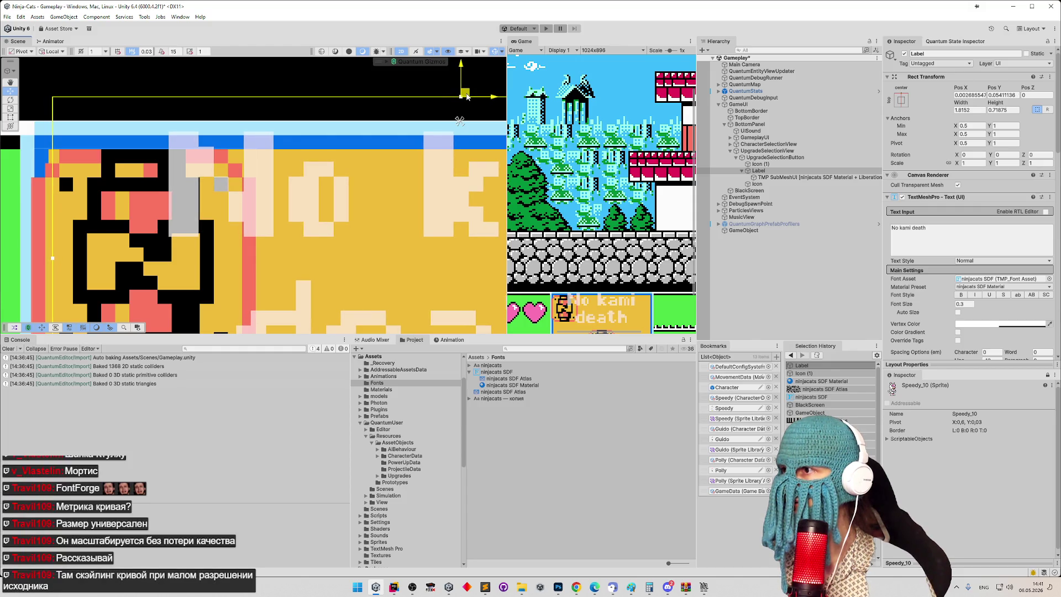
scroll(166, 182, up, 4)
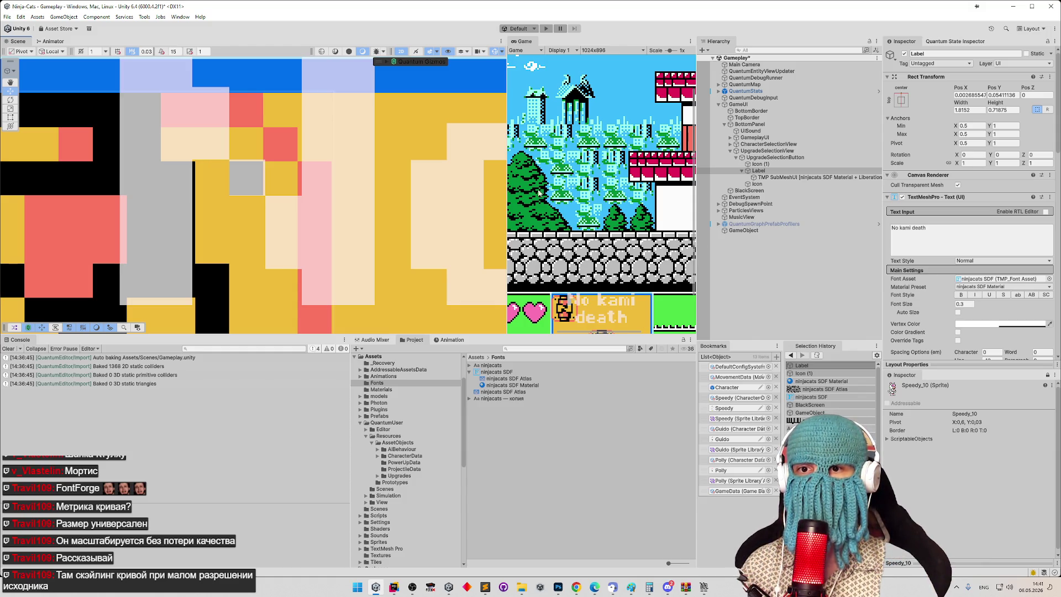
scroll(538, 192, down, 4)
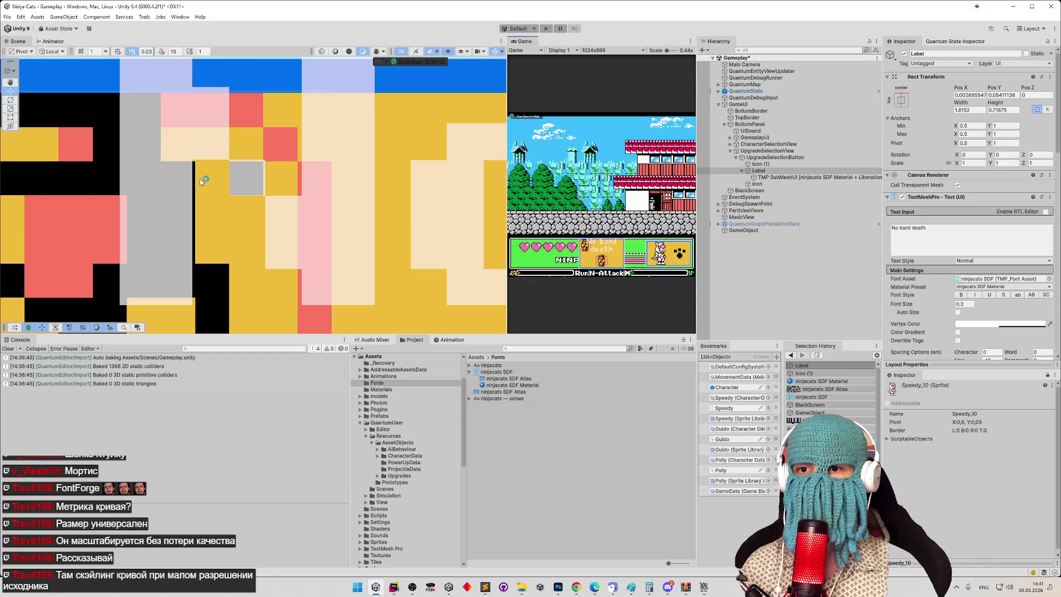
drag(280, 182, 359, 184)
scroll(375, 174, up, 1)
scroll(376, 174, up, 3)
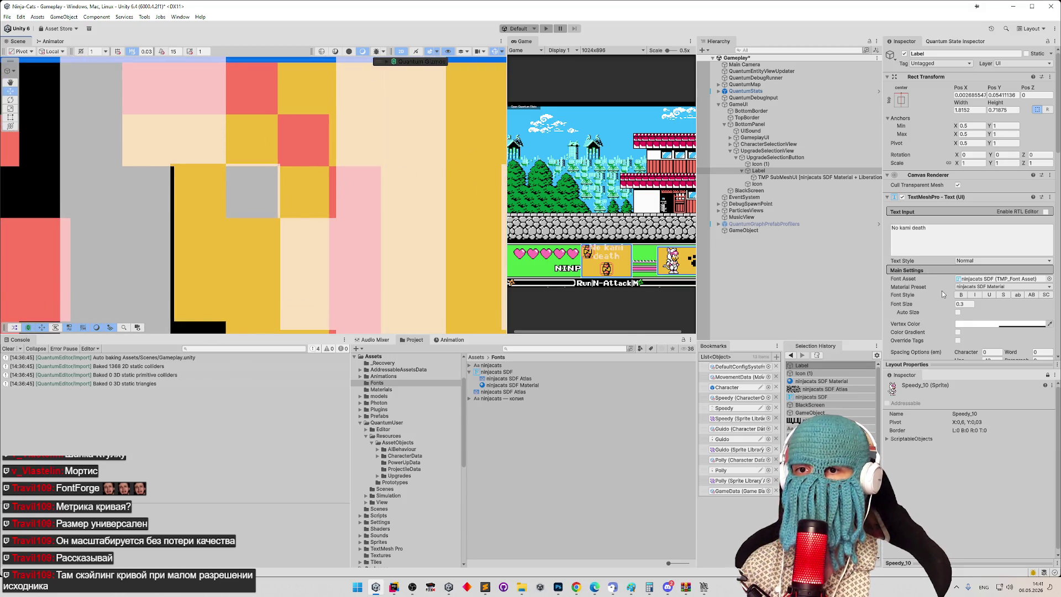
Step: Set the font size to 0.28 and nudge the label slightly left and up
click(962, 306)
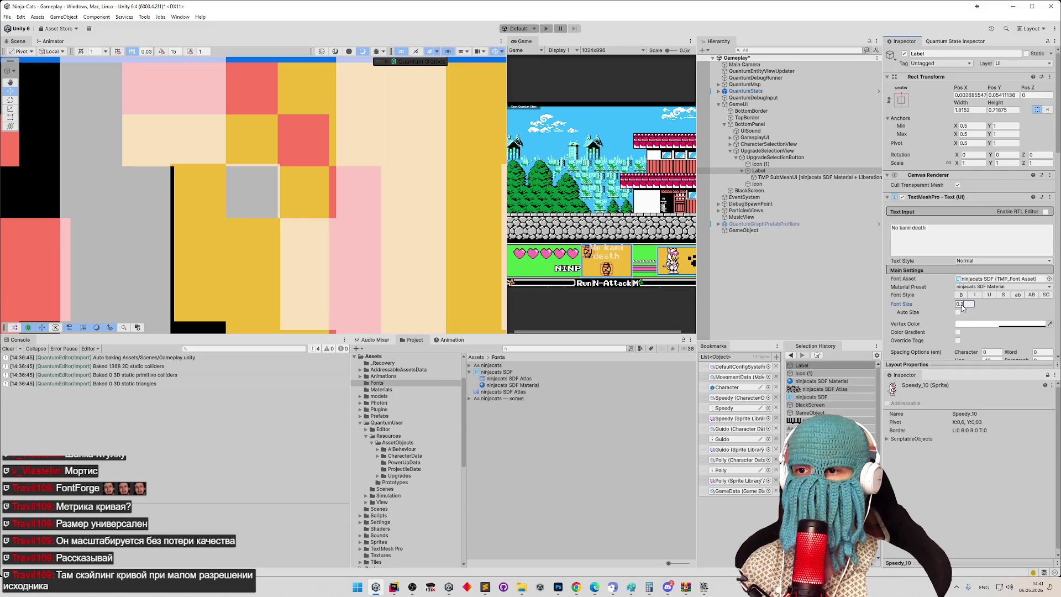
text(0.28)
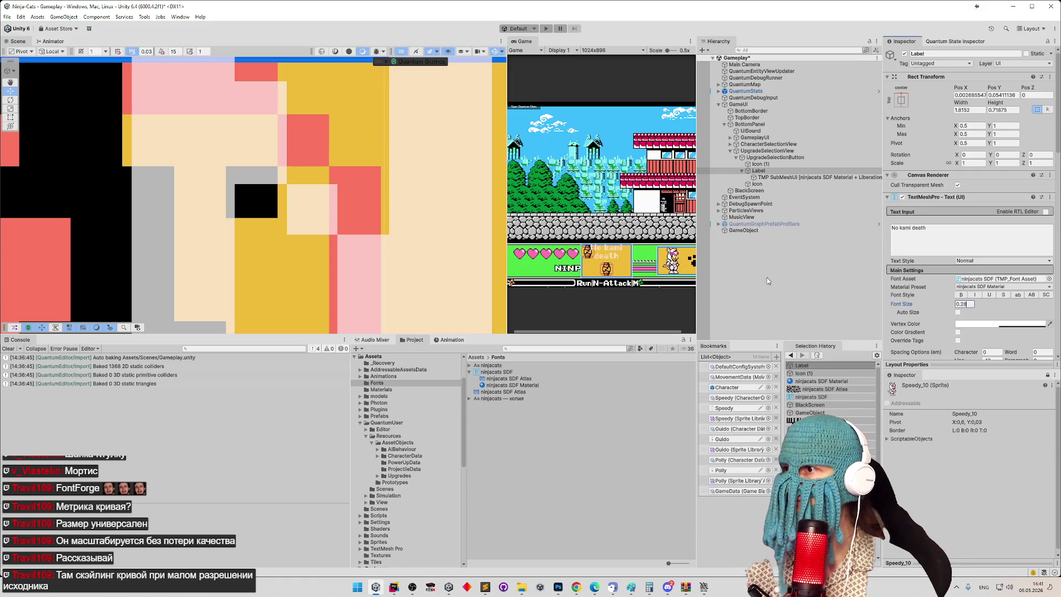
scroll(253, 159, down, 5)
scroll(253, 160, up, 2)
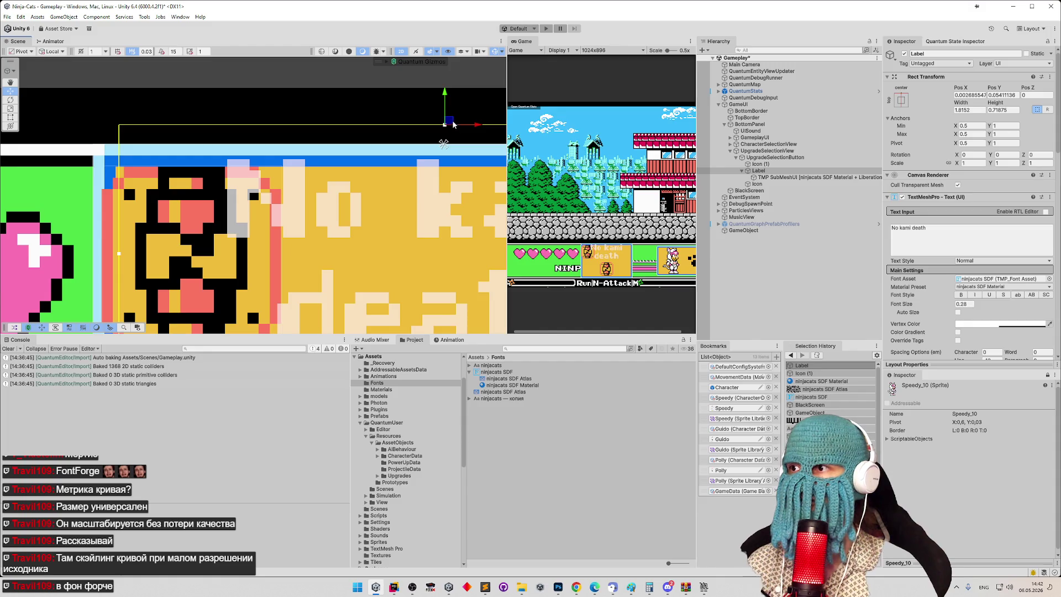
drag(452, 124, 444, 121)
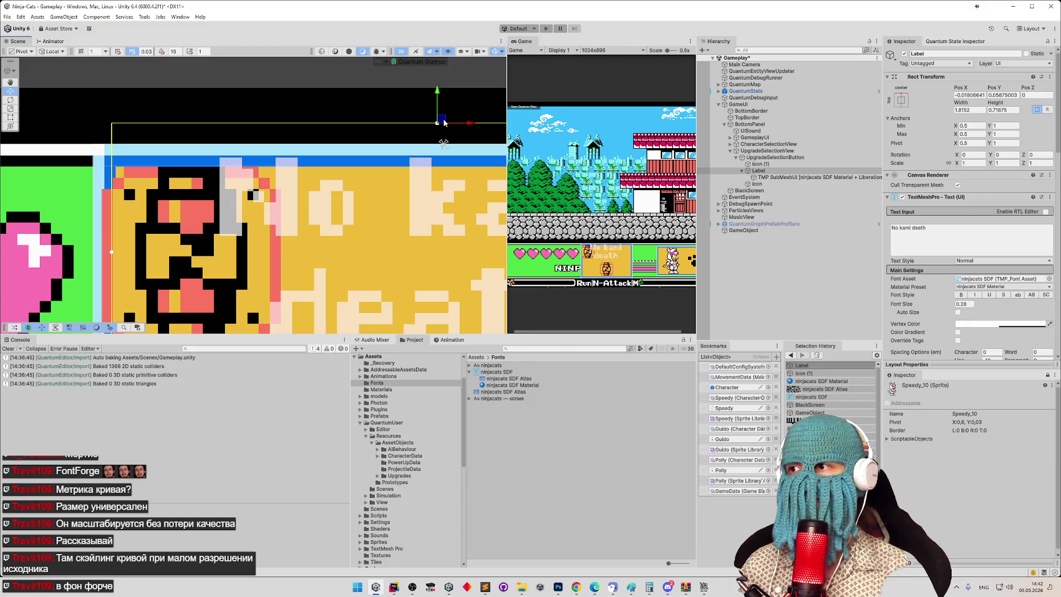
drag(444, 123, 438, 122)
Step: Widen the Scene view beside the Game view and bring the label's move handle into view
scroll(343, 175, up, 3)
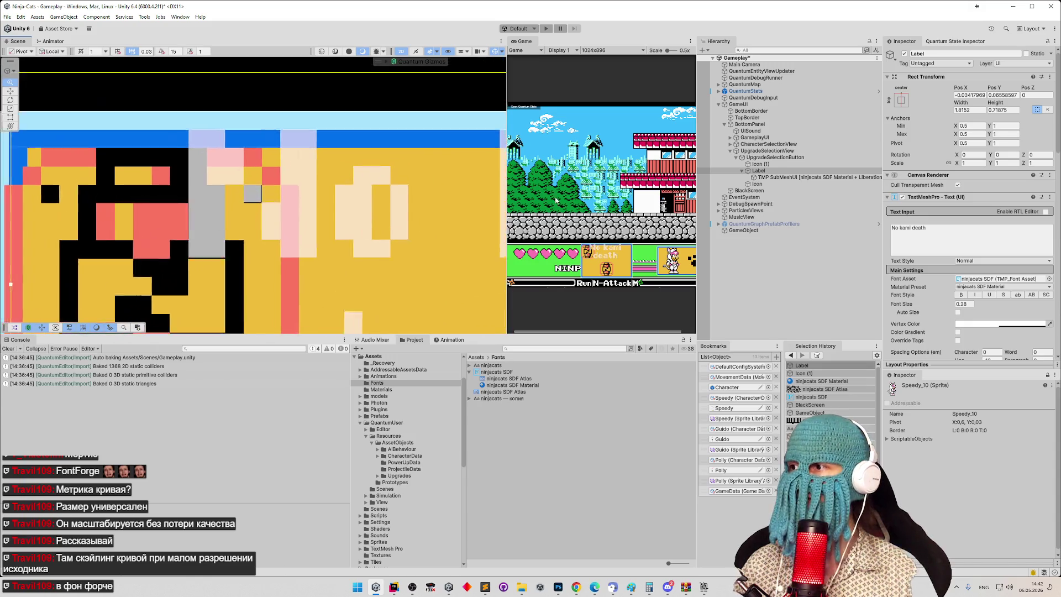
scroll(343, 175, up, 3)
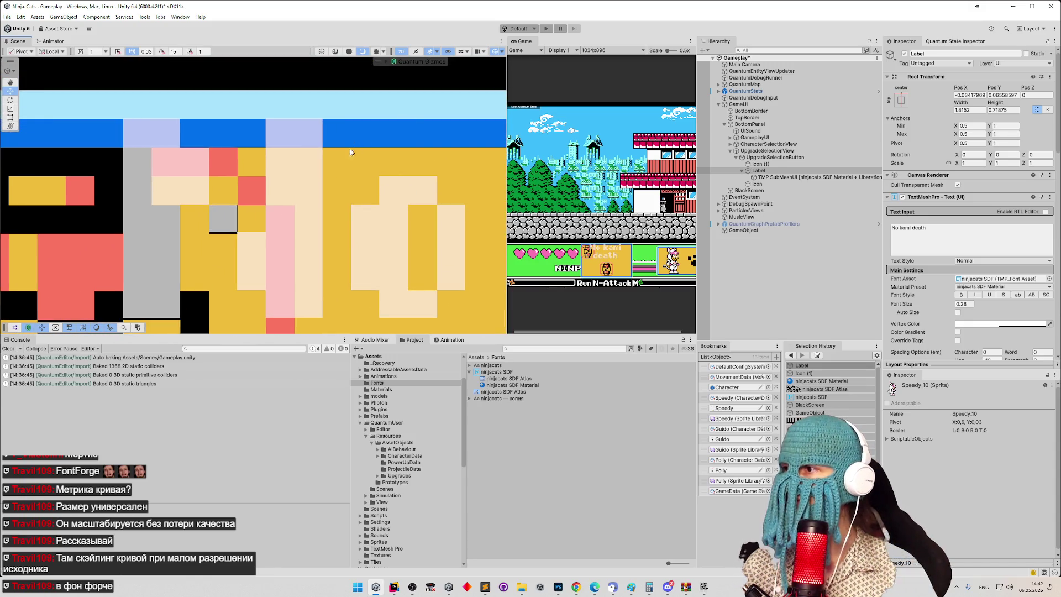
mouse_move(350, 150)
mouse_down()
mouse_move(312, 160)
mouse_move(330, 157)
mouse_up()
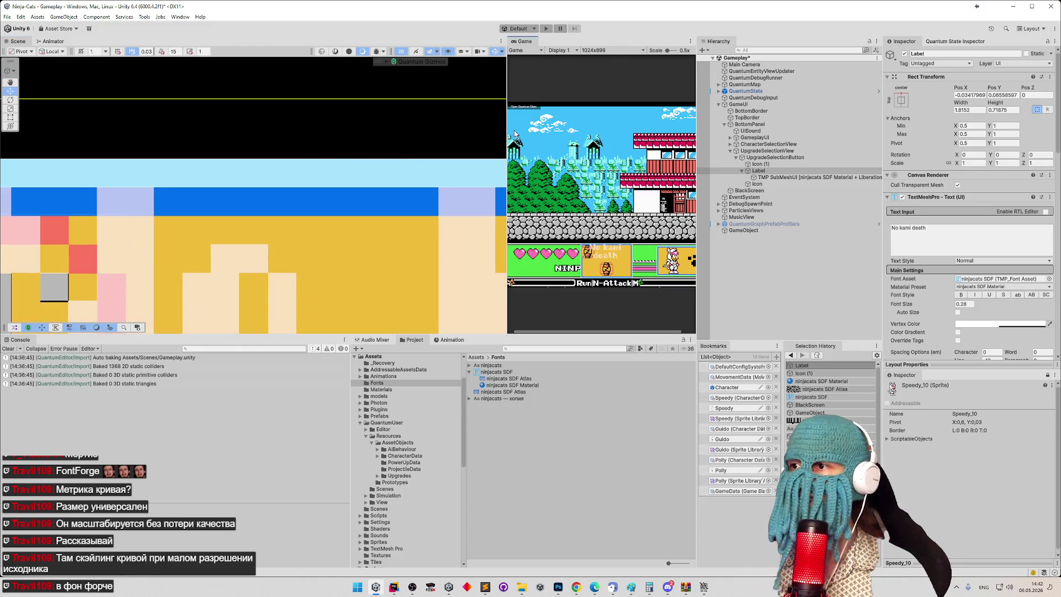
drag(507, 133, 548, 132)
drag(256, 135, 240, 134)
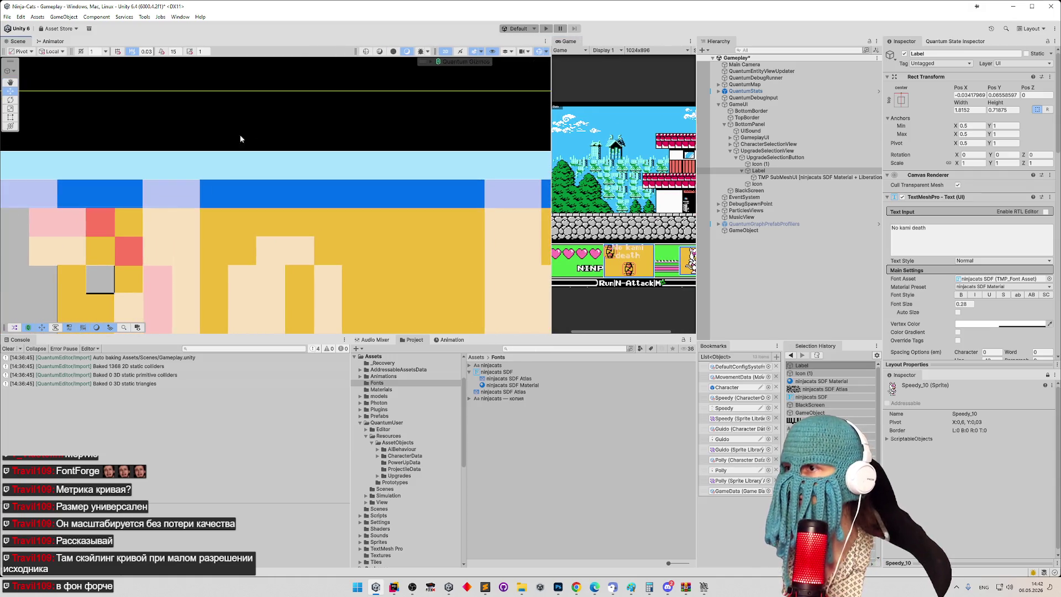
Step: Nudge the label slightly higher and toggle Italic on then back off
drag(517, 84, 523, 84)
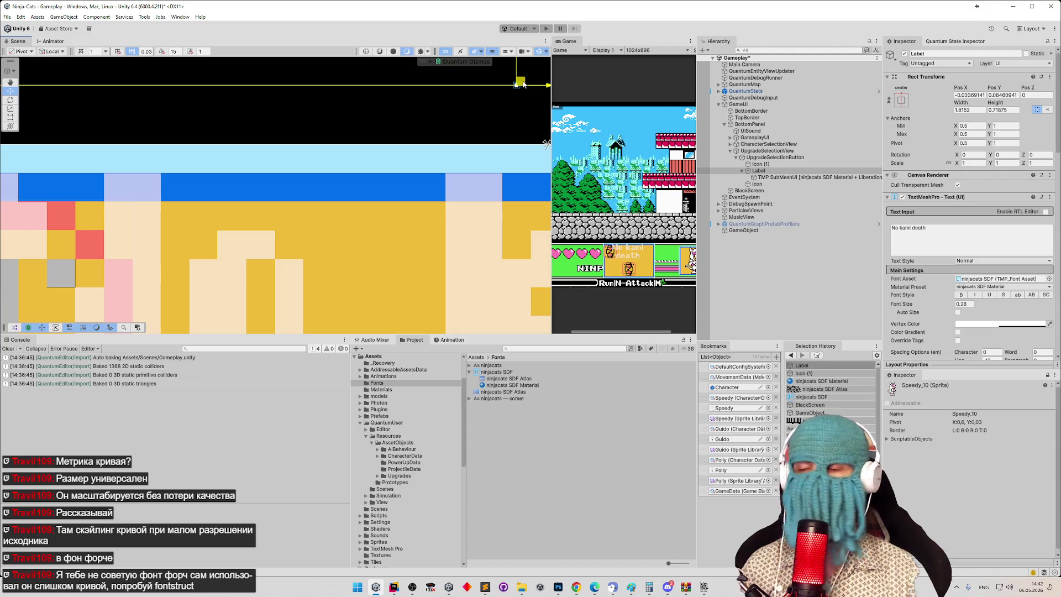
drag(523, 84, 523, 84)
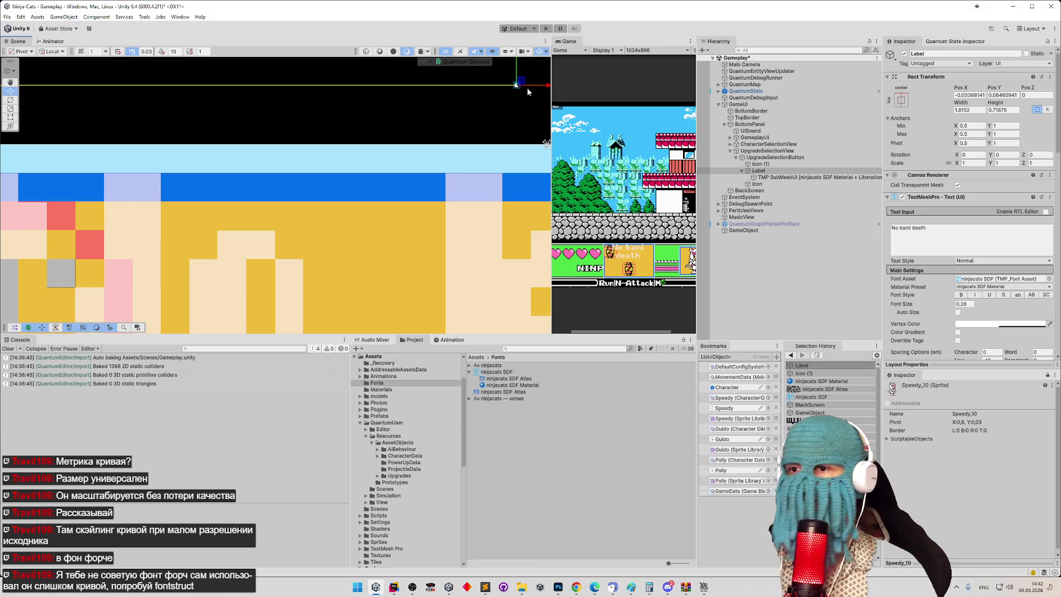
click(974, 295)
click(971, 304)
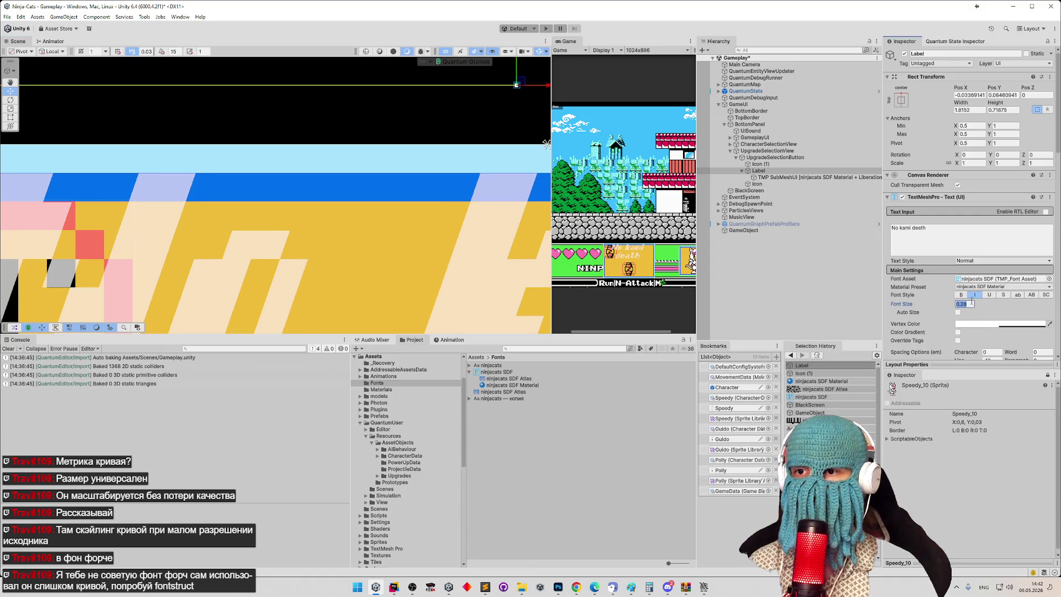
click(975, 294)
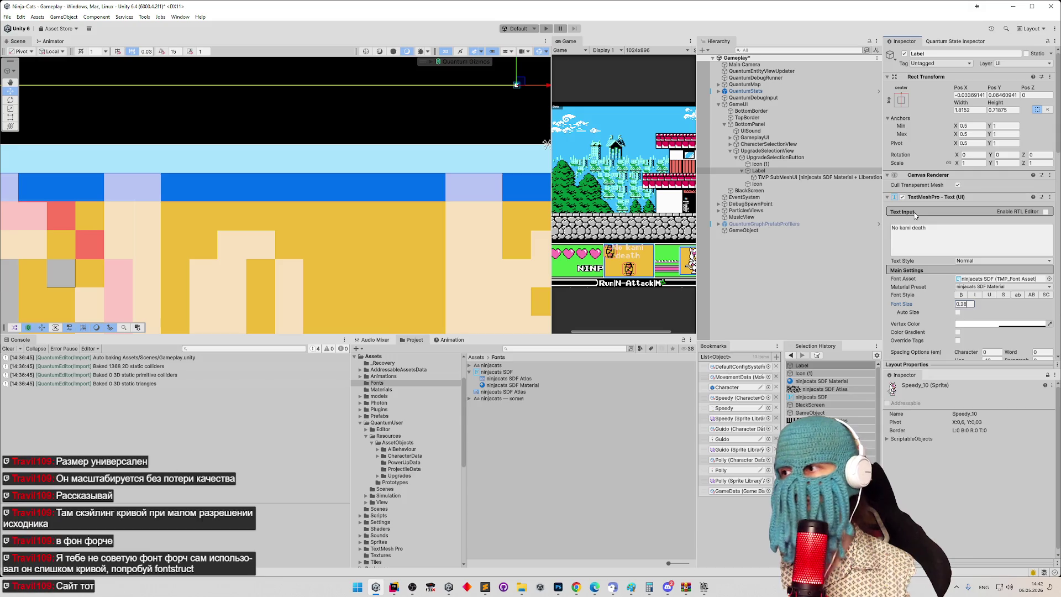
Step: Change the label's font size from 0.28 to 0.29
scroll(353, 210, up, 10)
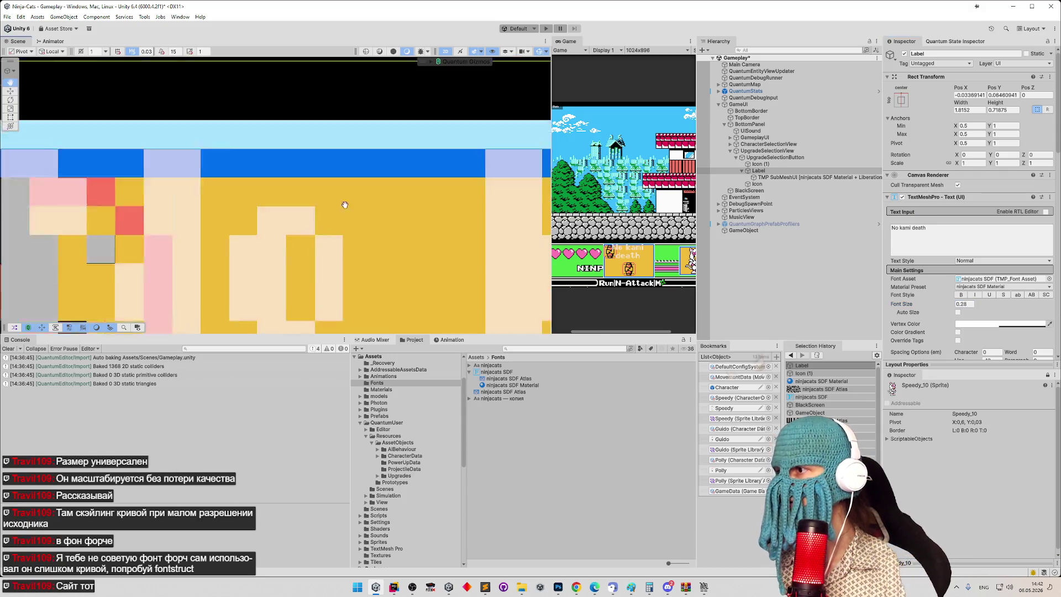
scroll(480, 197, up, 3)
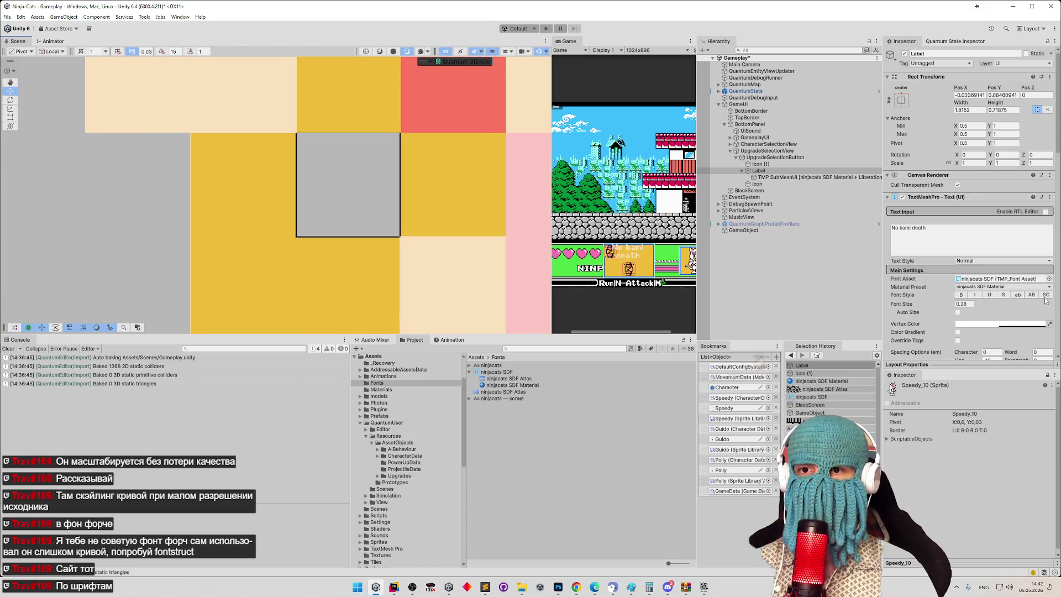
click(964, 304)
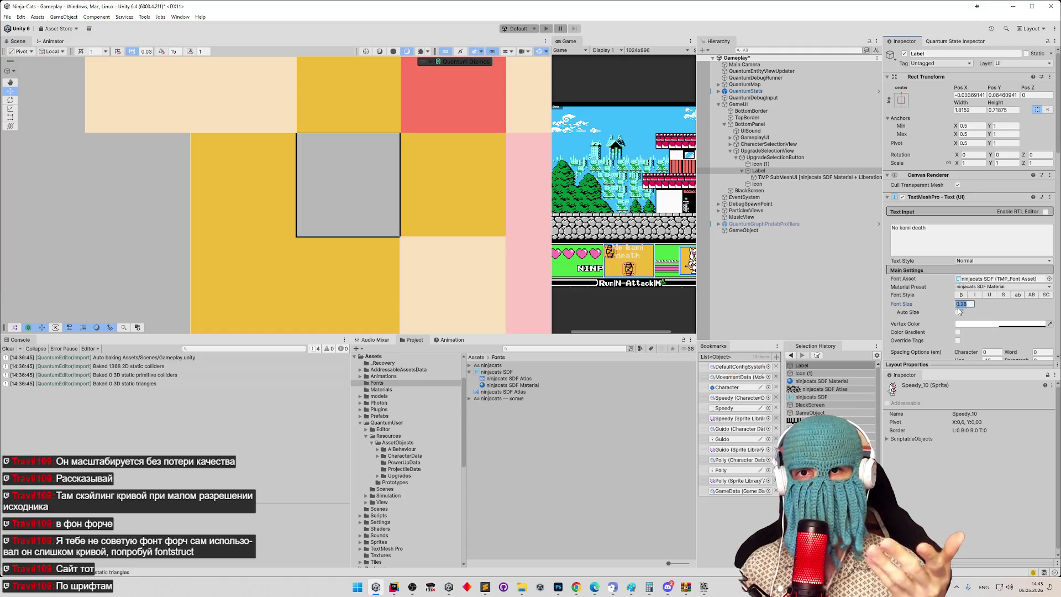
text(0.25)
click(959, 308)
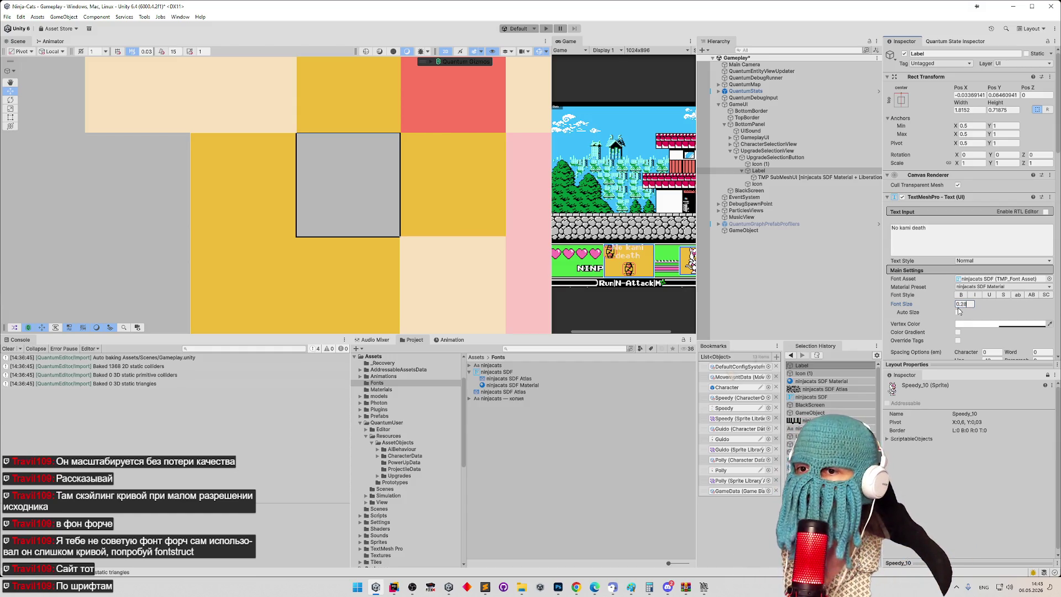
key(BackSpace)
text(9)
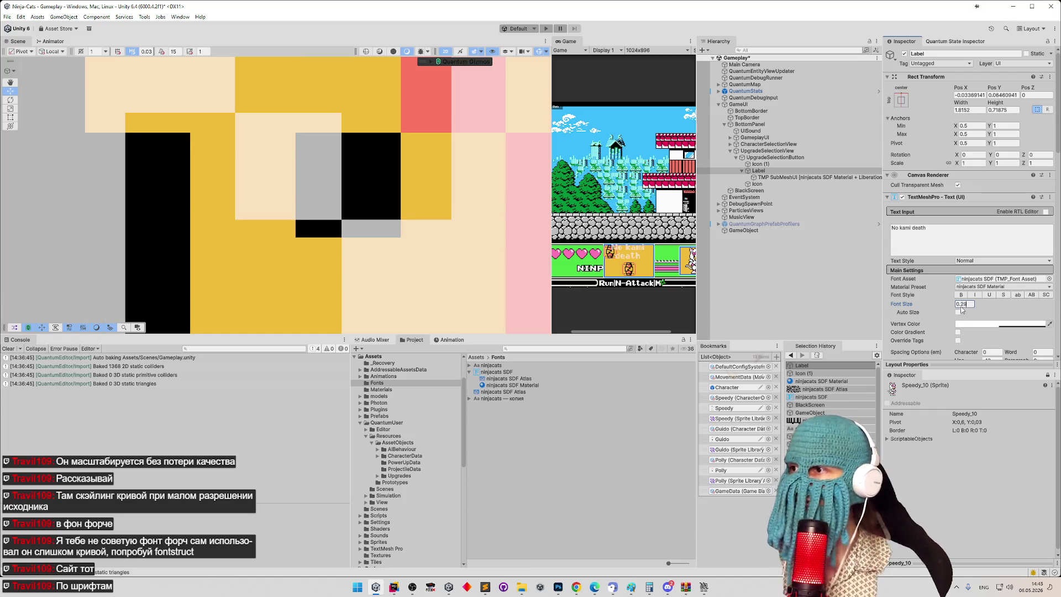
scroll(584, 208, up, 3)
scroll(584, 208, down, 1)
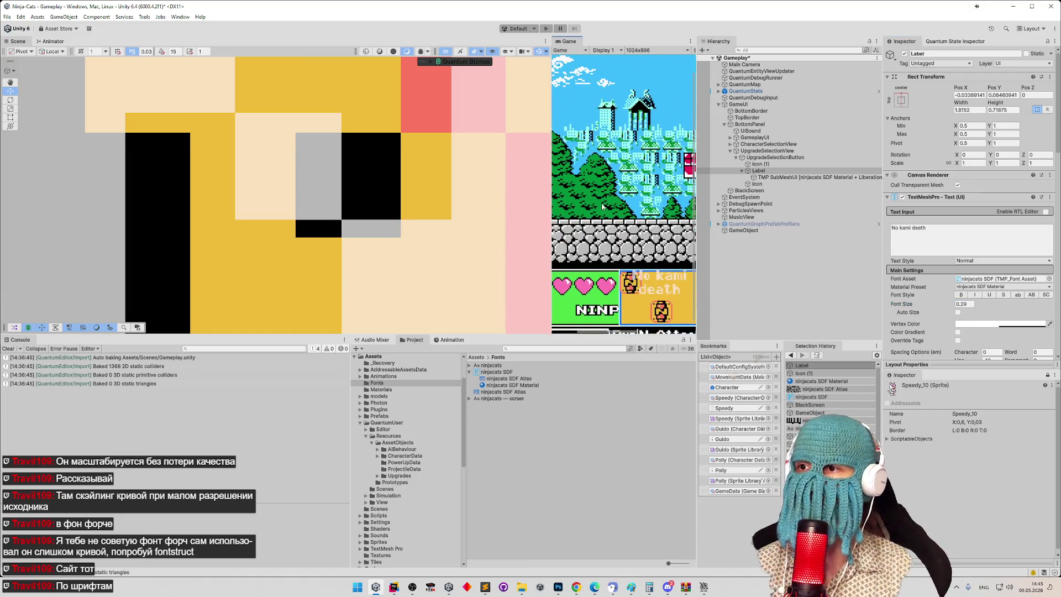
Step: Frame the Label and nudge it right, down, and up a pixel with the move gizmo
double_click(791, 172)
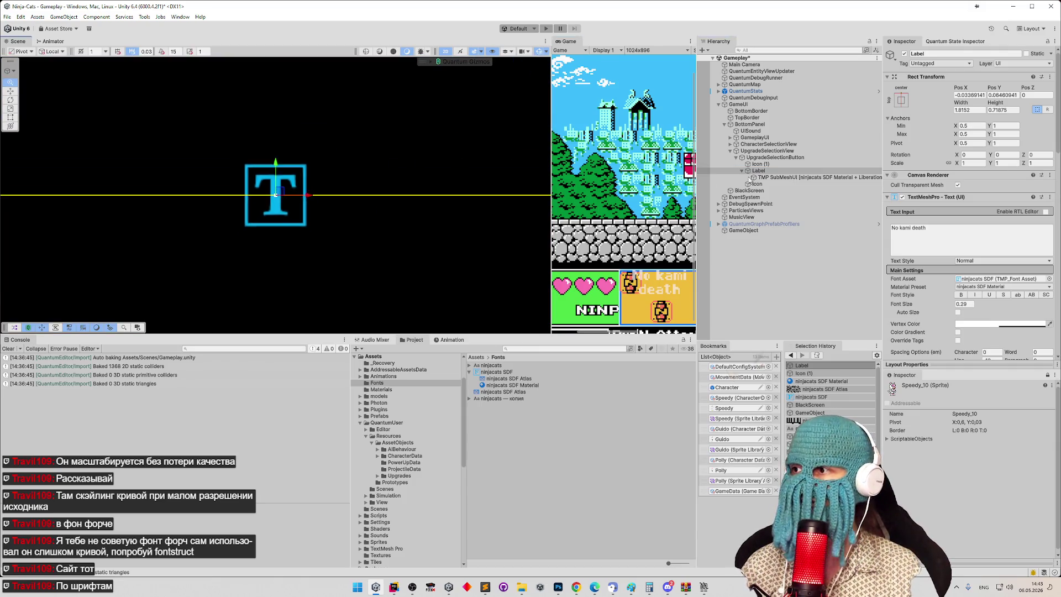
scroll(305, 253, down, 5)
scroll(305, 253, up, 10)
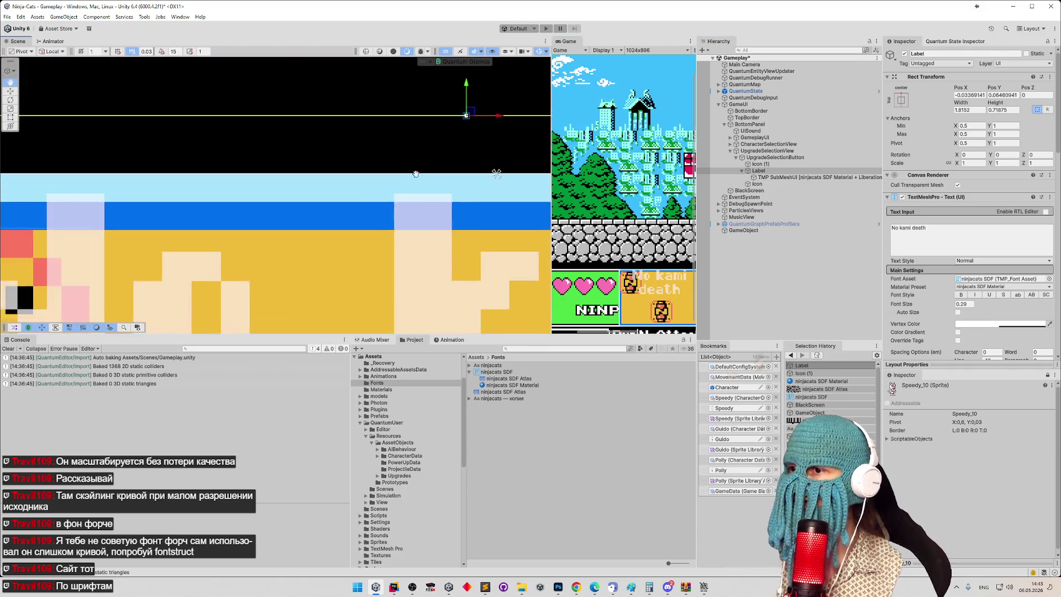
scroll(338, 155, down, 3)
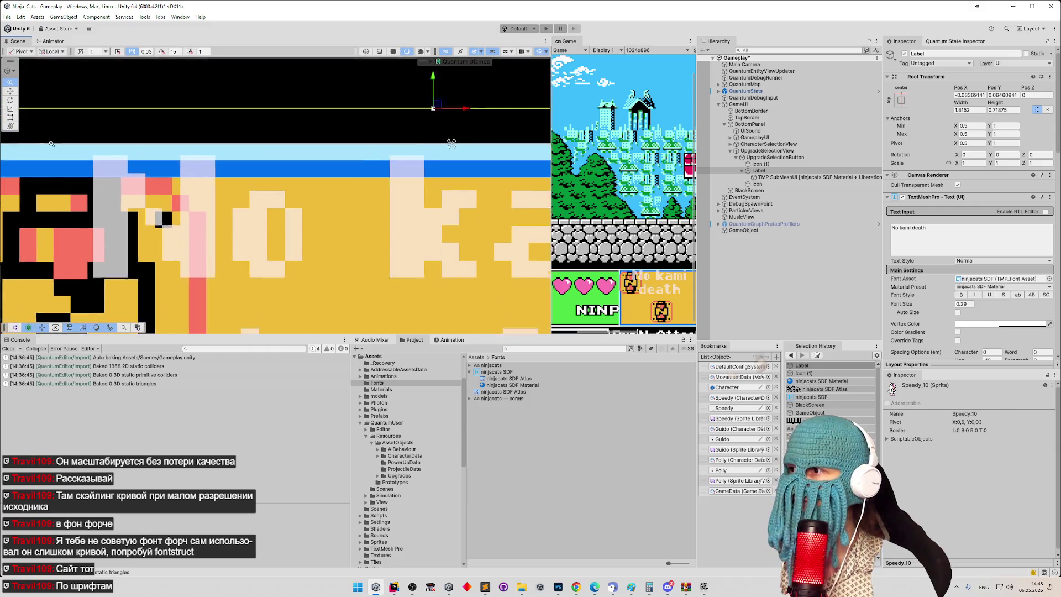
drag(506, 97, 485, 83)
drag(156, 235, 217, 207)
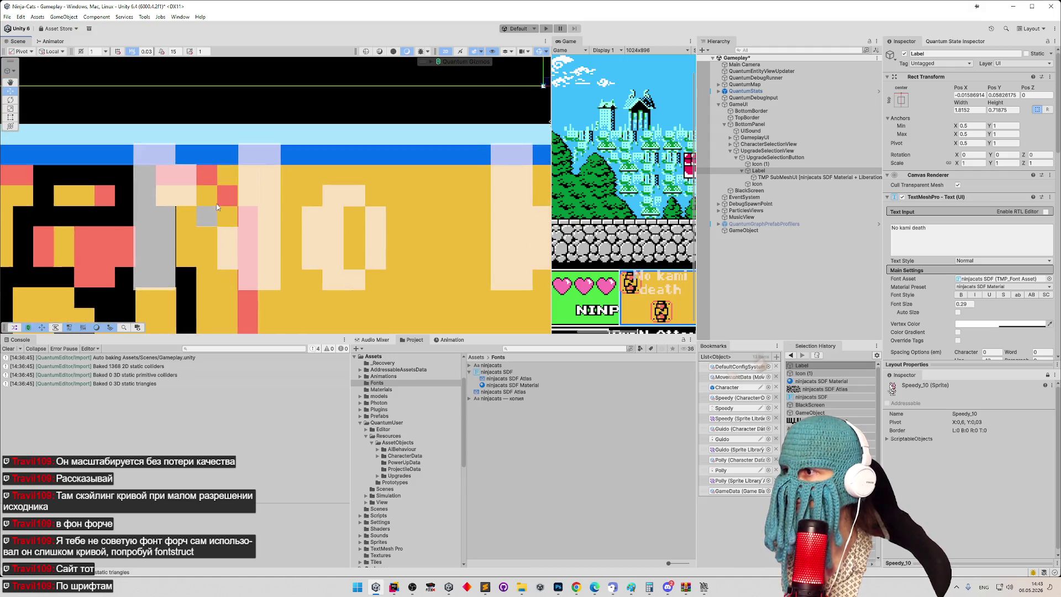
scroll(217, 207, up, 5)
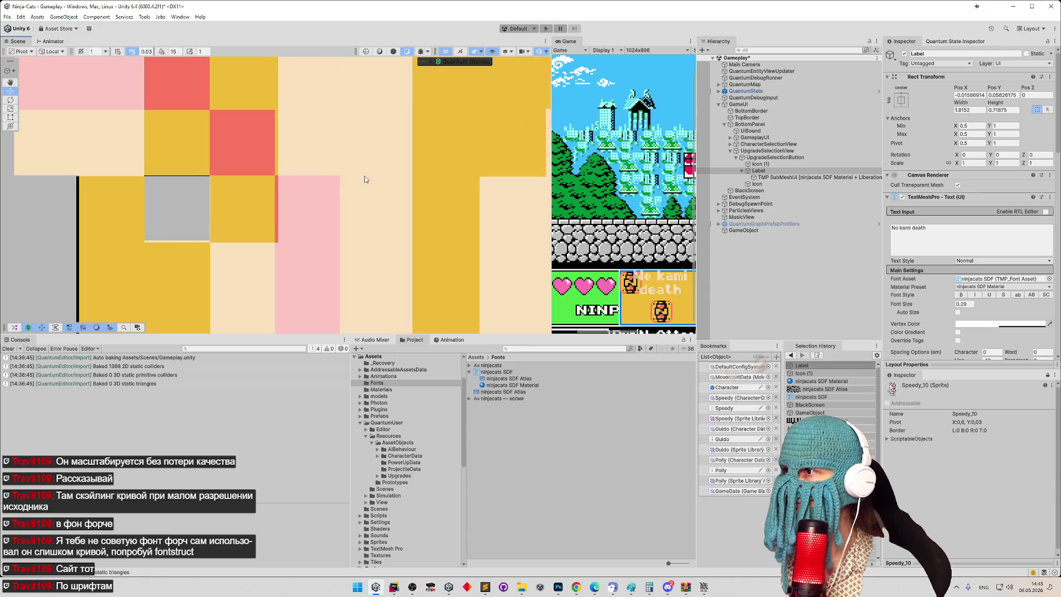
scroll(365, 179, up, 2)
scroll(356, 154, down, 6)
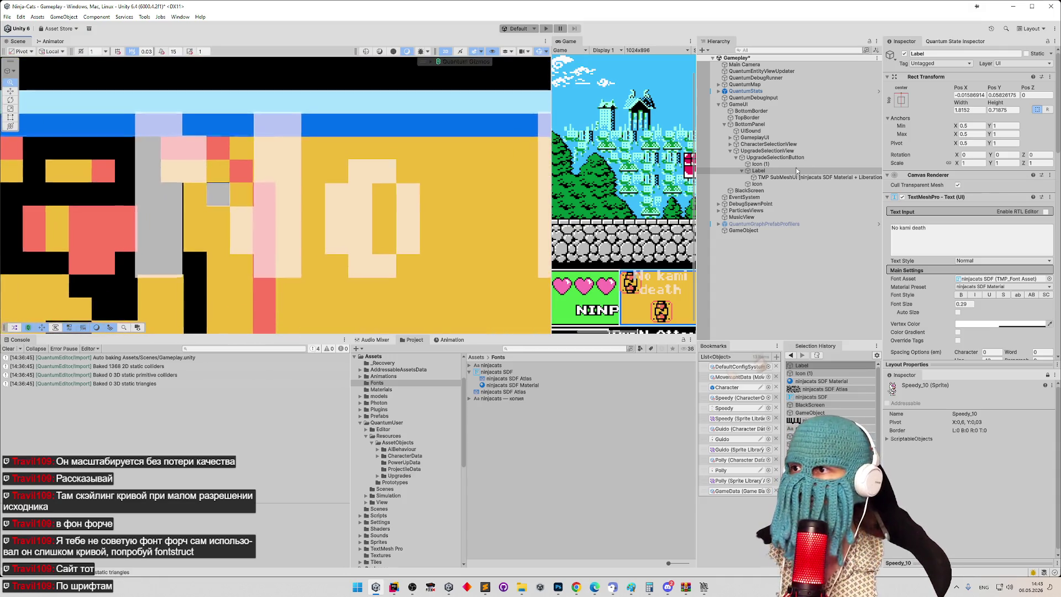
double_click(796, 167)
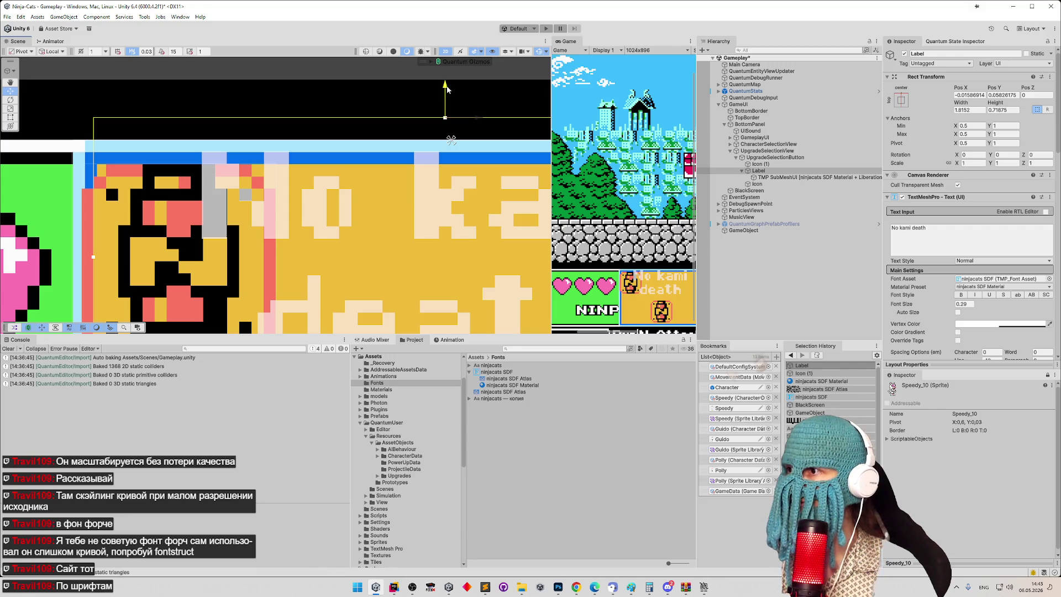
drag(446, 86, 447, 85)
Step: Set the label's font size to 0.285
scroll(314, 195, up, 6)
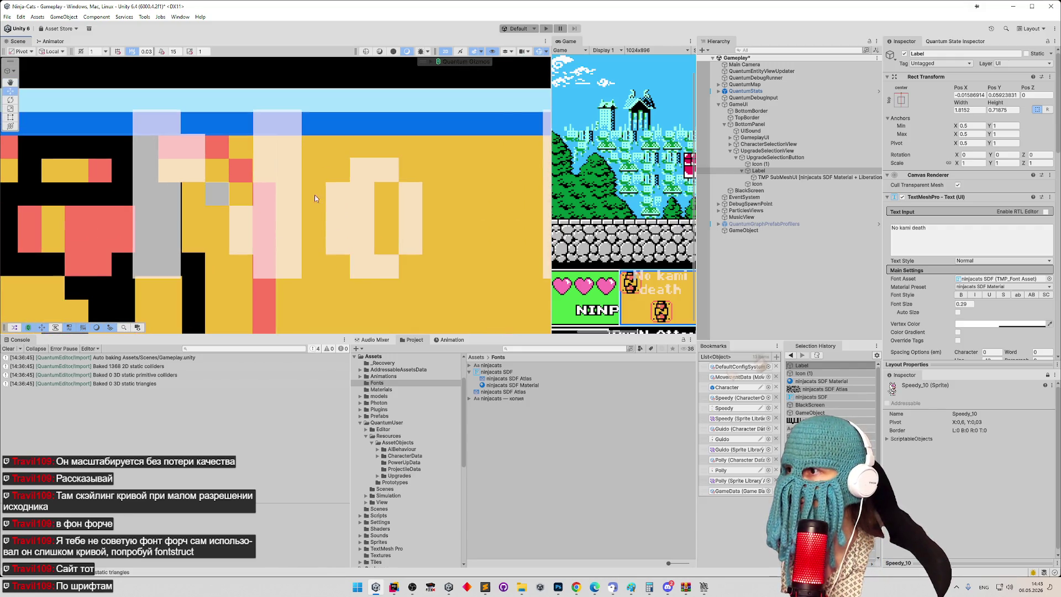
scroll(218, 185, up, 5)
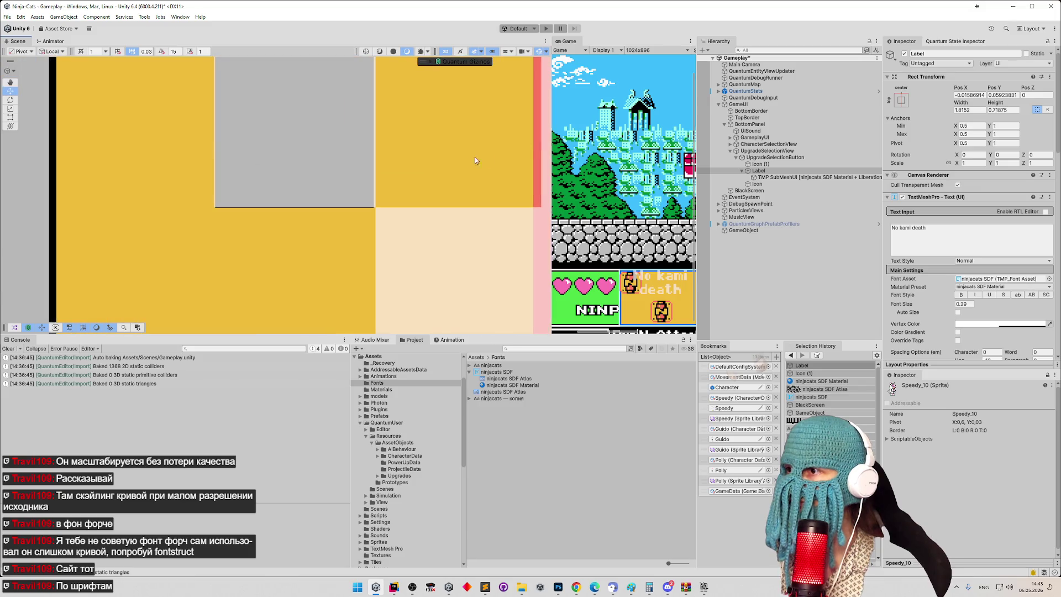
drag(430, 163, 438, 210)
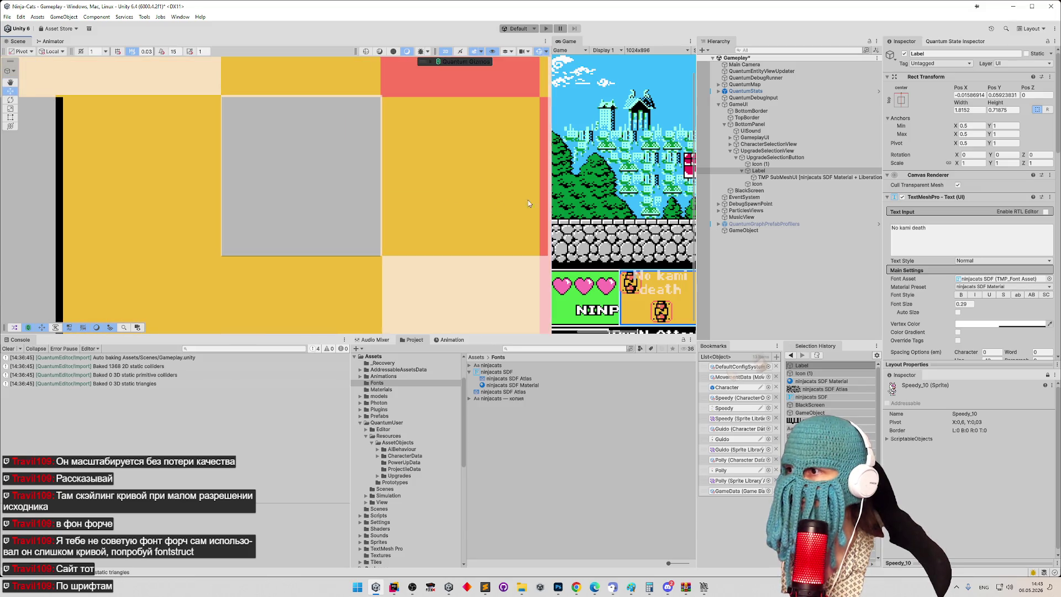
click(964, 303)
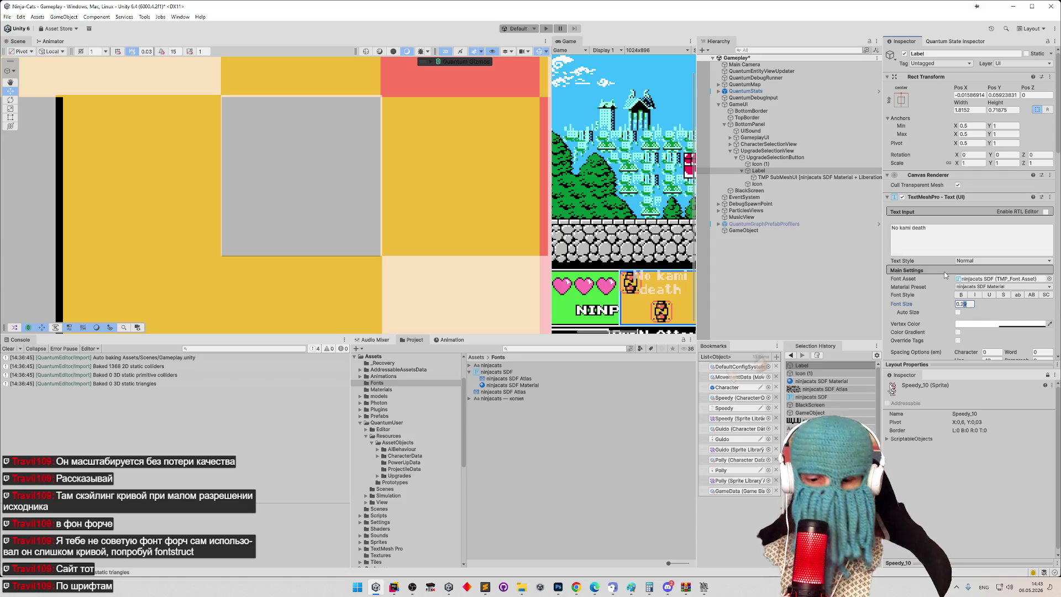
text(0.28)
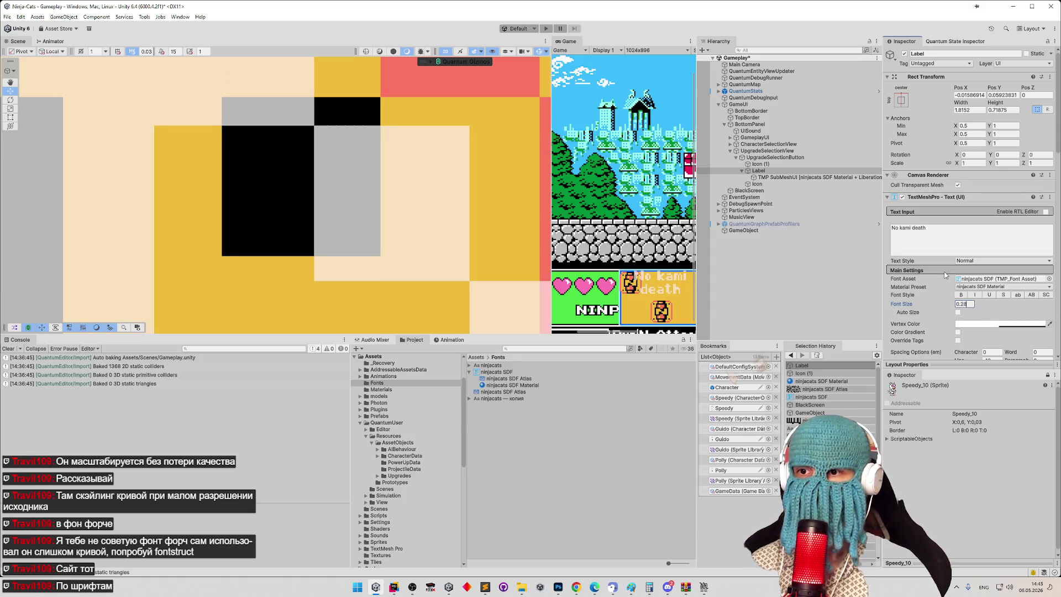
text(5)
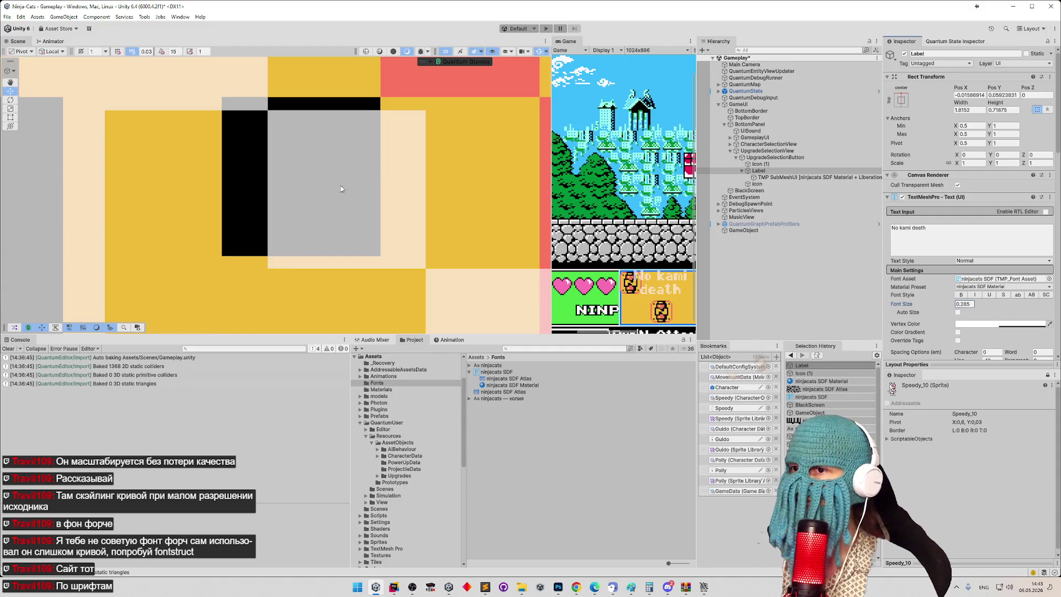
scroll(340, 188, down, 8)
scroll(417, 133, up, 3)
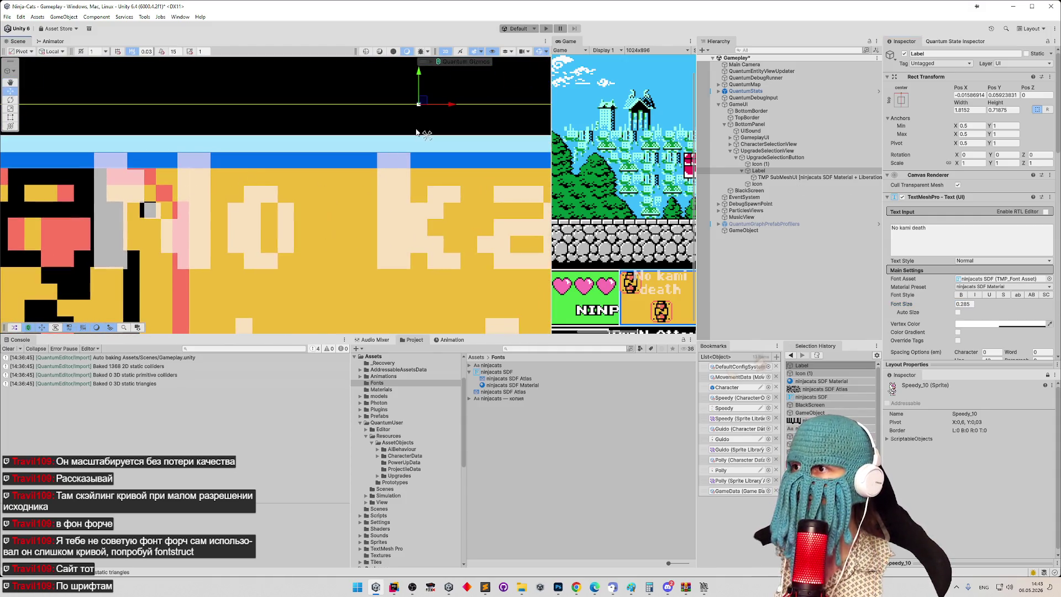
Step: Move the label back left and higher, to Pos X -0.0246582, Pos Y 0.08187972
drag(452, 104, 447, 108)
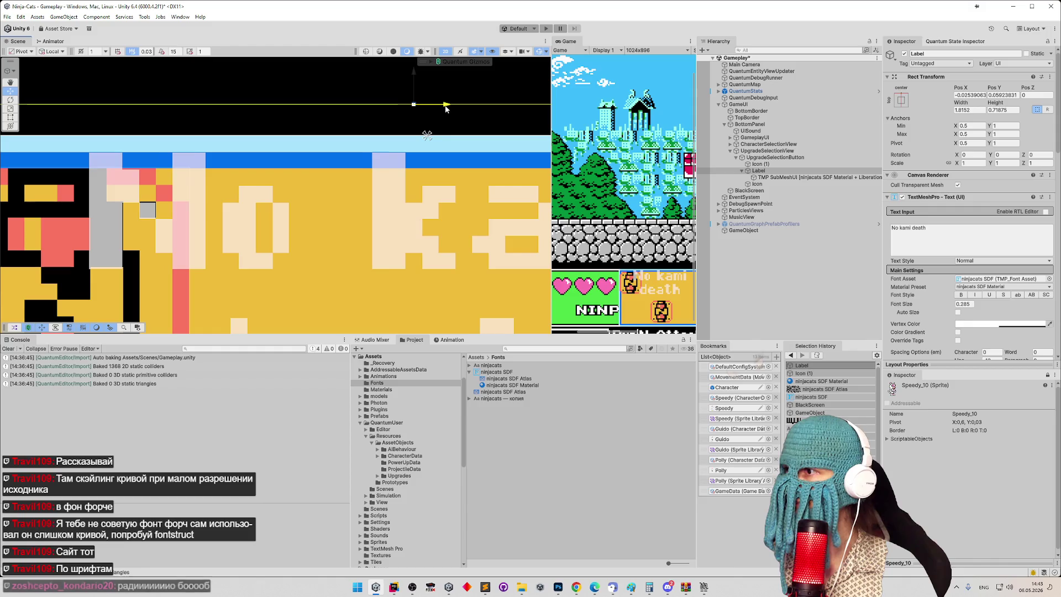
drag(417, 74, 416, 70)
scroll(456, 189, up, 3)
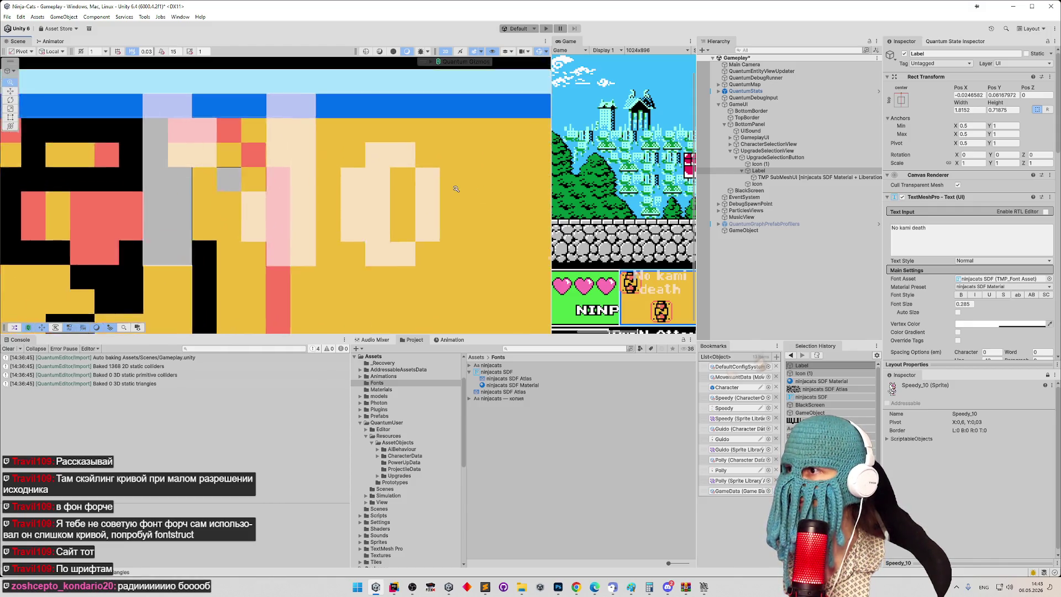
scroll(456, 189, up, 5)
scroll(398, 225, up, 3)
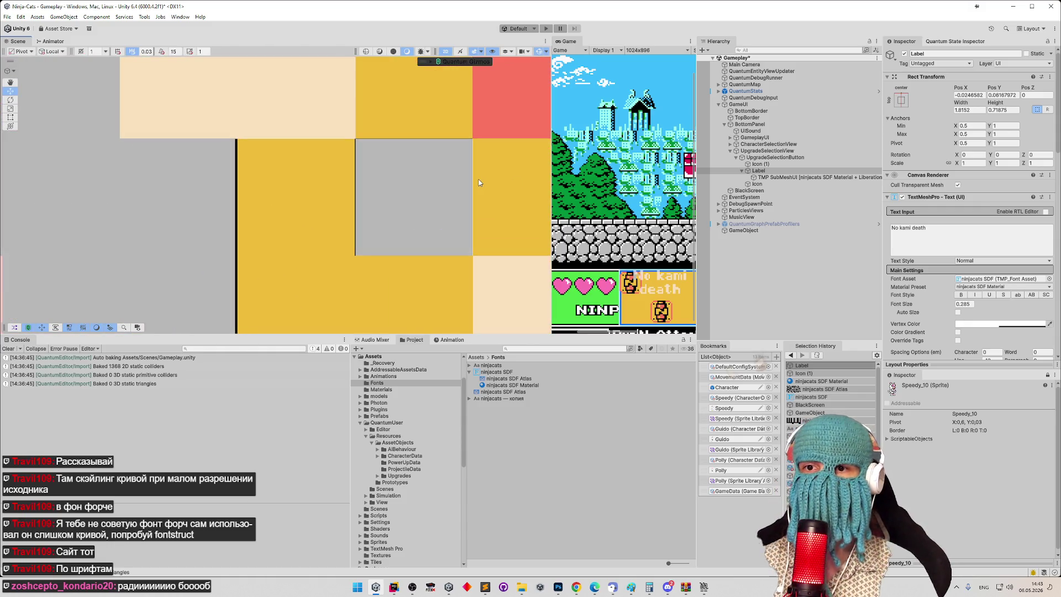
mouse_move(479, 184)
mouse_down()
mouse_move(489, 199)
mouse_move(324, 278)
mouse_up()
click(980, 96)
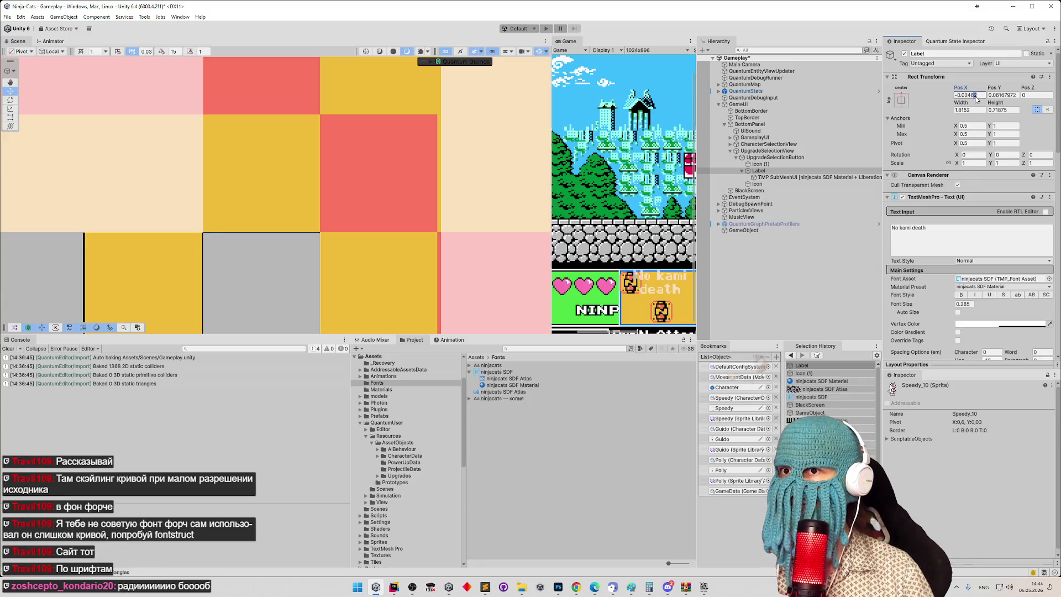
Step: Retype the trailing digits of the label's Pos X, trying endings 50 and 7
key(BackSpace)
key(BackSpace)
text(50)
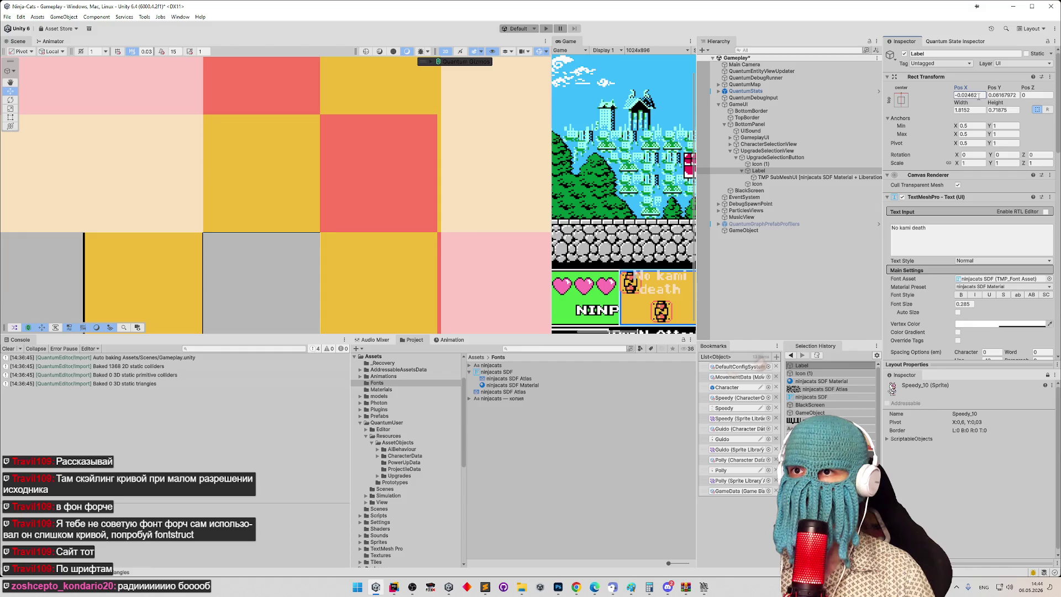
click(982, 96)
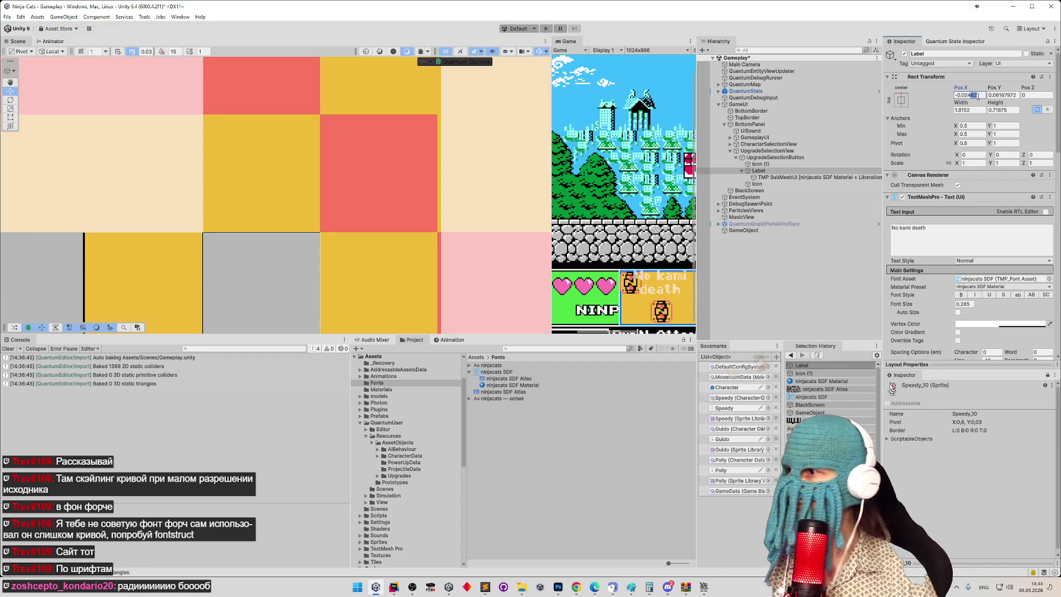
click(978, 97)
drag(976, 96, 971, 96)
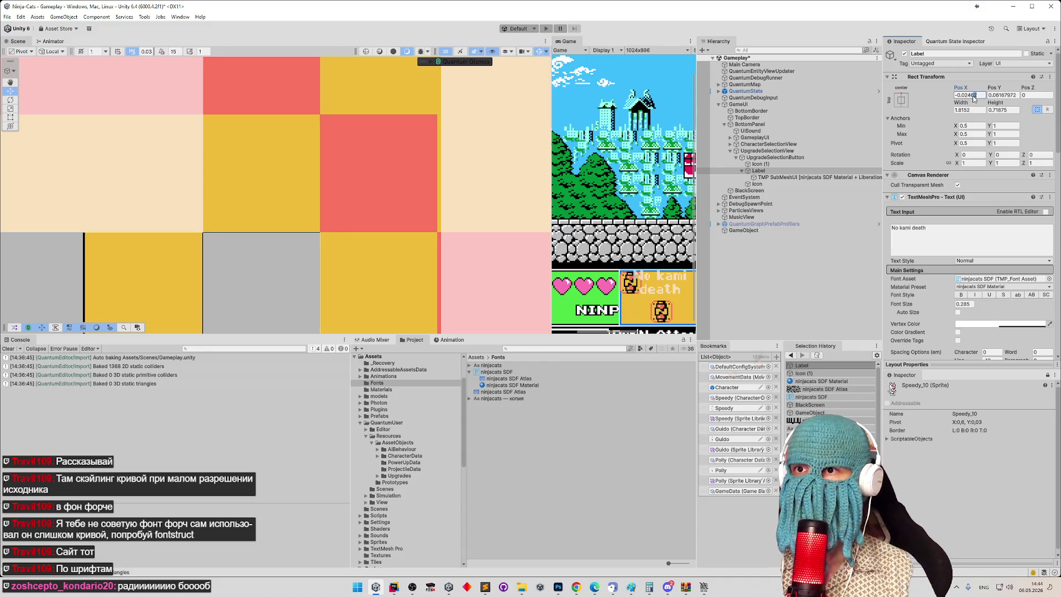
text(7)
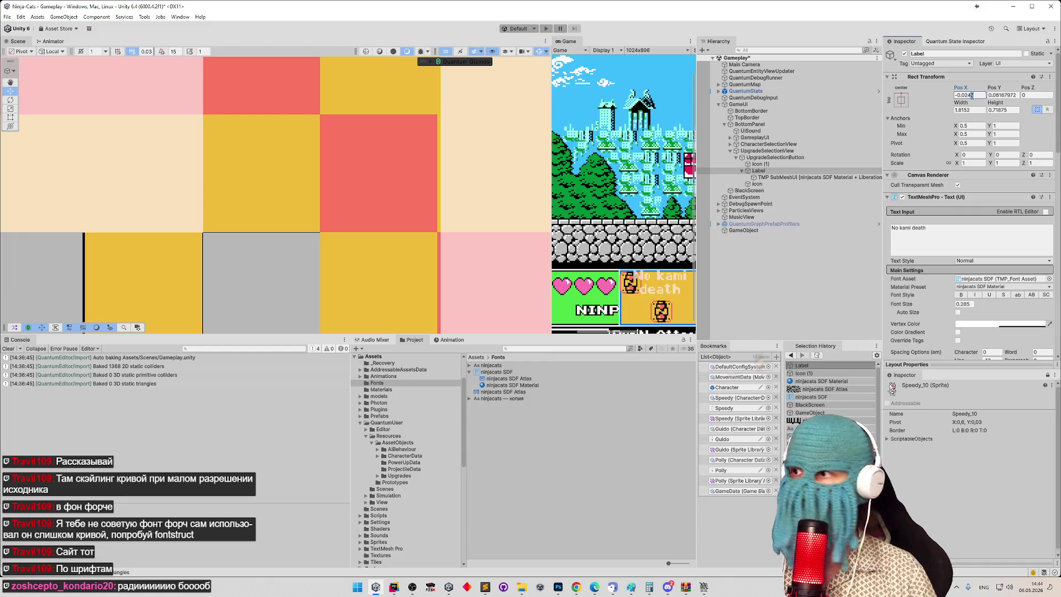
mouse_move(442, 282)
mouse_down()
mouse_move(441, 222)
mouse_move(489, 196)
mouse_up()
Step: Confirm font size 0.2852 and drag Pos X to -0.0245
scroll(489, 197, up, 3)
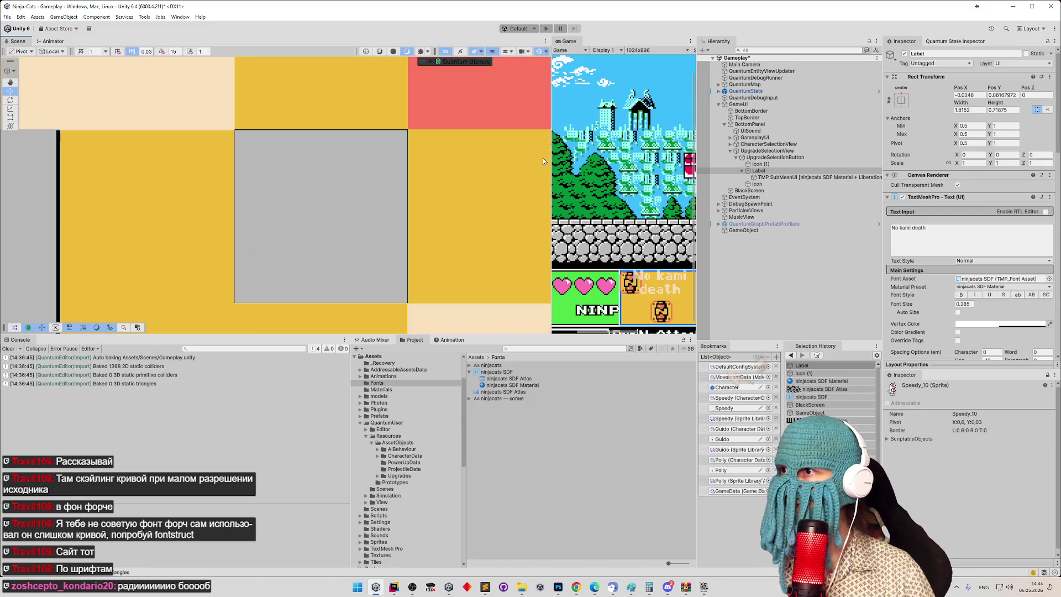
click(971, 303)
text(2)
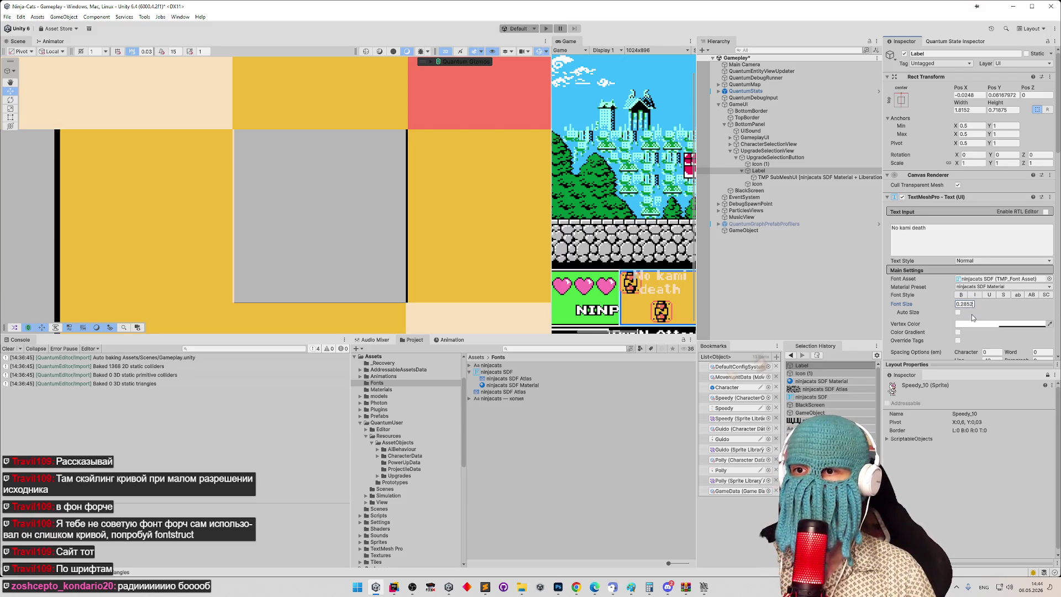
key(Return)
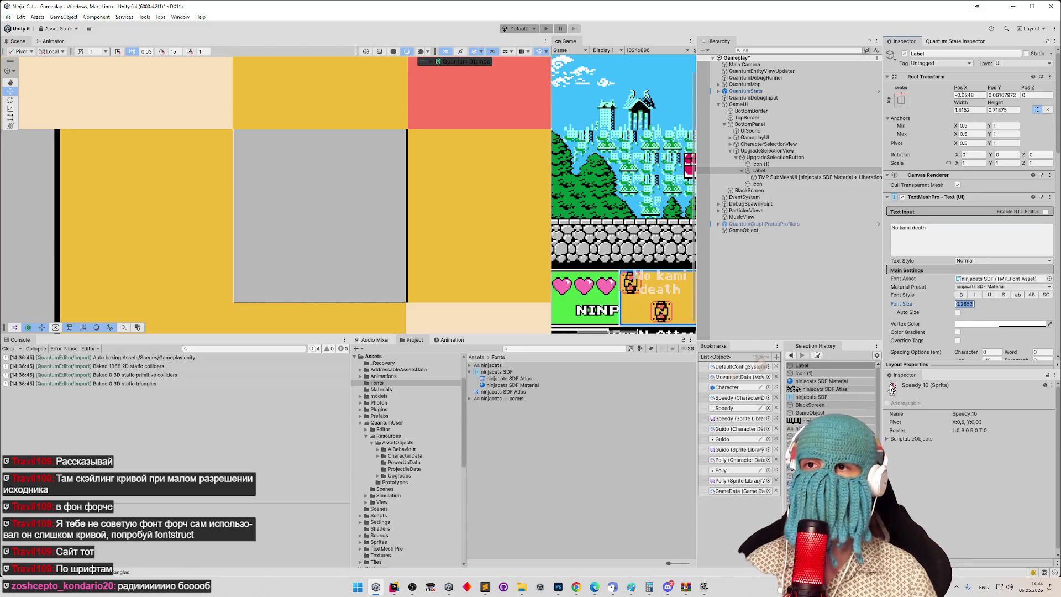
click(978, 96)
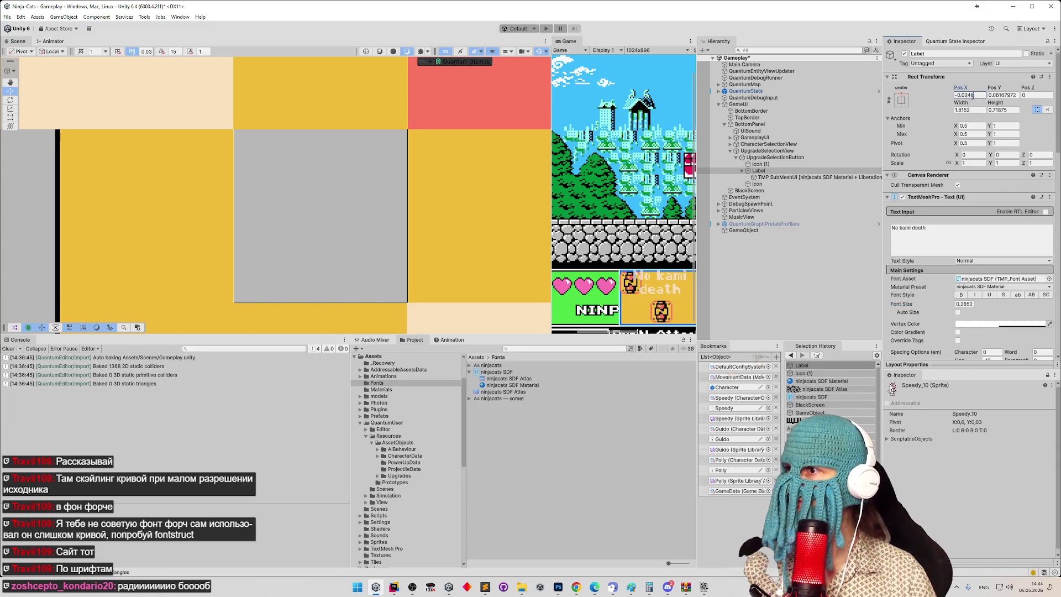
drag(974, 97, 975, 96)
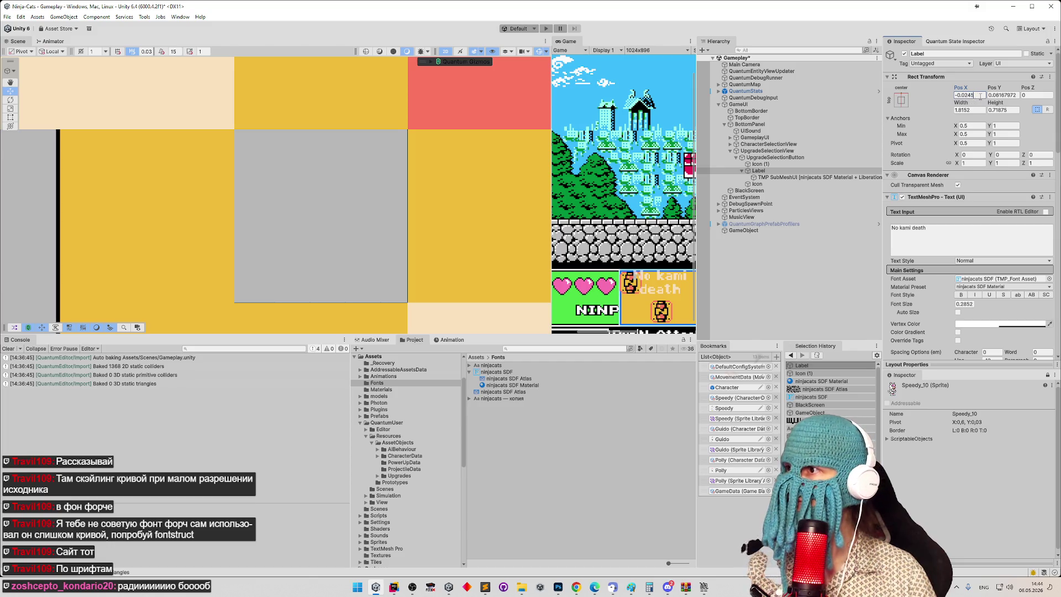
scroll(328, 238, up, 3)
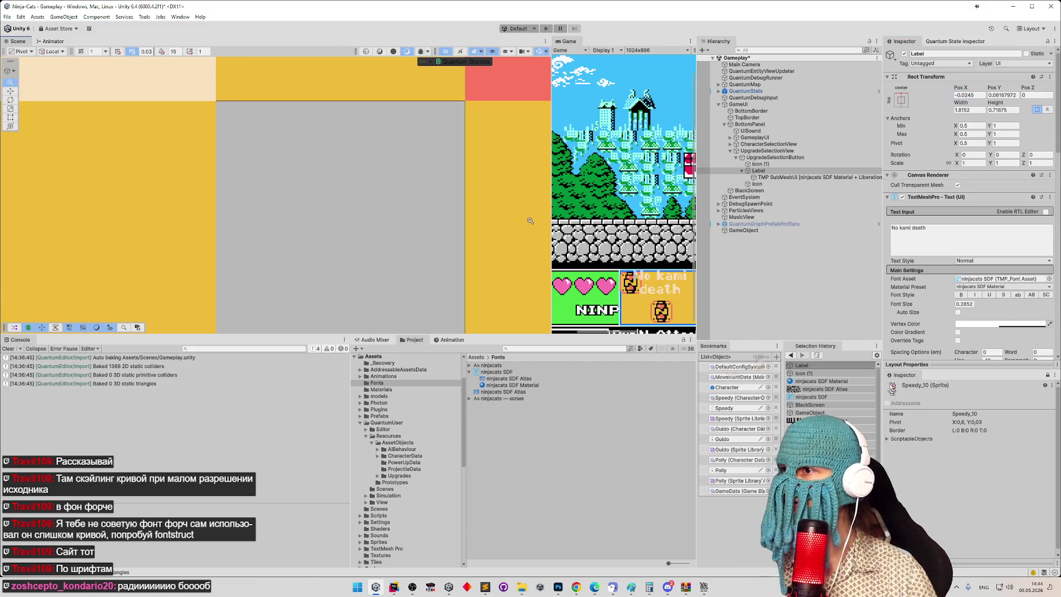
Step: Fine-tune Pos X to about -0.02447 by typing 44, with font size reading 0.2854
scroll(425, 200, up, 2)
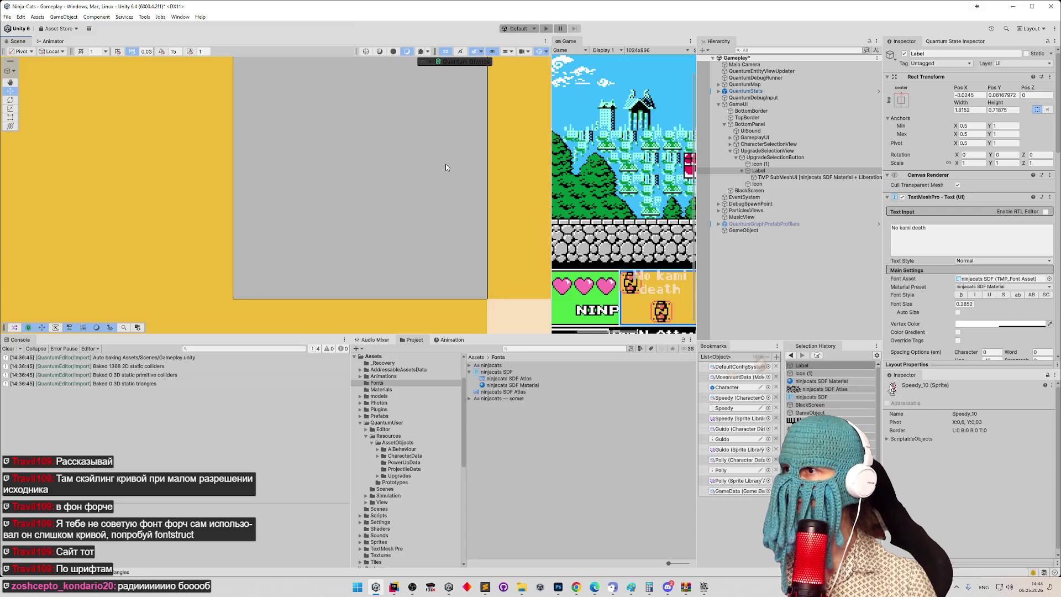
drag(421, 206, 423, 200)
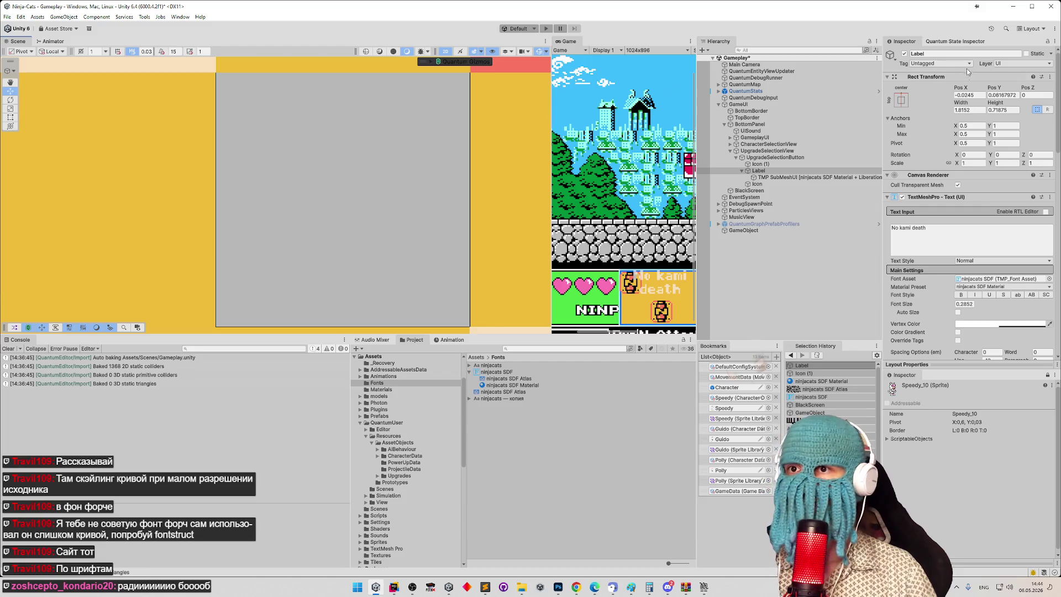
click(975, 96)
click(972, 96)
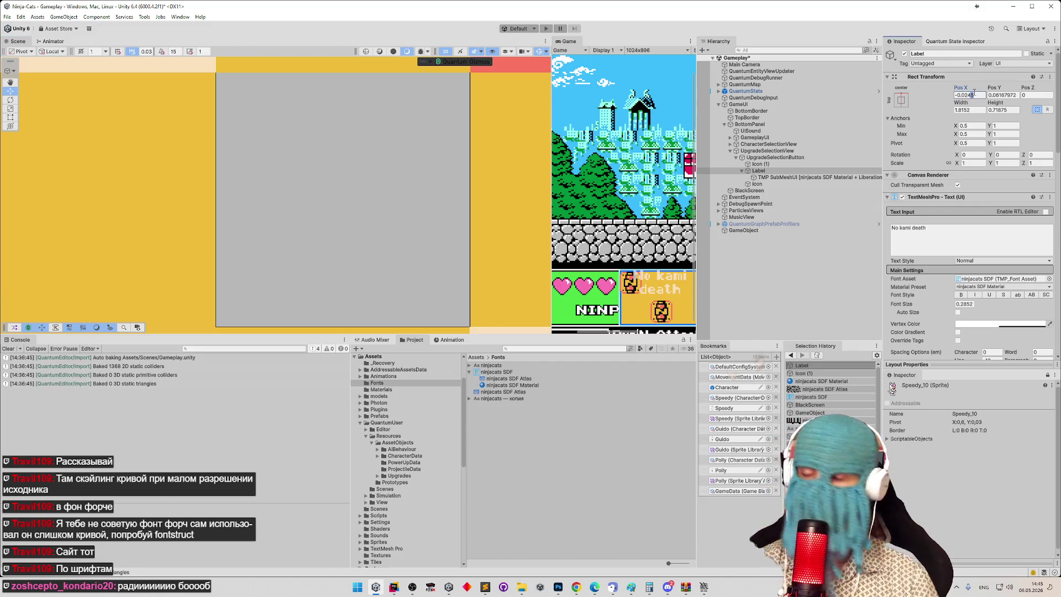
text(4)
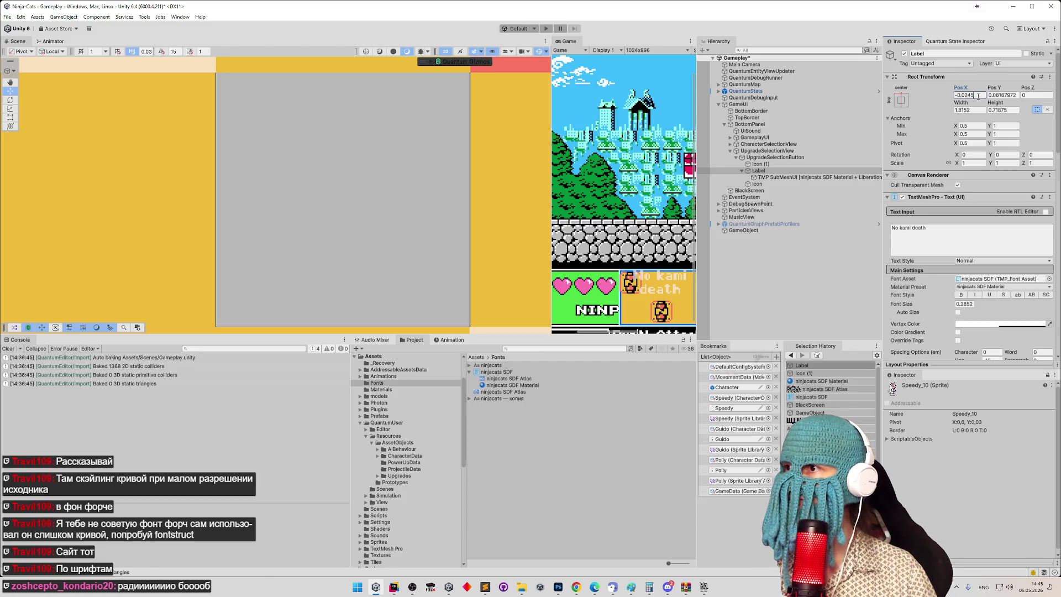
text(48)
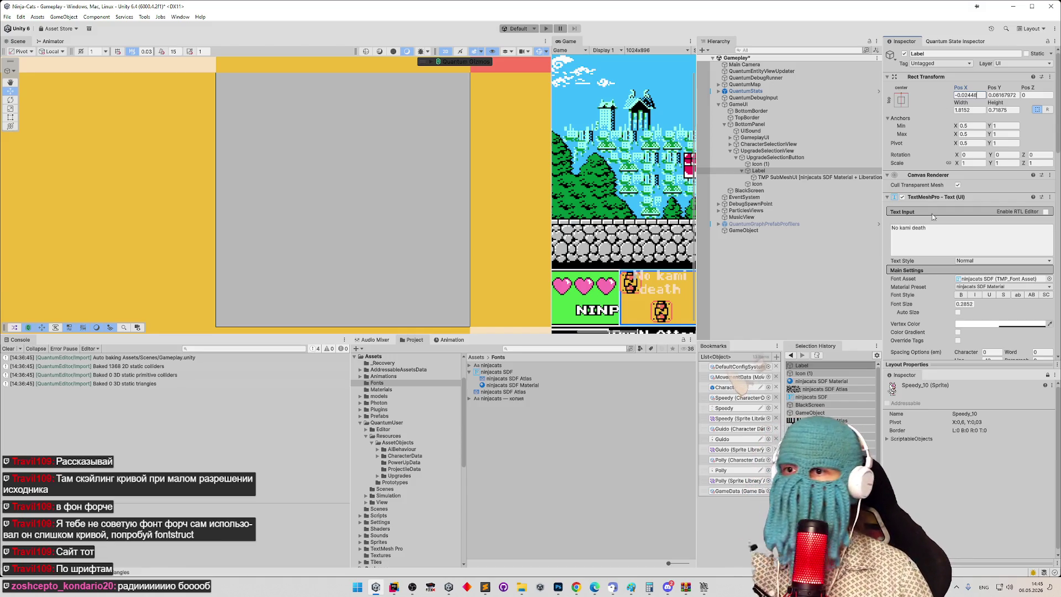
click(972, 303)
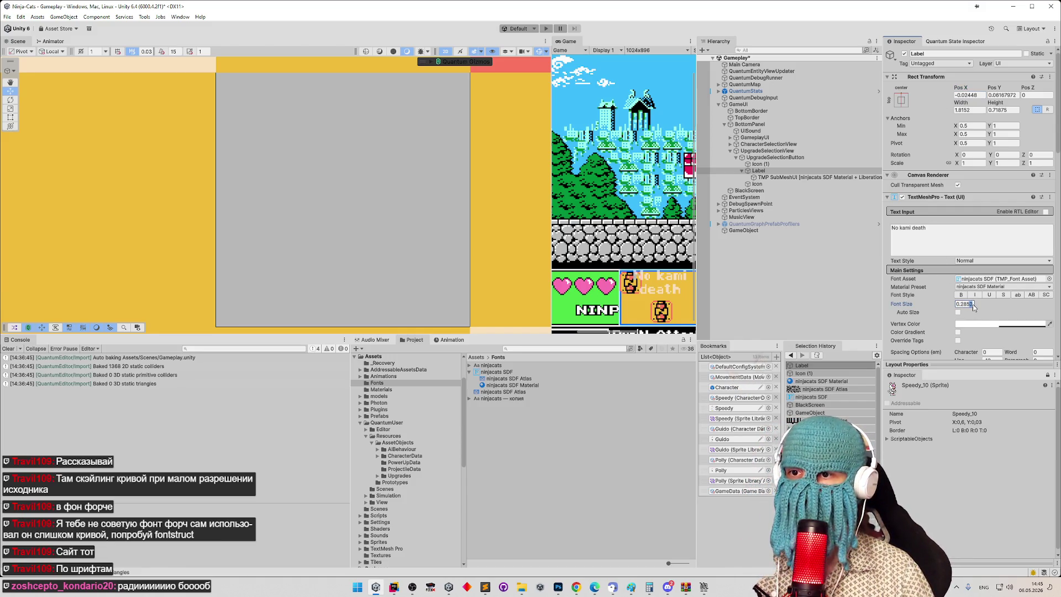
click(978, 95)
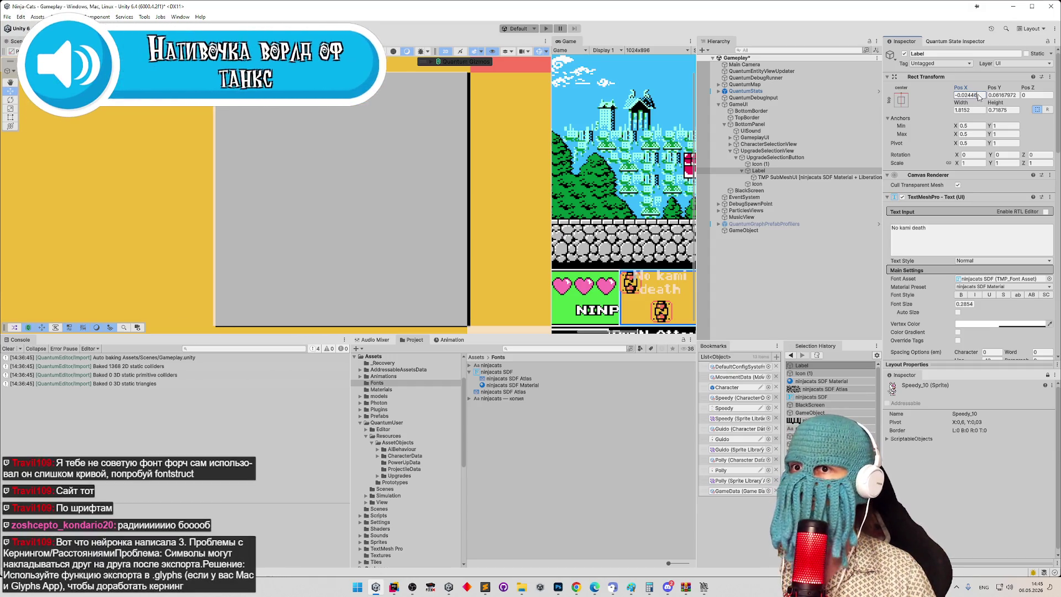
Step: Retype Pos X, then try Width 1.7 and undo it back to 1.8152
key(BackSpace)
key(BackSpace)
text(2)
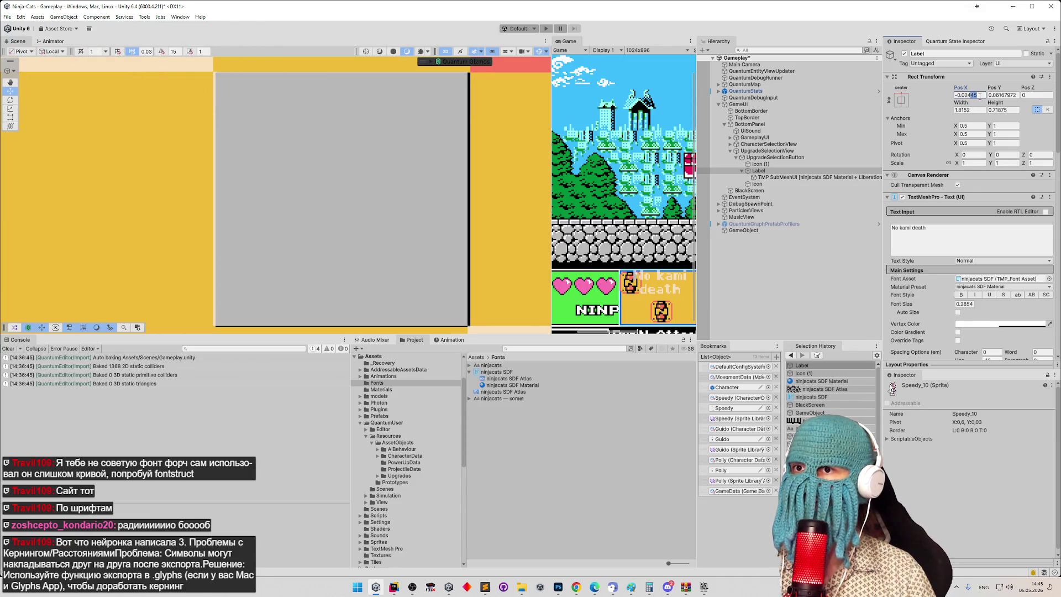
click(971, 109)
text(1.7)
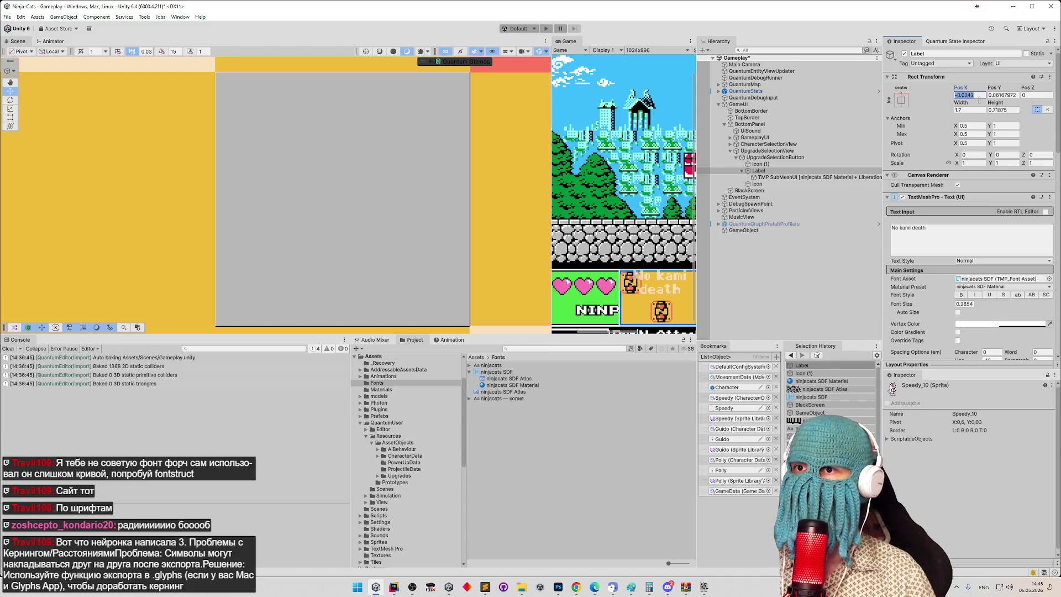
key(ctrl+z)
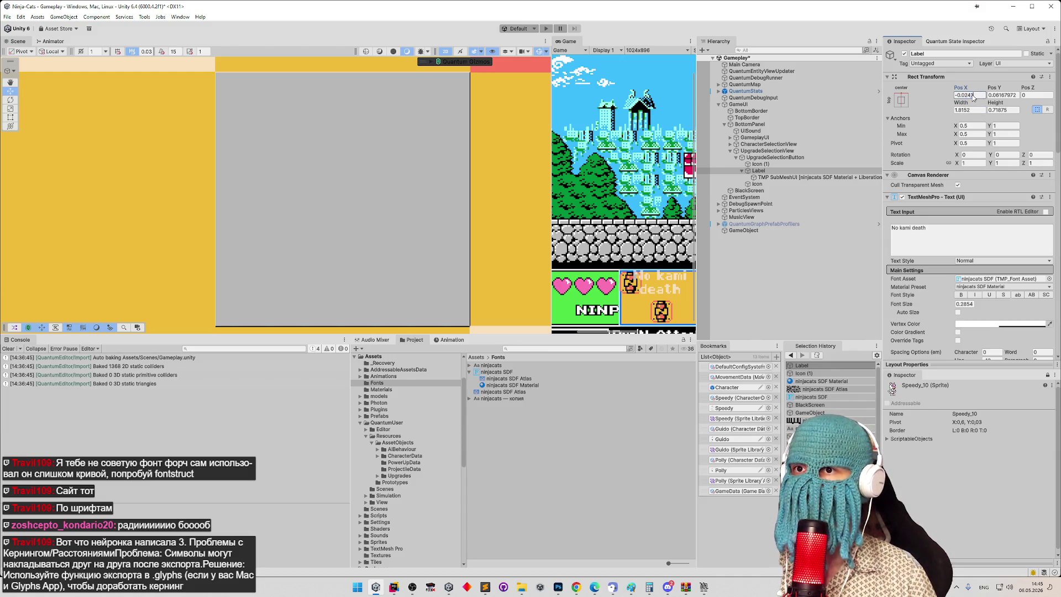
Step: Set Pos X to about -0.02414 and make the font size slightly larger
click(973, 98)
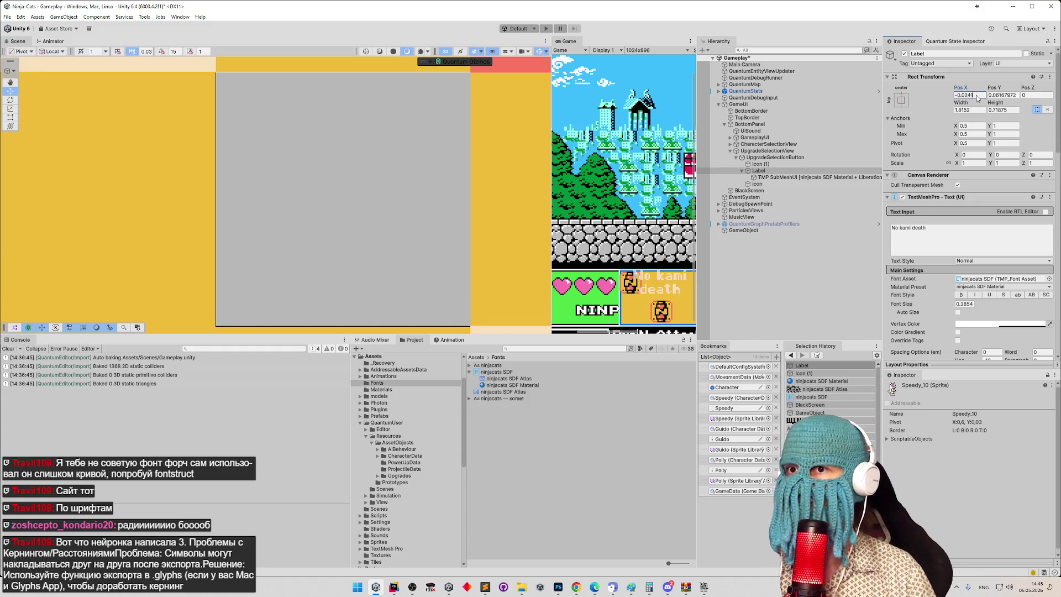
text(5)
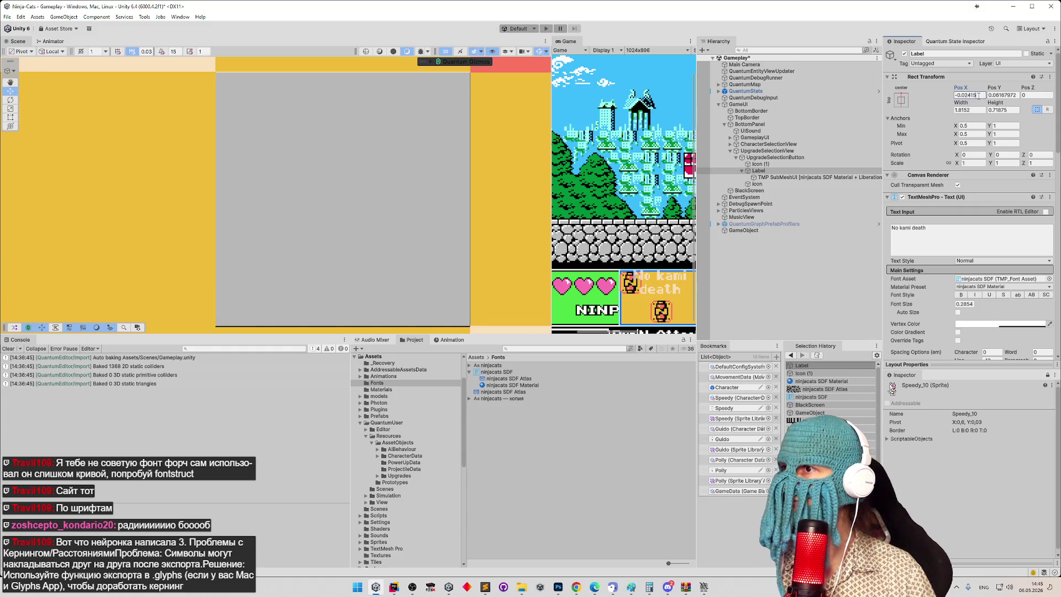
key(BackSpace)
text(4)
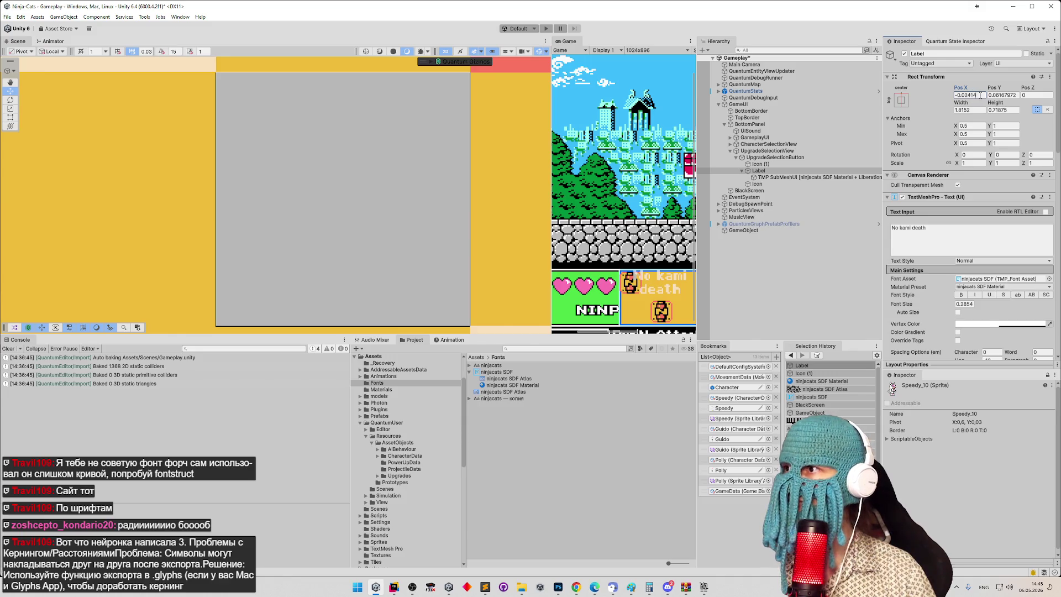
click(971, 305)
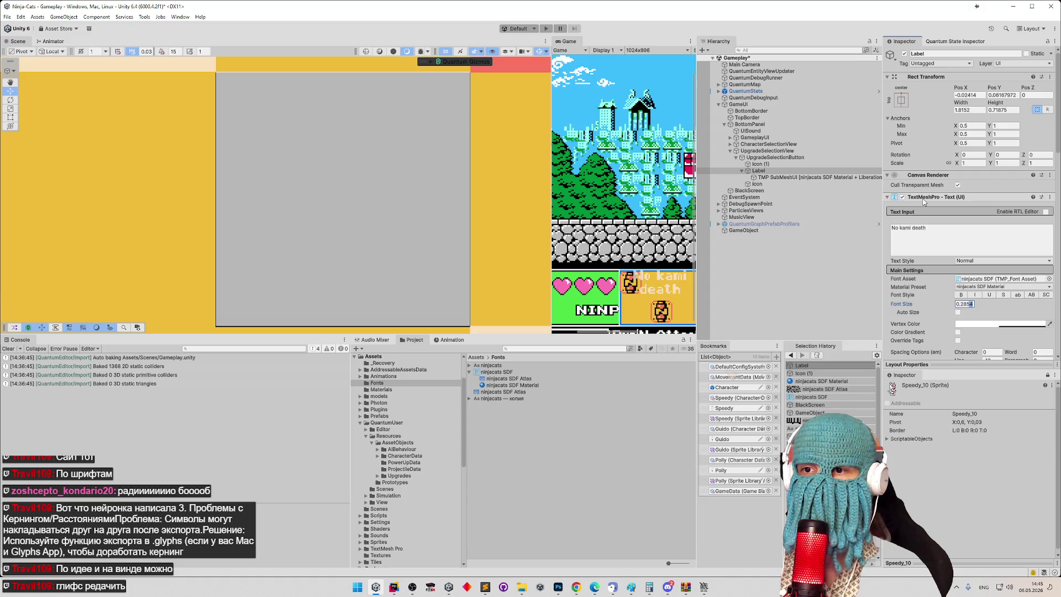
click(969, 110)
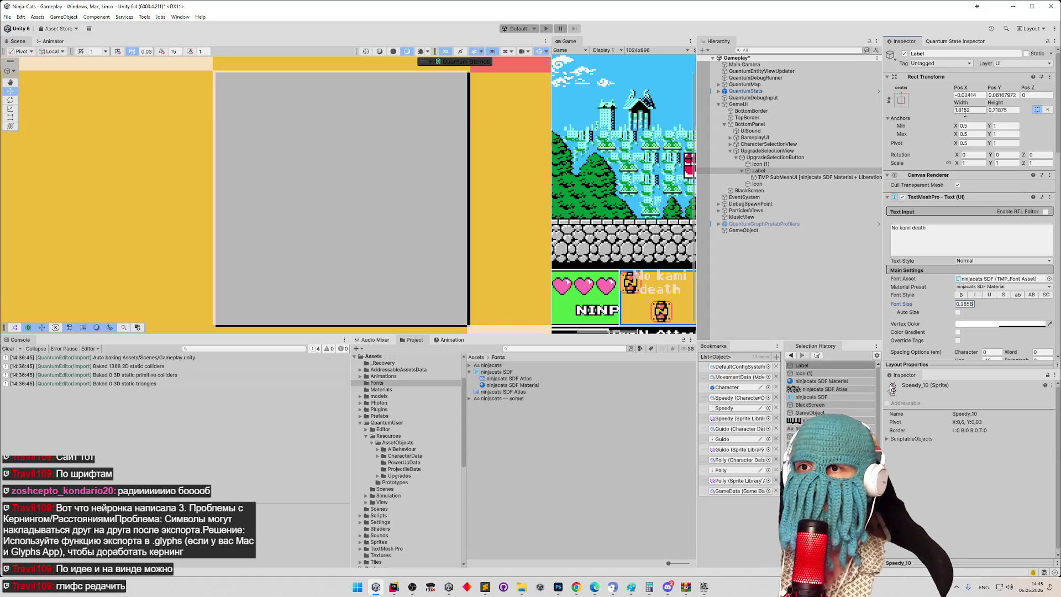
Step: Trim Pos X digits, trying -0.0244, -0.0240 and then a 36 ending
click(981, 95)
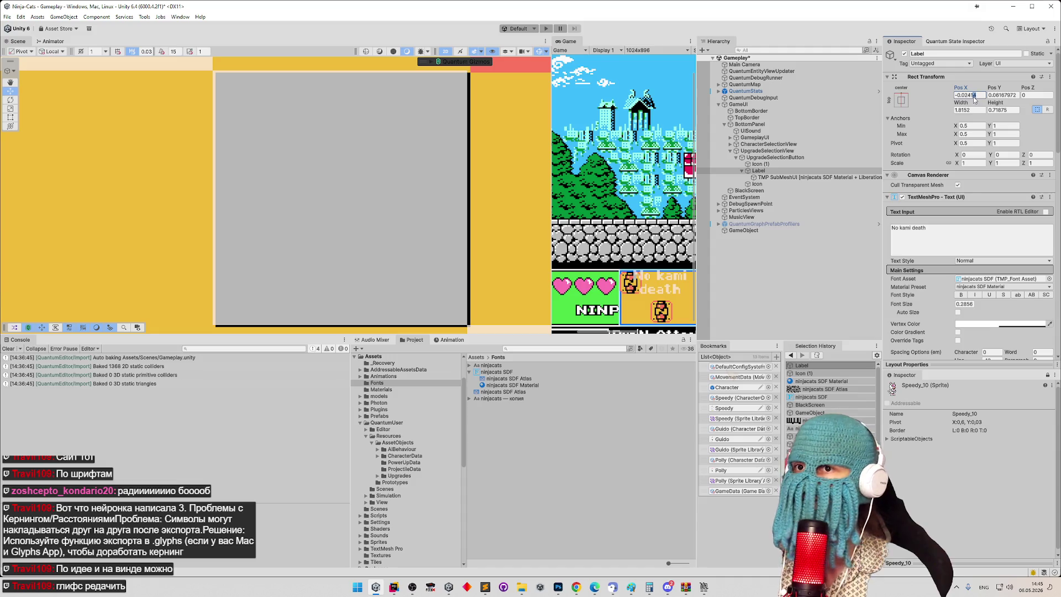
click(976, 95)
key(BackSpace)
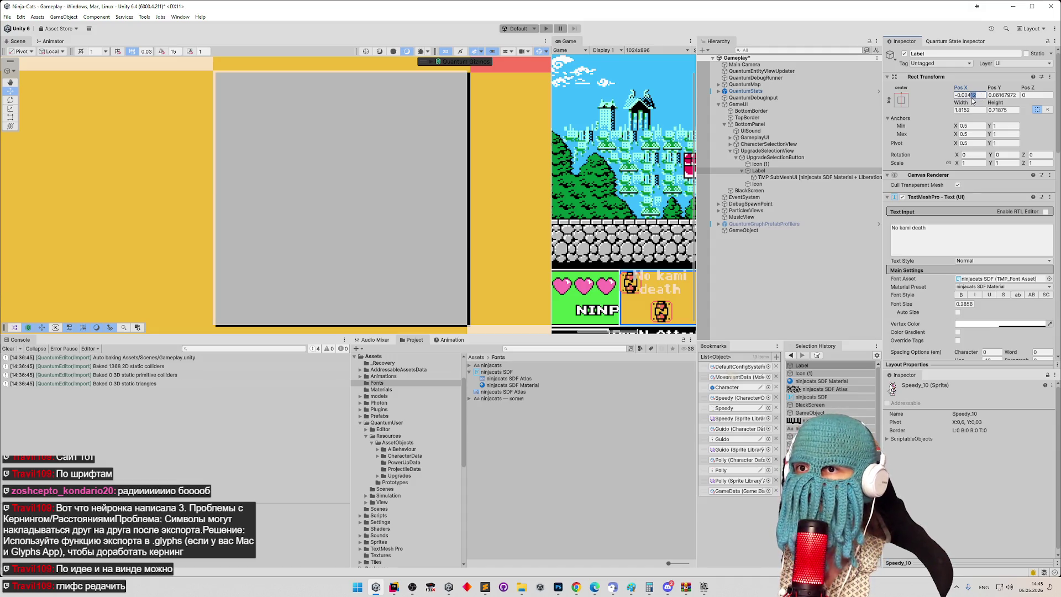
key(BackSpace)
text(4)
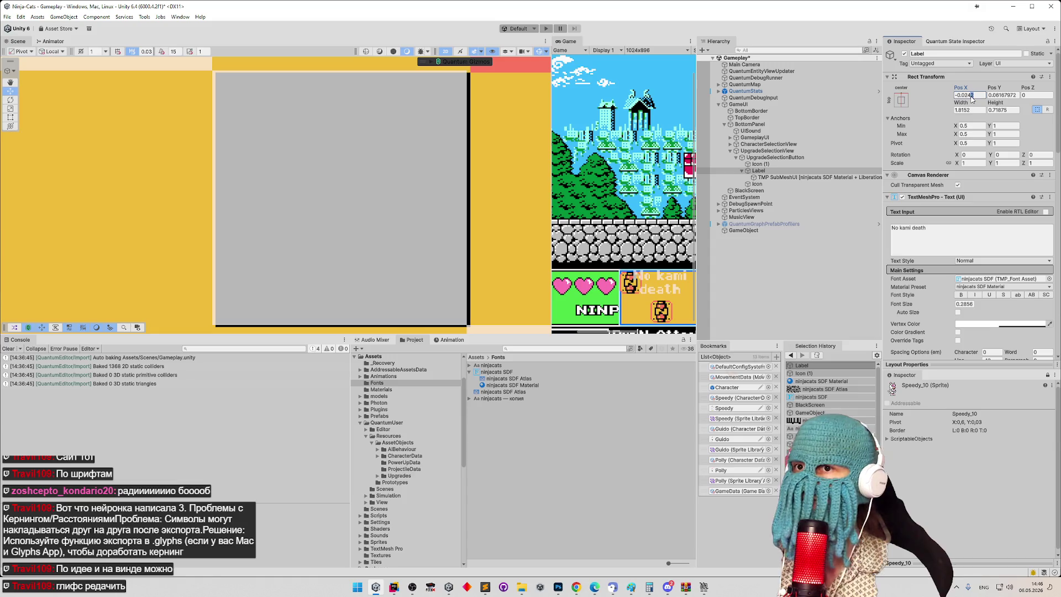
key(BackSpace)
text(0)
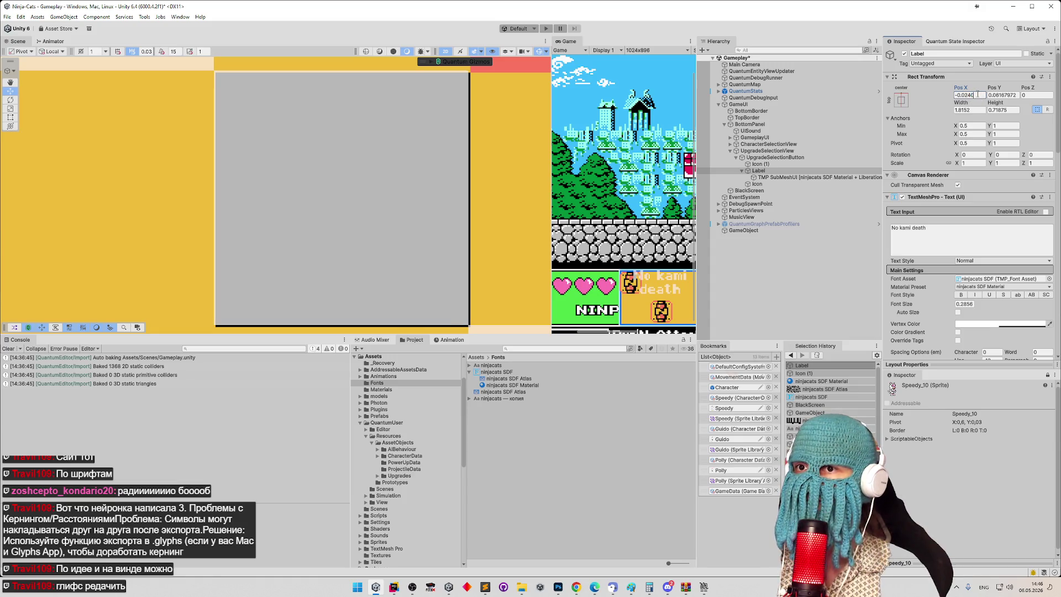
drag(973, 96, 968, 95)
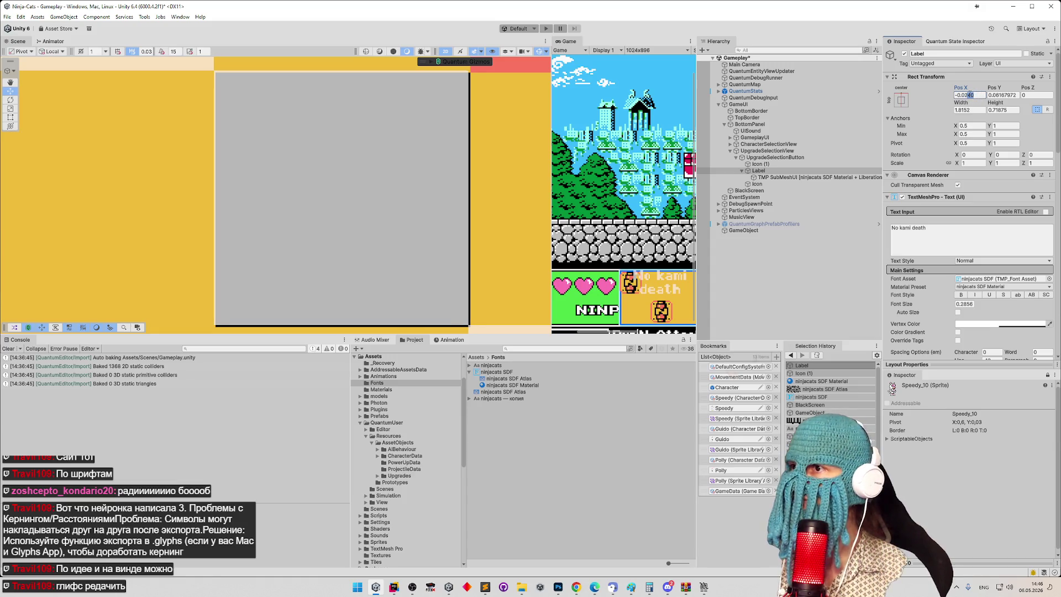
text(36)
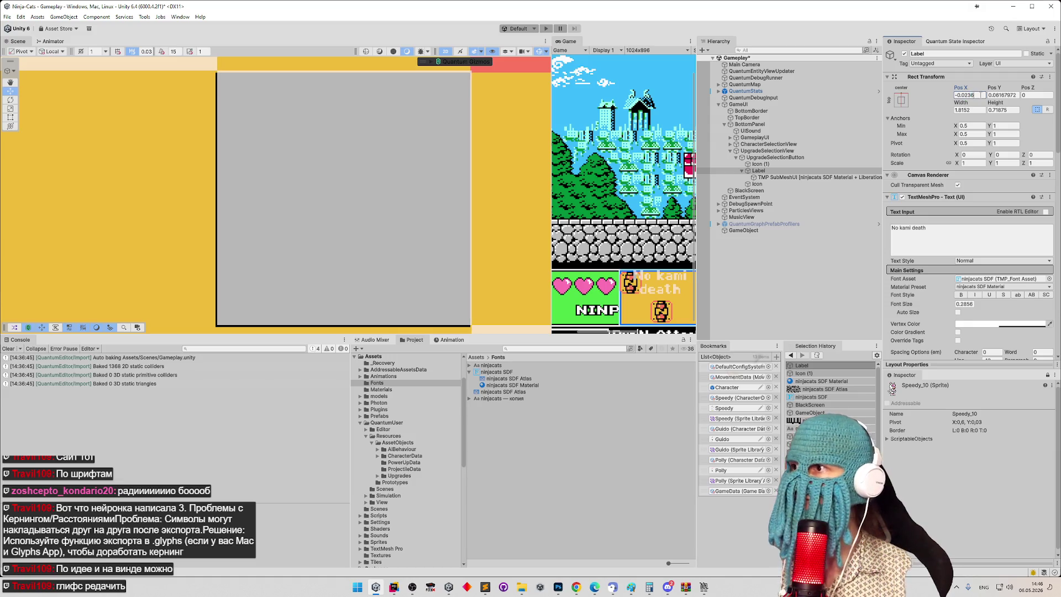
Step: Keep testing Pos X endings 7, 8, 75 and 47
key(BackSpace)
text(7)
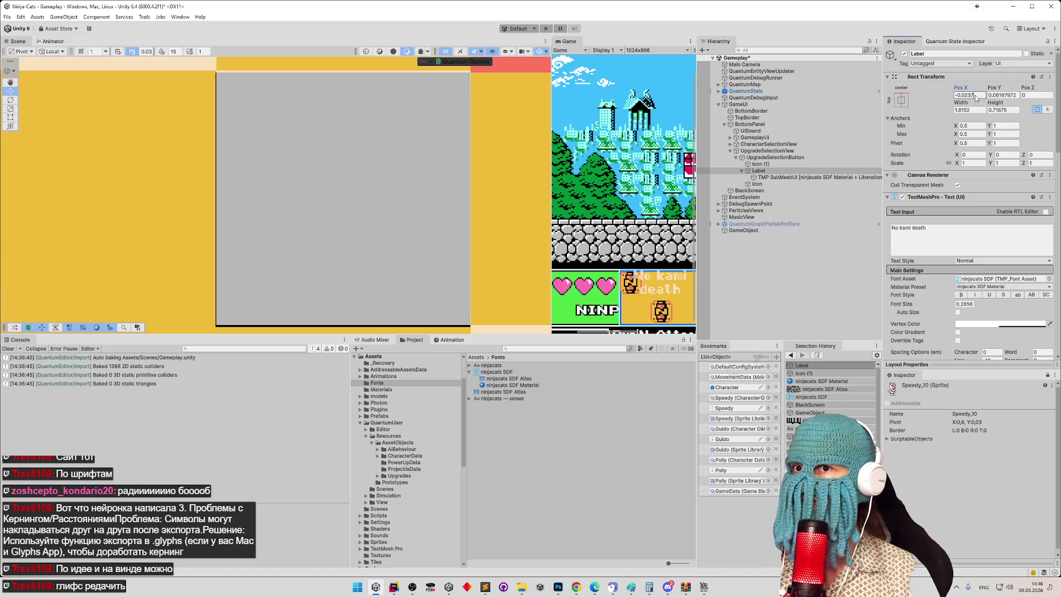
key(BackSpace)
text(8)
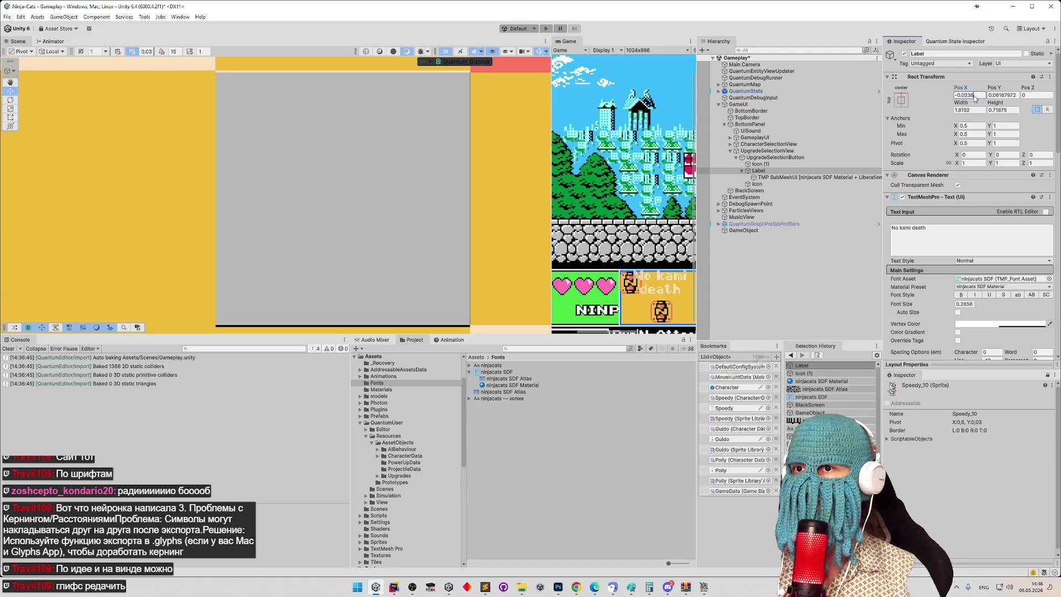
key(BackSpace)
text(7)
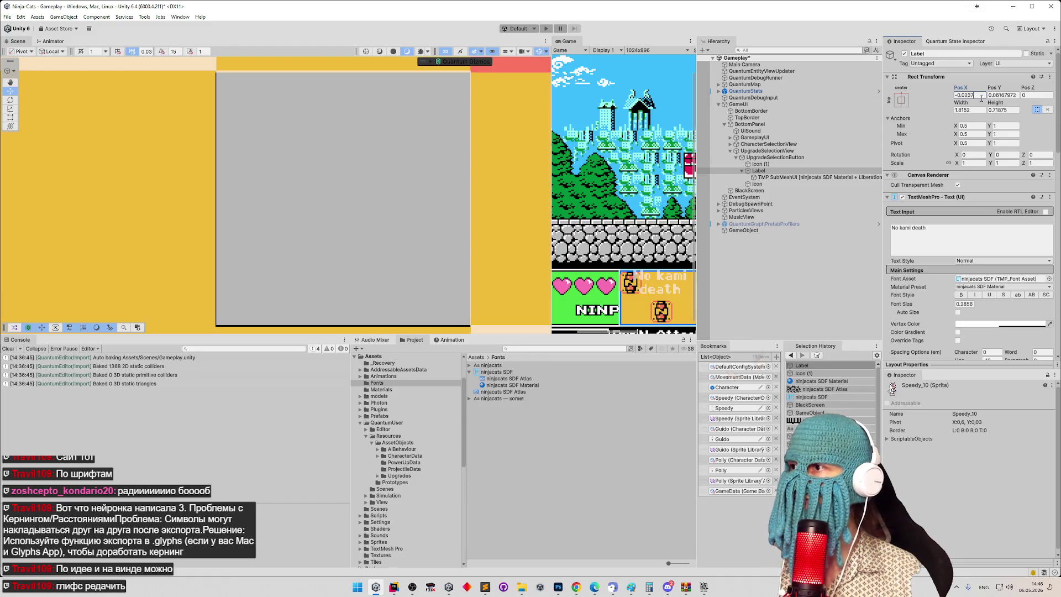
text(5)
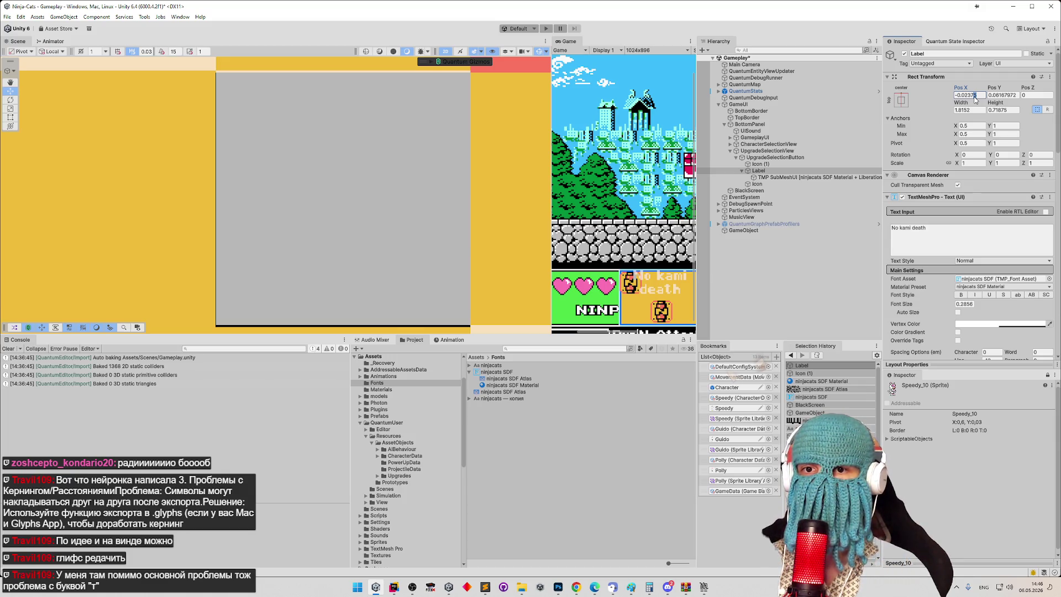
key(BackSpace)
text(4)
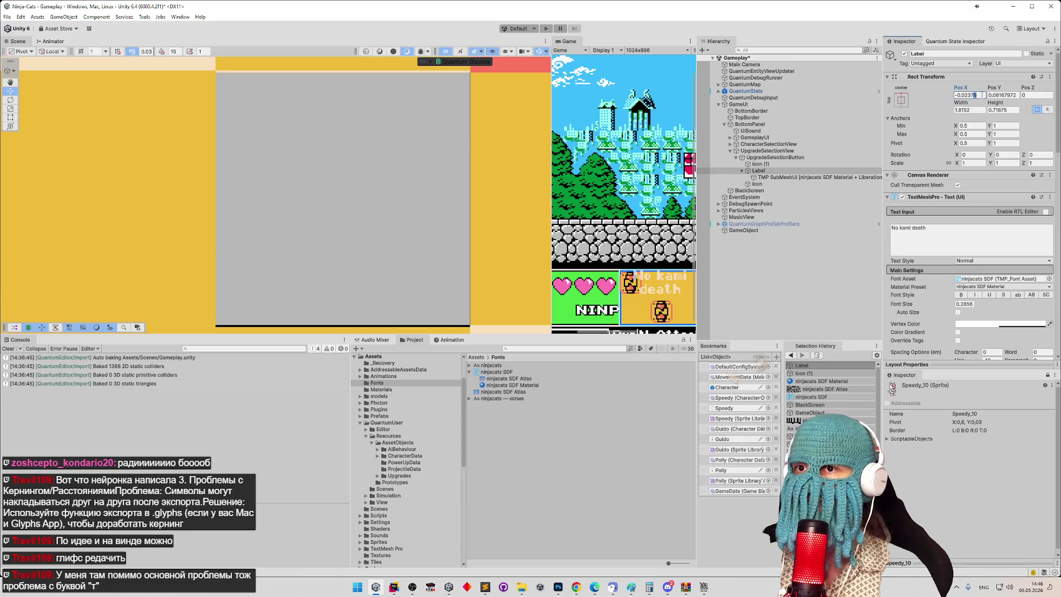
text(7)
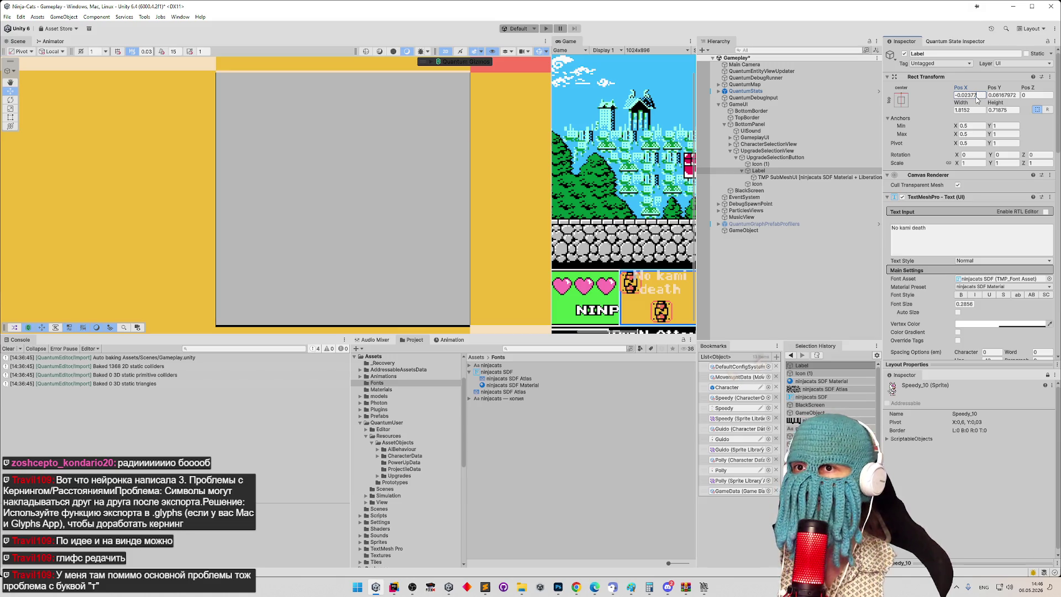
Step: Set font size to 0.2858 and fine-tune Pos X to -0.02341
click(972, 304)
click(973, 304)
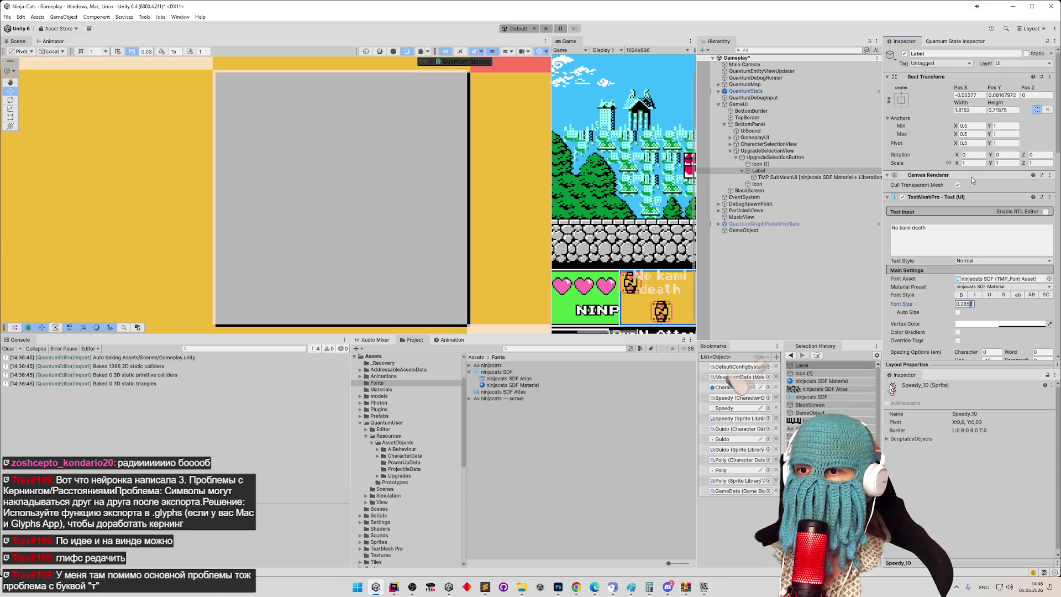
text(8)
click(975, 96)
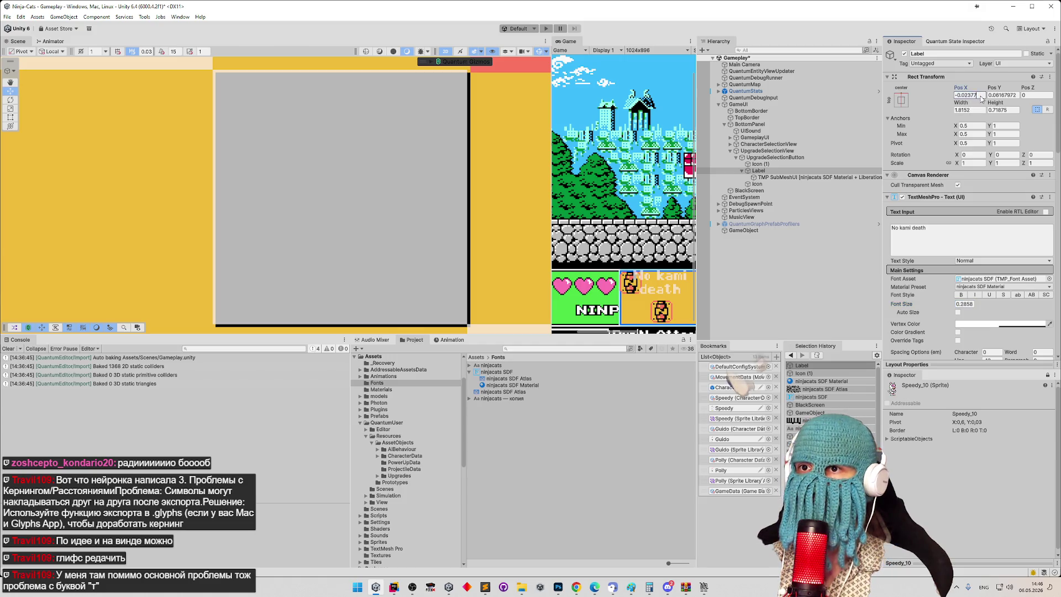
text(5)
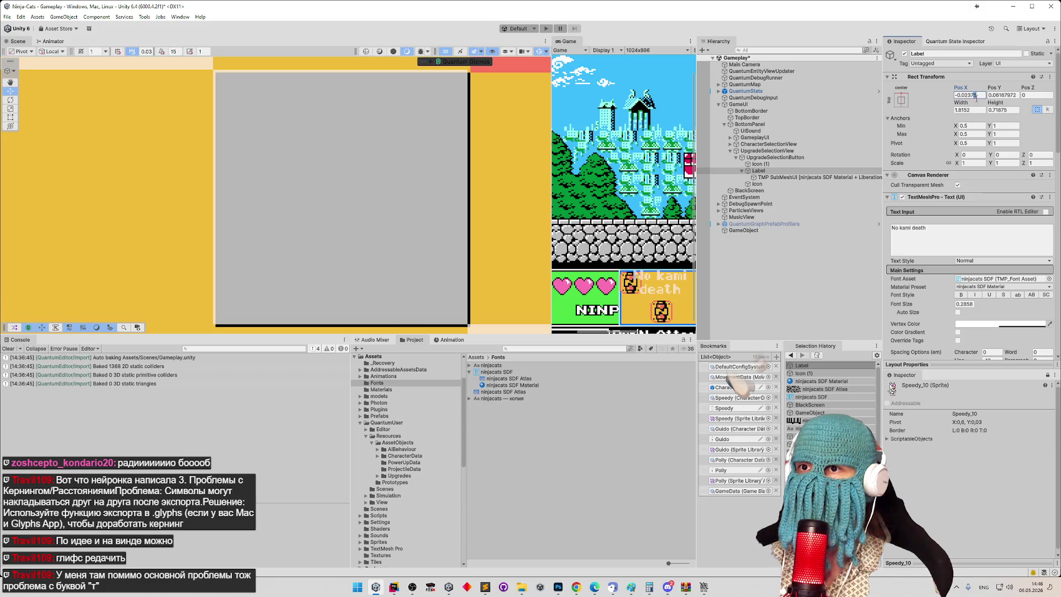
key(BackSpace)
key(BackSpace)
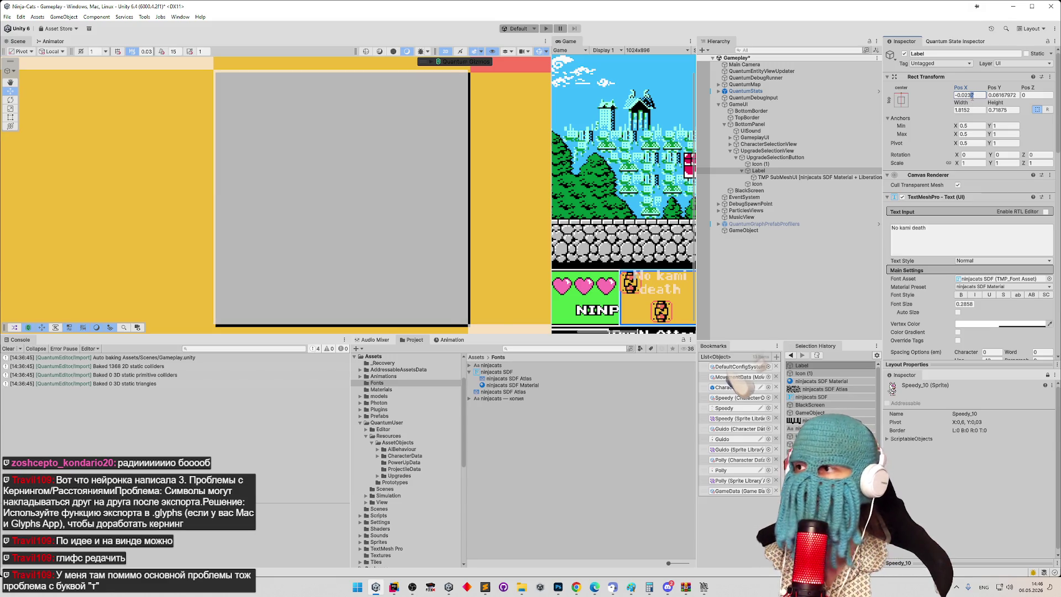
text(6)
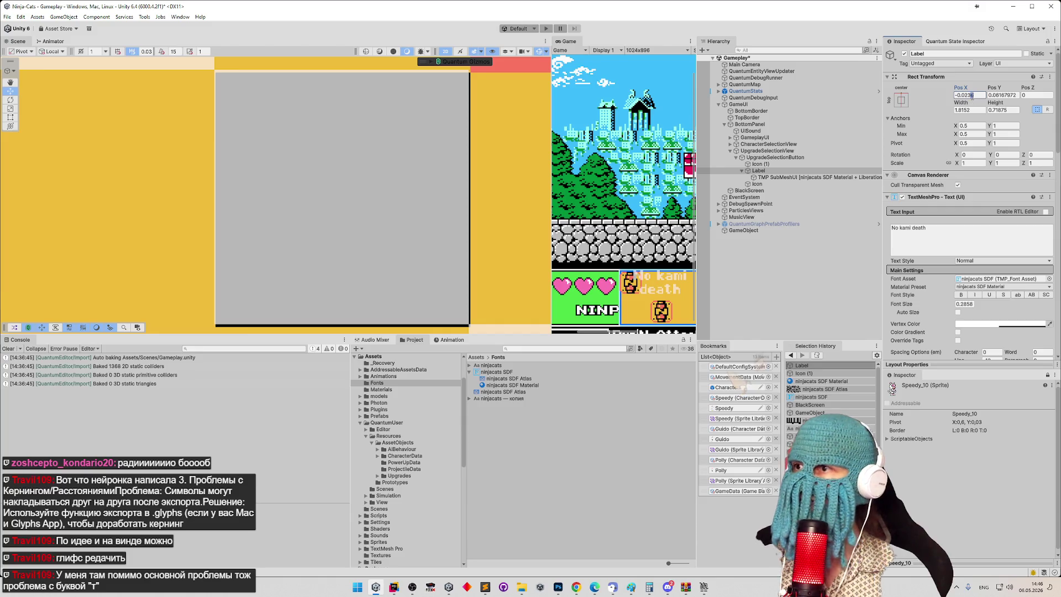
key(BackSpace)
text(5)
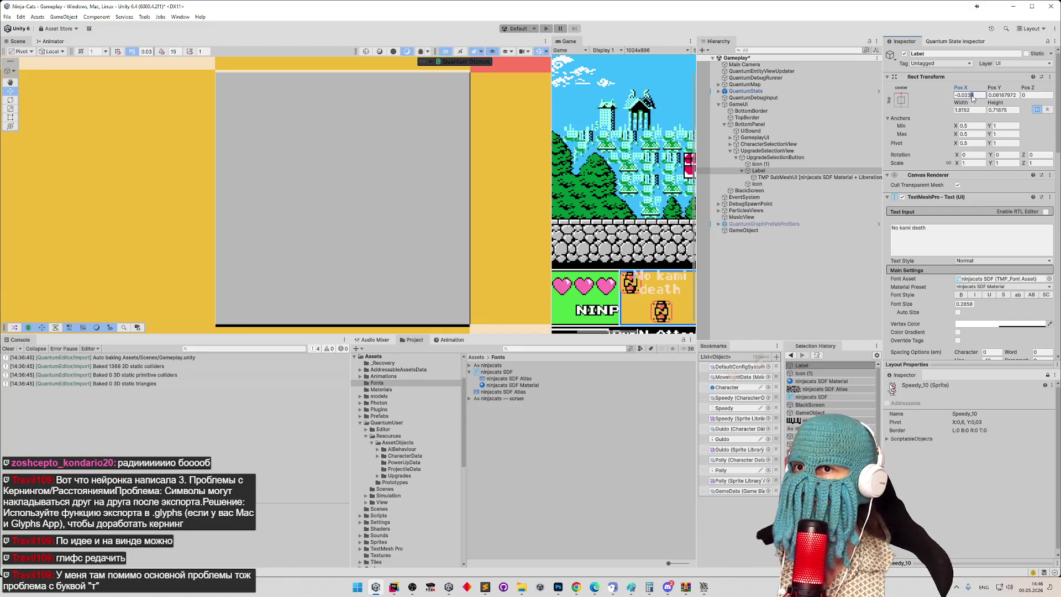
key(BackSpace)
text(4)
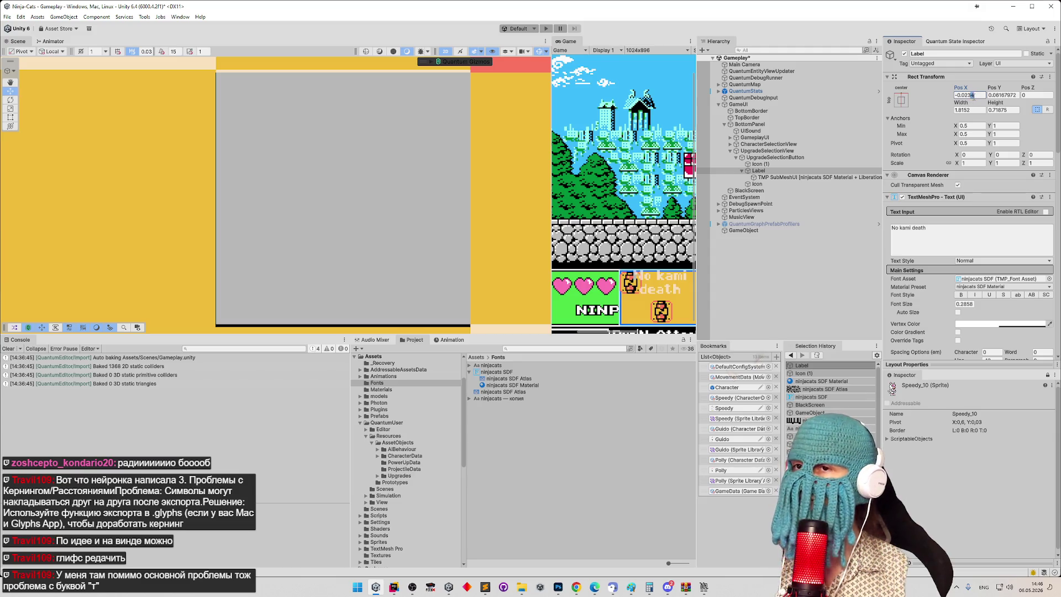
text(5)
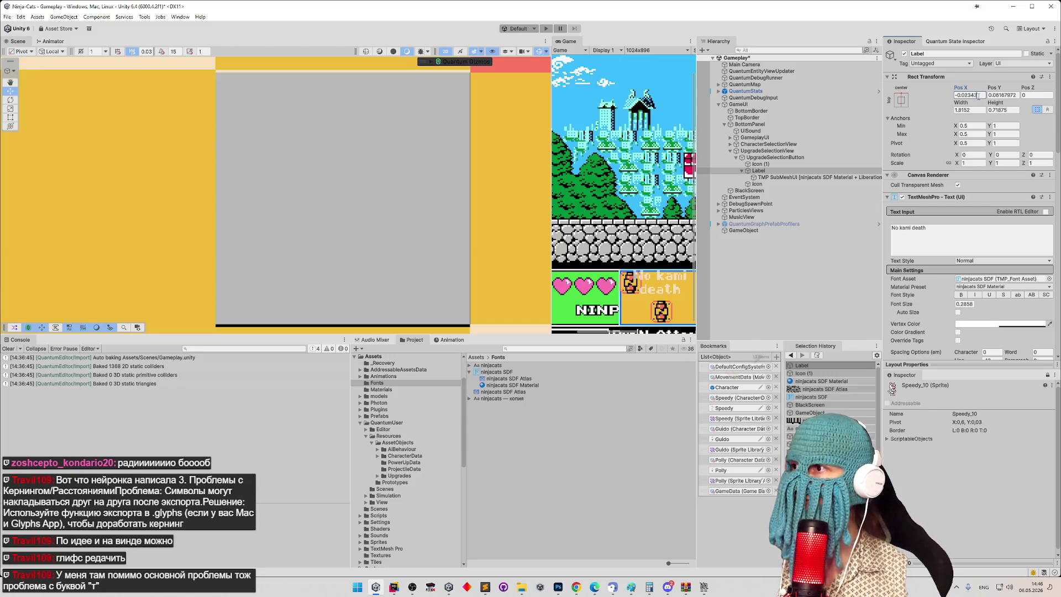
text(2)
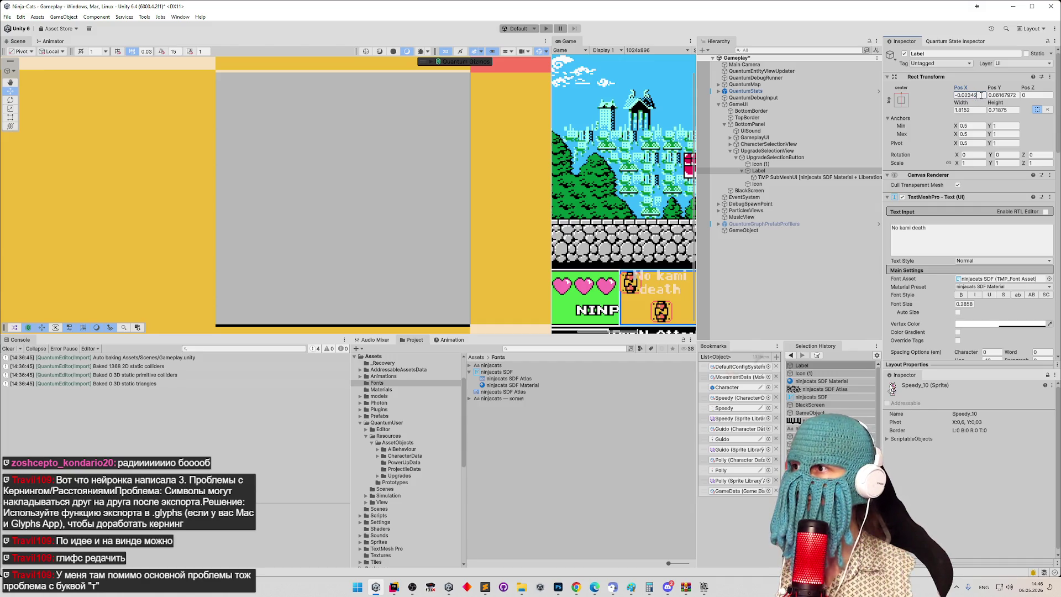
text(1)
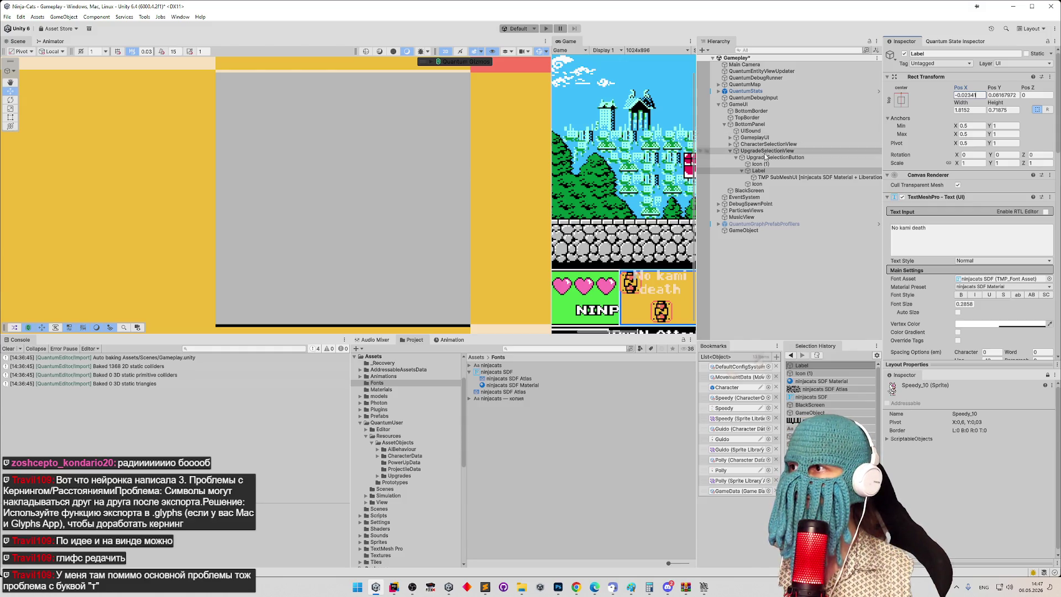
scroll(363, 180, down, 5)
Step: Frame the 'No kami death' label up close and open the TextMeshPro - Text (UI) component's options menu
scroll(303, 174, down, 3)
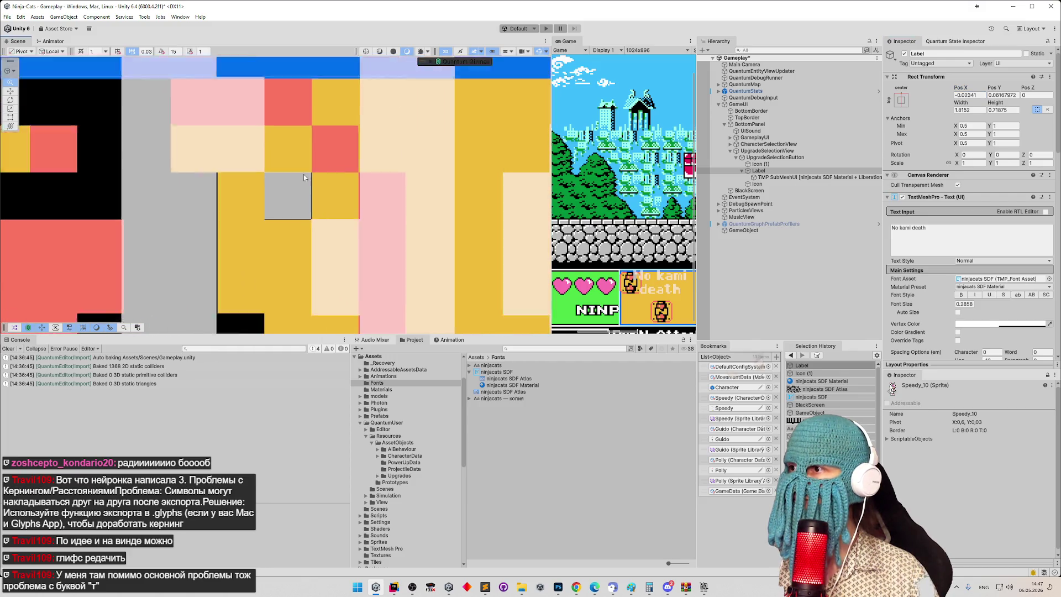
scroll(459, 118, up, 10)
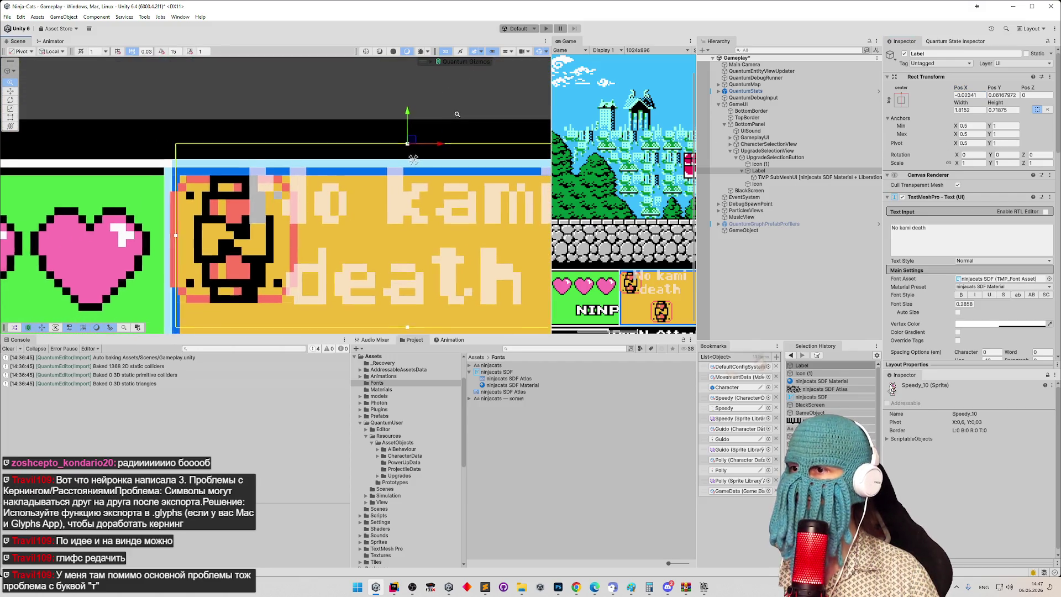
scroll(291, 203, up, 4)
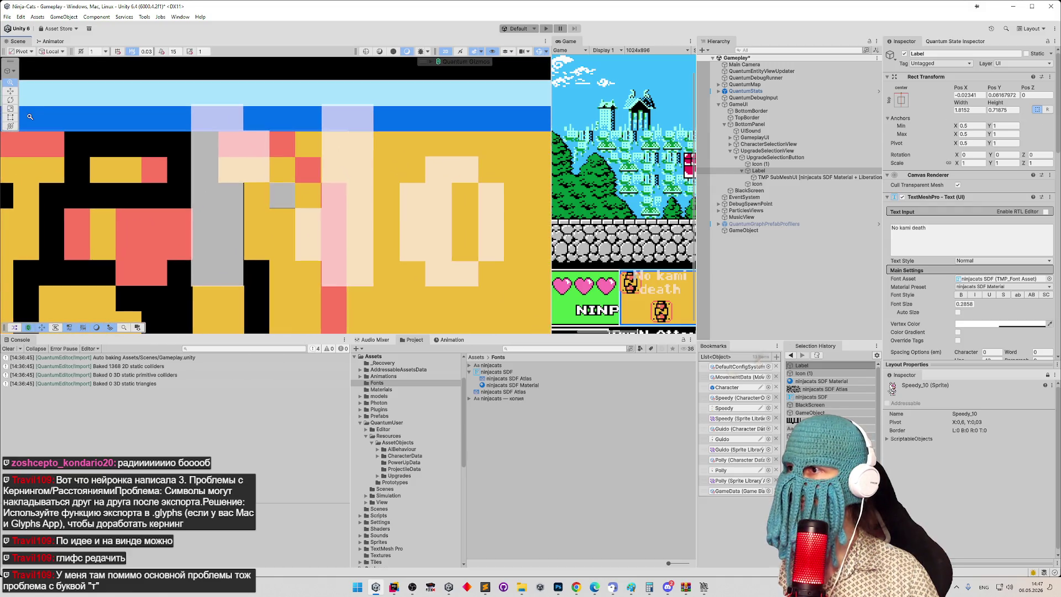
scroll(275, 196, up, 6)
scroll(400, 186, down, 8)
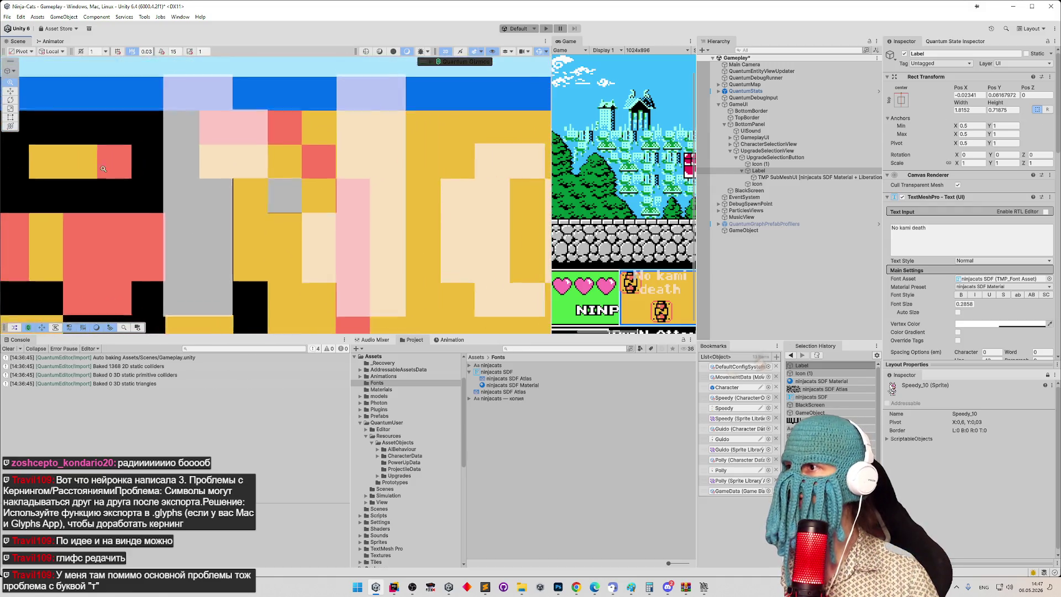
scroll(531, 151, up, 2)
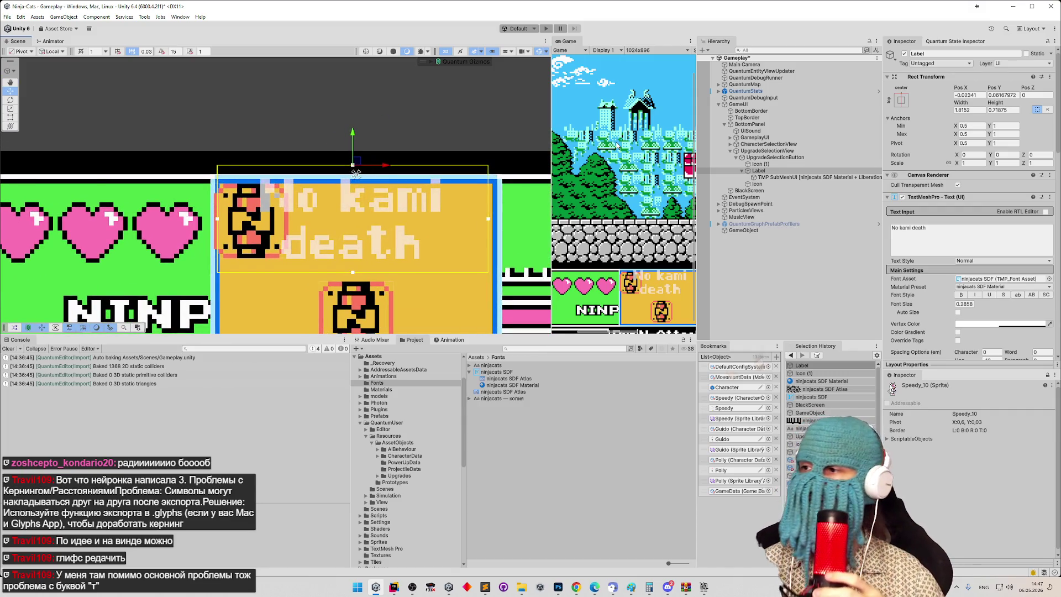
drag(307, 183, 325, 157)
scroll(376, 182, up, 5)
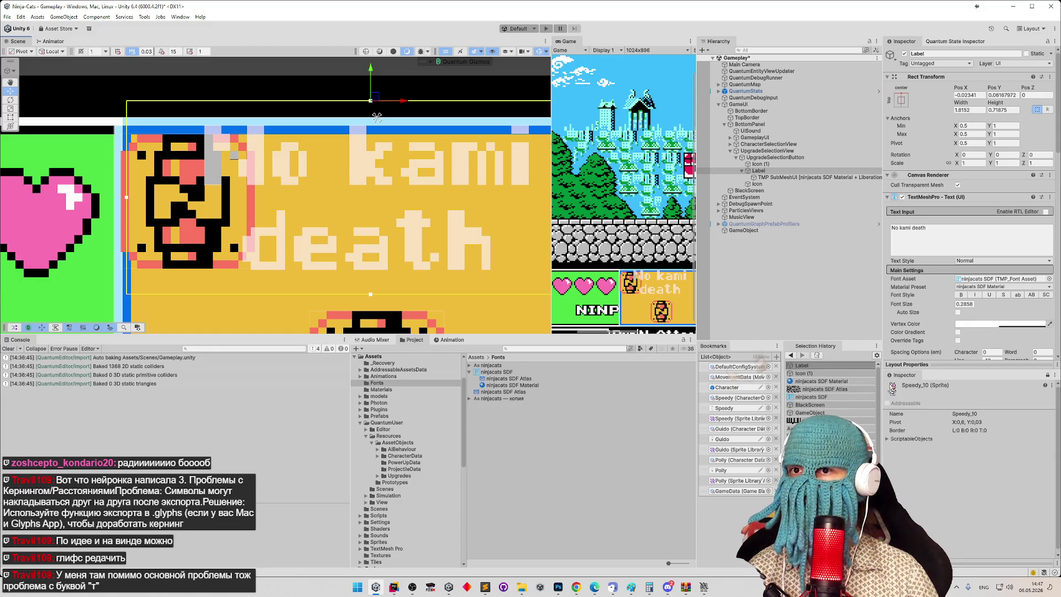
scroll(1059, 160, down, 2)
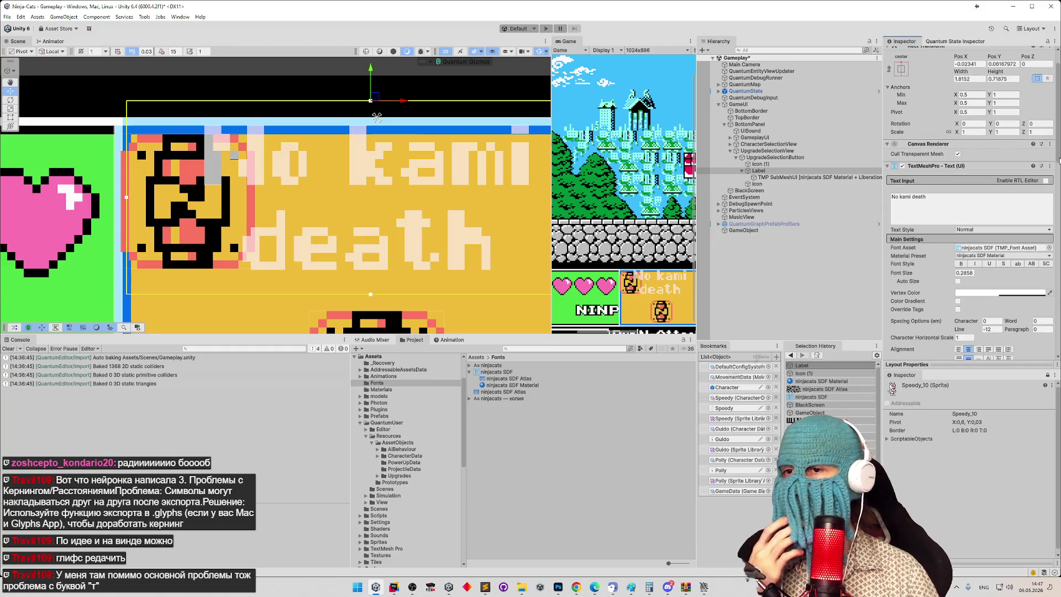
right_click(944, 168)
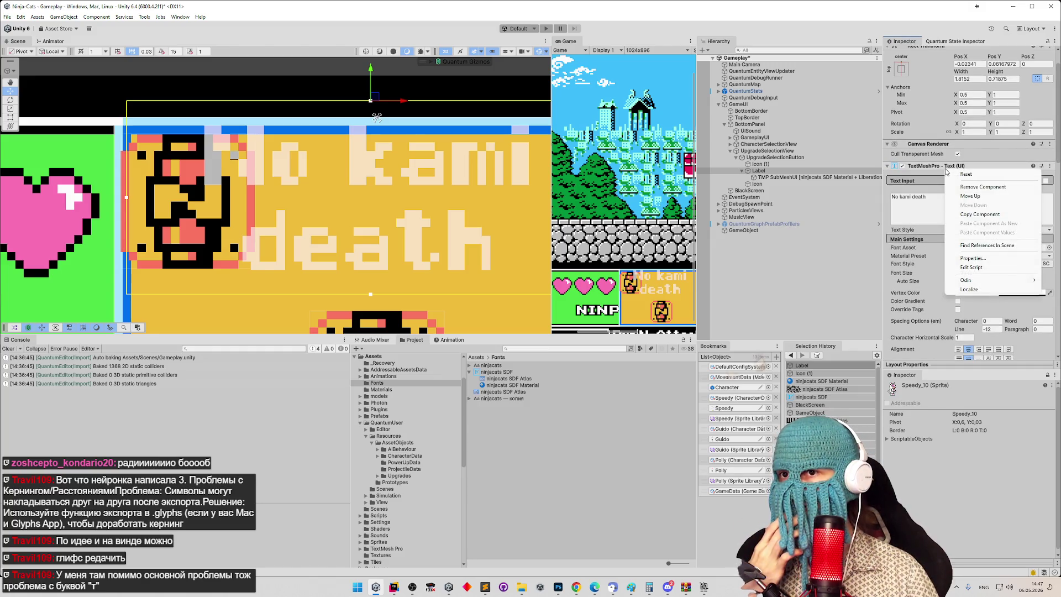
Step: Disable the label's TextMeshPro text, attempt adding legacy Text (dismissing the warning), then duplicate Label
click(902, 167)
click(887, 166)
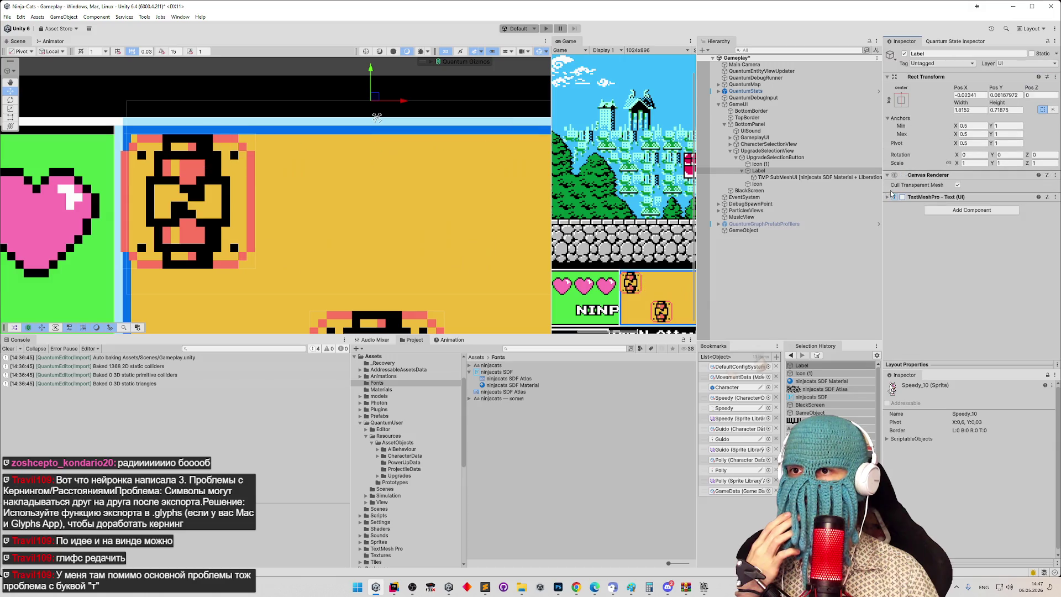
click(937, 210)
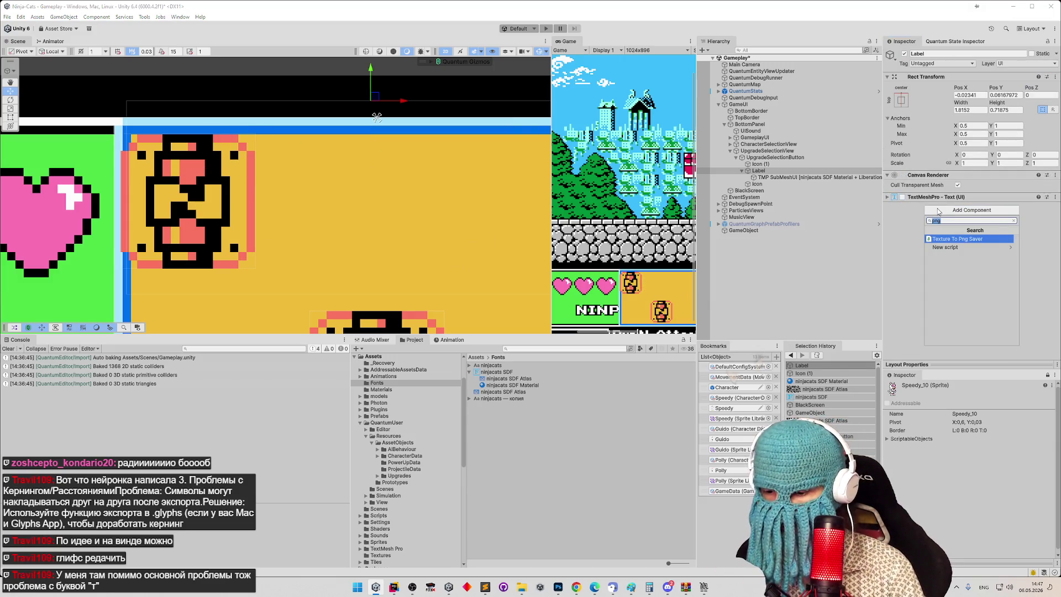
text(text)
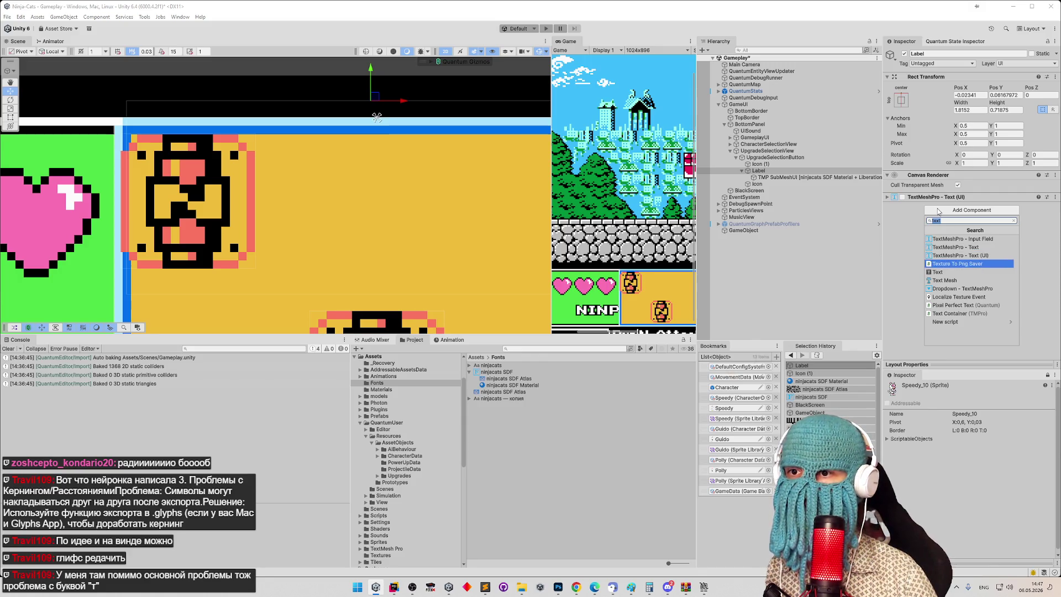
key(Down)
key(Return)
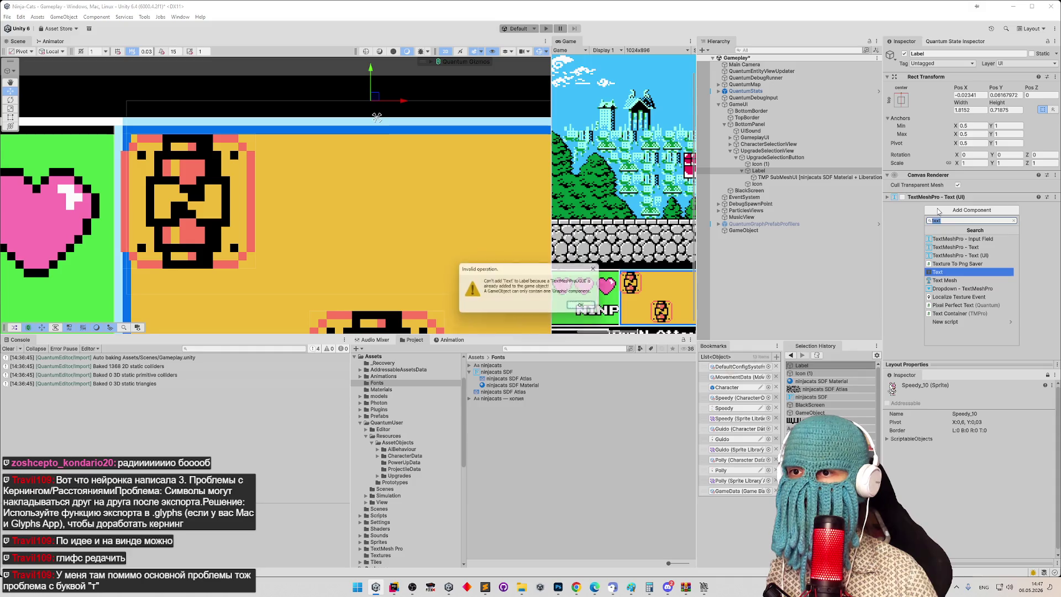
key(Return)
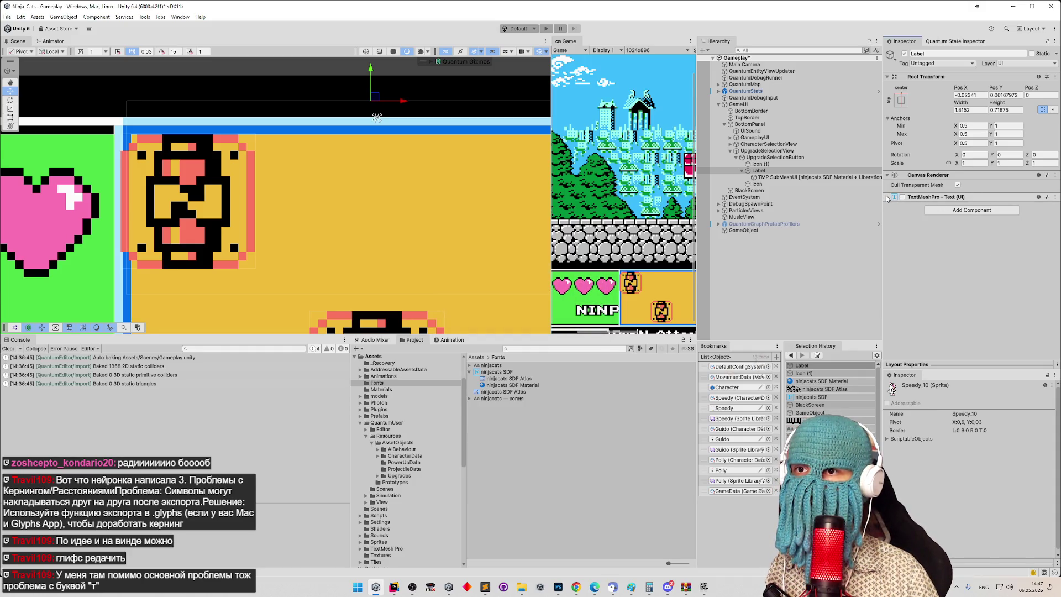
click(803, 172)
key(ctrl+d)
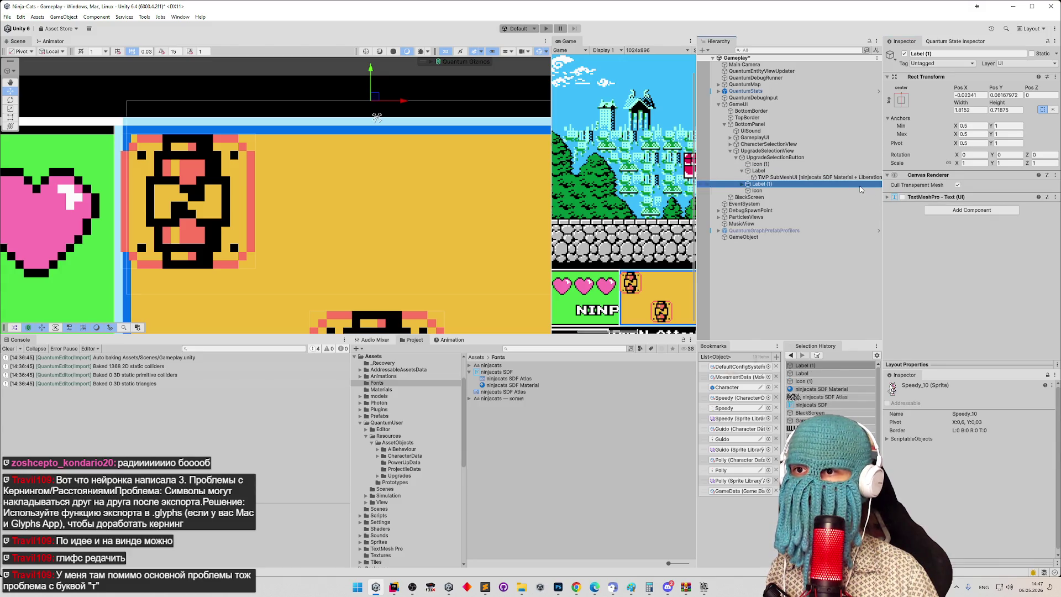
Step: Deactivate the original Label and replace Label (1)'s TextMeshPro component with a legacy Text component
click(902, 197)
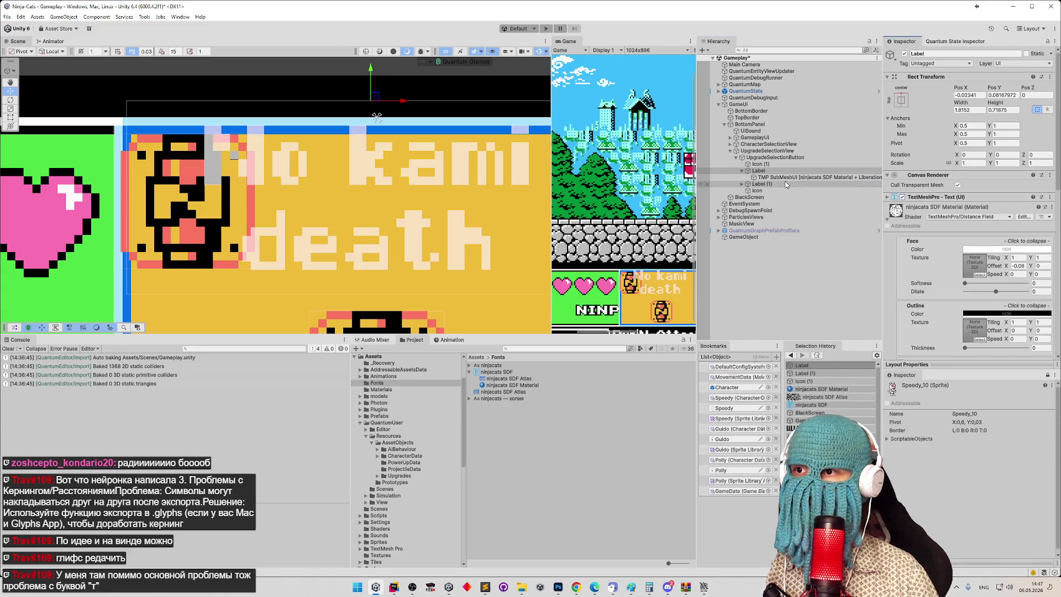
click(904, 54)
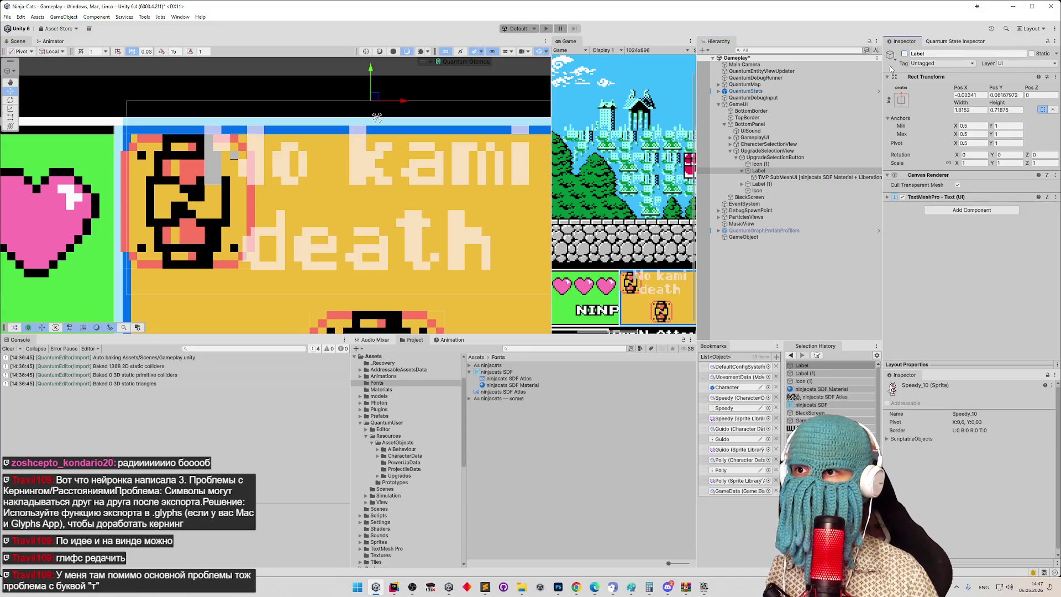
click(762, 183)
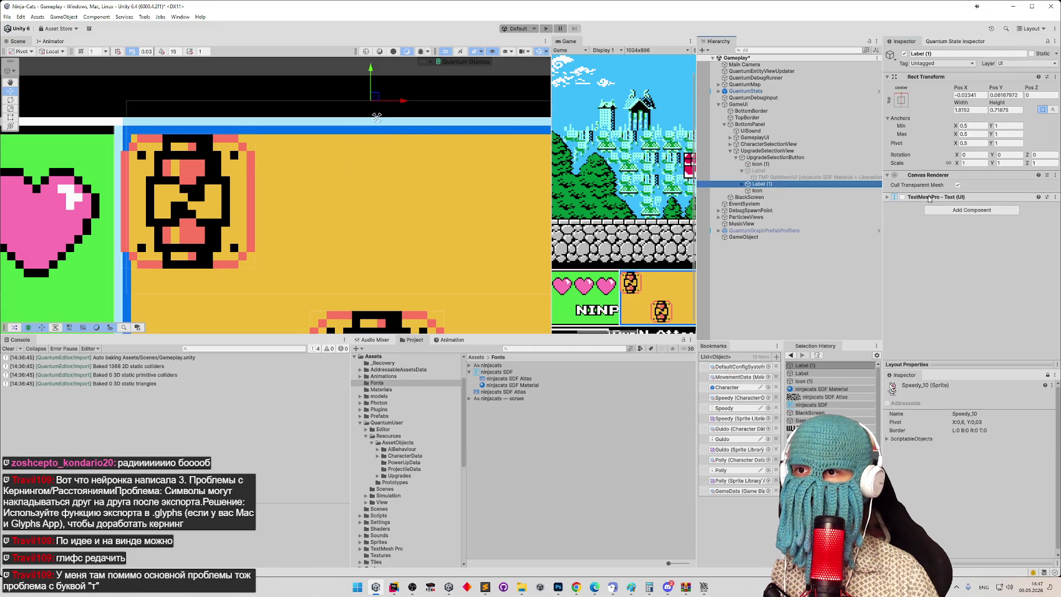
right_click(929, 198)
click(942, 214)
click(942, 200)
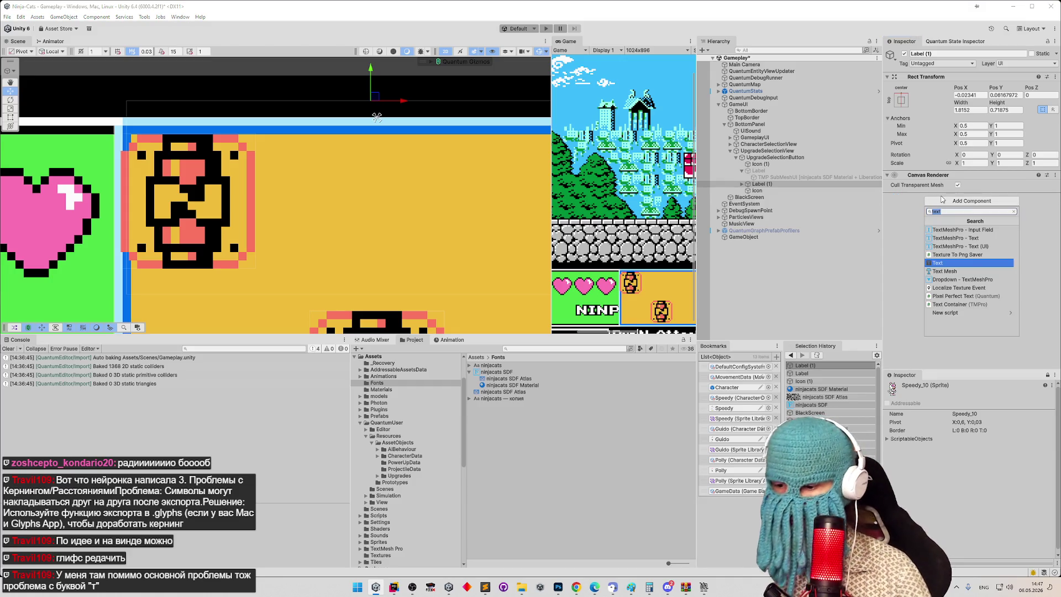
key(Return)
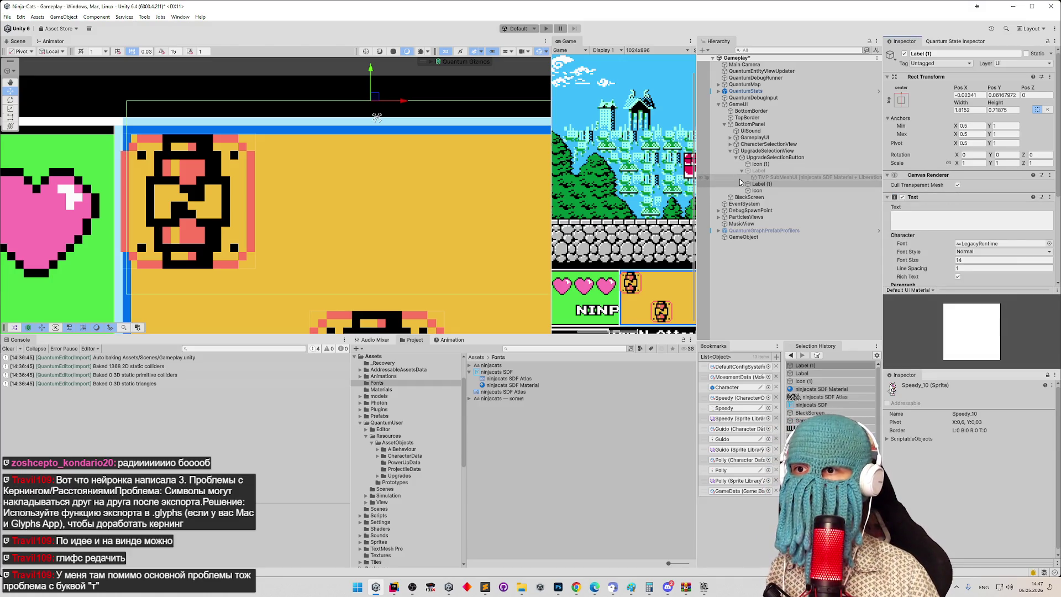
Step: Set the Text to font size 1 with the ninjacats font, enter sample text, and frame Label (1)
drag(918, 259, 890, 262)
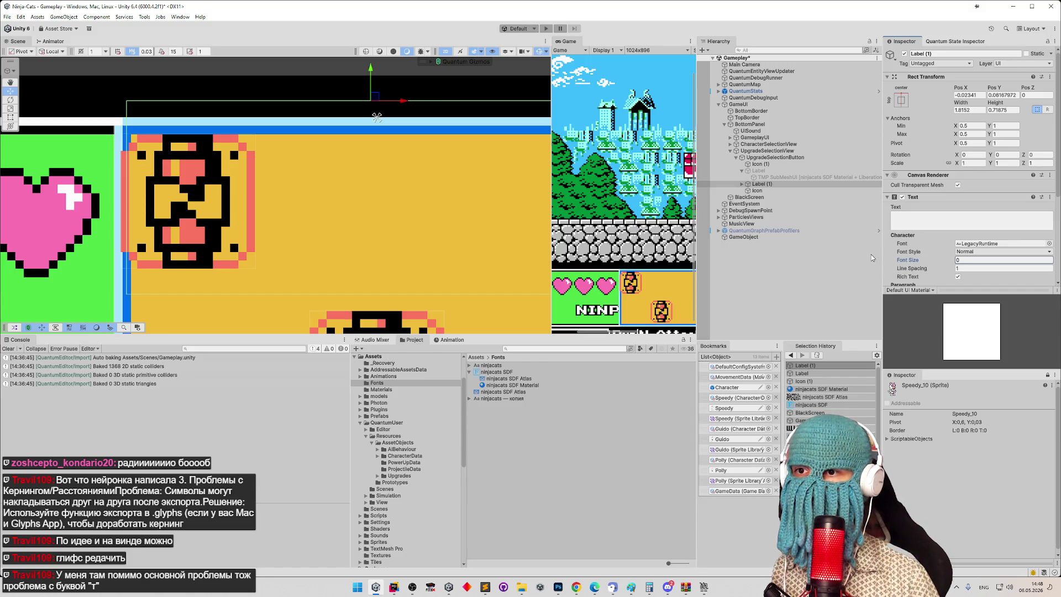
click(1048, 243)
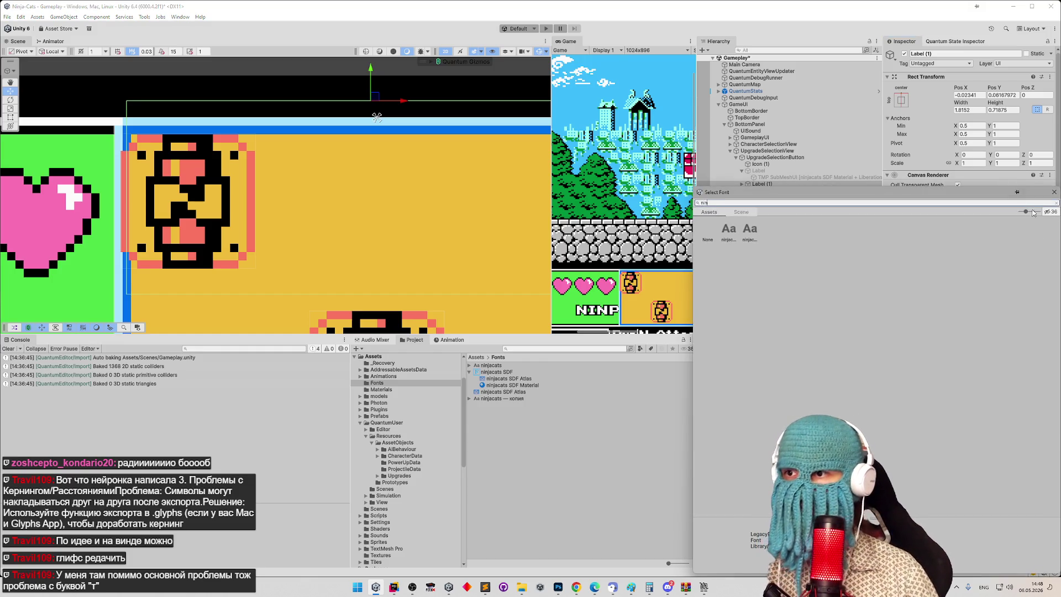
click(738, 238)
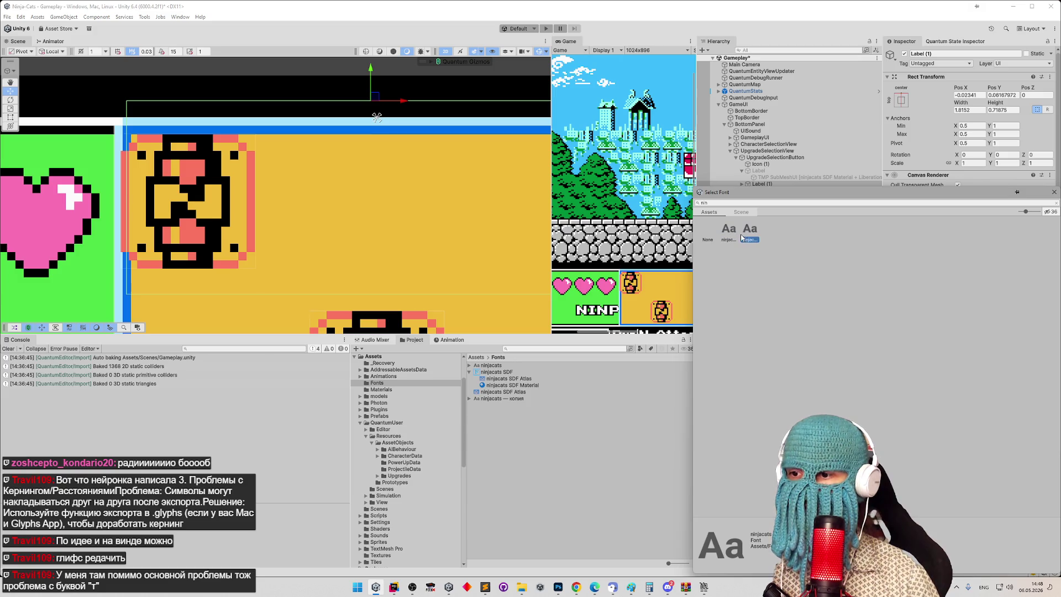
double_click(734, 238)
click(913, 219)
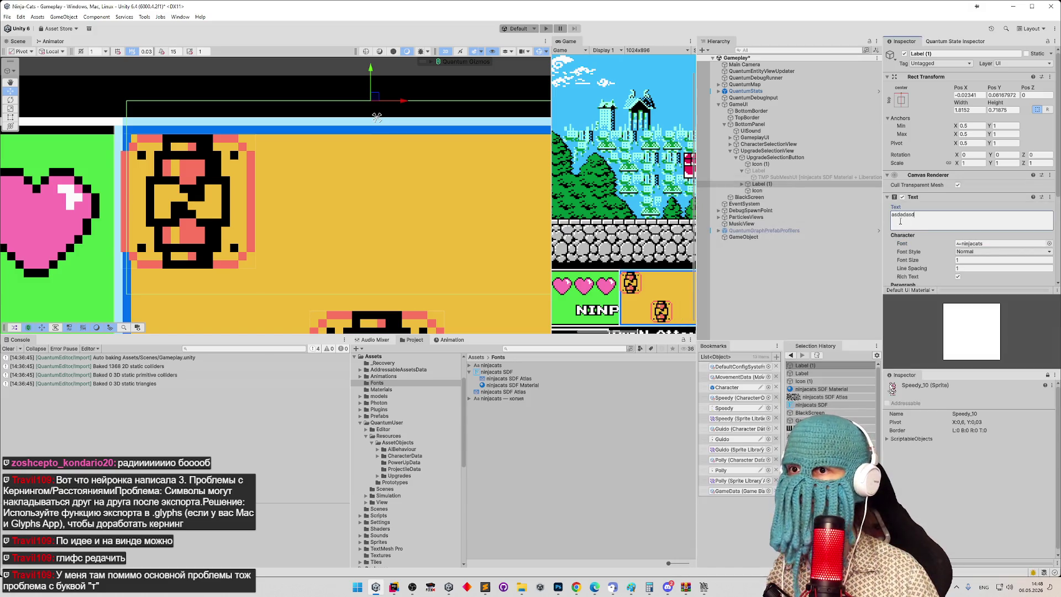
double_click(761, 183)
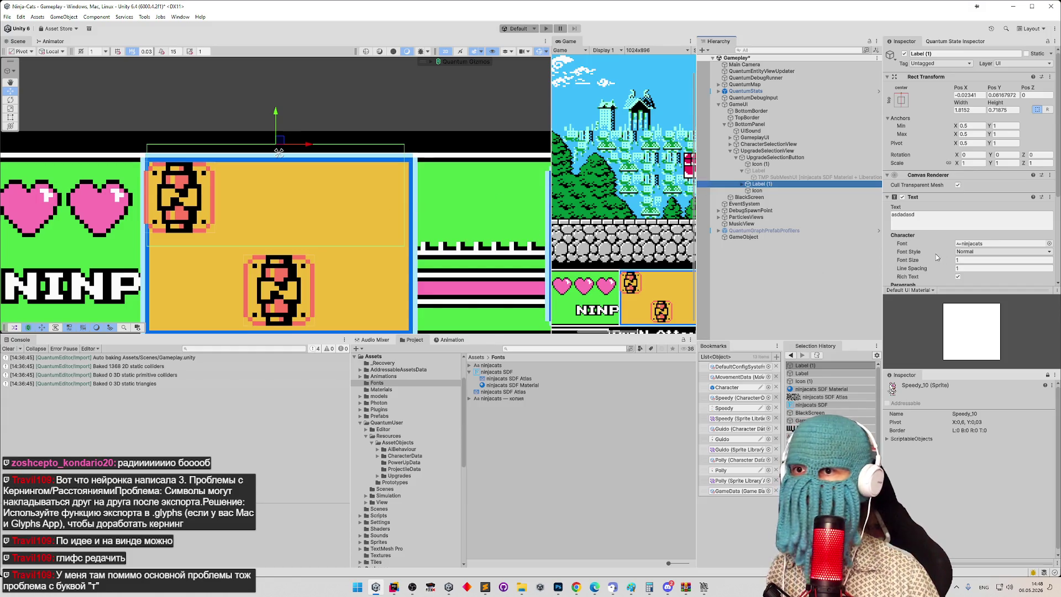
Step: Try larger scales, reset the label's scale to 1, and enlarge its rect to about 1.24 × 1.22
drag(960, 166, 985, 160)
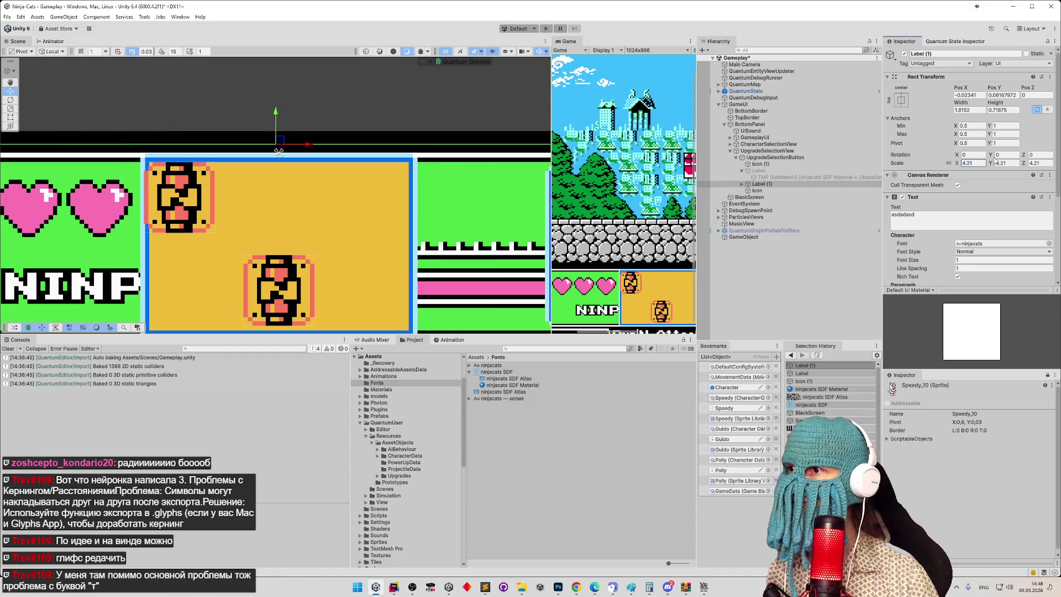
text(1)
key(Return)
scroll(133, 171, down, 2)
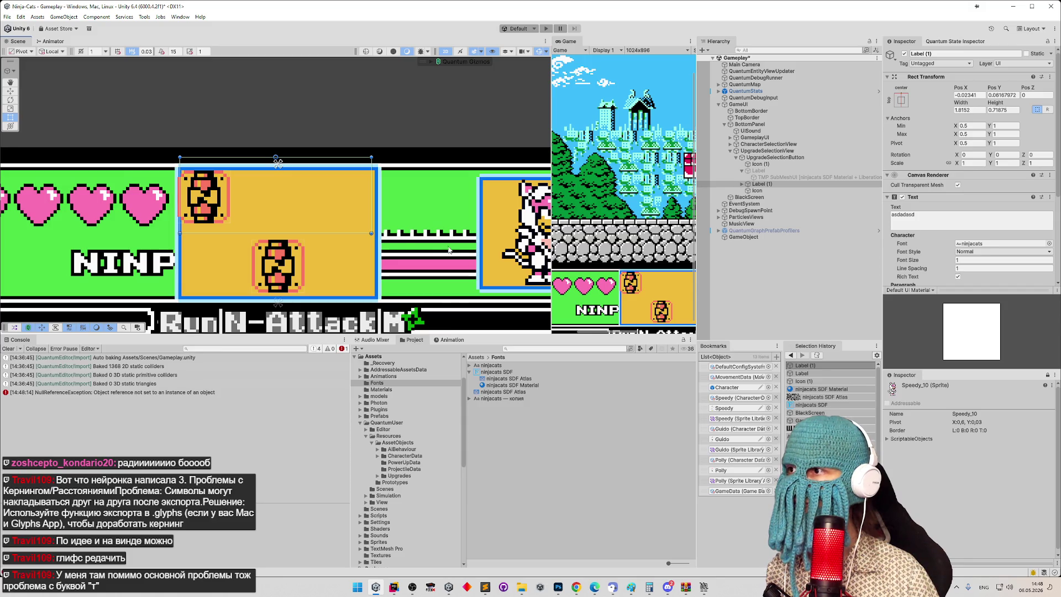
scroll(275, 199, down, 3)
mouse_move(330, 217)
mouse_down()
mouse_move(333, 237)
mouse_move(537, 251)
mouse_move(296, 249)
mouse_up()
scroll(258, 207, up, 1)
scroll(258, 207, up, 6)
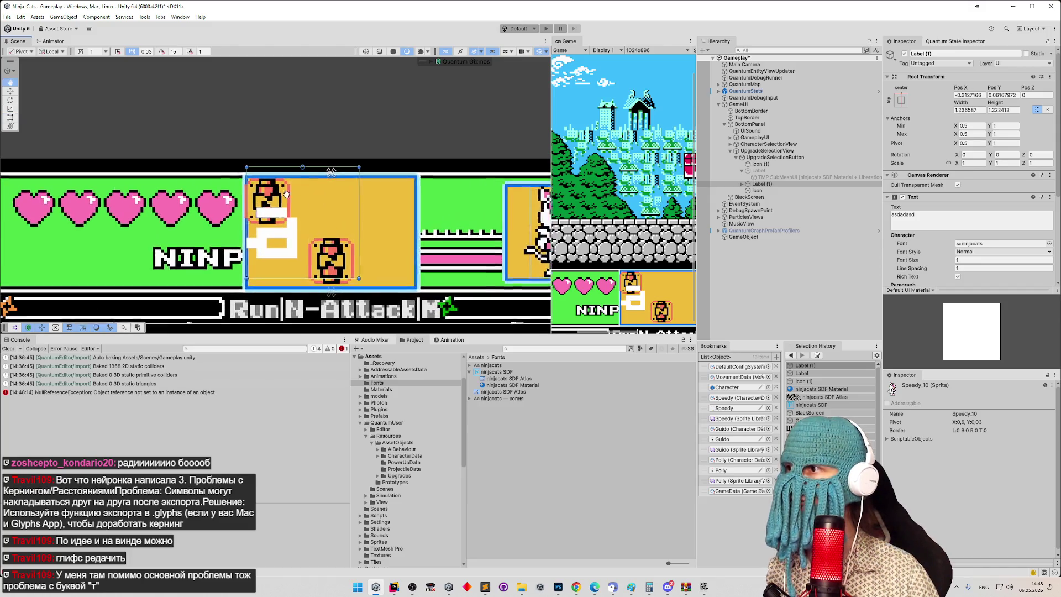
scroll(387, 188, up, 8)
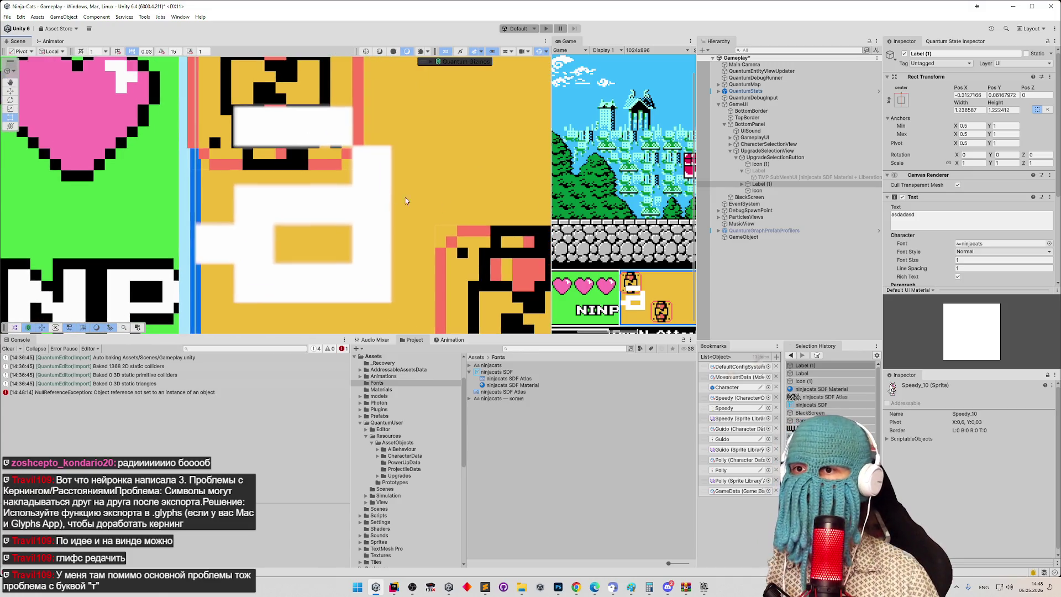
scroll(1058, 207, down, 1)
Step: Set the label's scale to 0.25 and shift it slightly left in the Scene view
mouse_move(1057, 207)
mouse_down()
mouse_move(1053, 276)
mouse_move(1050, 182)
mouse_up()
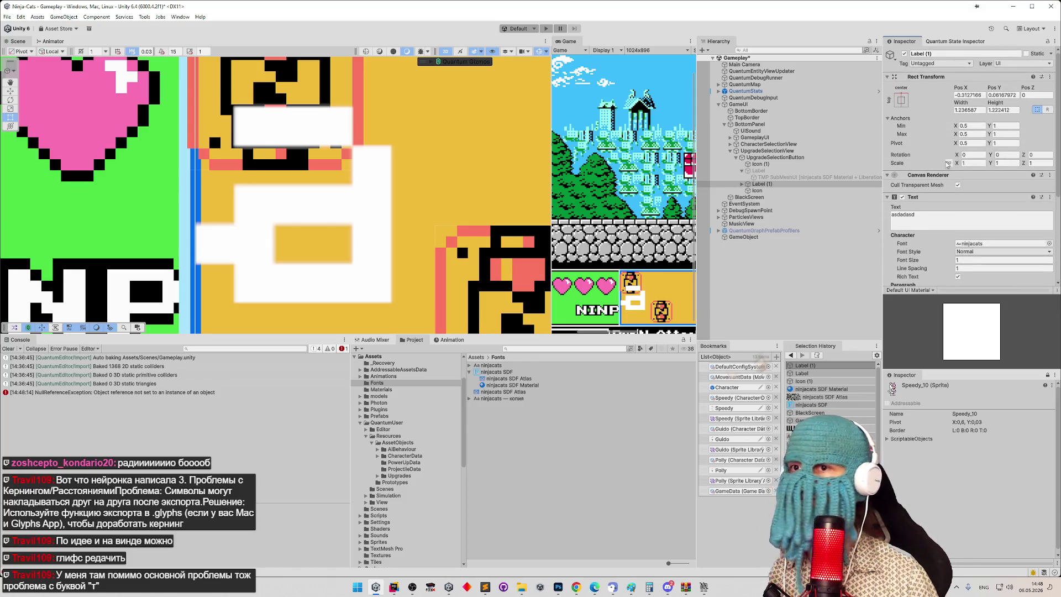
text(0.25)
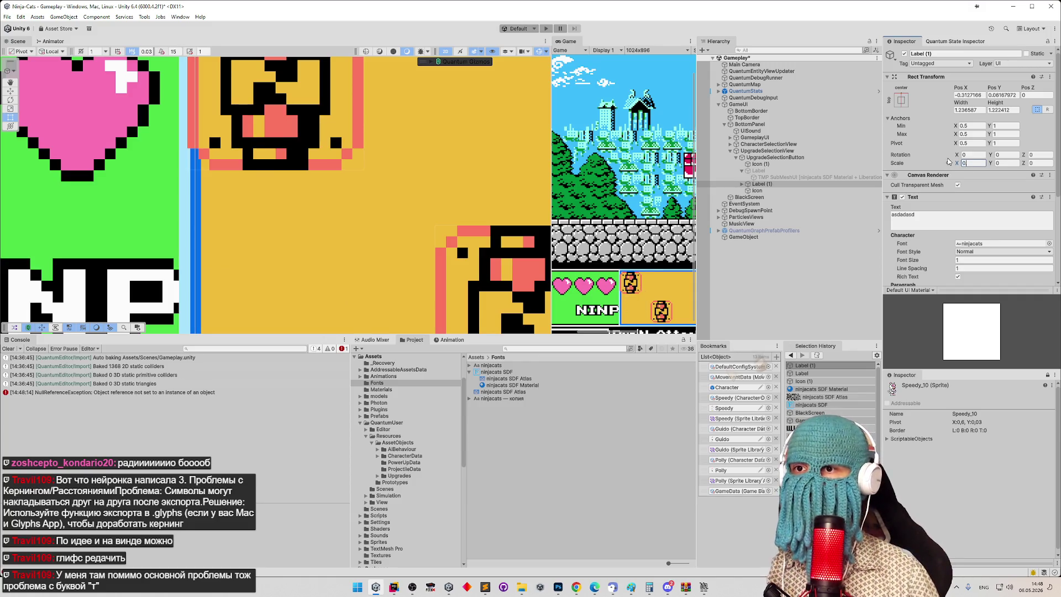
double_click(844, 185)
scroll(309, 121, down, 2)
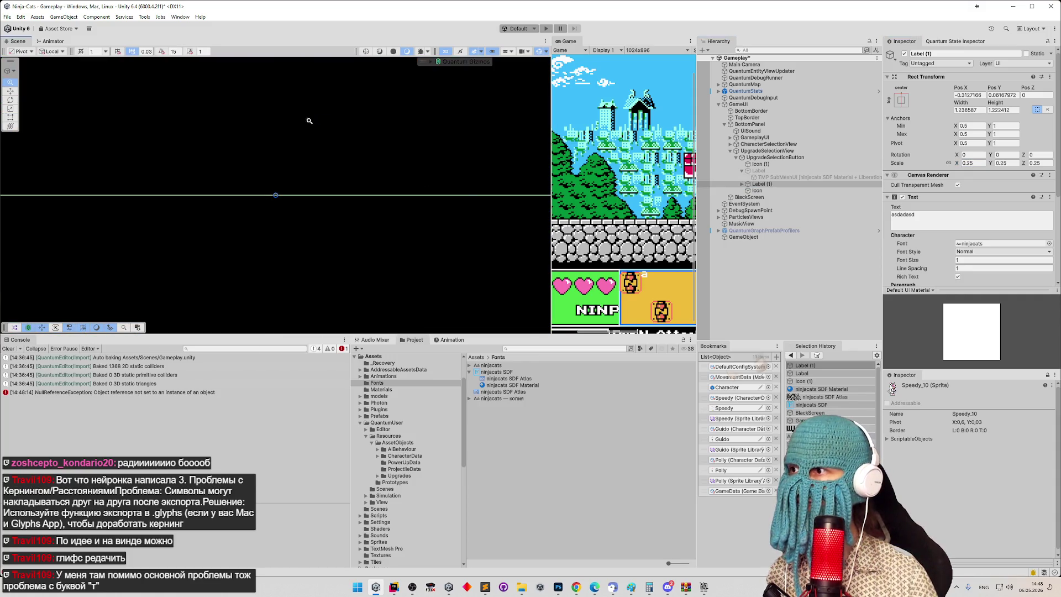
scroll(310, 121, up, 5)
scroll(481, 177, up, 3)
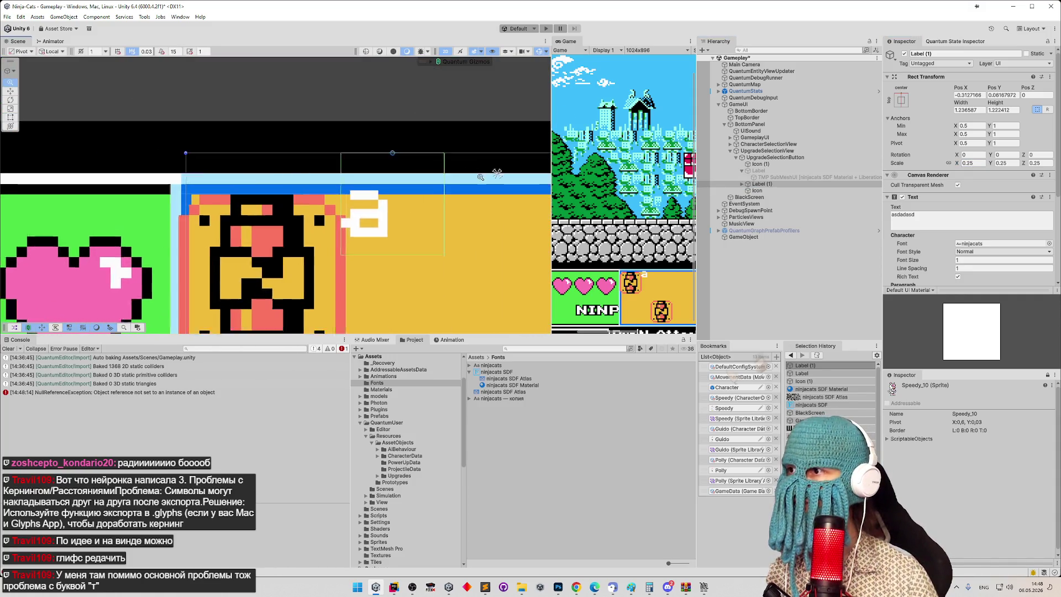
scroll(480, 177, up, 3)
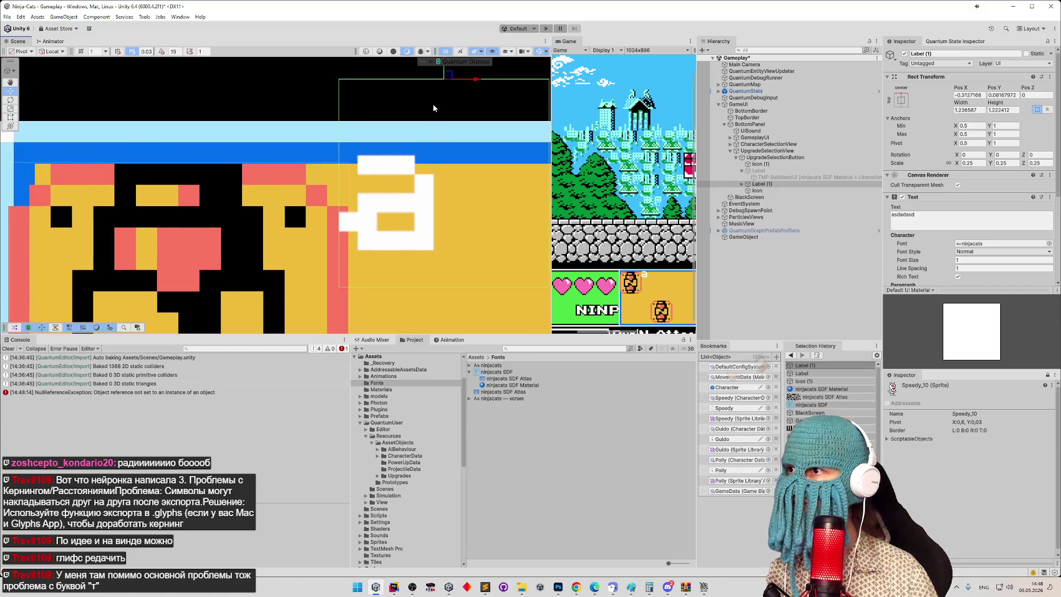
drag(449, 75, 397, 76)
scroll(502, 162, up, 4)
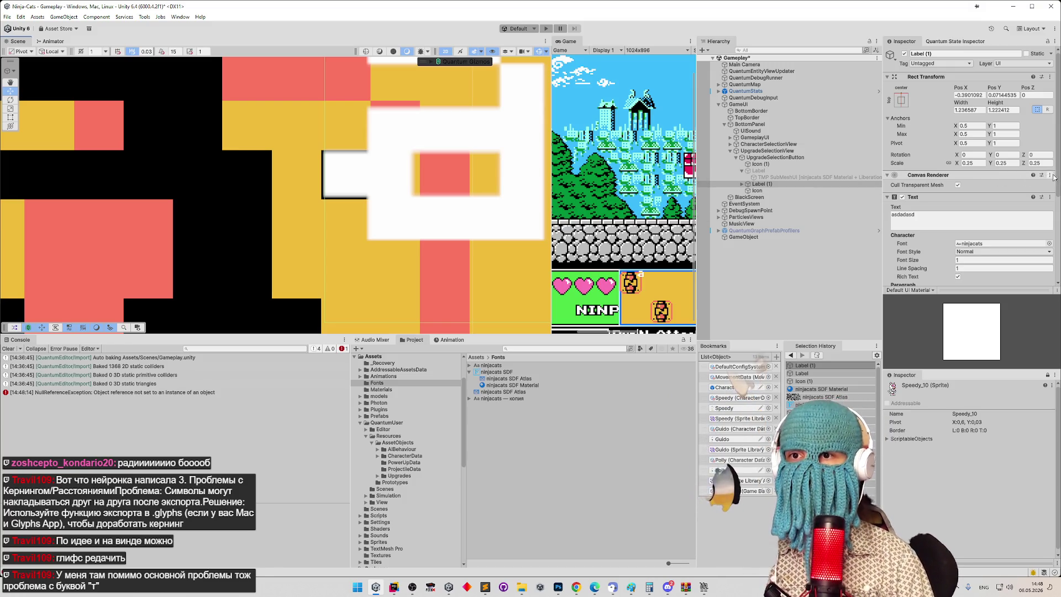
scroll(1055, 209, down, 2)
scroll(1055, 209, down, 3)
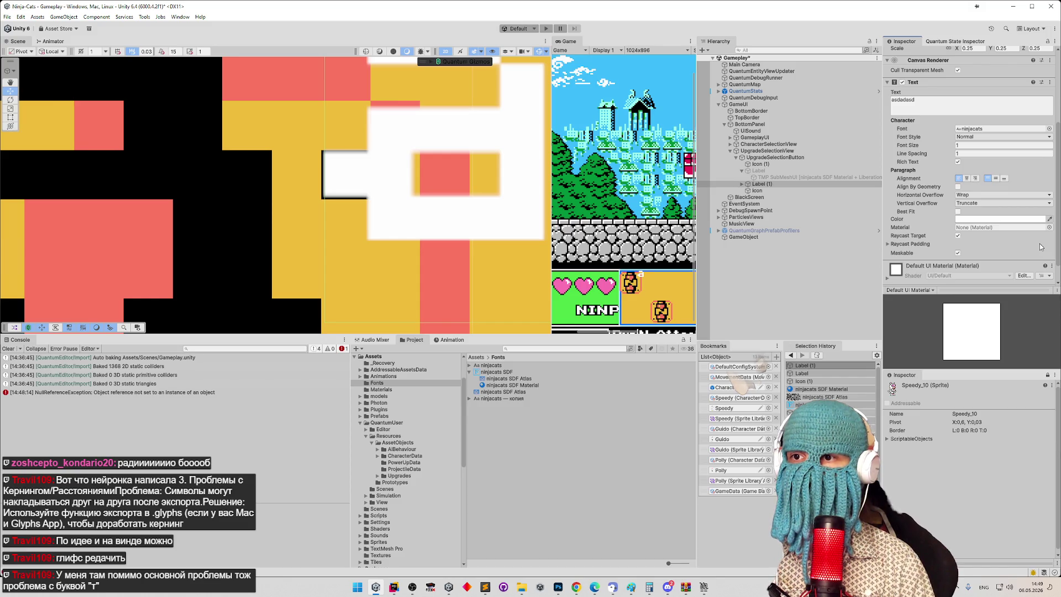
Step: Expand and collapse the Text component's Raycast Padding settings in the Inspector
scroll(1036, 254, down, 1)
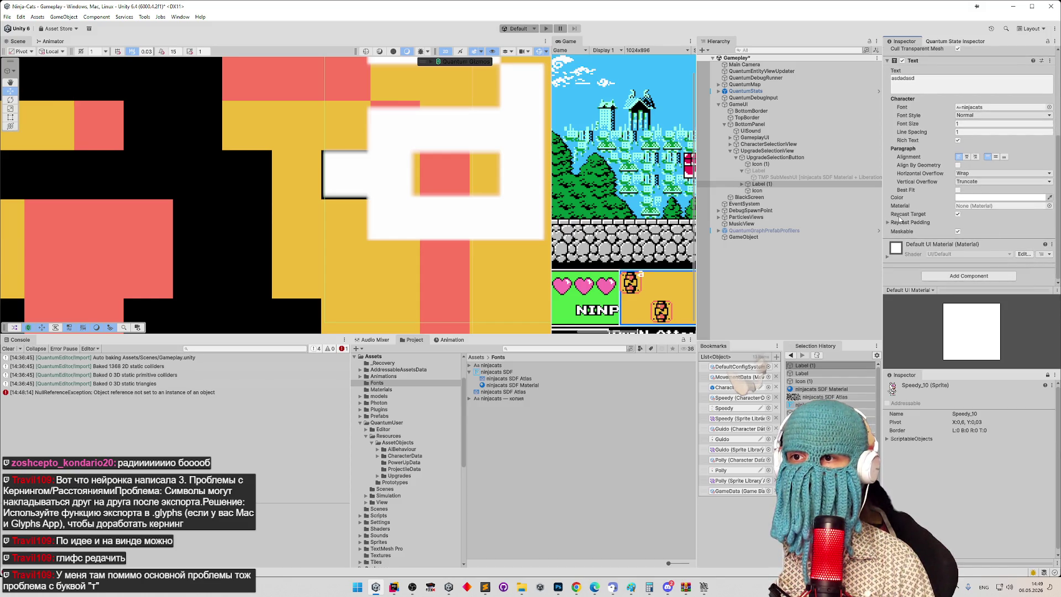
click(893, 223)
click(891, 223)
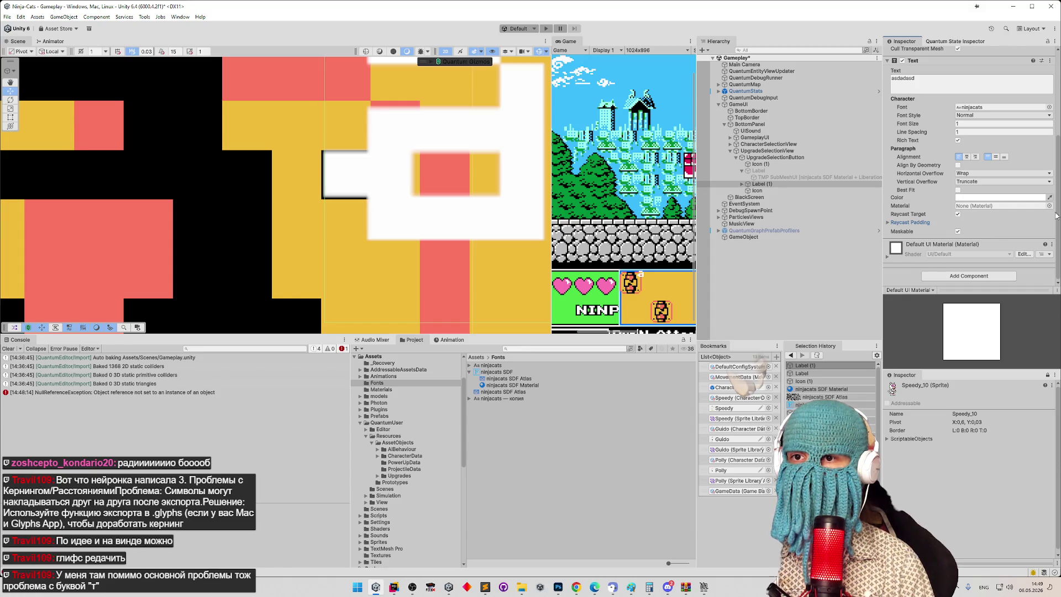
scroll(1049, 210, up, 3)
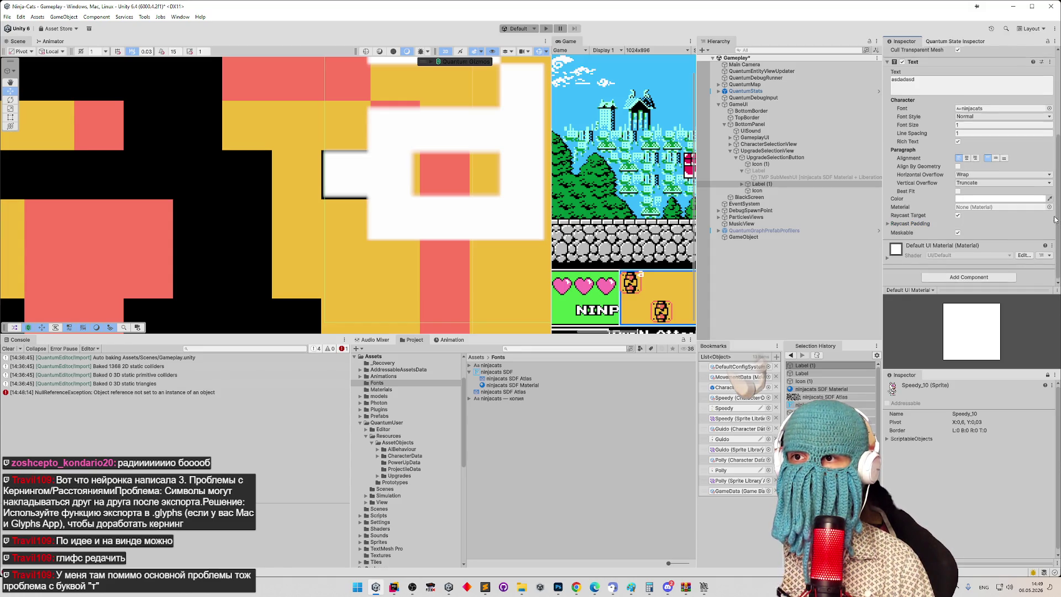
scroll(1042, 174, up, 3)
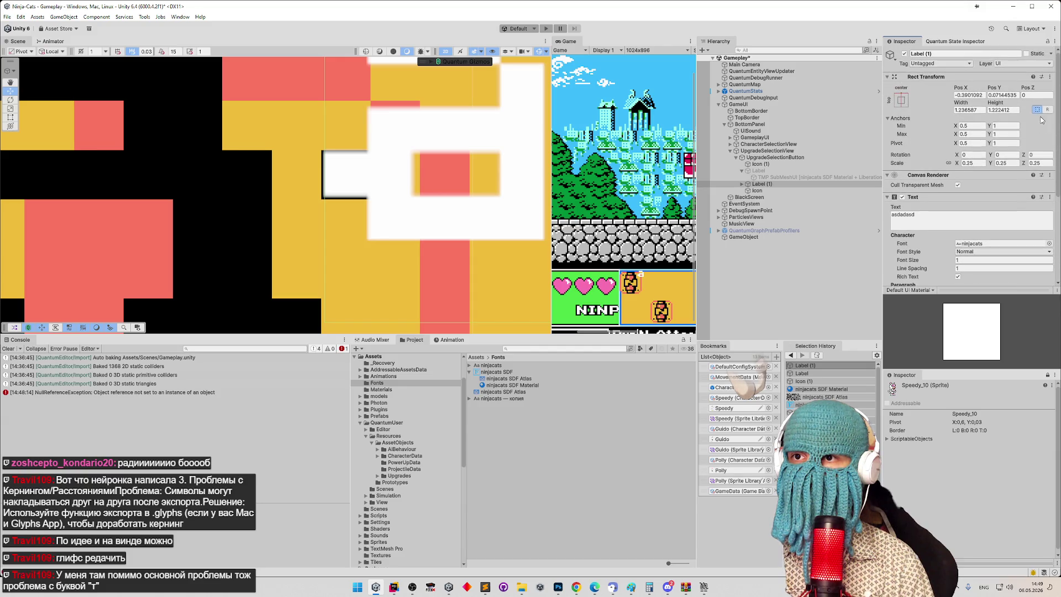
scroll(1038, 165, down, 6)
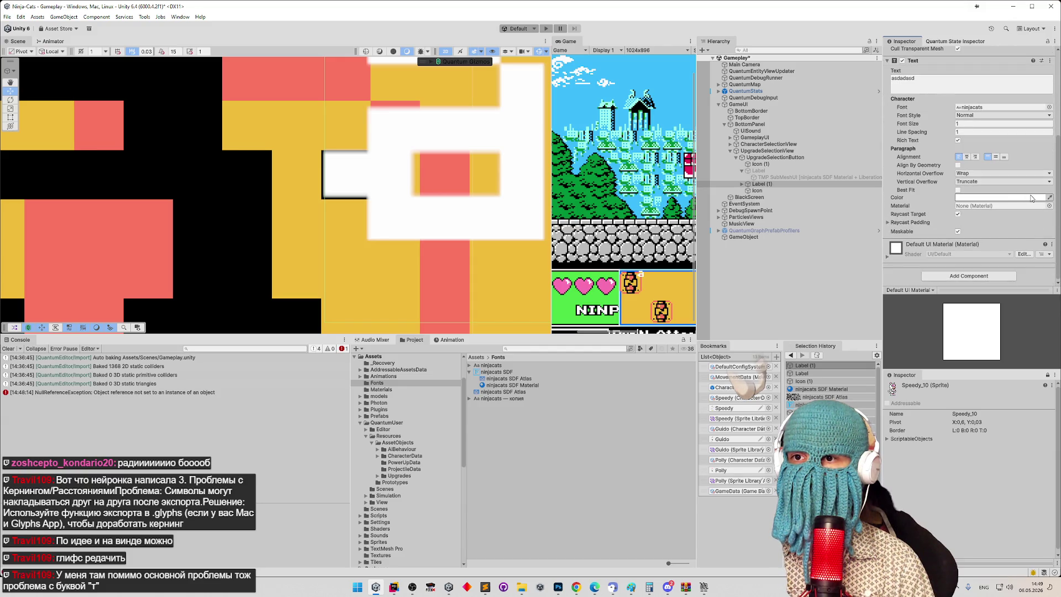
Step: Try the Cutout, Default and Font Material materials, then keep Default-Line for the label text
click(1049, 206)
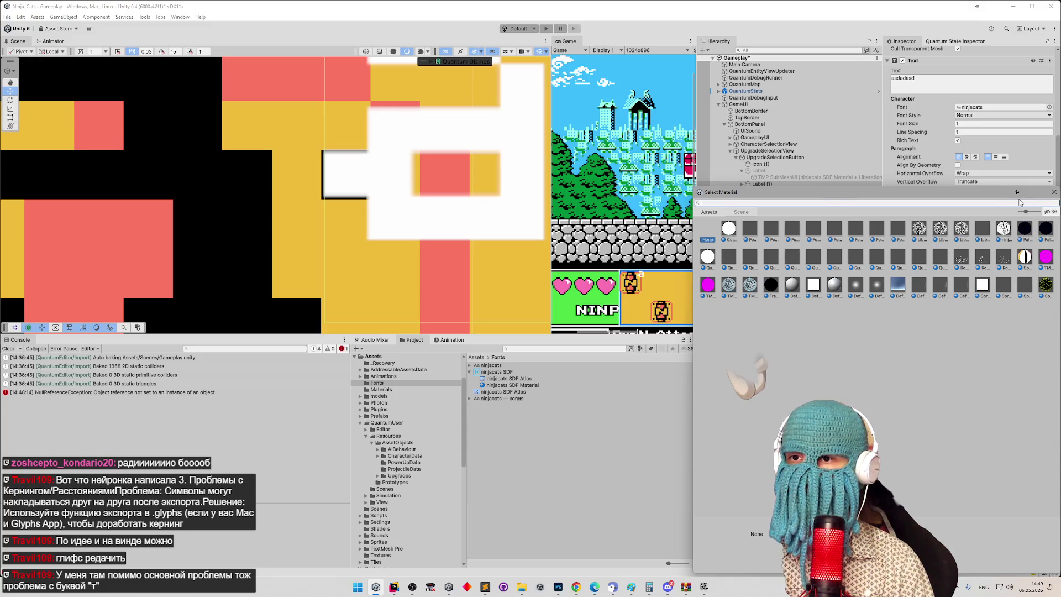
click(709, 258)
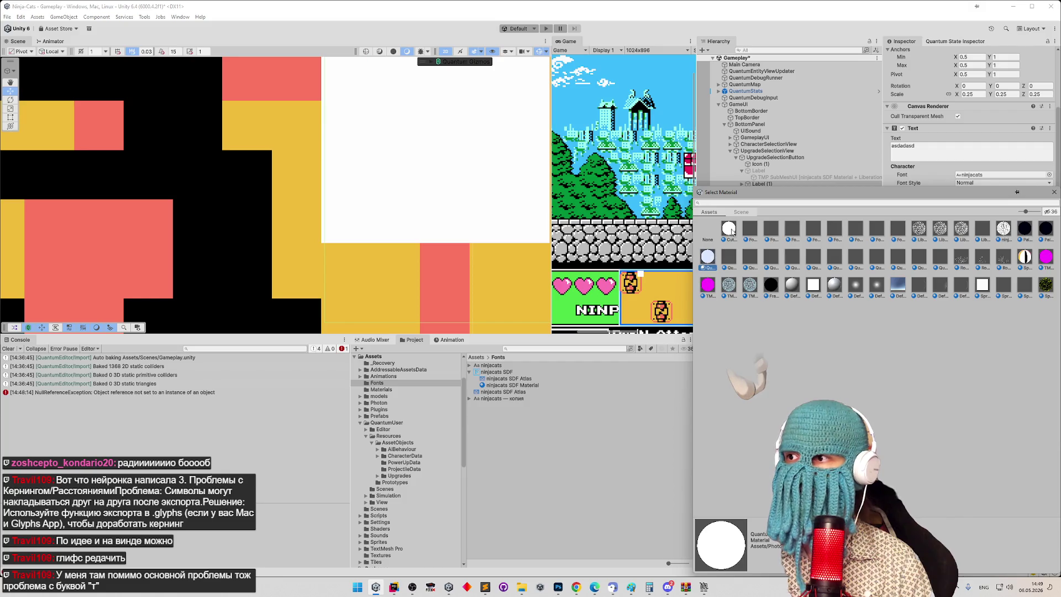
click(731, 230)
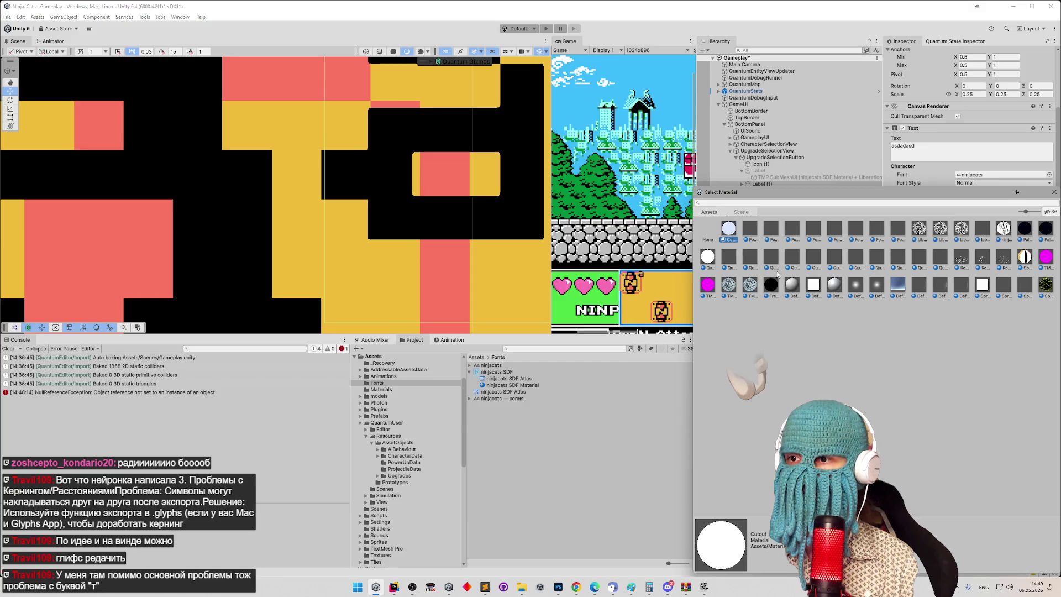
click(812, 285)
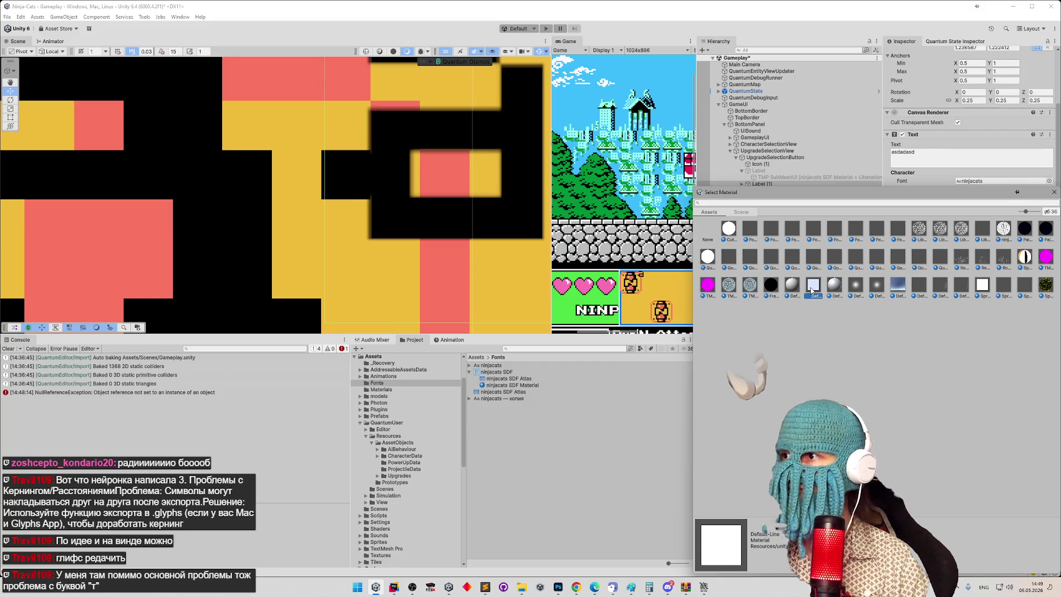
click(750, 229)
click(813, 285)
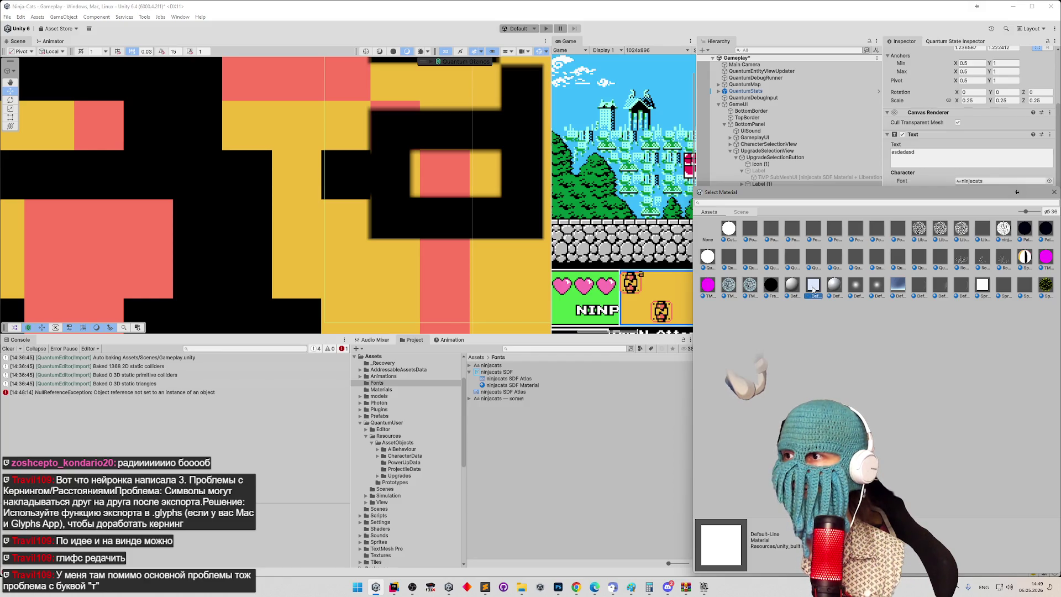
click(1053, 192)
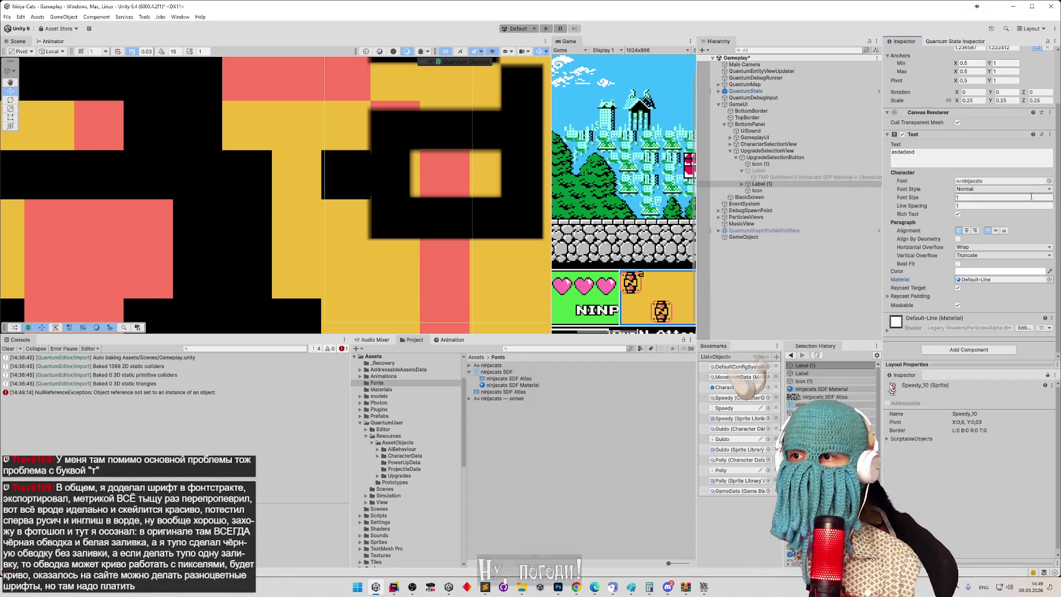
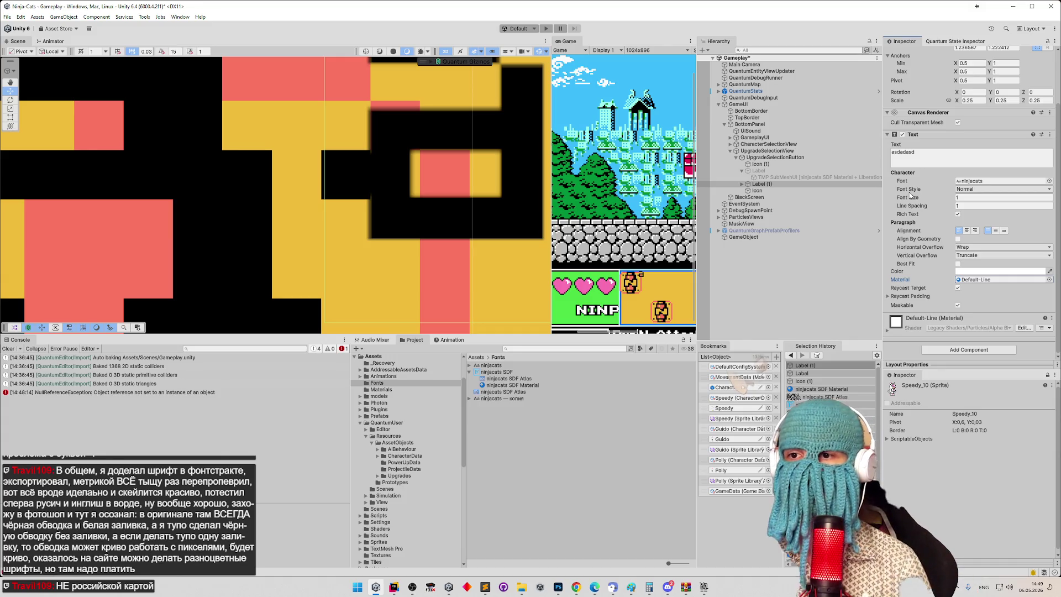
Step: Set the Label (1) text material to Sprites-Default using the object picker
click(1049, 279)
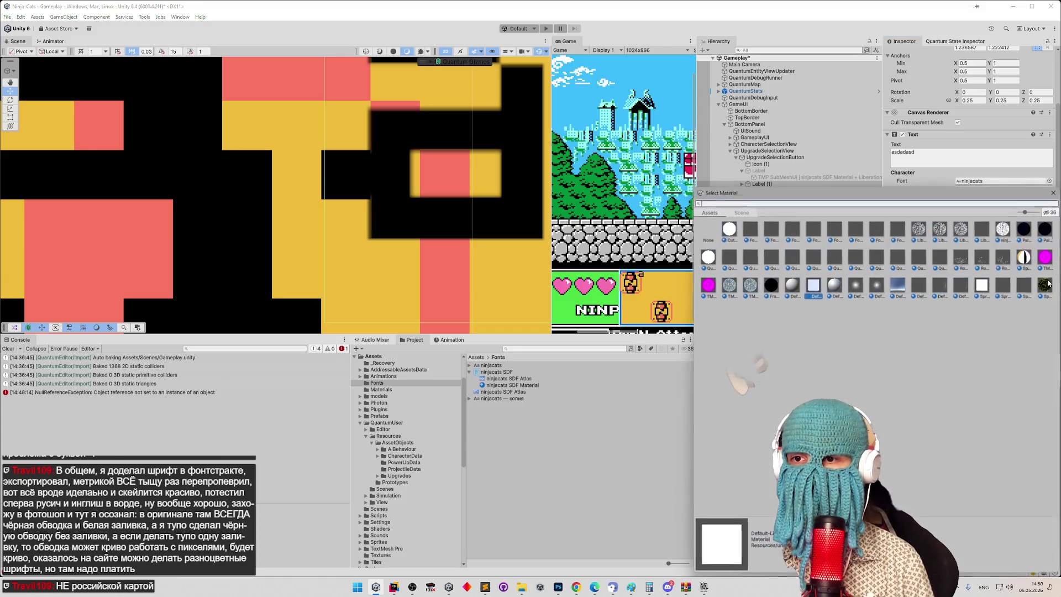
click(984, 285)
double_click(984, 288)
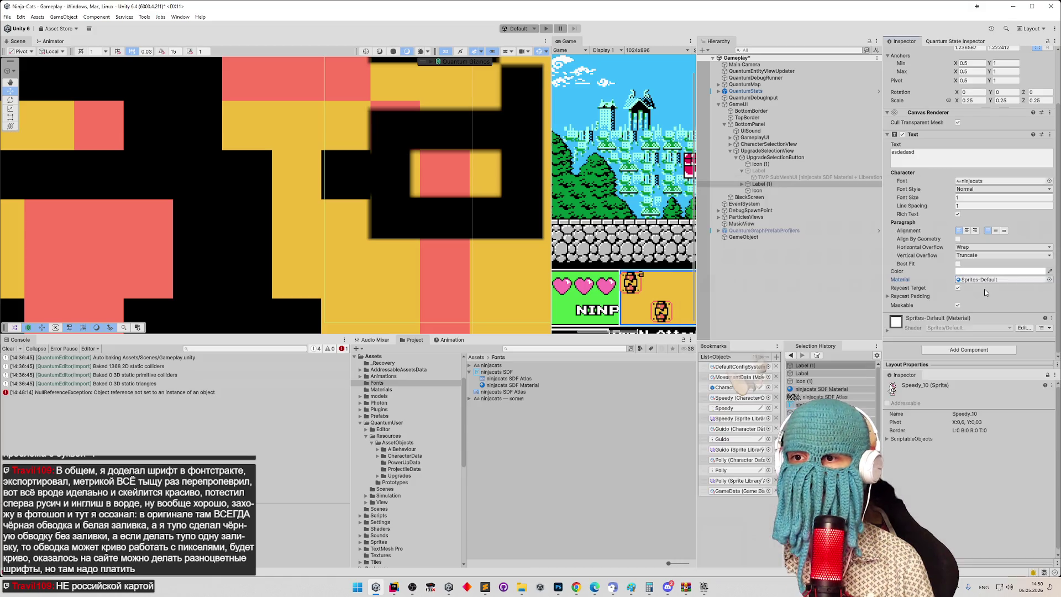
Step: Switch the text material to SpeedyMaterial, then remove the duplicate Label (1)
click(1048, 279)
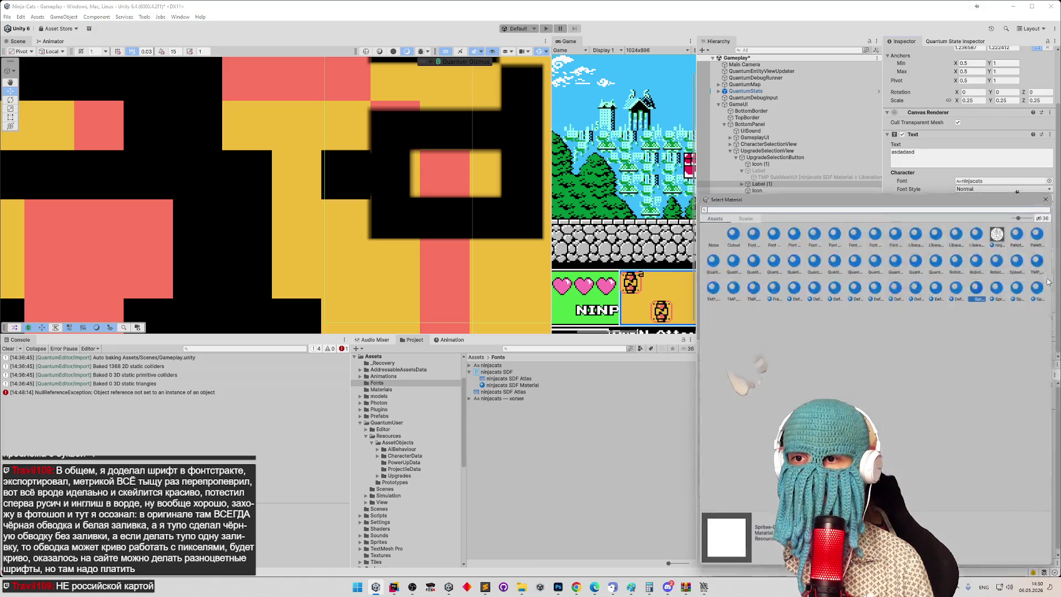
click(1025, 258)
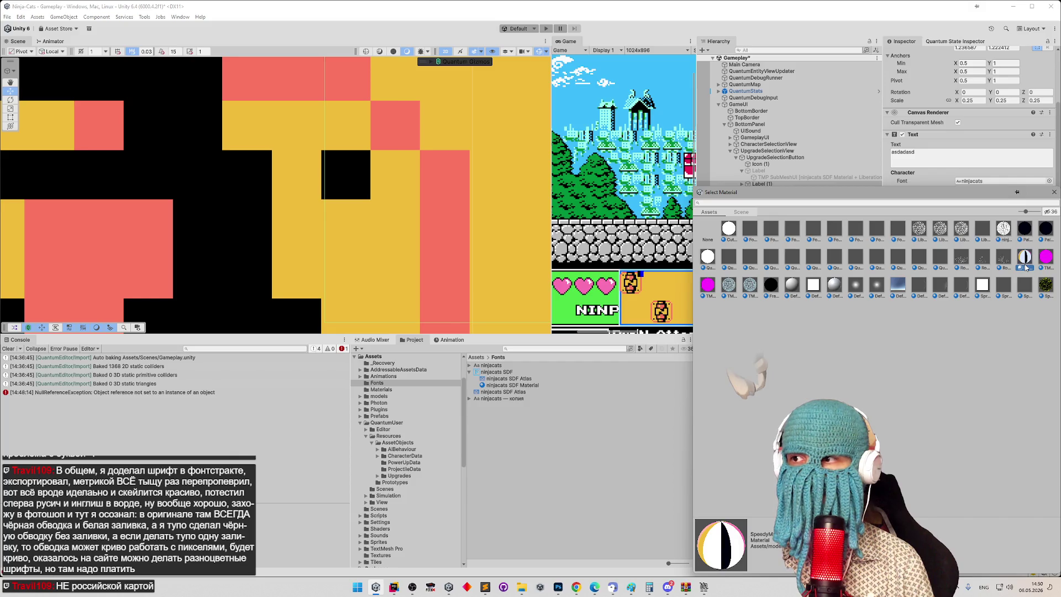
click(1053, 192)
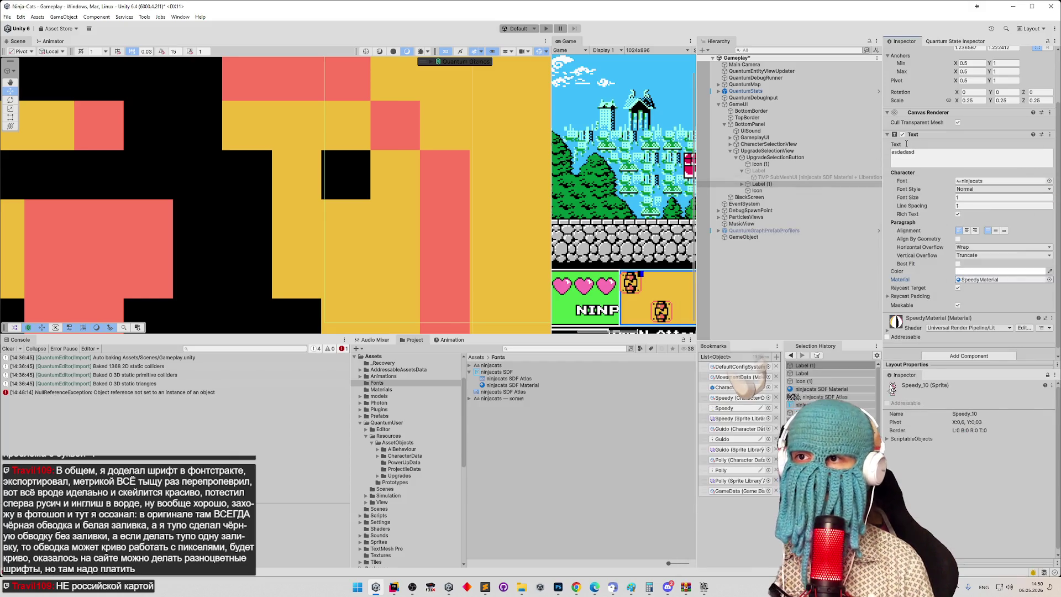
key(ctrl+z)
key(ctrl+z)
key(ctrl+z)
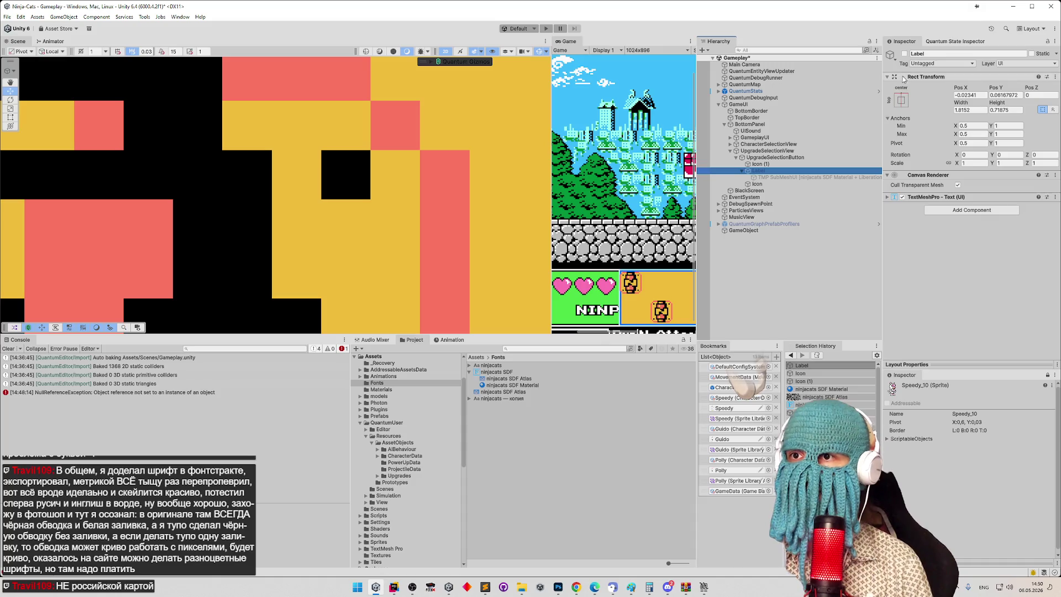
Step: Activate the Label object so 'No kami death' shows, and frame it in the Scene view
click(903, 53)
key(f)
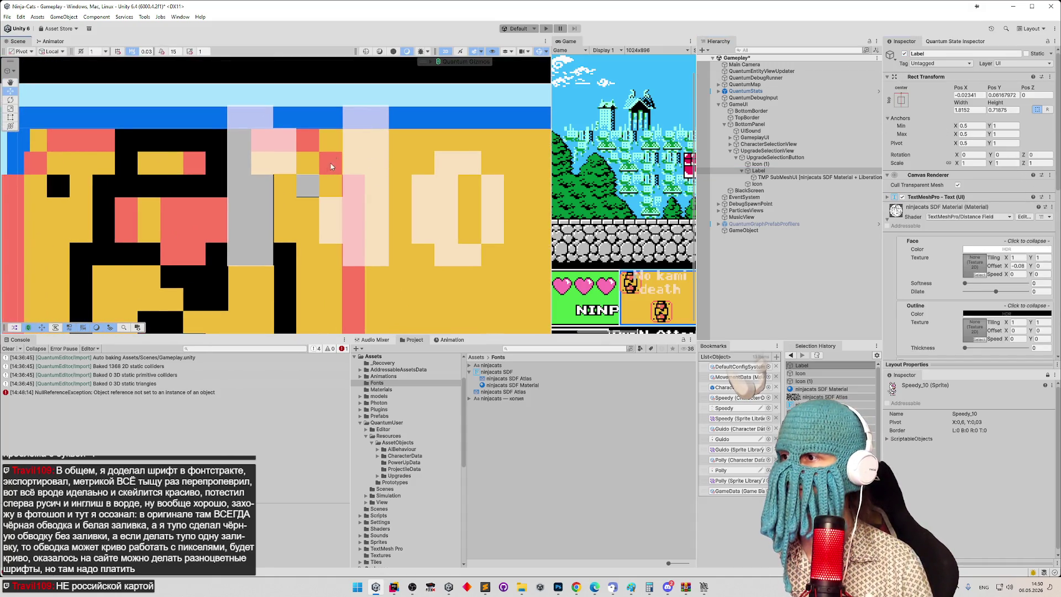
scroll(331, 167, down, 2)
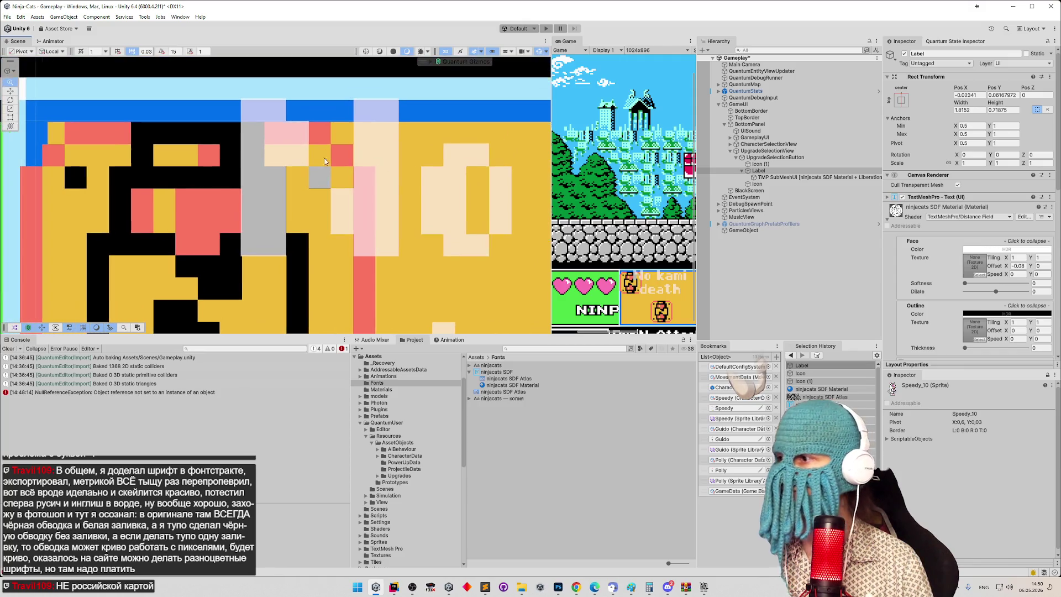
Step: Clear the Console, save the Gameplay scene, and widen the Game view panel
click(14, 348)
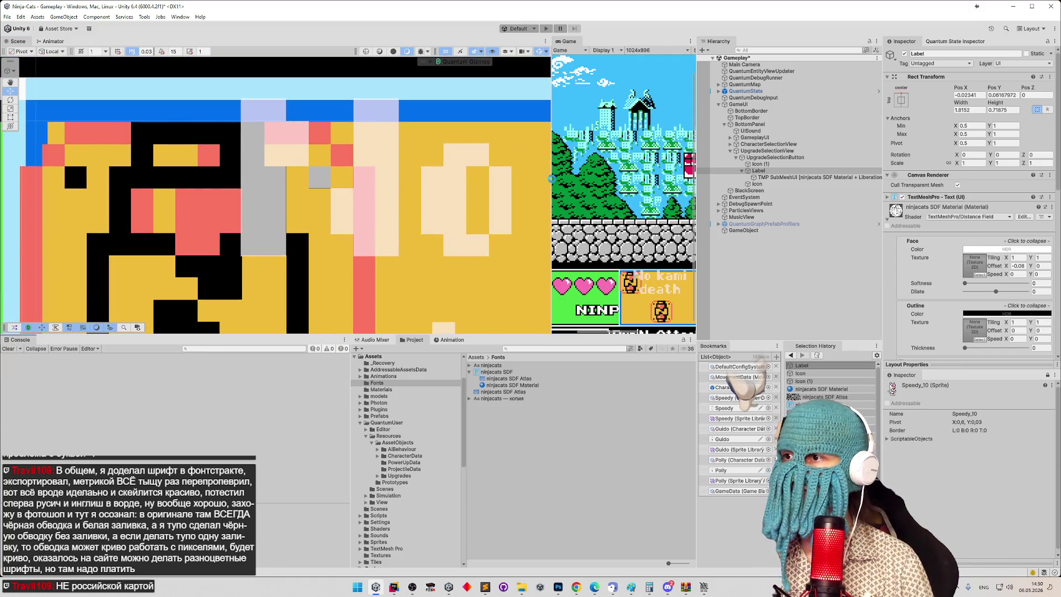
key(ctrl+s)
drag(548, 178, 251, 178)
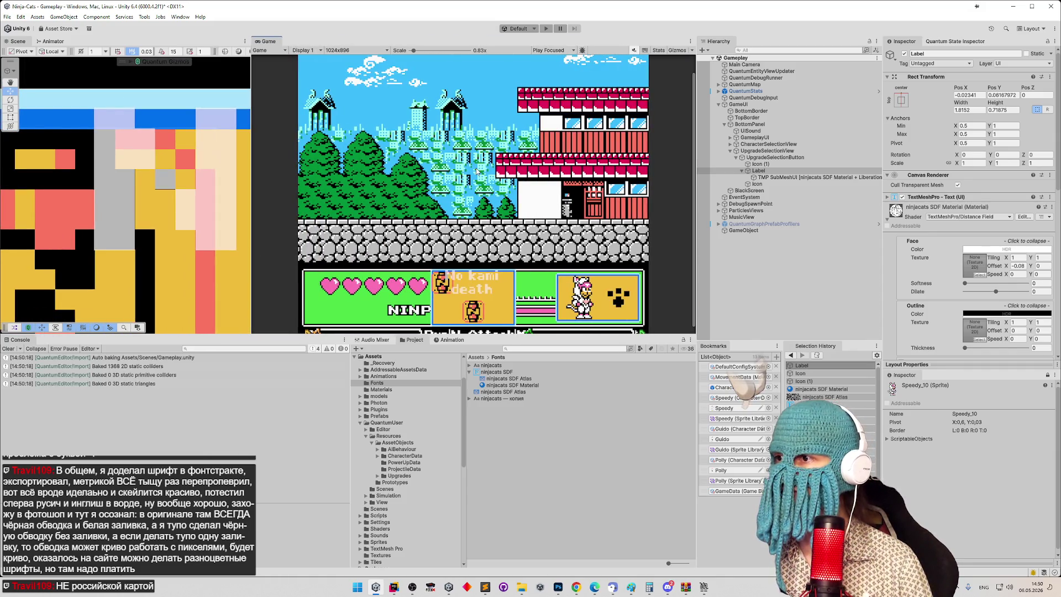
Step: Start Play mode and select the Visual child of entity E.00002.001
key(ctrl+p)
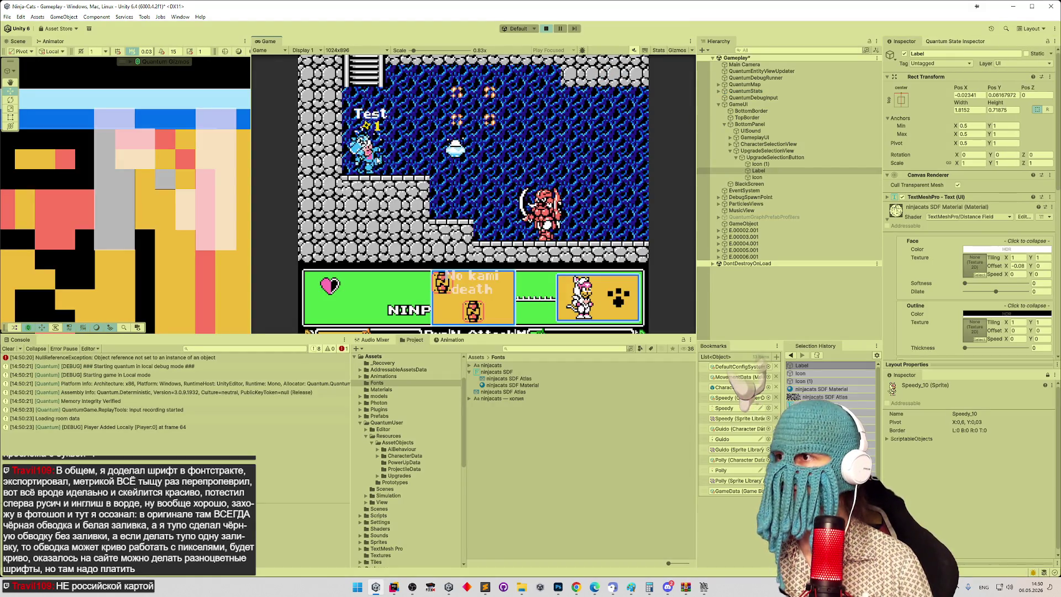
double_click(761, 171)
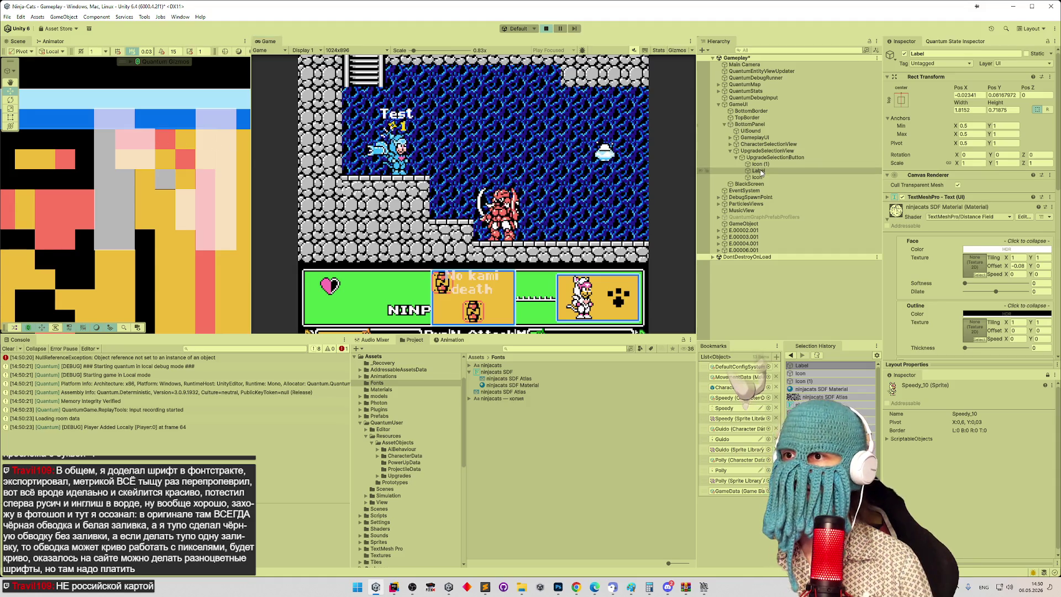
scroll(127, 221, down, 3)
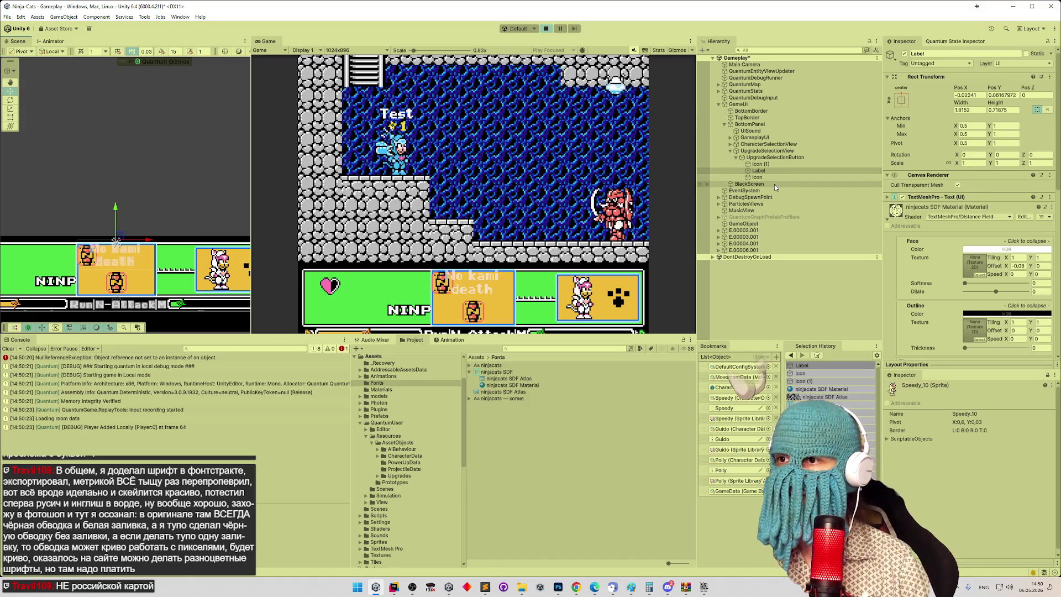
double_click(727, 231)
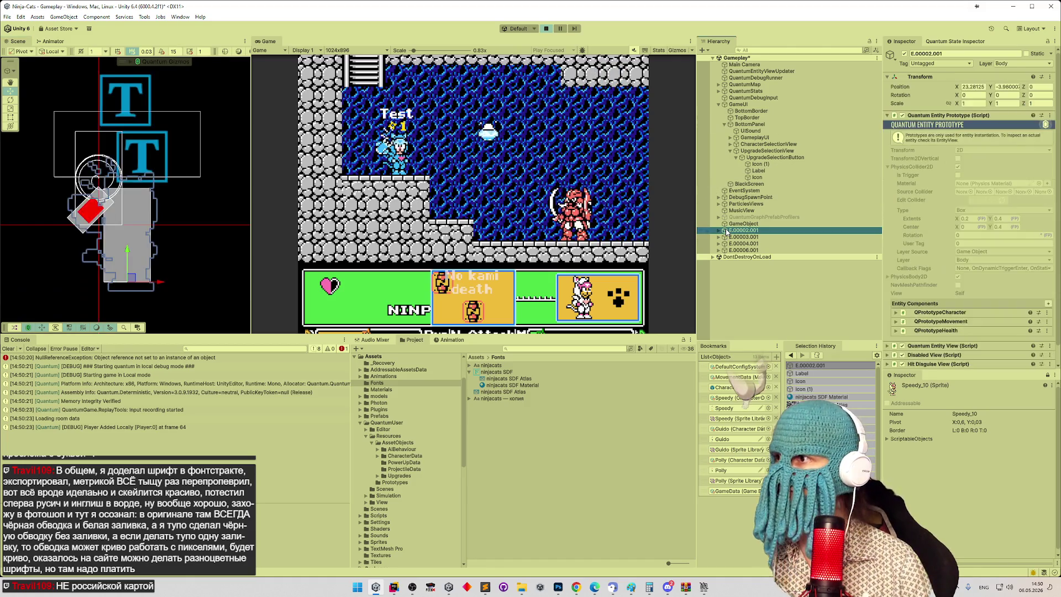
key(Right)
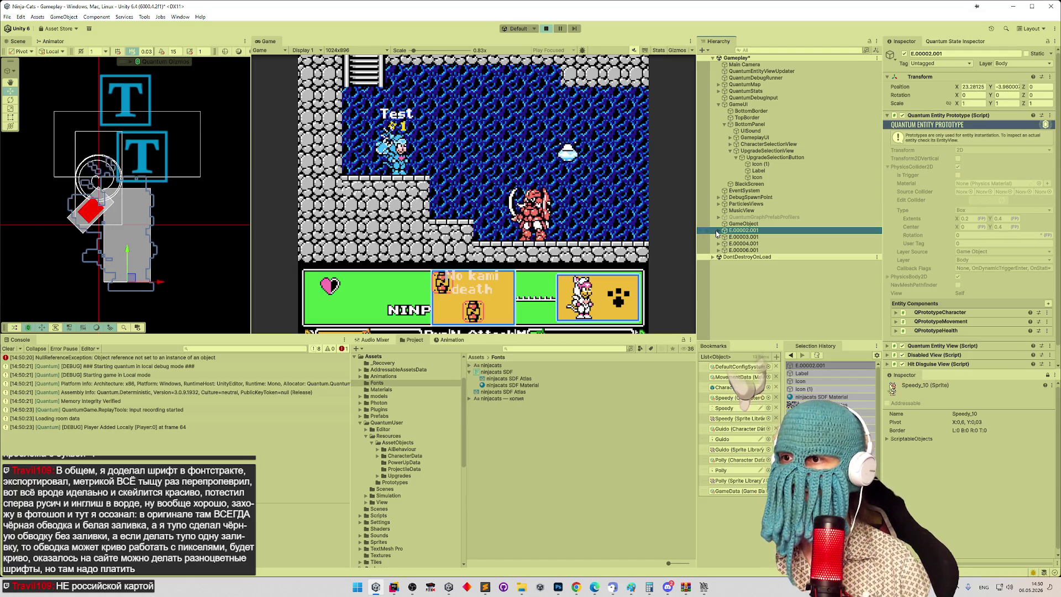
click(732, 237)
key(f)
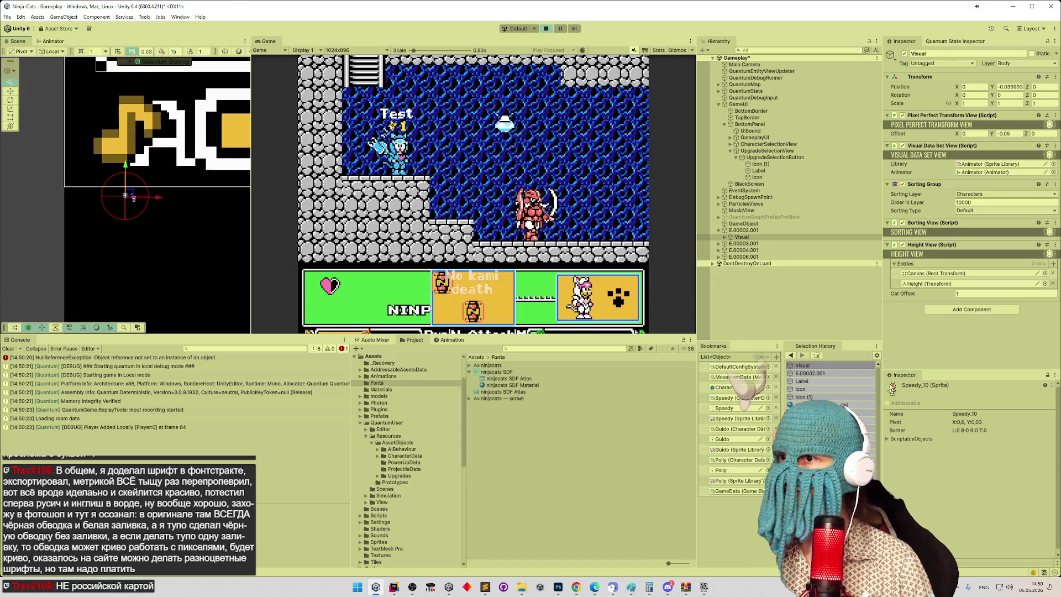
Step: Zoom onto the character, expand its Visual object and select its Canvas
key(super)
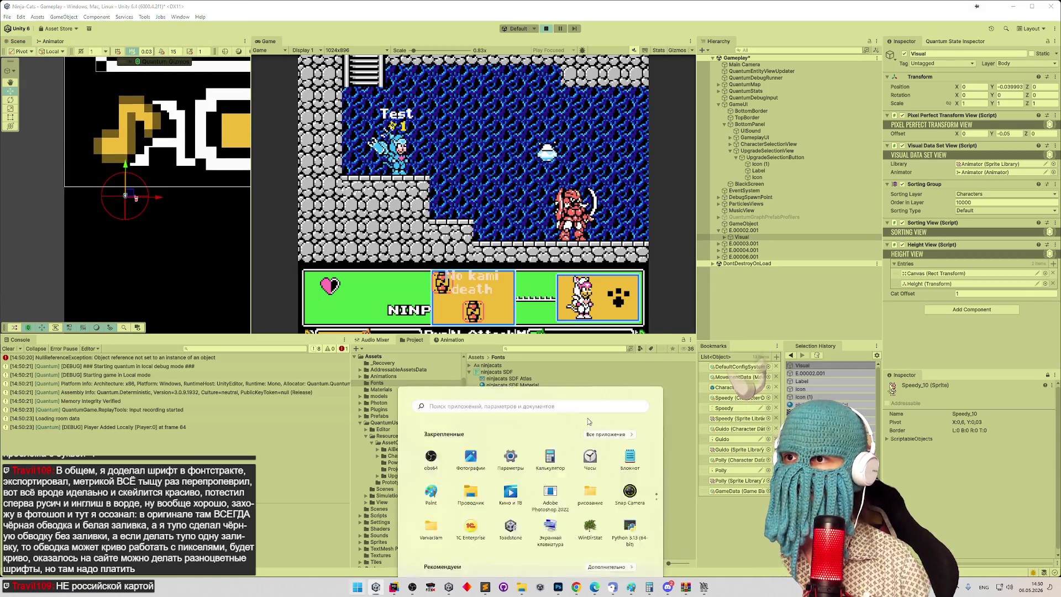
click(707, 204)
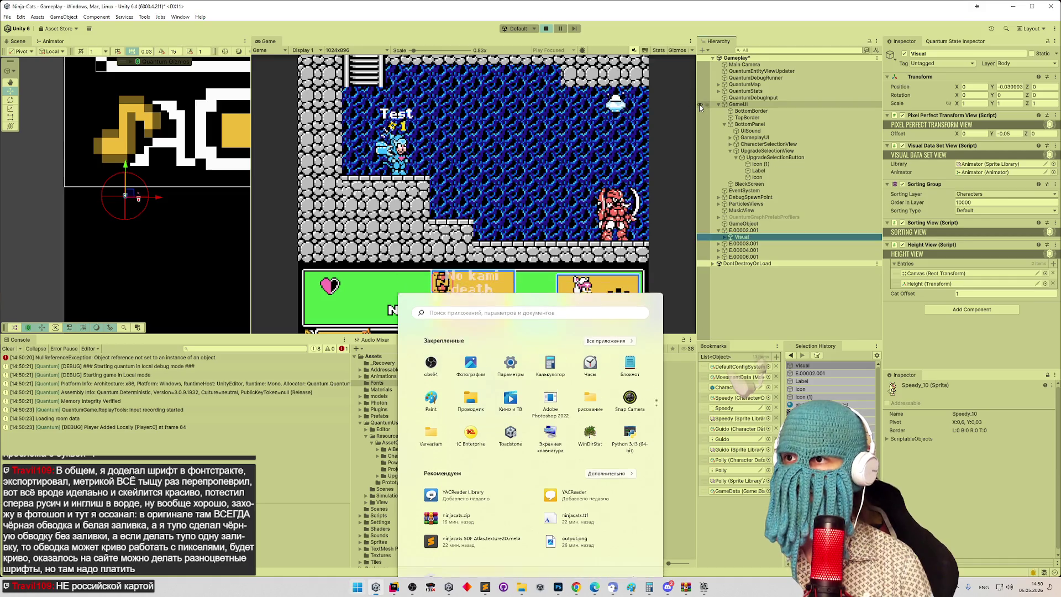
key(f)
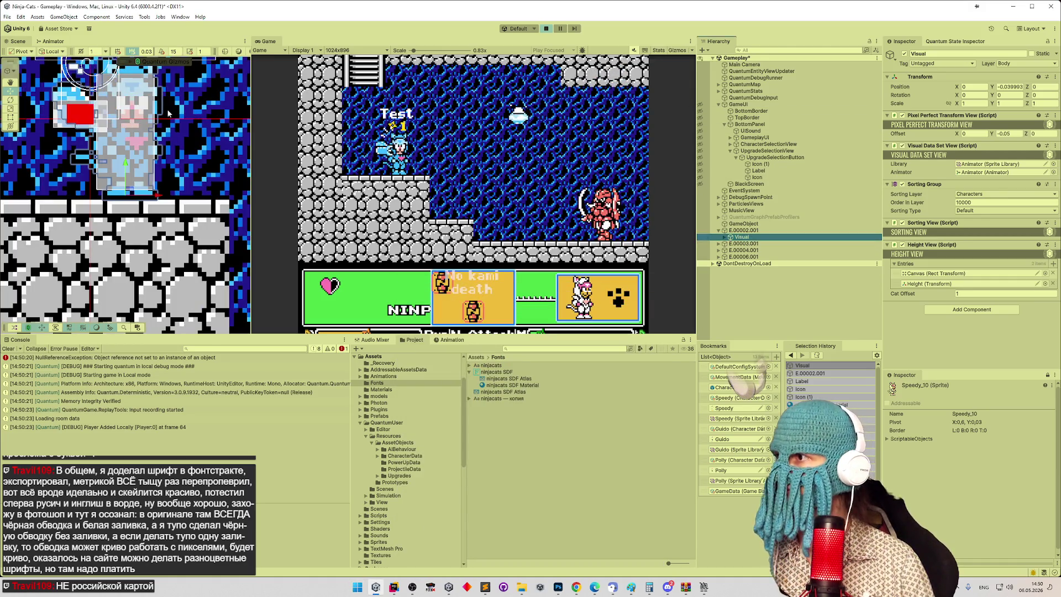
click(157, 170)
scroll(157, 170, up, 10)
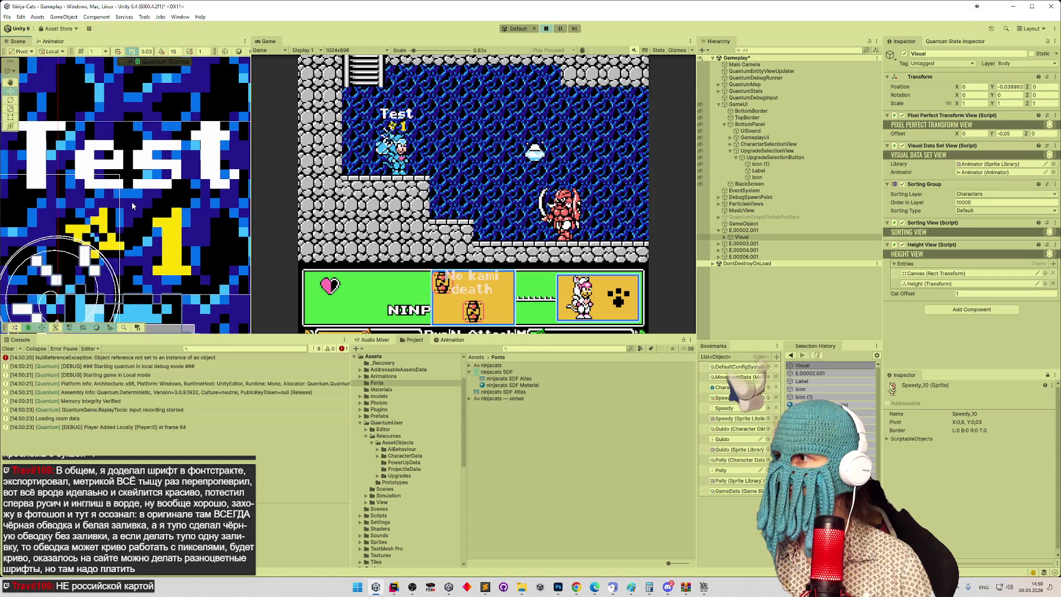
scroll(180, 186, up, 4)
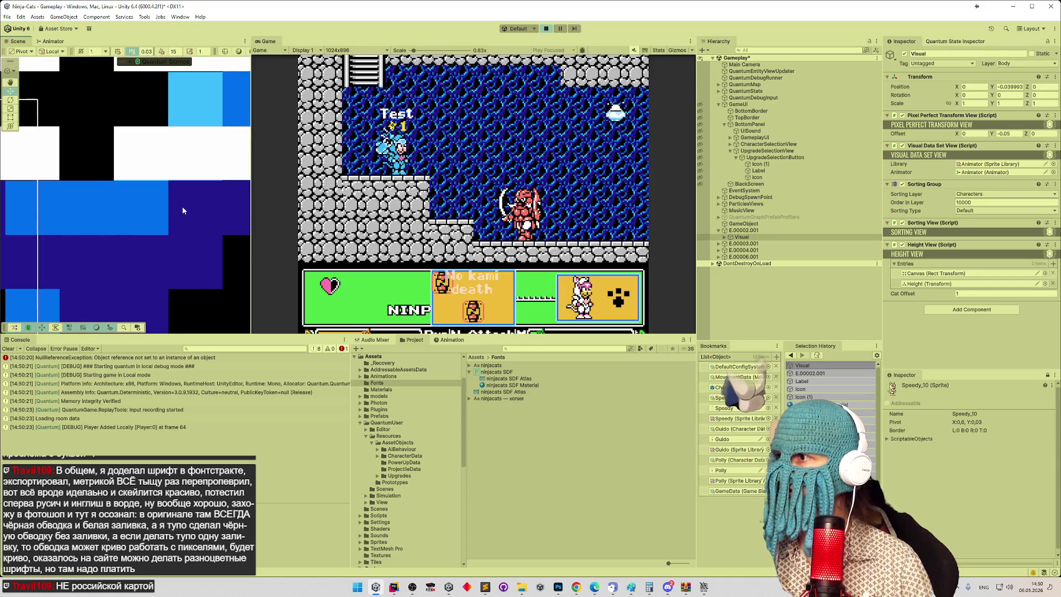
click(743, 210)
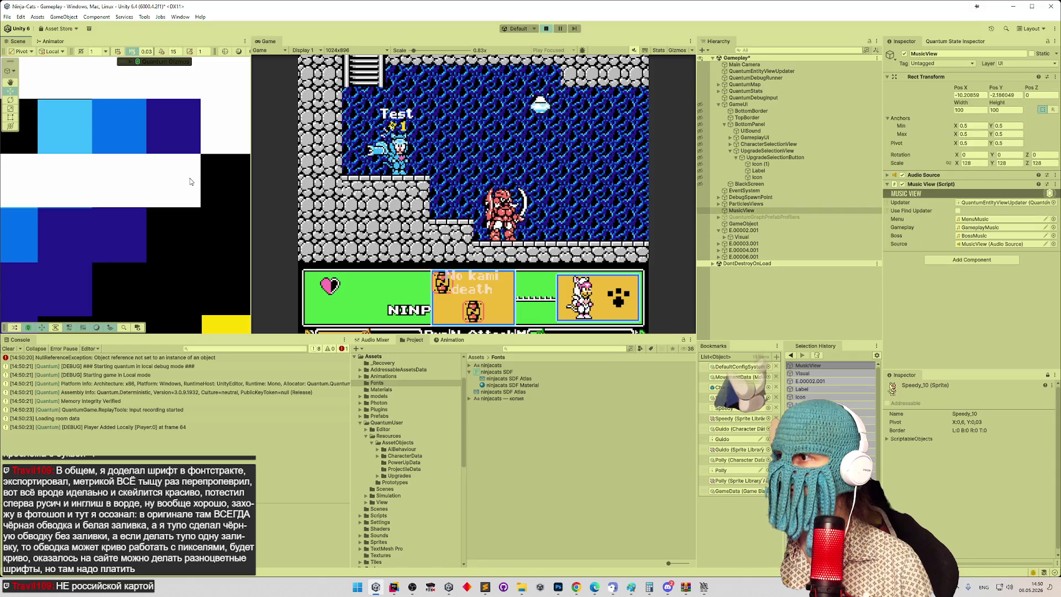
double_click(740, 237)
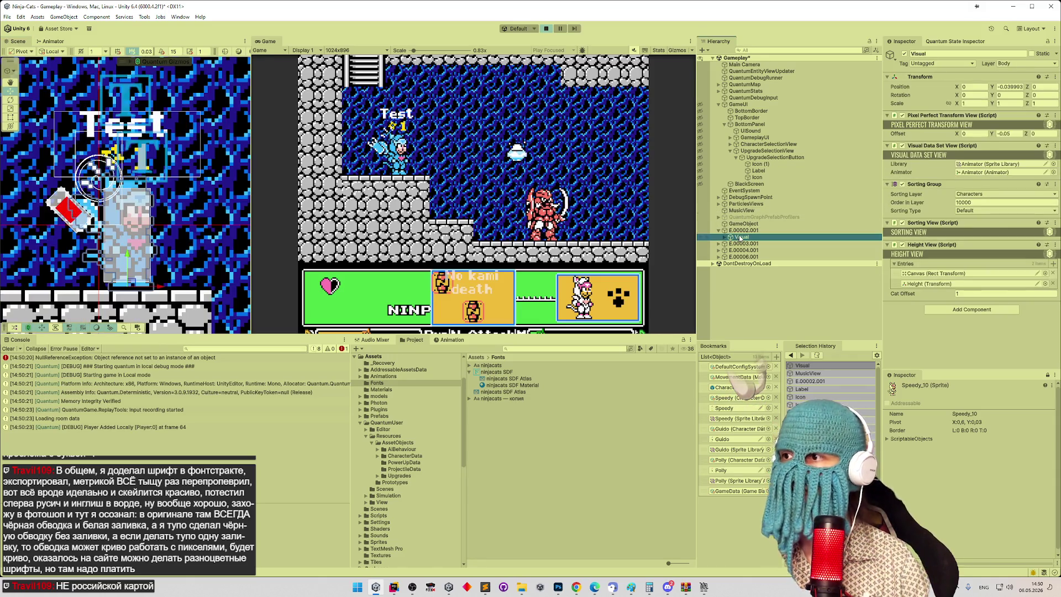
key(Right)
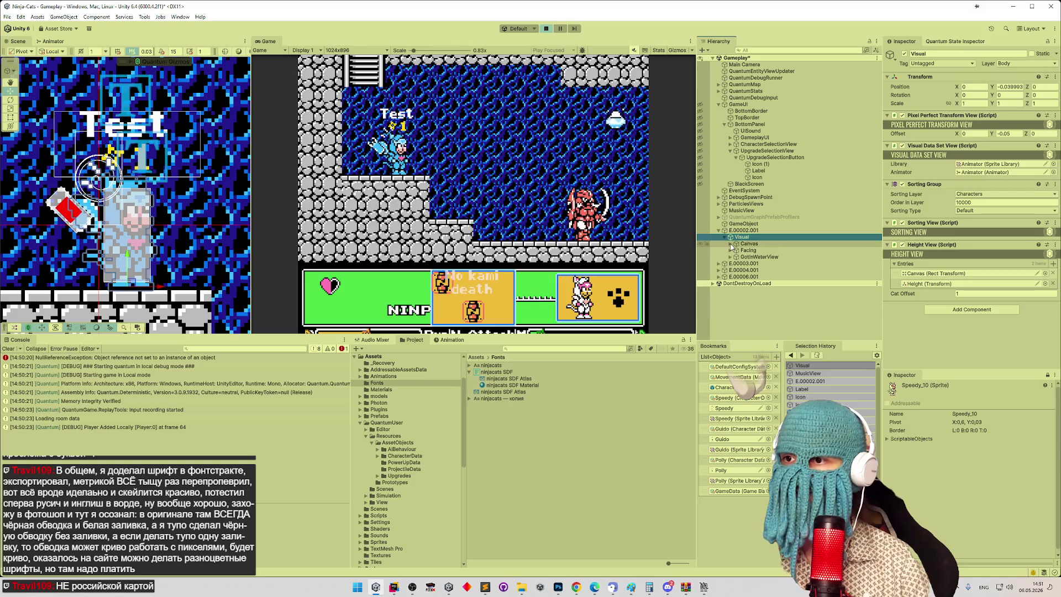
click(749, 244)
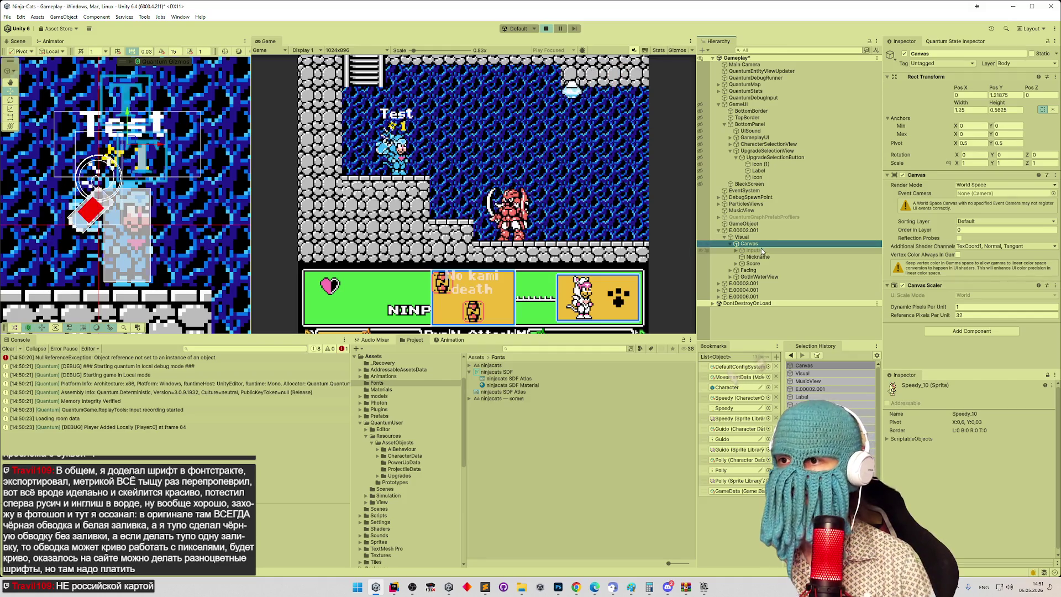
Step: Inspect the in-game Nickname text component settings, then stop Play mode
click(753, 257)
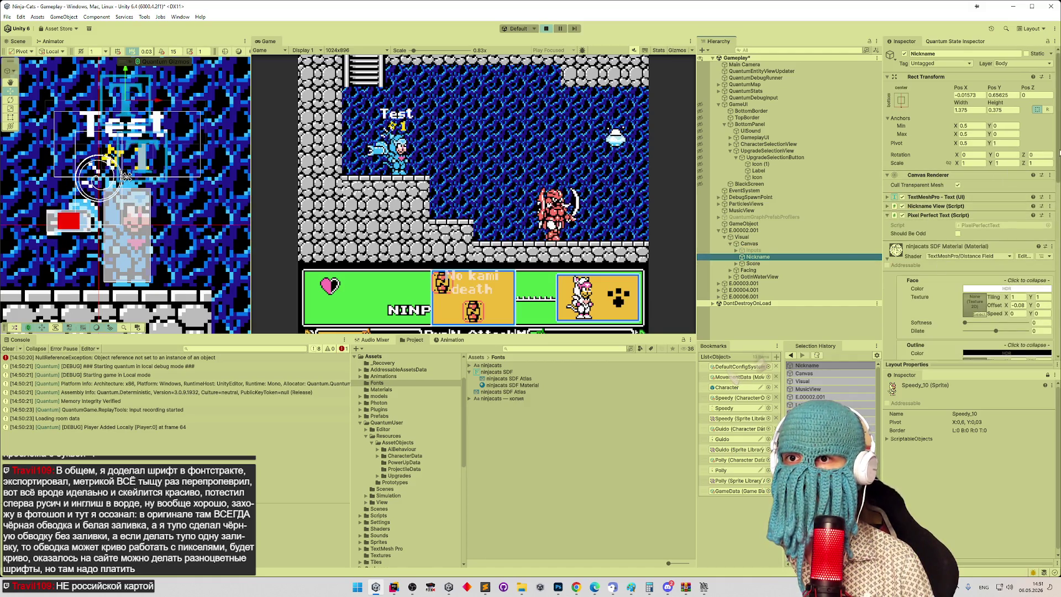
scroll(967, 166, down, 3)
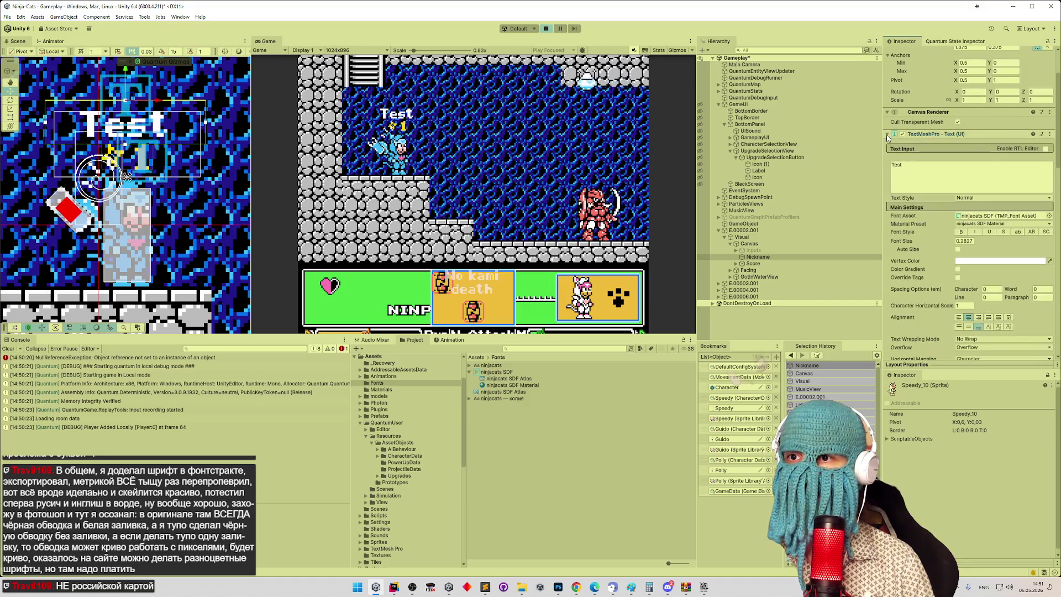
click(787, 258)
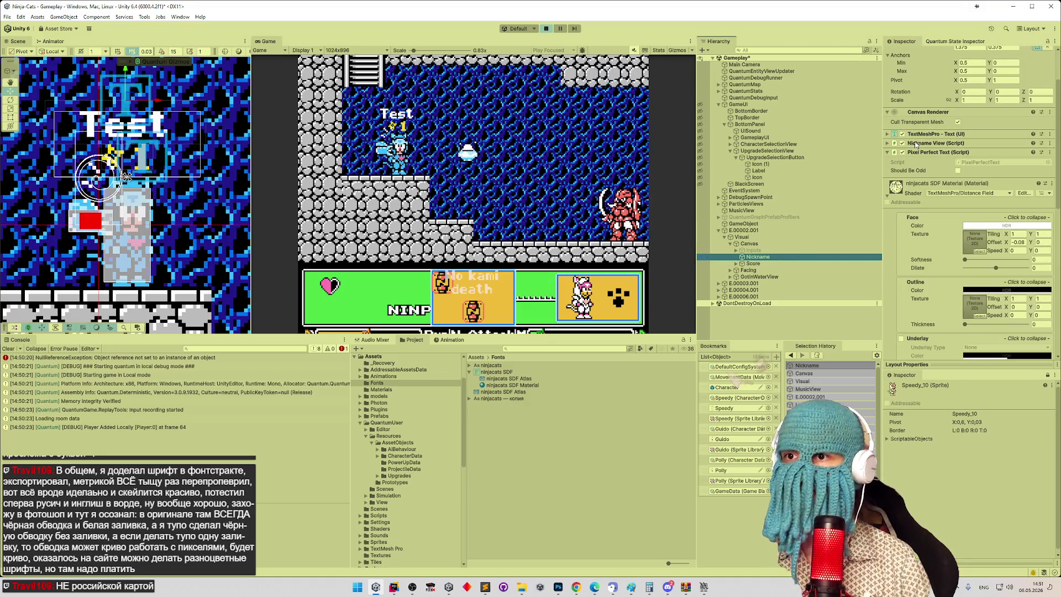
click(887, 134)
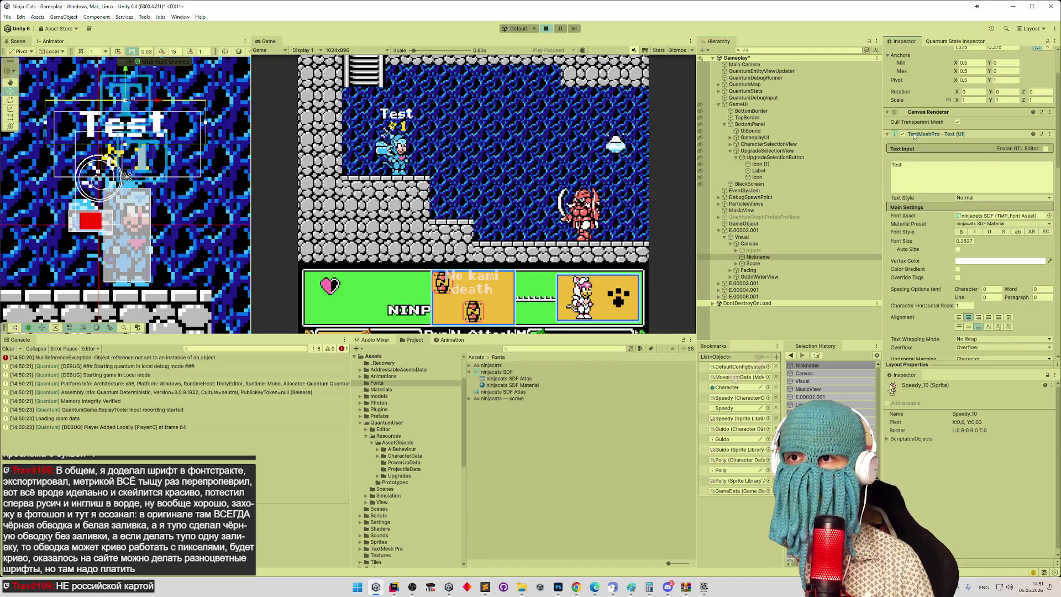
scroll(888, 133, up, 3)
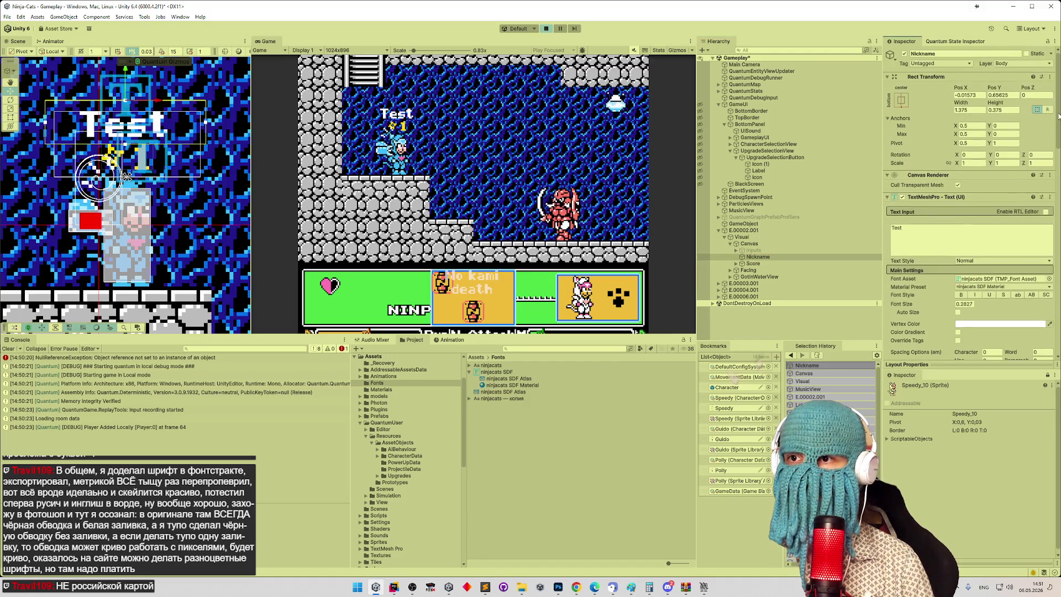
click(758, 257)
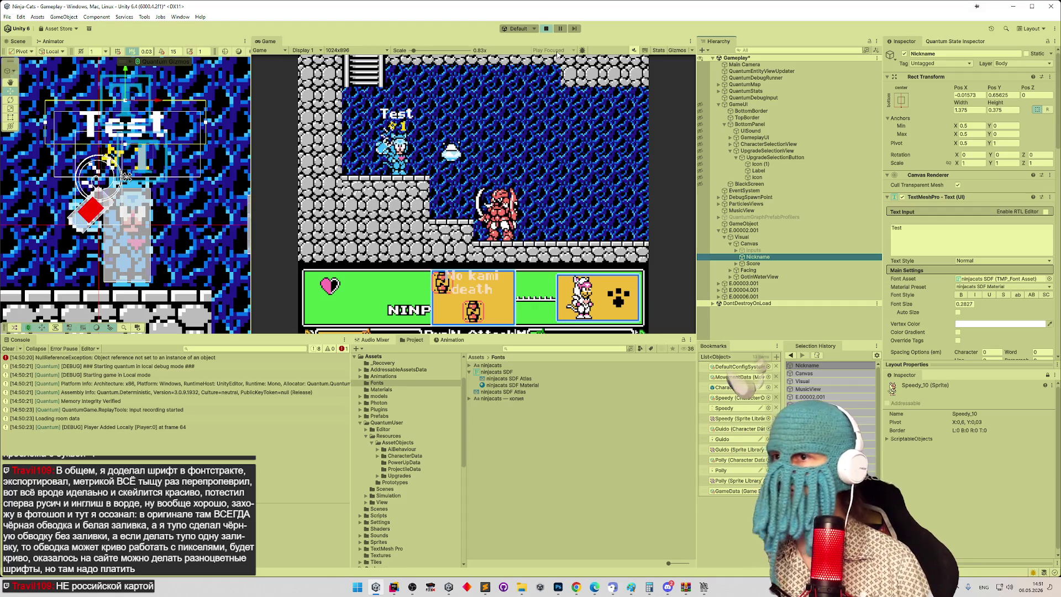
click(547, 29)
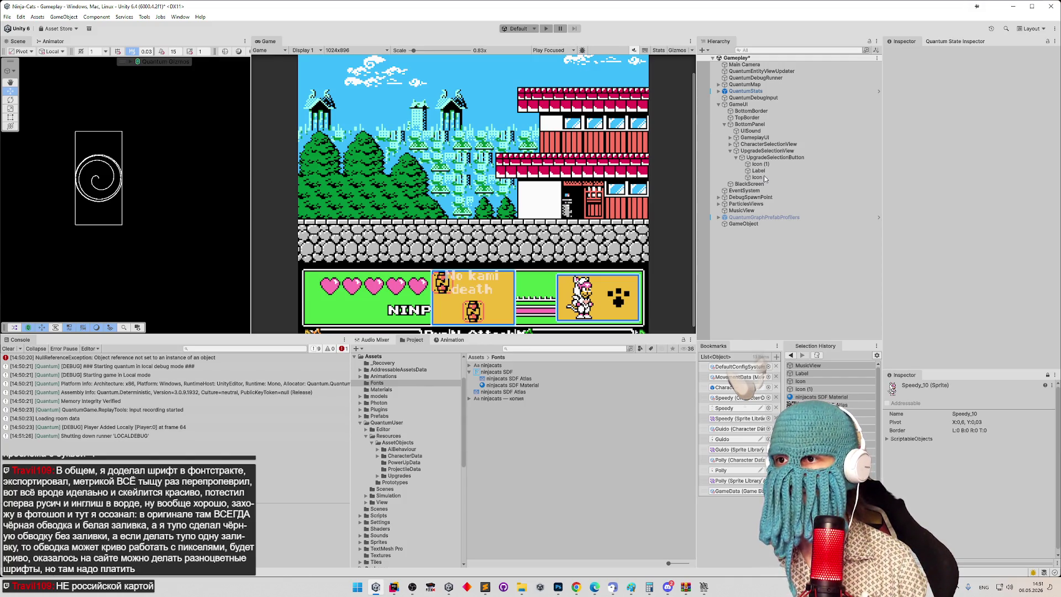
Step: Select BottomPanel and GameUI, then frame the 'Test' Nickname under UpgradeSelectionButton
click(751, 125)
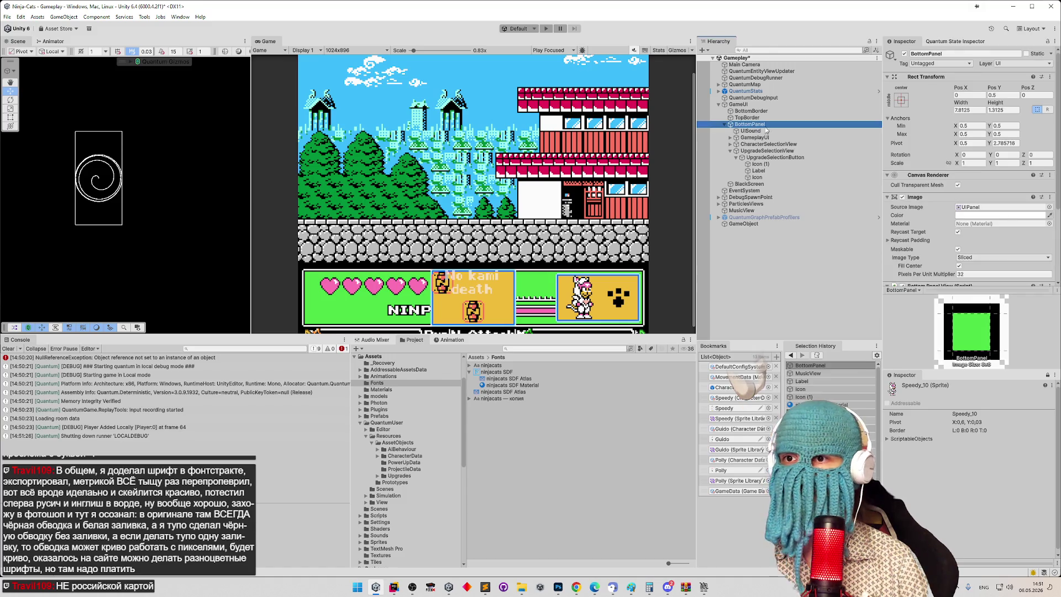
key(Up)
key(Up)
key(Up)
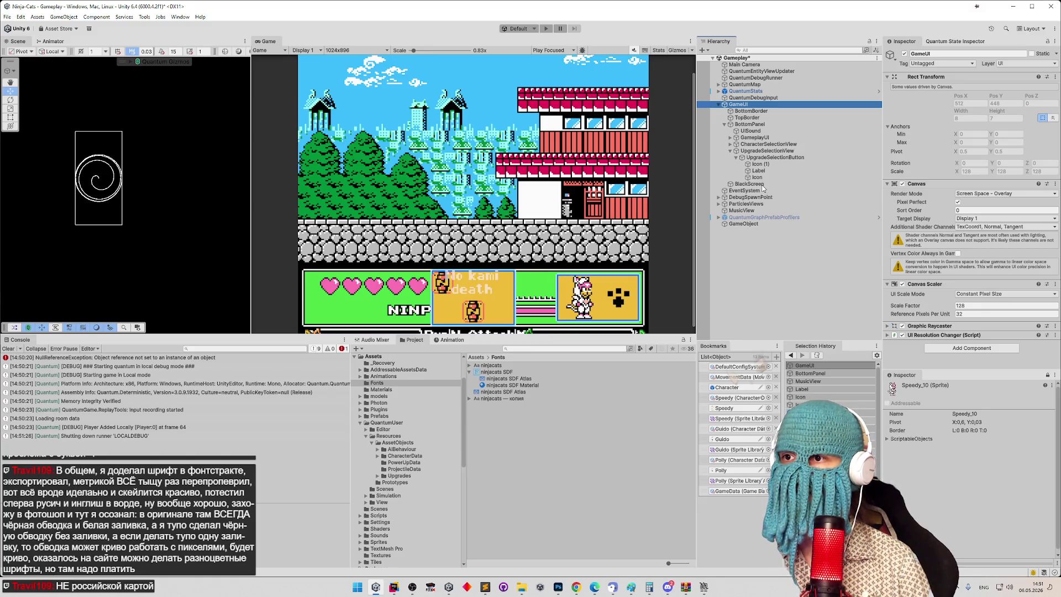
double_click(762, 178)
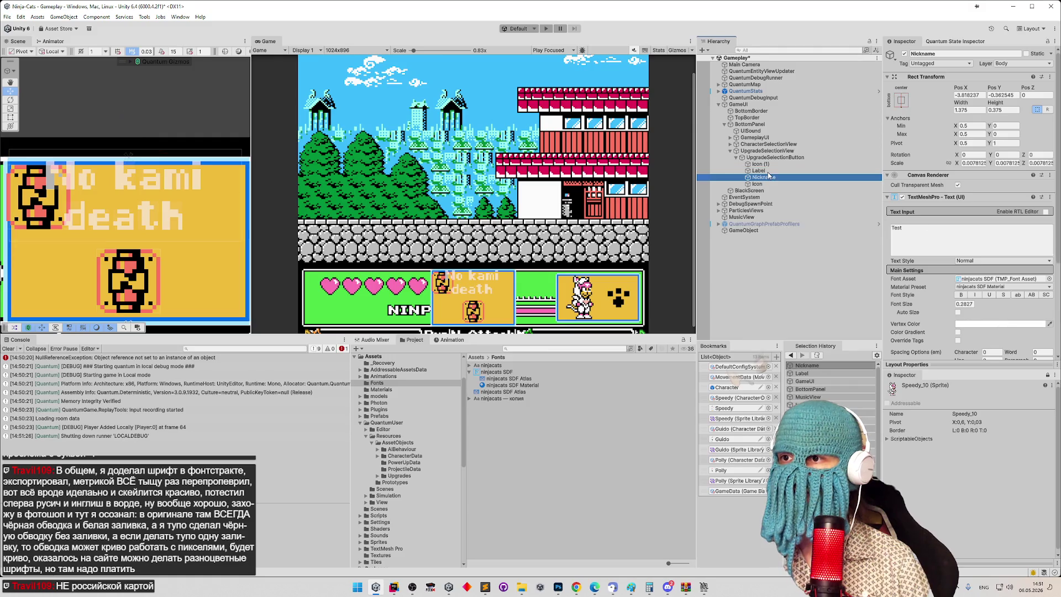
click(401, 177)
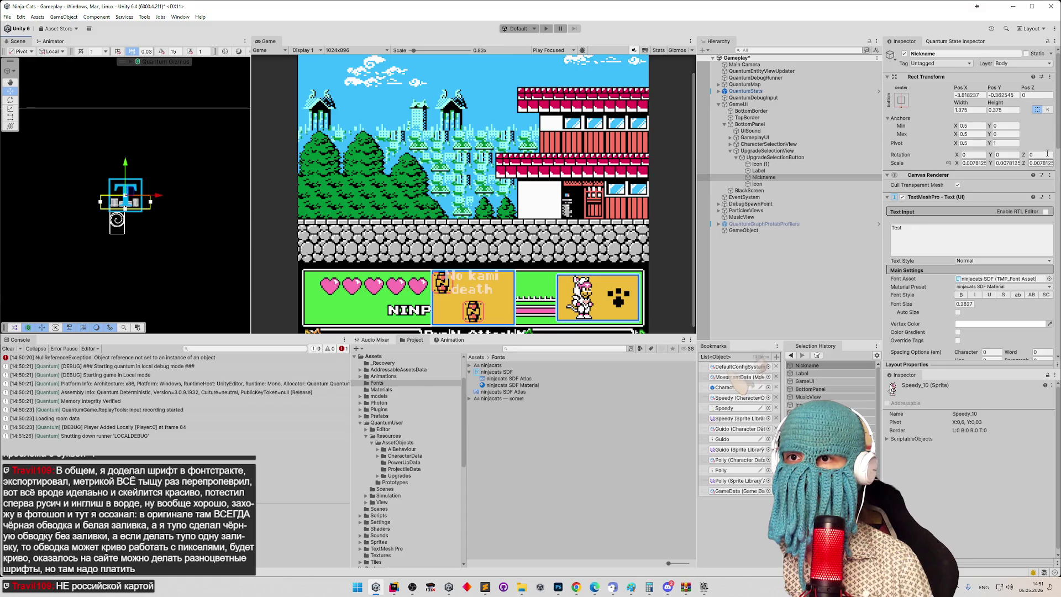
scroll(1054, 187, down, 1)
scroll(1050, 166, down, 3)
scroll(1046, 144, up, 4)
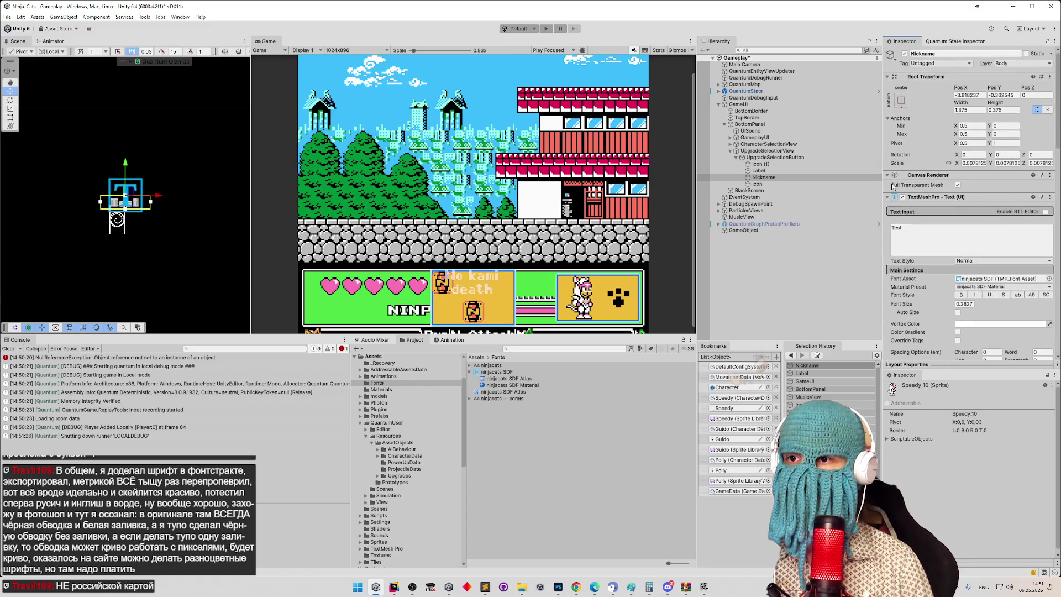
scroll(159, 146, down, 2)
scroll(55, 168, up, 5)
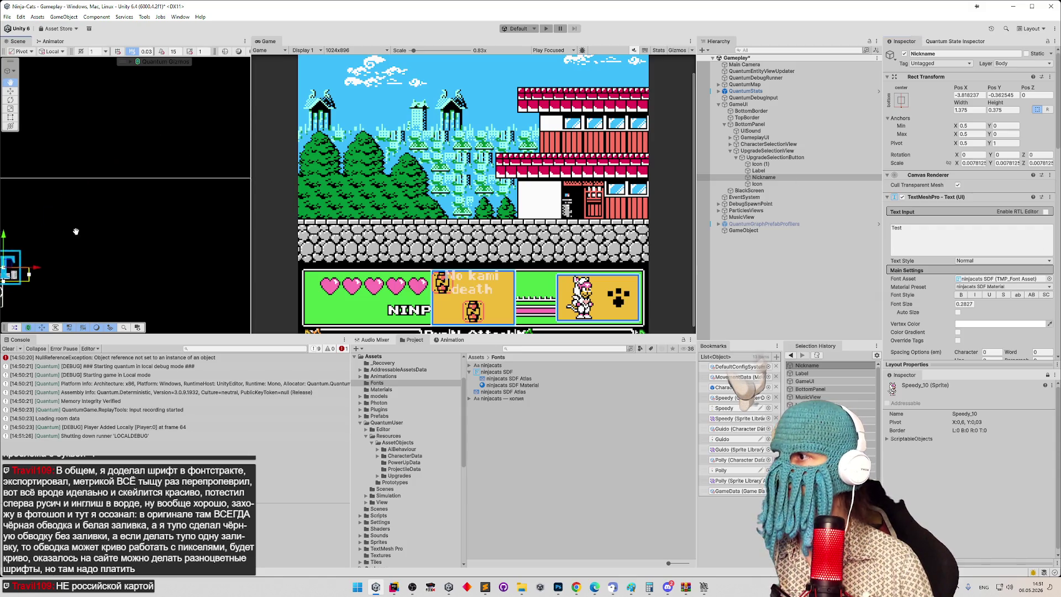
scroll(198, 134, up, 4)
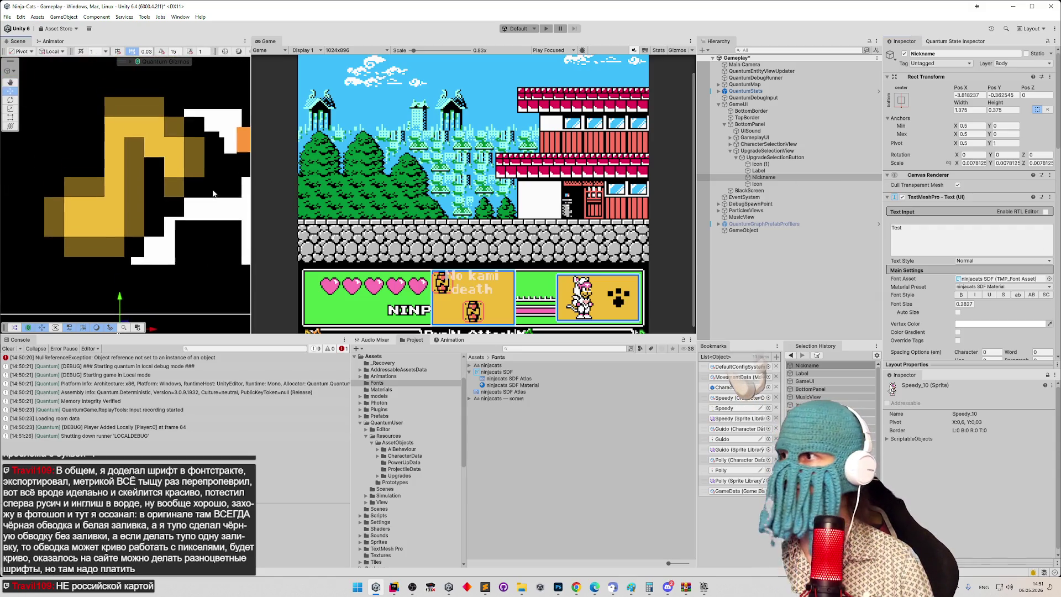
click(969, 95)
Step: Set the Nickname's Pos X and Pos Y to 0 and frame it in the scene
text(0)
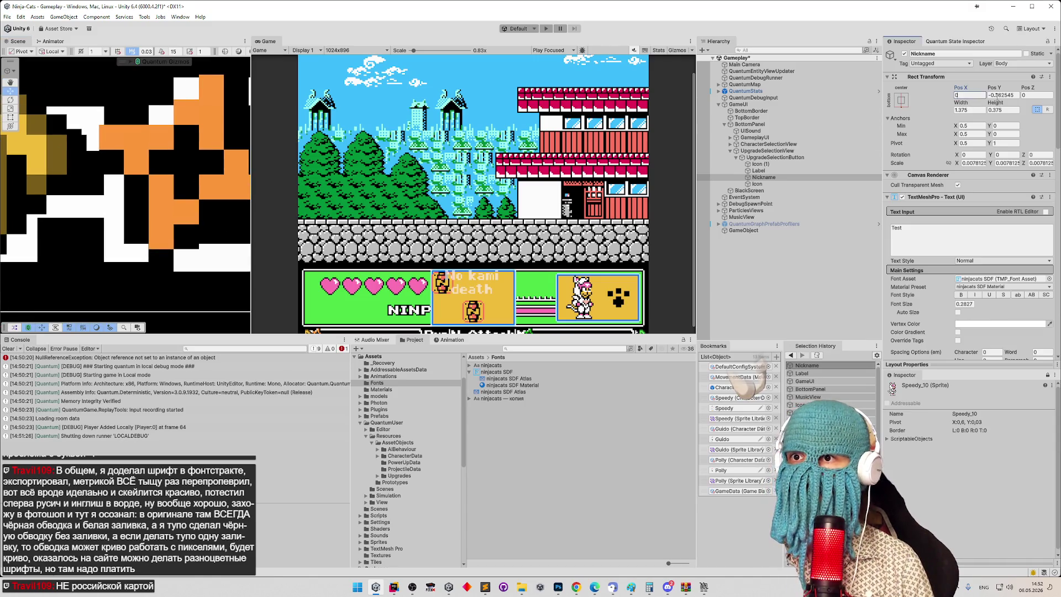
key(Tab)
text(0)
double_click(764, 177)
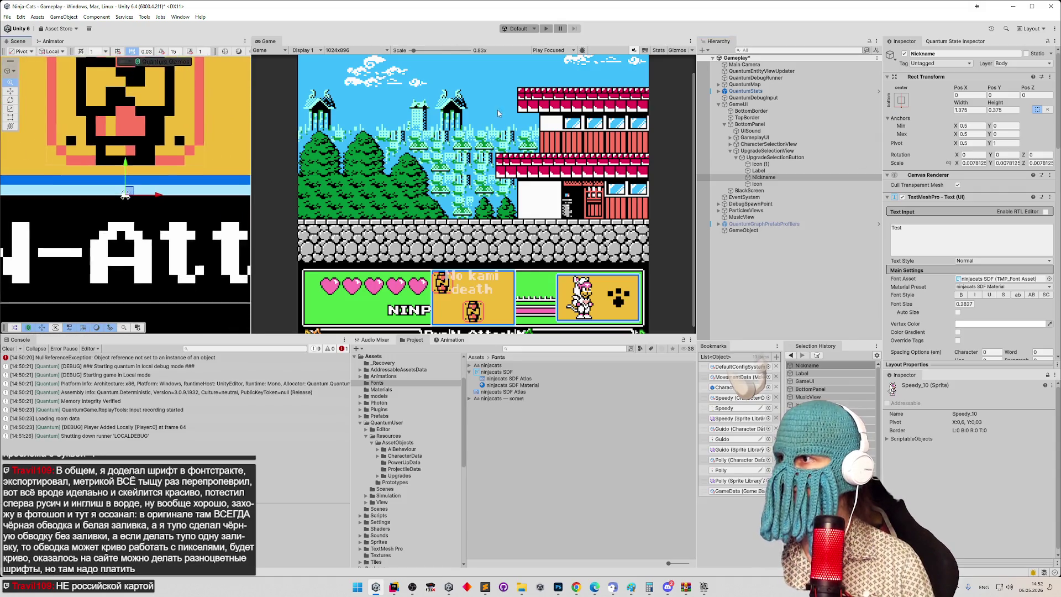
scroll(123, 204, up, 5)
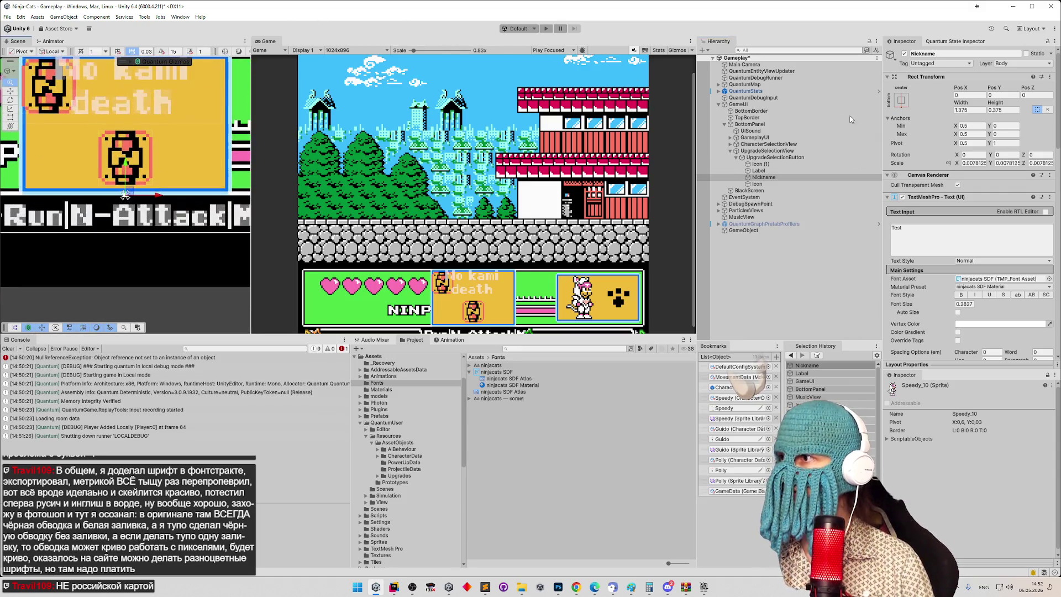
scroll(175, 184, up, 3)
scroll(176, 184, down, 5)
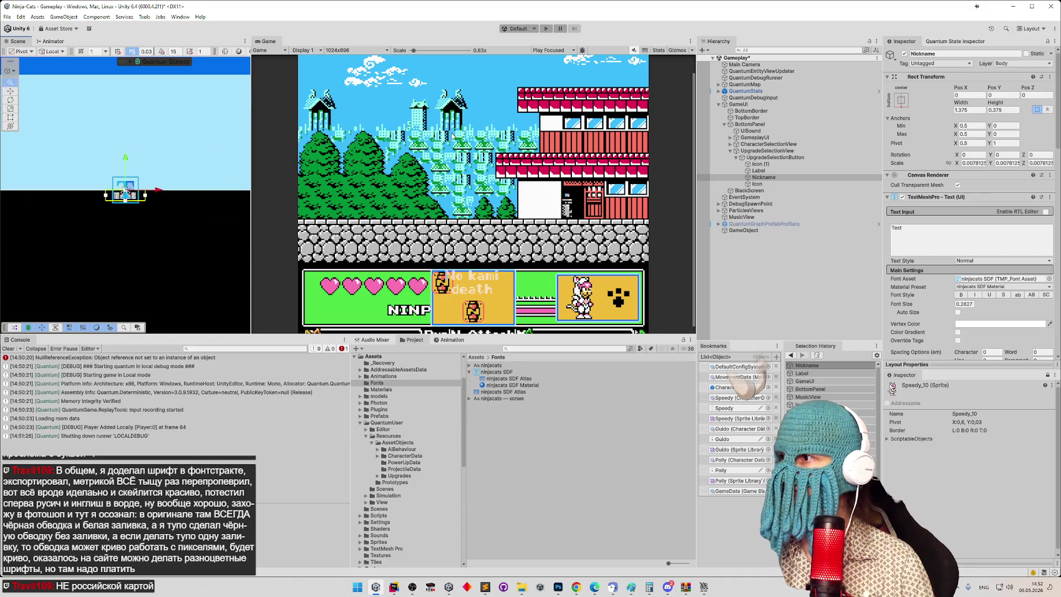
scroll(435, 137, down, 1)
scroll(243, 143, down, 3)
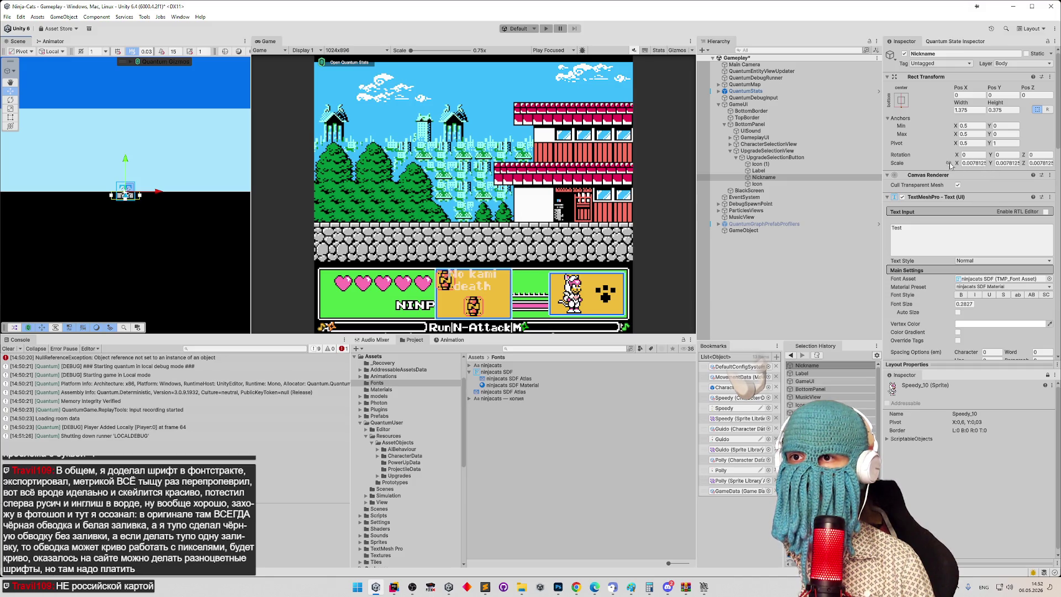
Step: Change the Nickname's scale to 0.25 by dividing it by 32
click(972, 163)
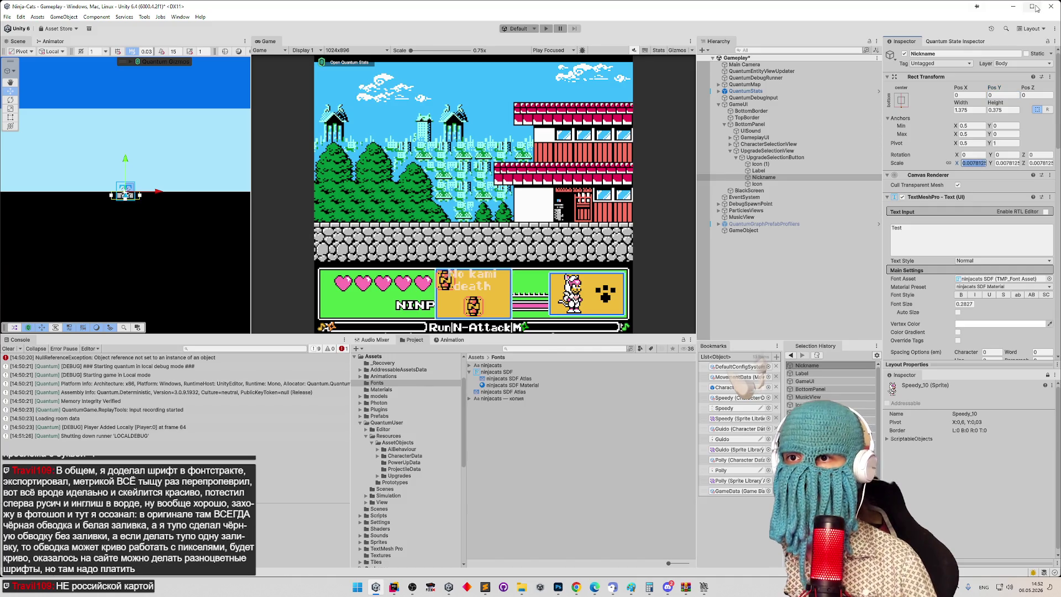
mouse_move(1036, 8)
key(Right)
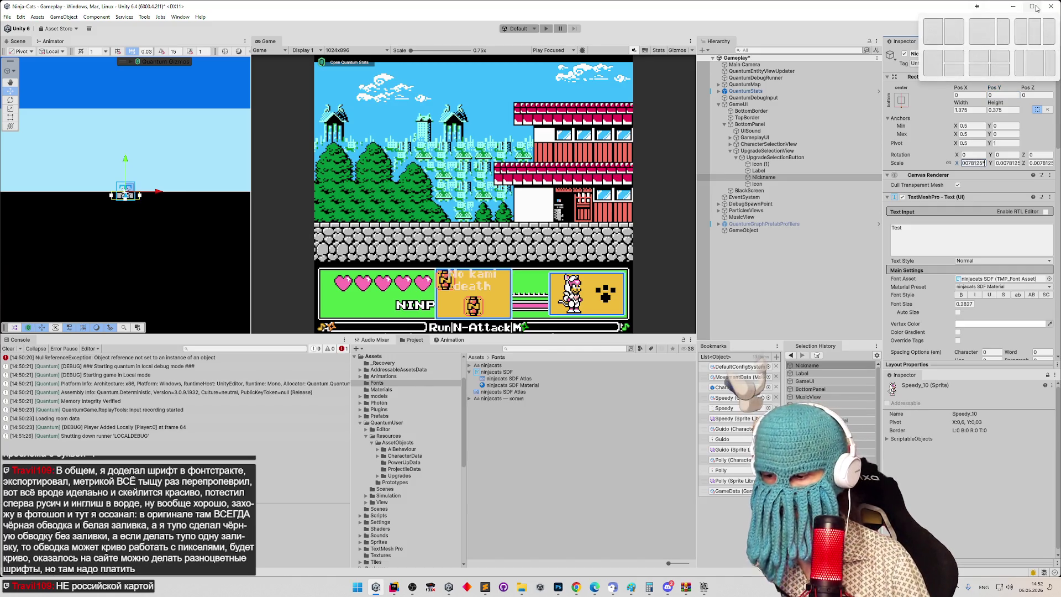
text(*32)
key(Return)
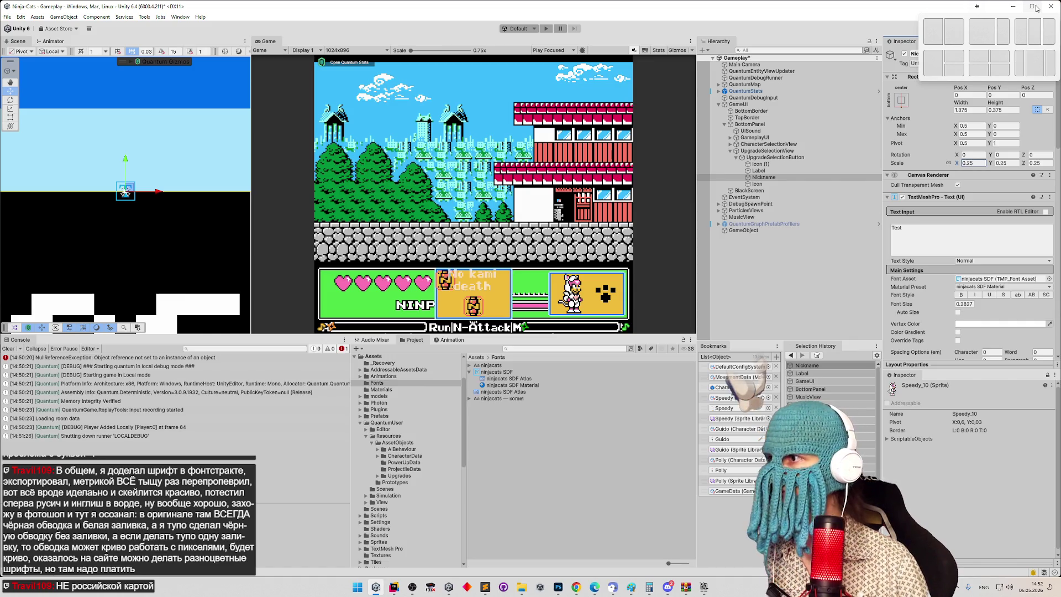
scroll(174, 91, up, 5)
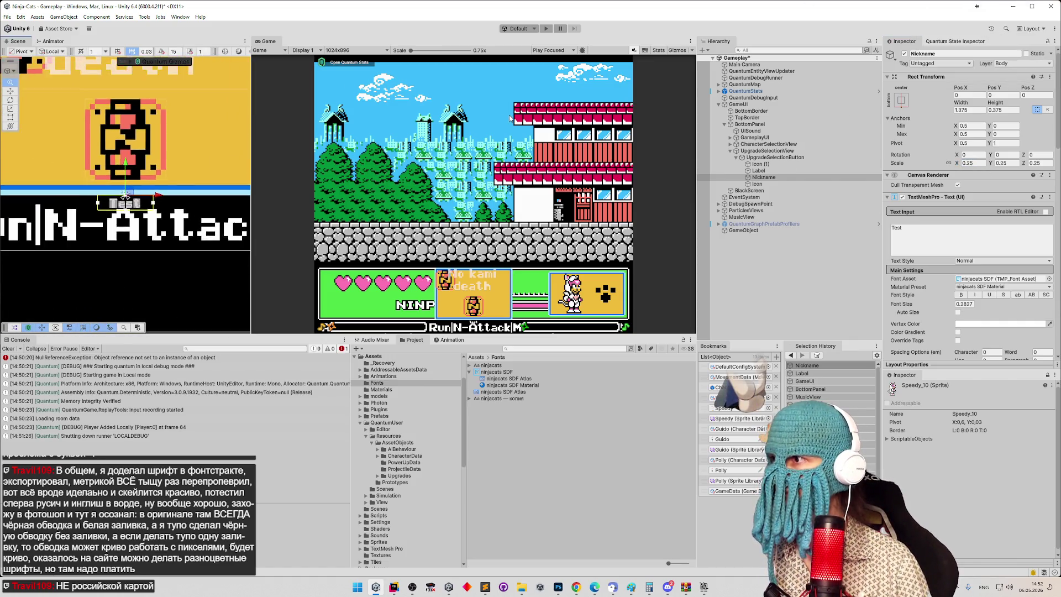
key(f)
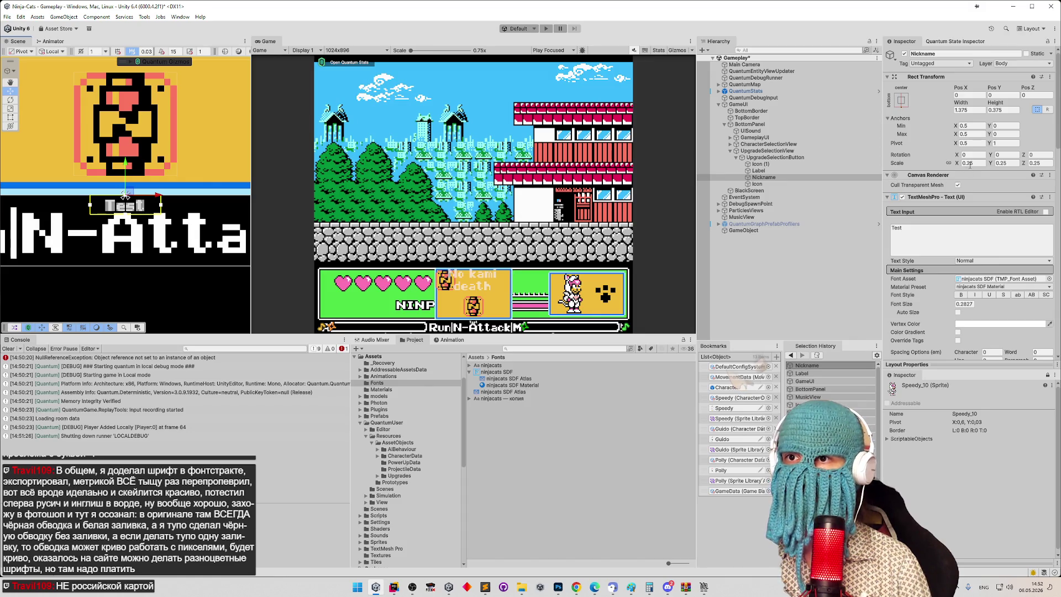
Step: Reset its scale to 1, drag it onto the upgrade button, then delete it
click(969, 163)
text(1)
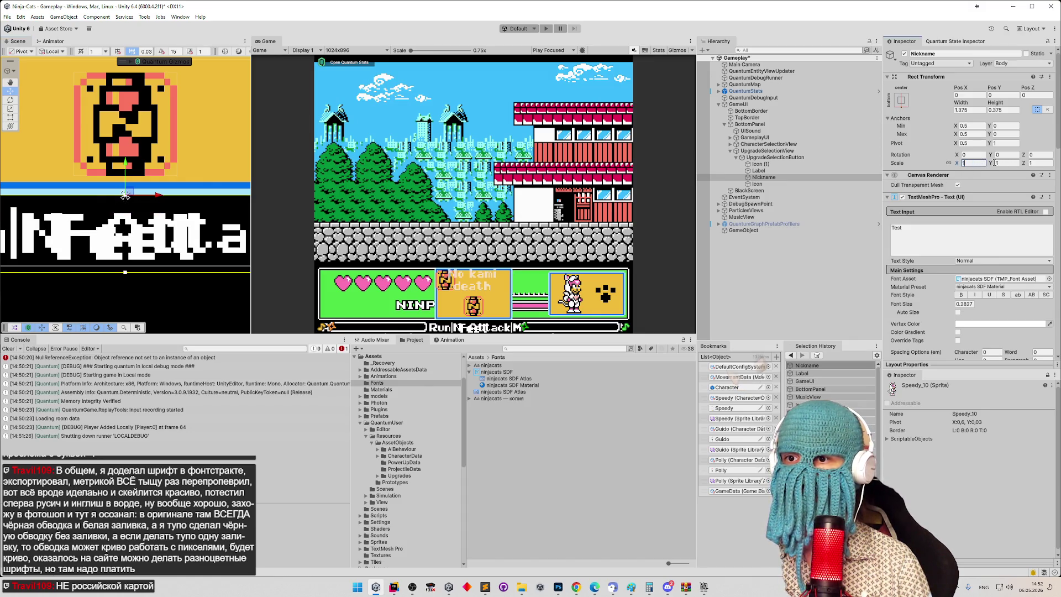
key(Return)
key(f)
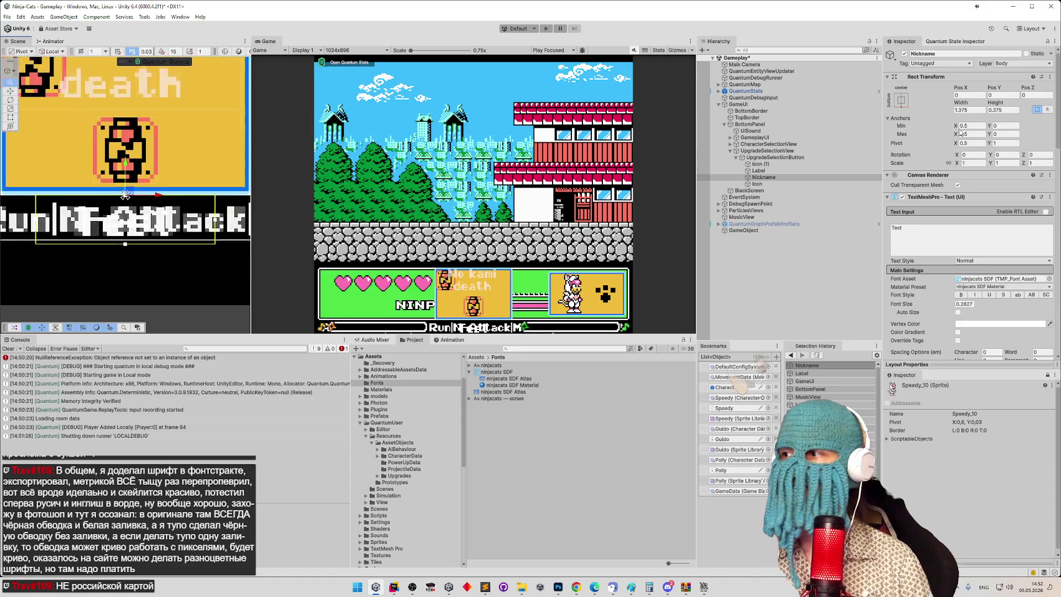
drag(172, 115, 207, 199)
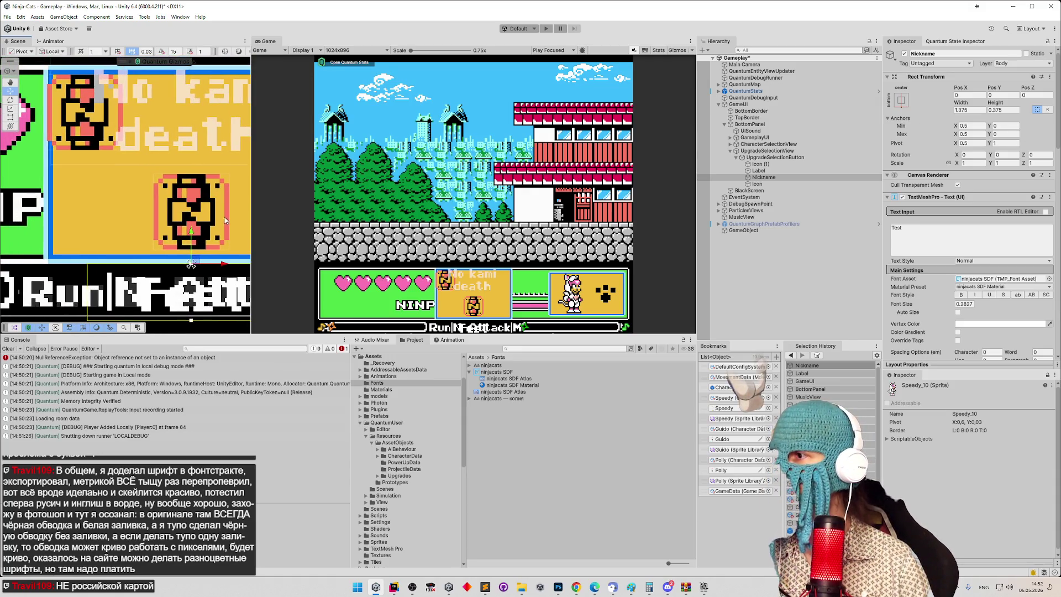
drag(199, 254, 180, 92)
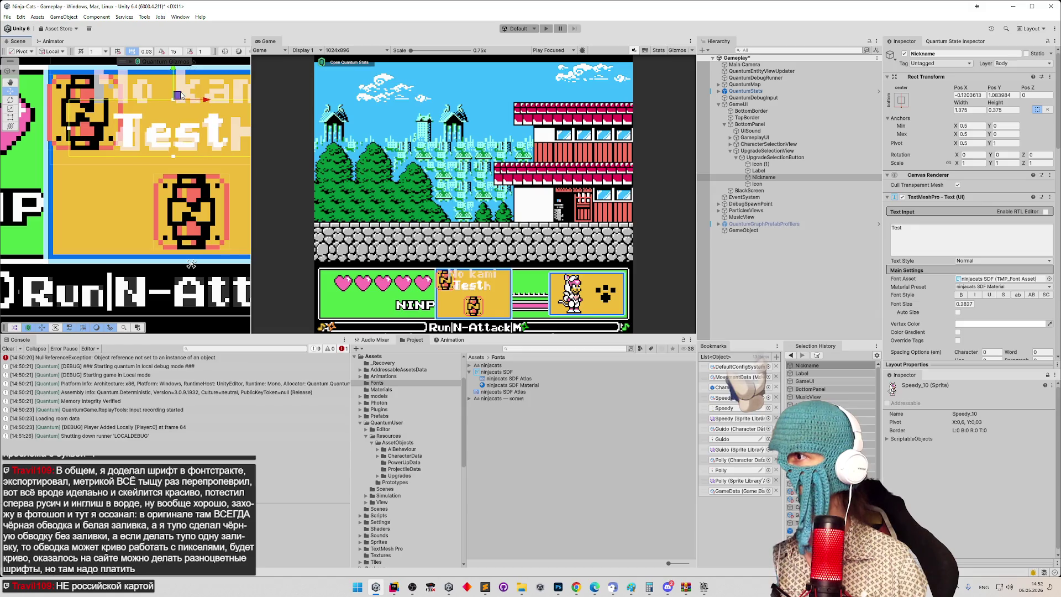
key(Delete)
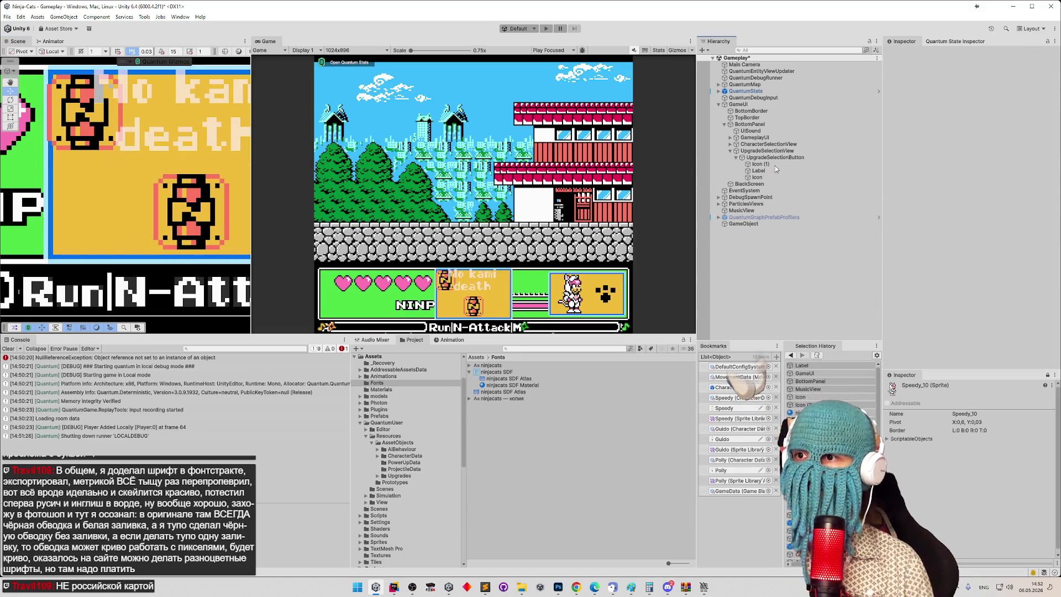
Step: Select the No kami death Label, enter 0.2827, and frame it in the scene
click(771, 165)
click(771, 170)
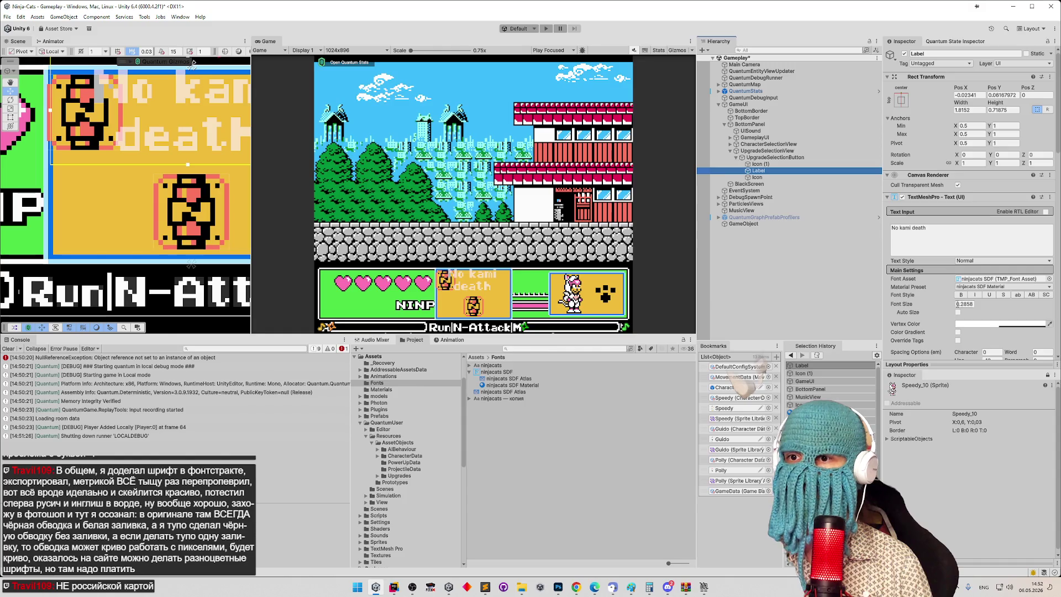
text(0)
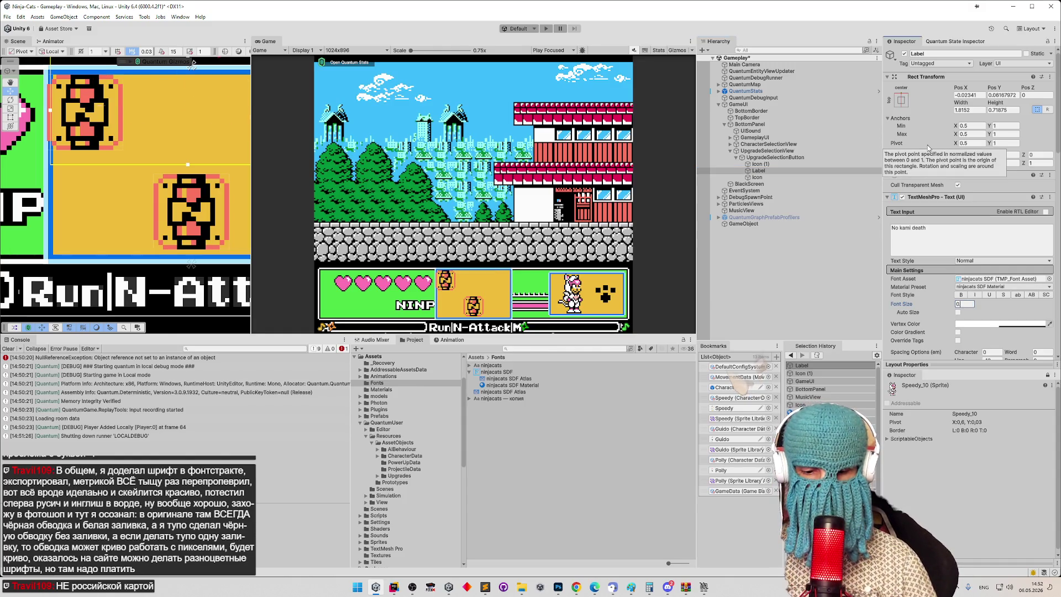
text(.2827)
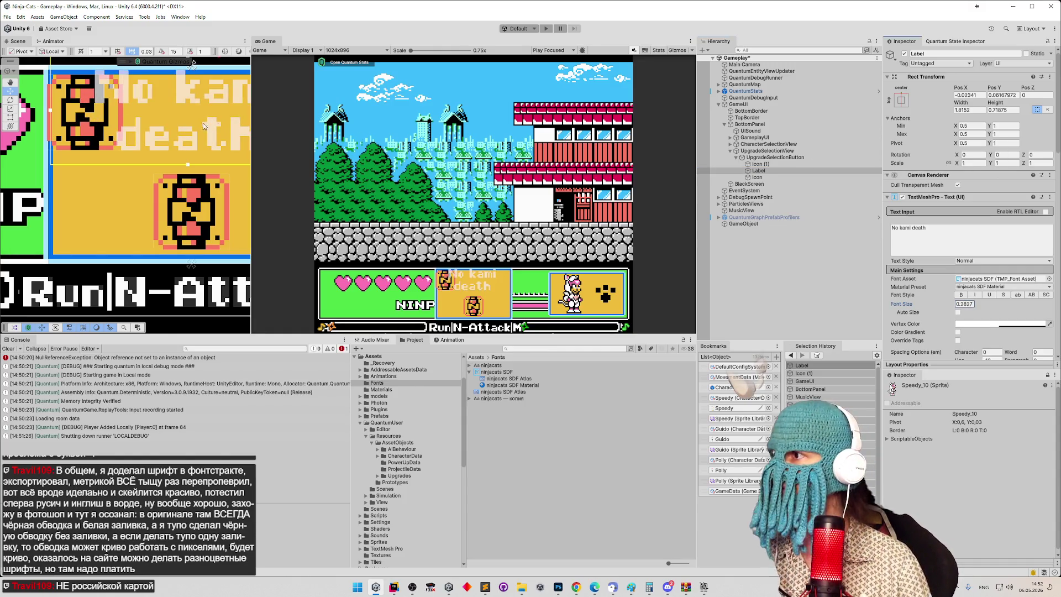
scroll(176, 138, up, 5)
key(f)
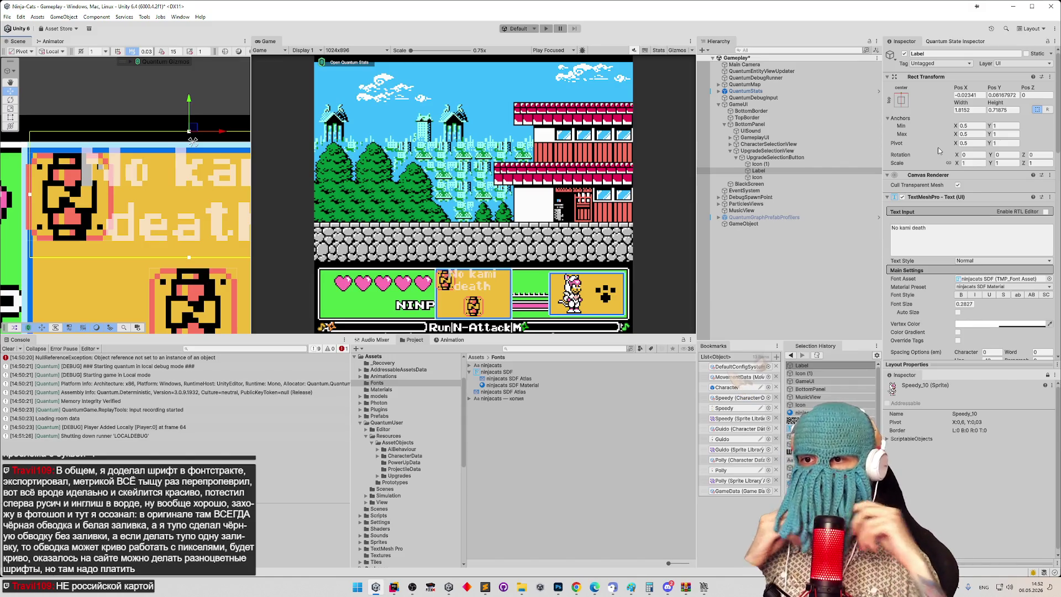
Step: Set the label's vertex colour to white (FFFFFF) and ping its ninjacats SDF font asset
click(1009, 330)
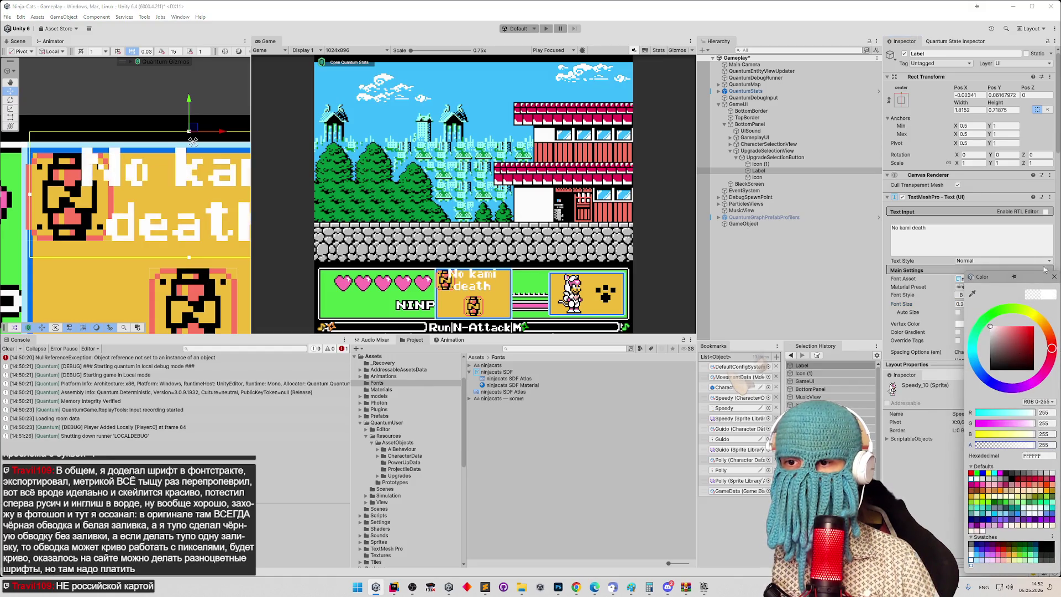
click(1053, 276)
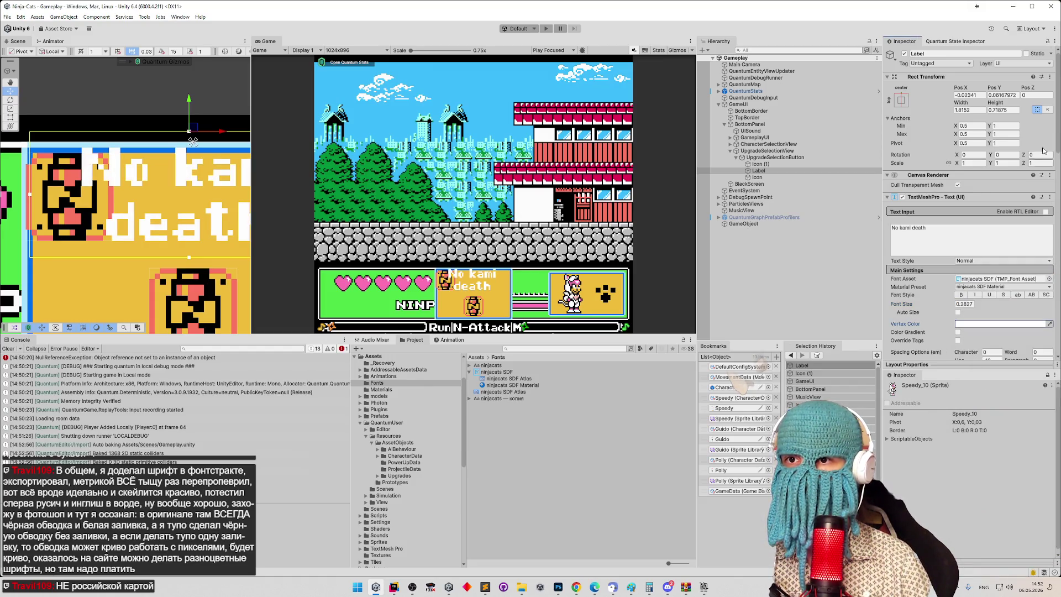
drag(1058, 138, 1057, 169)
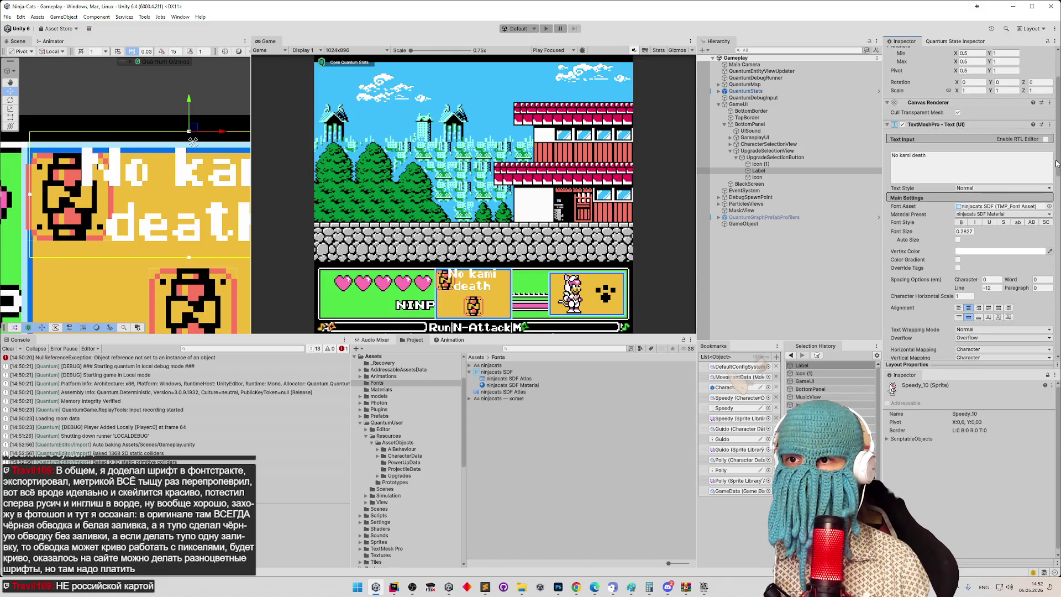
click(1000, 206)
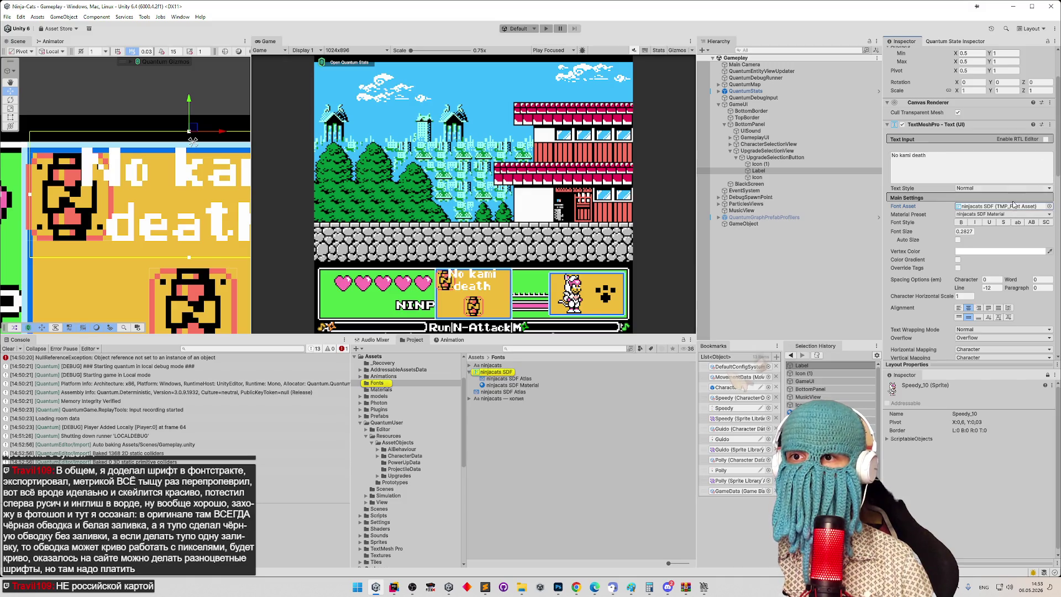
Step: Create a new material preset from the label's ninjacats SDF font material
scroll(1057, 169, down, 8)
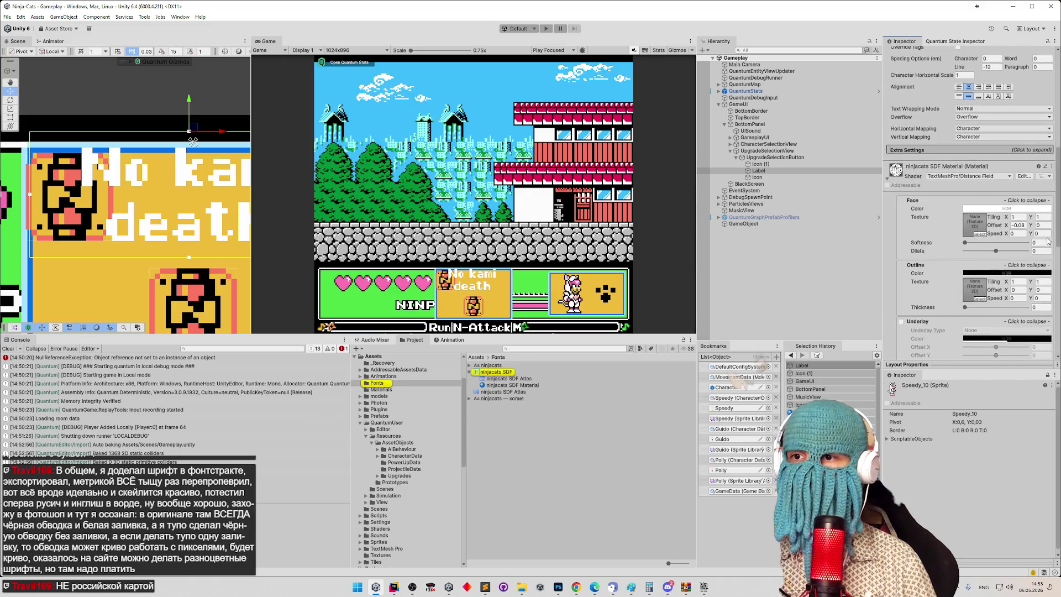
click(887, 184)
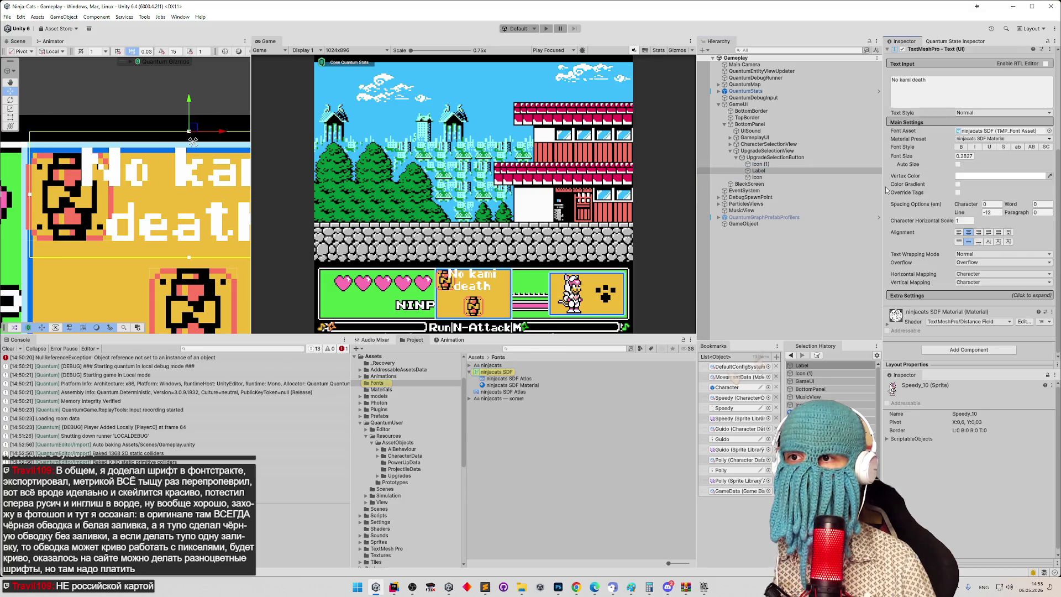
right_click(919, 316)
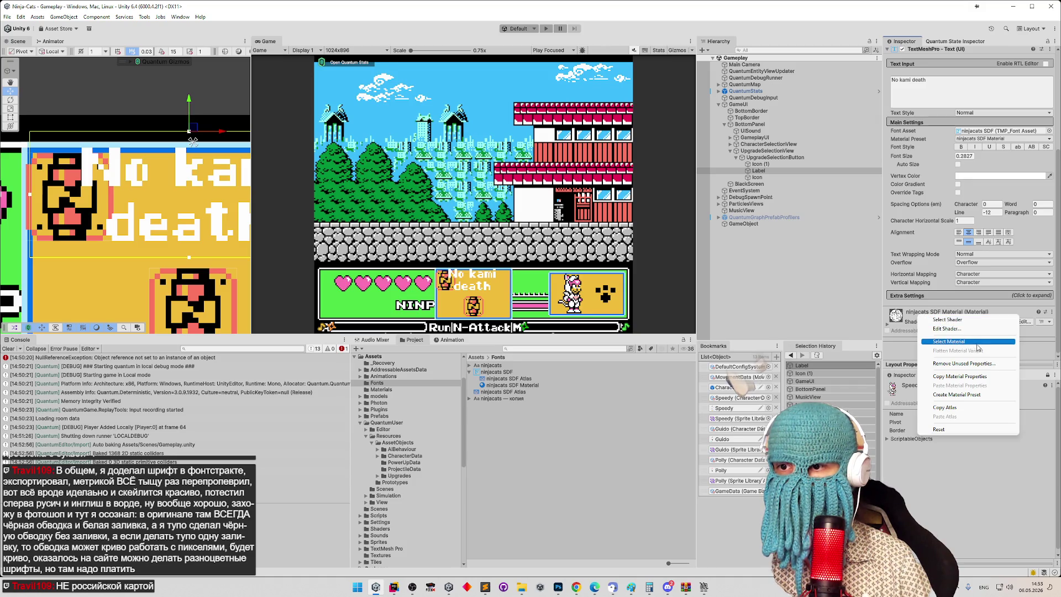
click(976, 394)
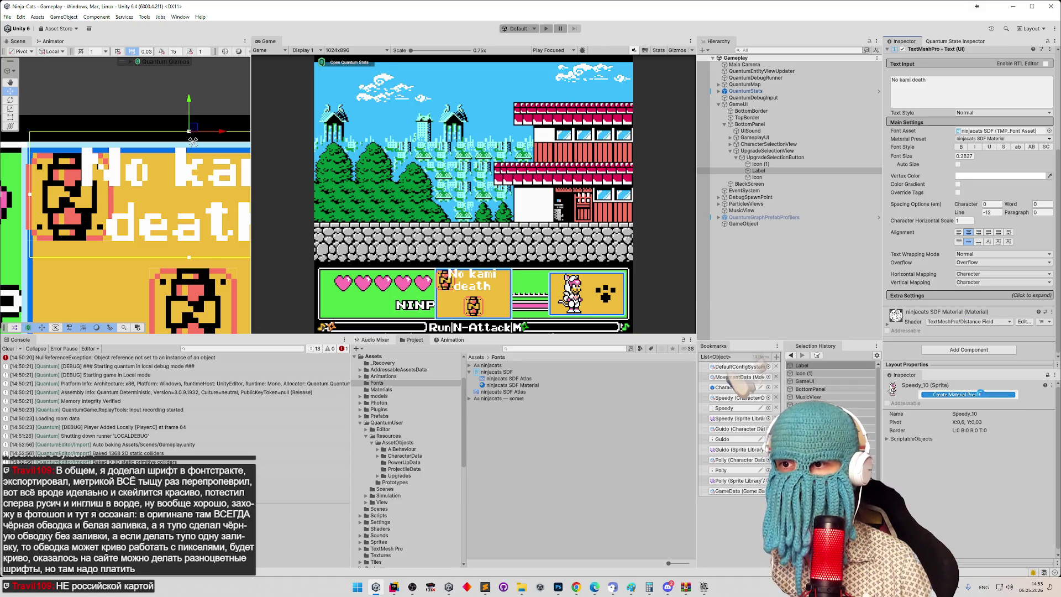
click(532, 393)
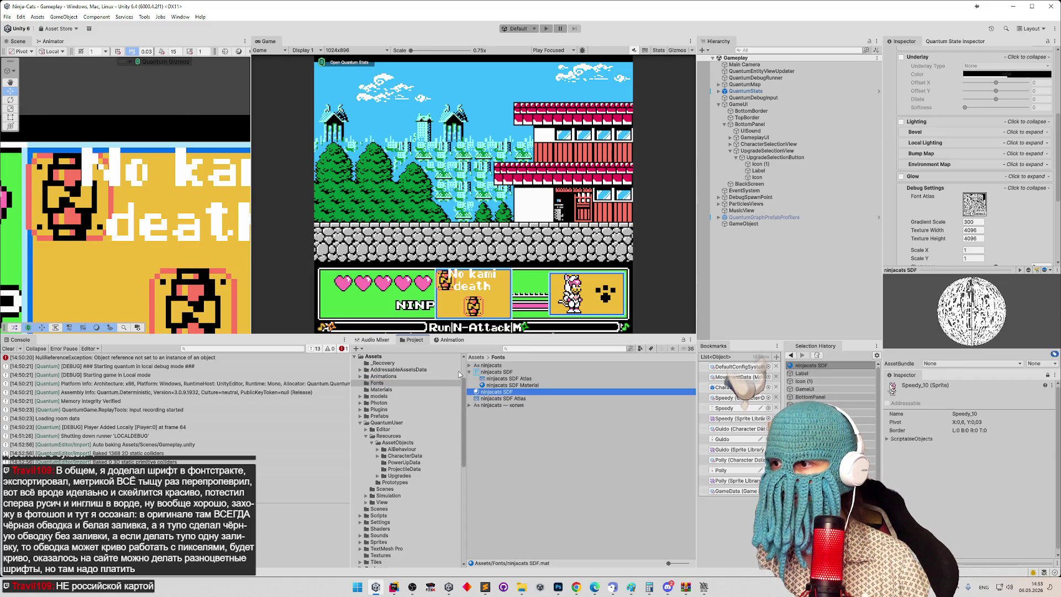
click(469, 372)
click(469, 372)
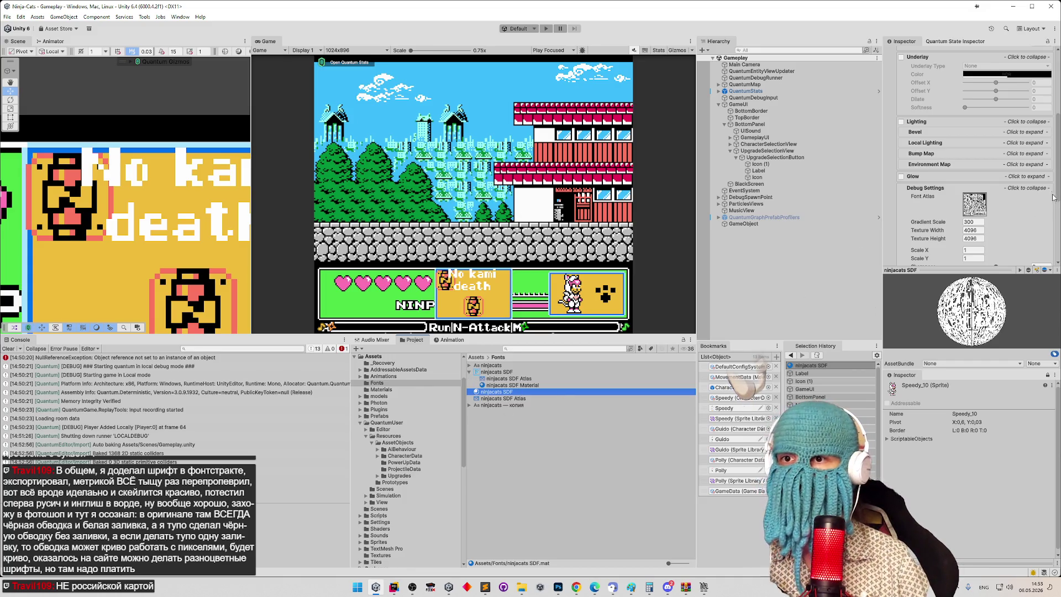
drag(1056, 194, 1050, 109)
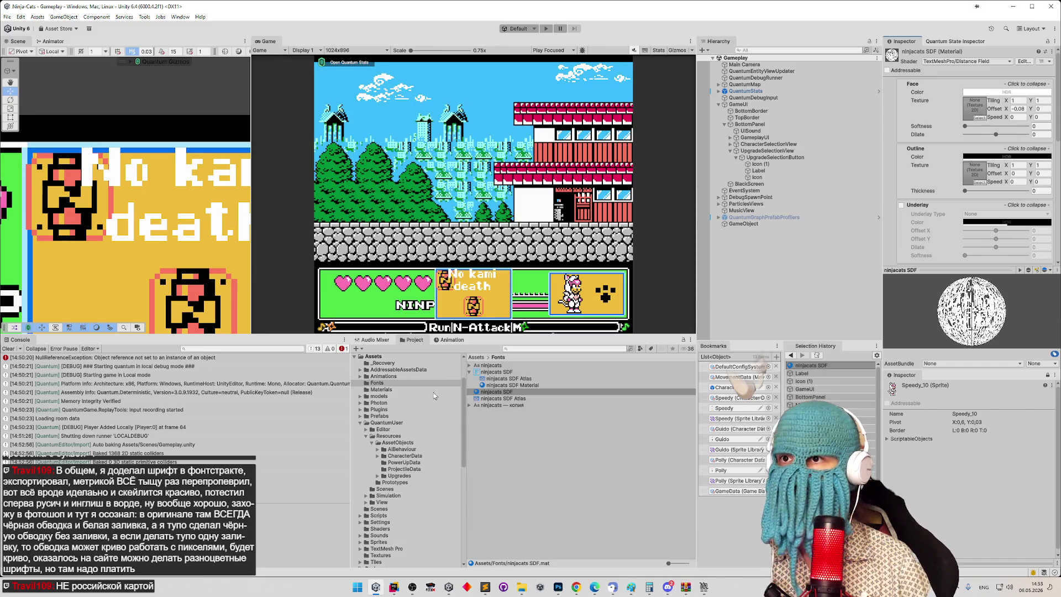
Step: Rename the new material preset to 'ninjacats SDF Outline'
key(F2)
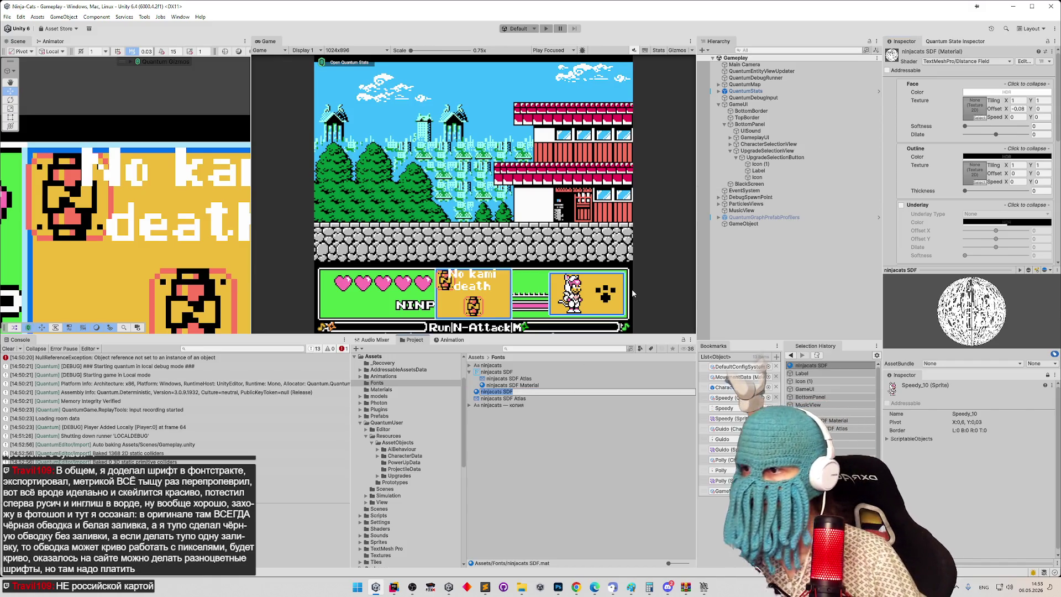
key(End)
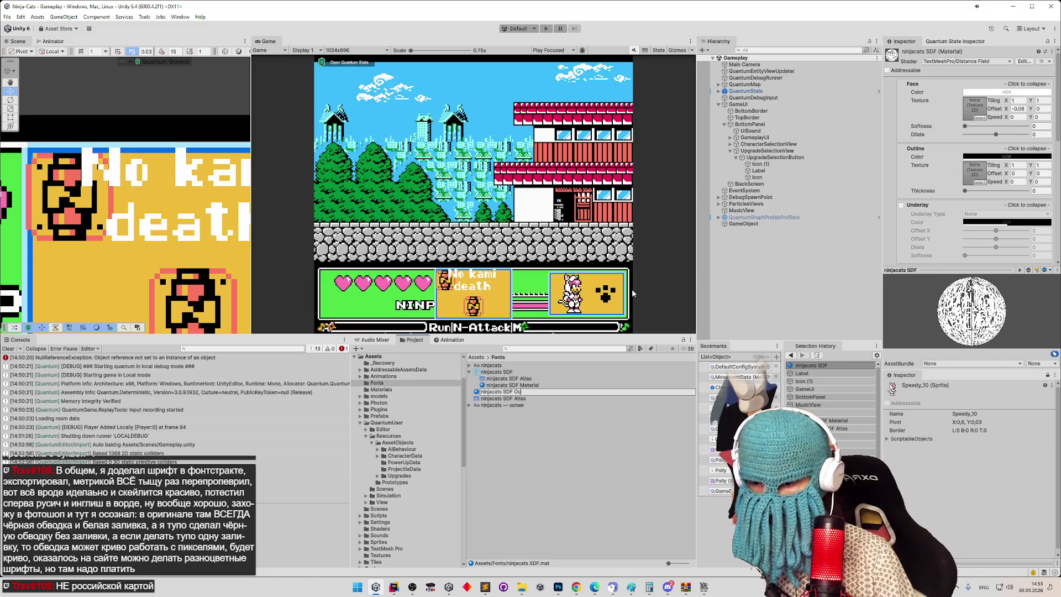
text(tline)
key(Return)
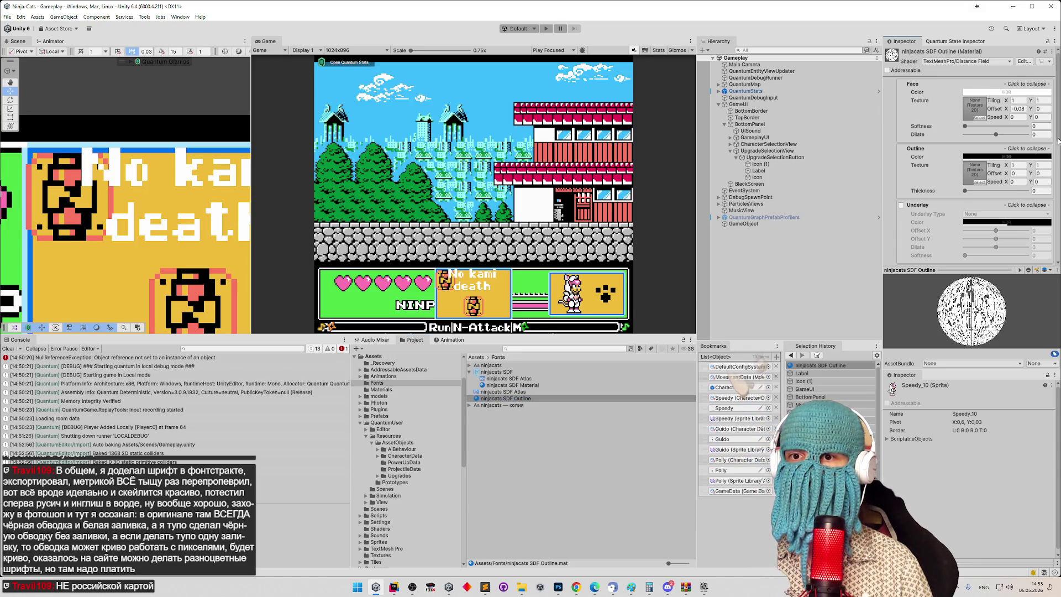
mouse_move(1058, 141)
mouse_down()
mouse_move(1054, 162)
mouse_move(1051, 136)
mouse_up()
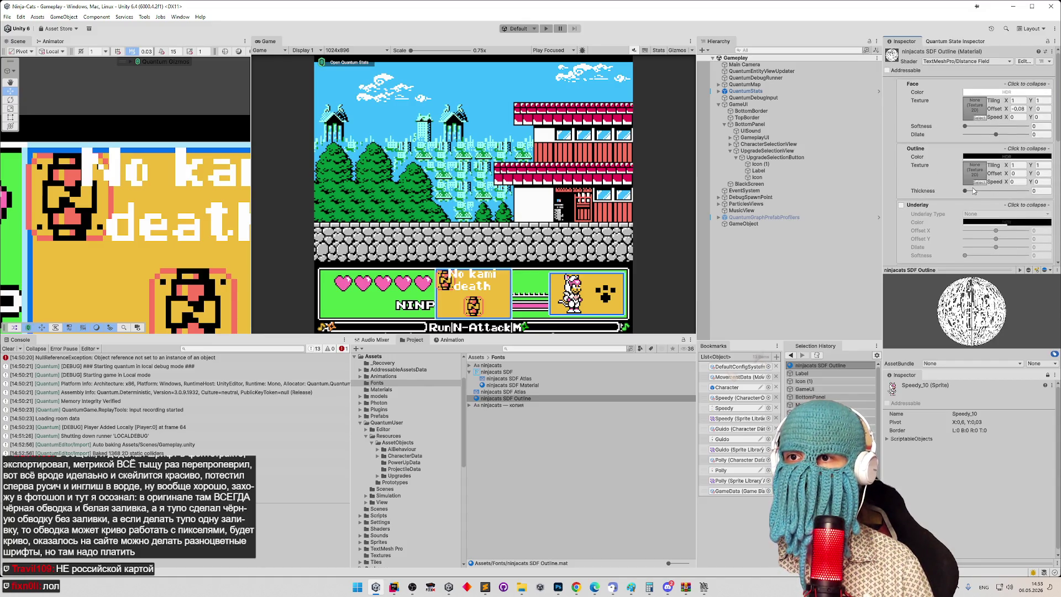
click(1039, 191)
text(1)
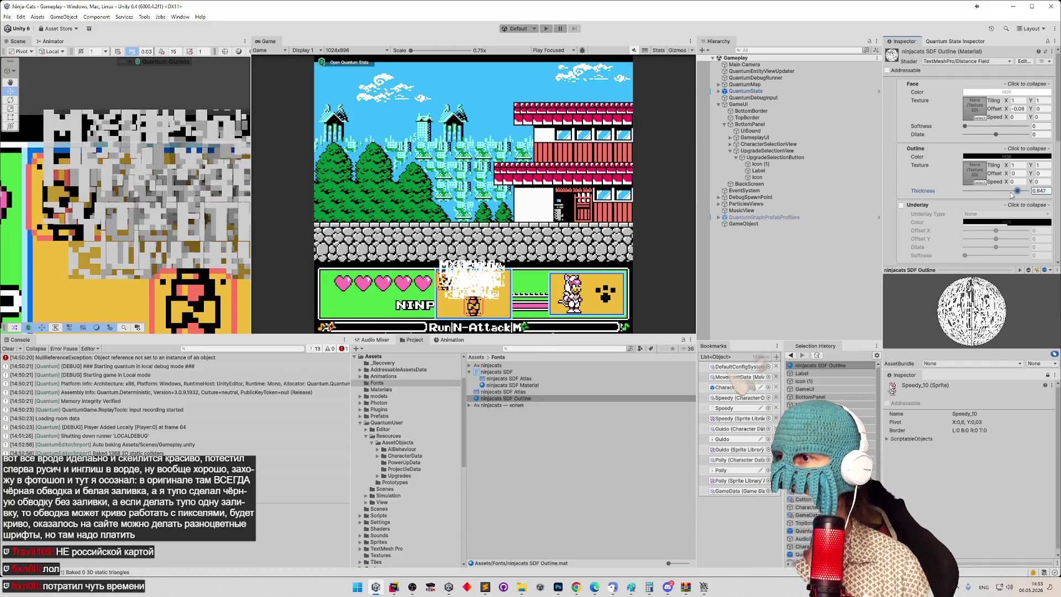
mouse_move(1027, 190)
mouse_down()
mouse_move(937, 192)
mouse_move(1022, 198)
mouse_move(958, 194)
mouse_move(970, 198)
mouse_up()
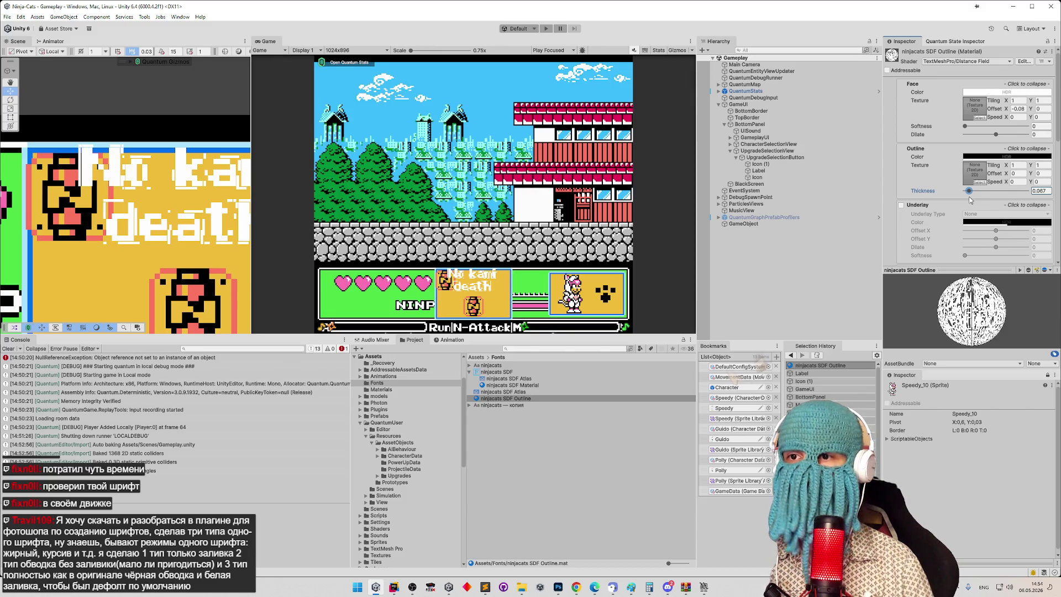
mouse_move(969, 200)
mouse_down()
mouse_move(1023, 193)
mouse_move(950, 203)
mouse_up()
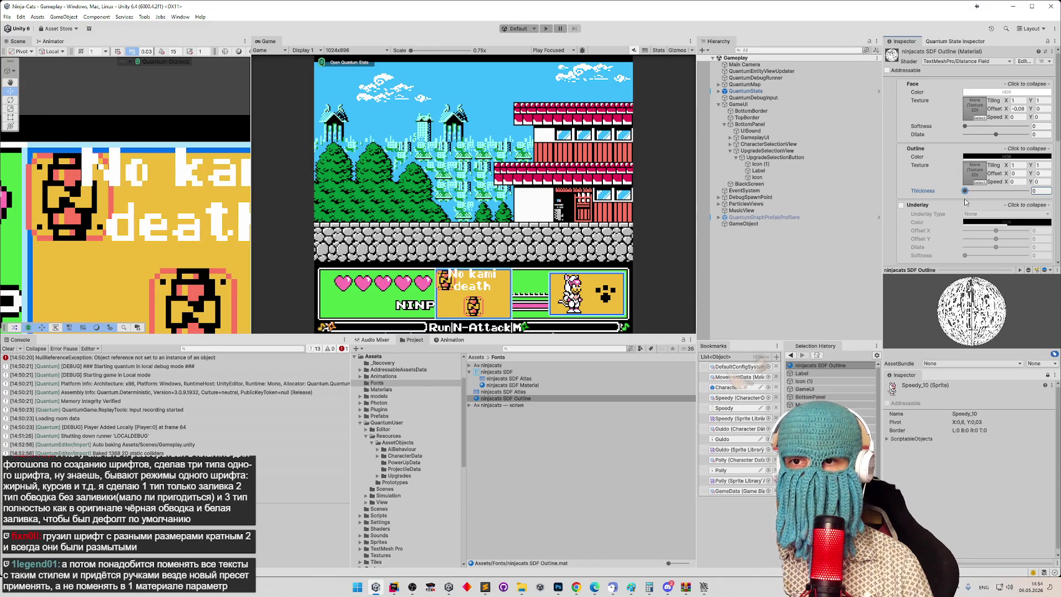
drag(965, 200, 963, 204)
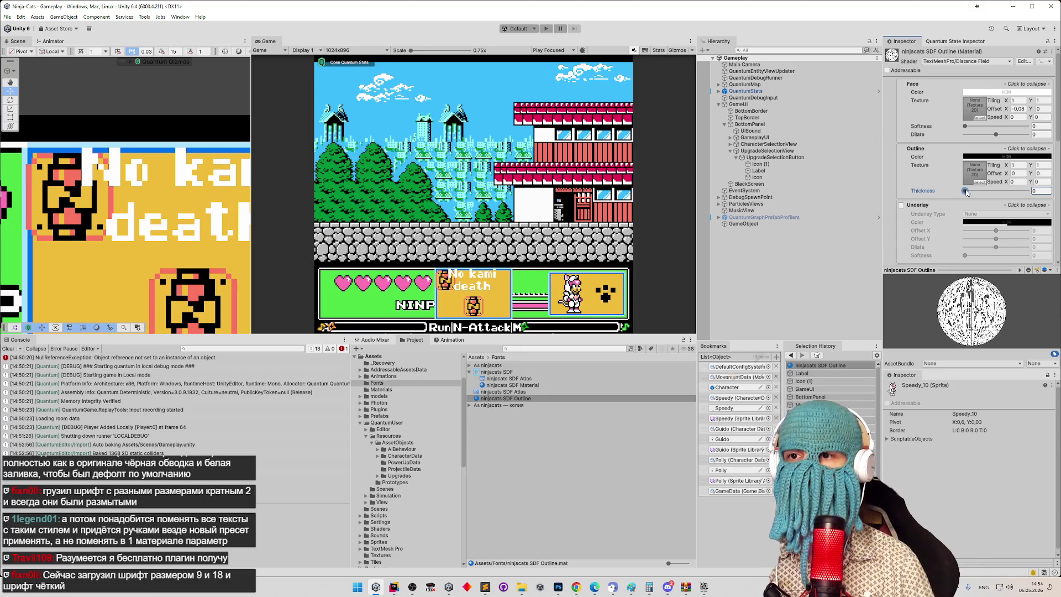
mouse_move(965, 191)
mouse_down()
mouse_move(1038, 188)
mouse_move(958, 201)
mouse_up()
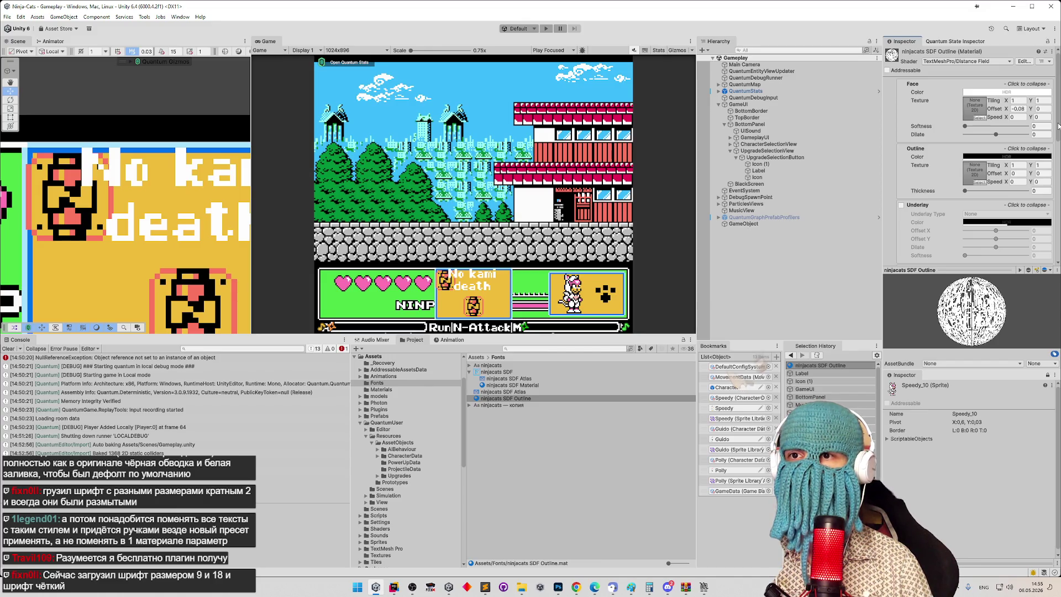
Step: Select Icon (1) and search 'ou' in Add Component, then dismiss the search
scroll(1046, 180, down, 5)
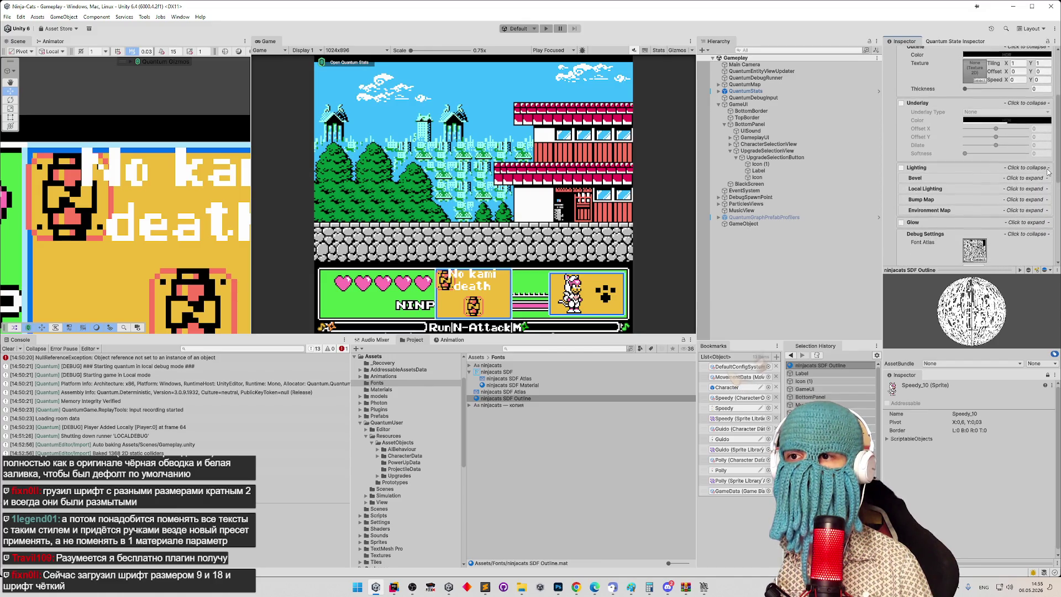
scroll(1045, 181, down, 2)
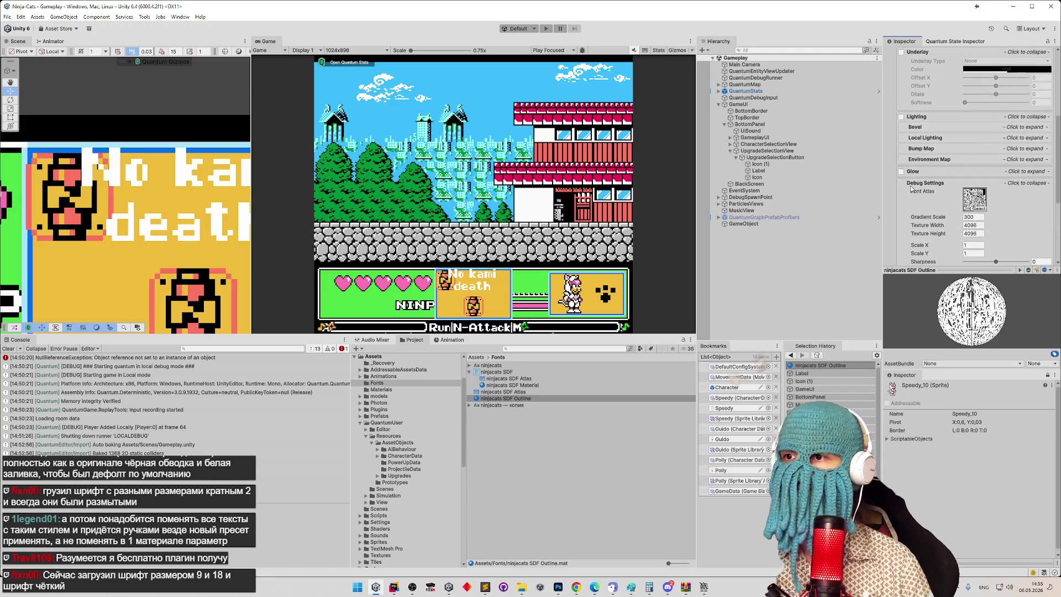
click(796, 164)
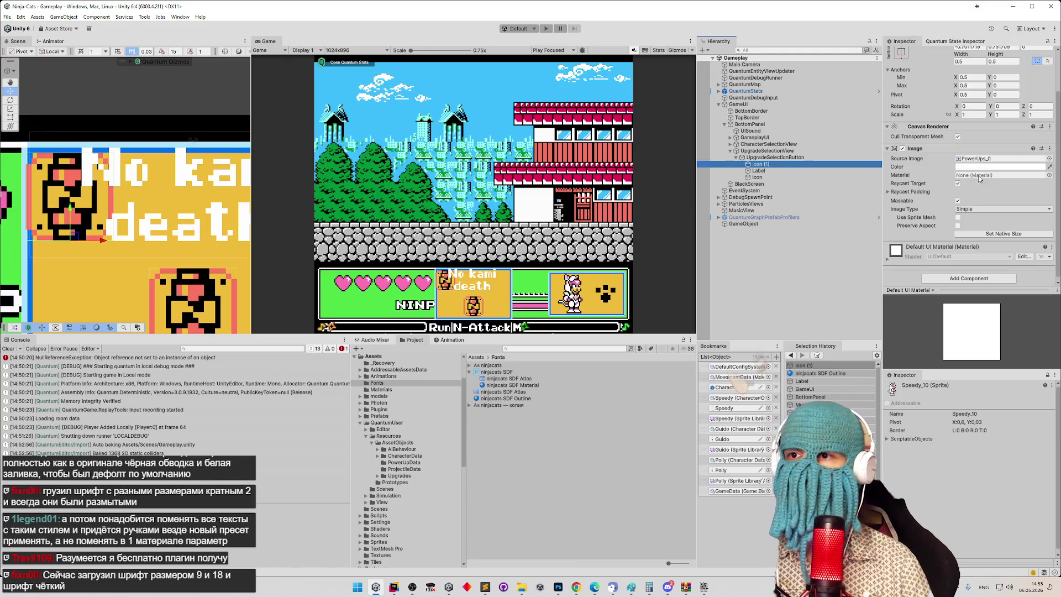
key(ctrl+shift+a)
text(ou)
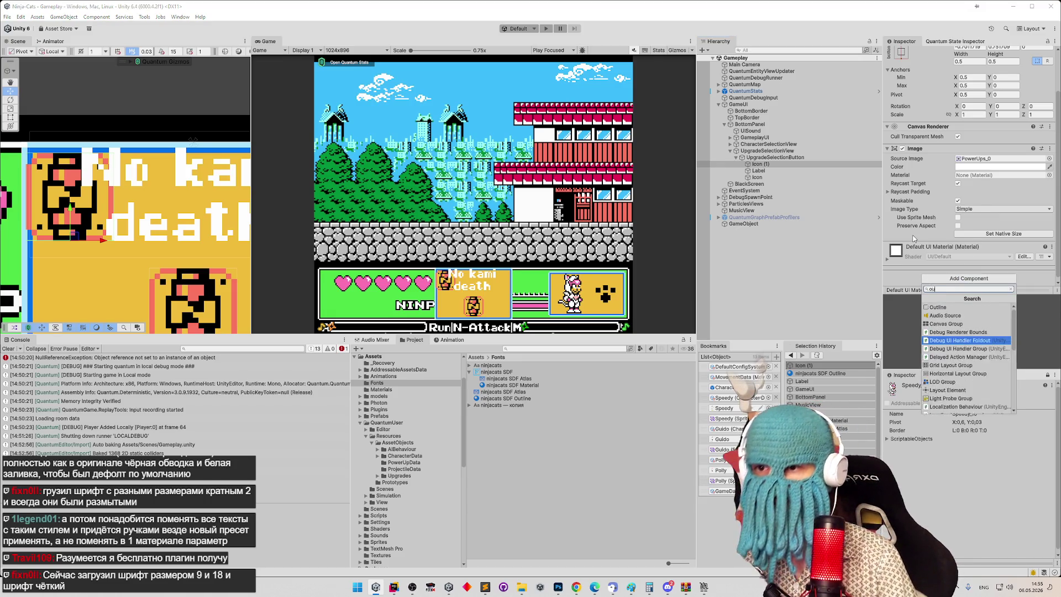
key(Escape)
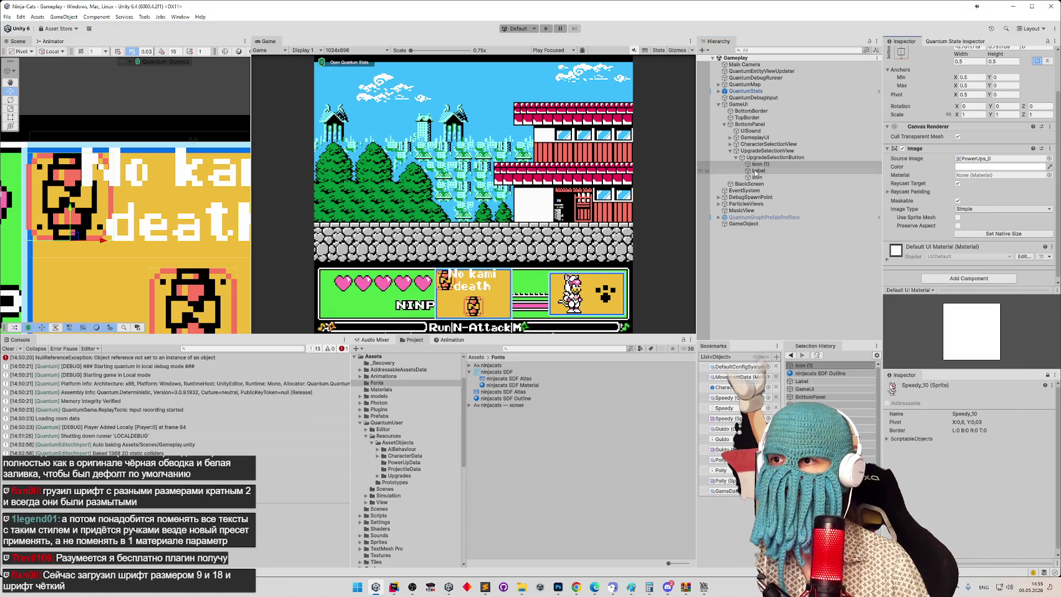
Step: On the Label, turn on Extra Padding in extra settings, then undo it
click(757, 171)
scroll(1057, 242, down, 3)
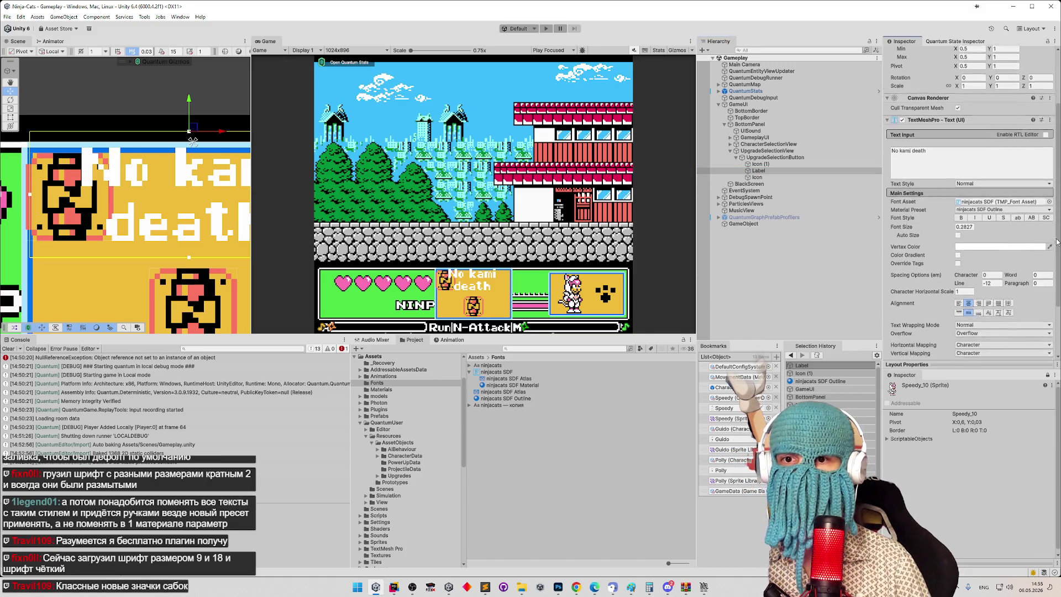
scroll(1056, 242, down, 3)
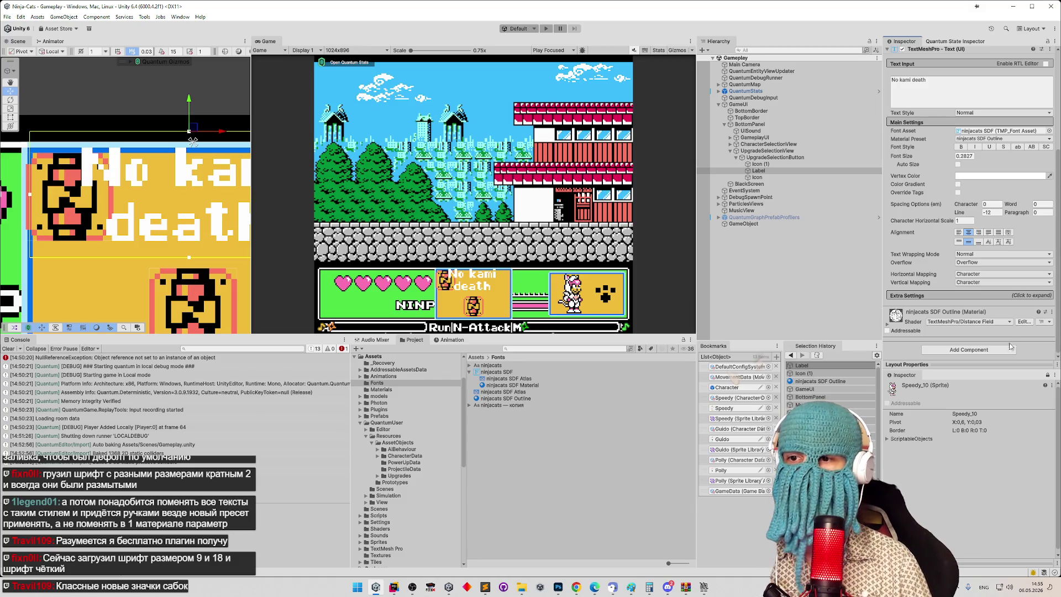
click(997, 353)
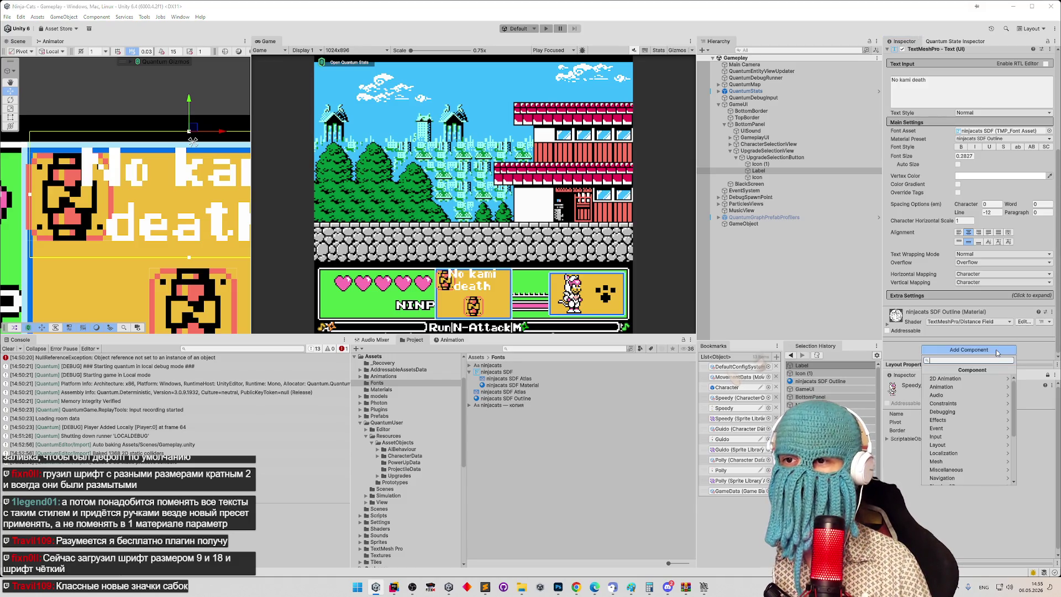
click(970, 298)
scroll(983, 297, down, 4)
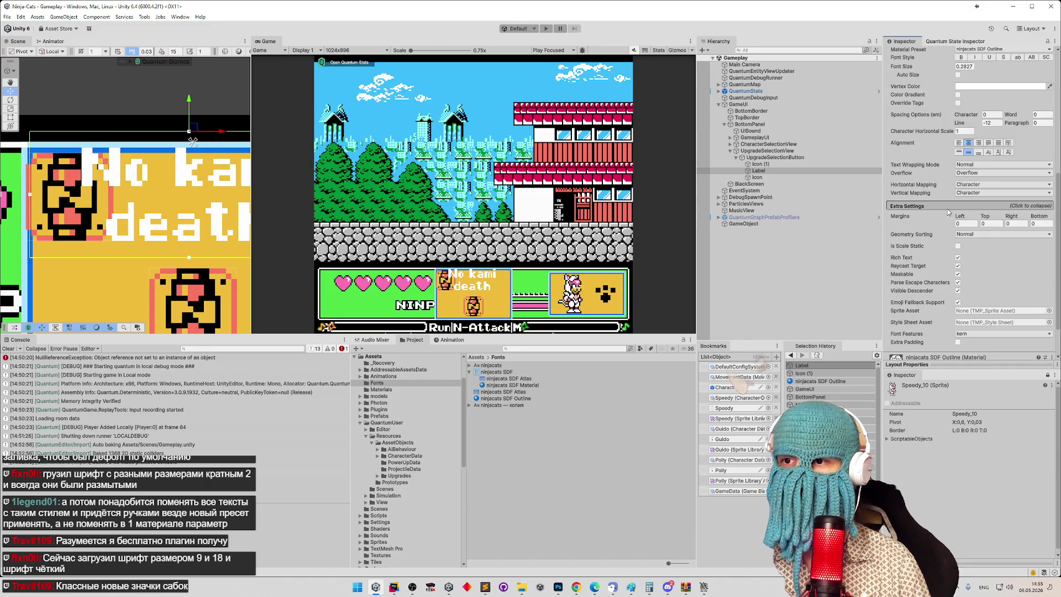
scroll(948, 205, down, 2)
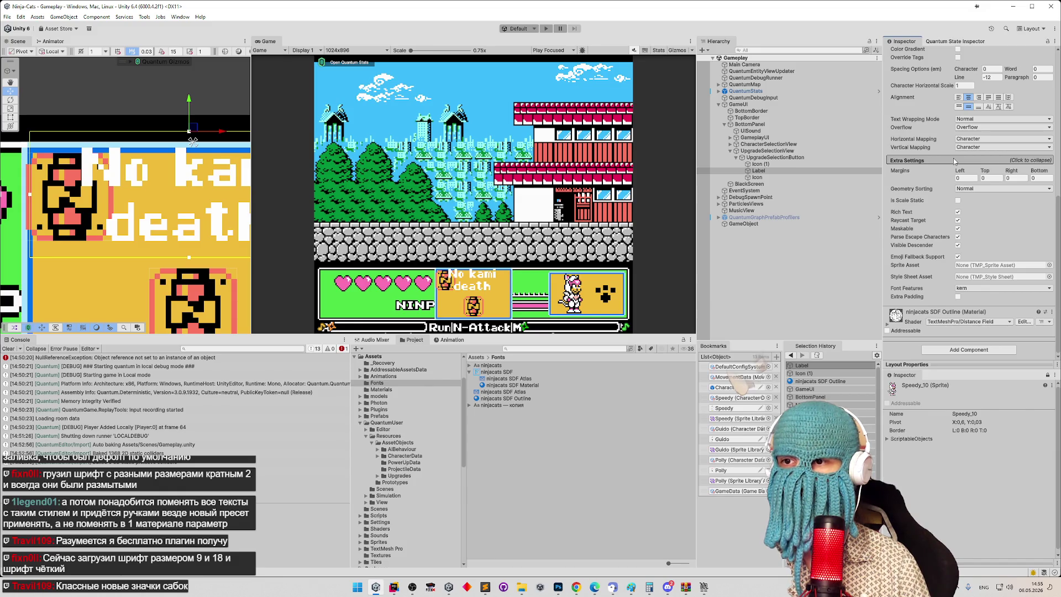
click(957, 296)
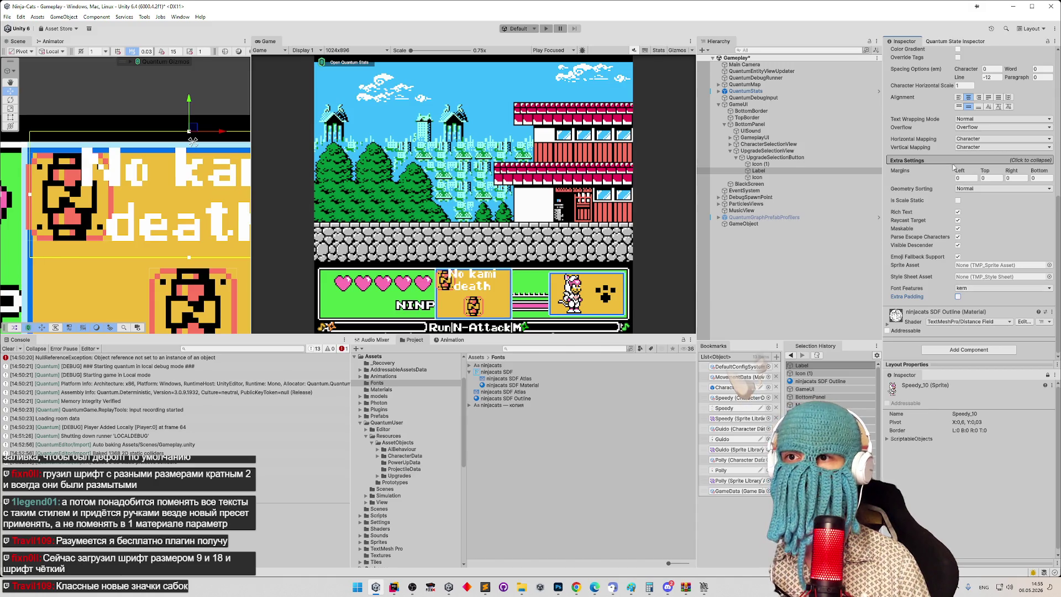
key(ctrl+z)
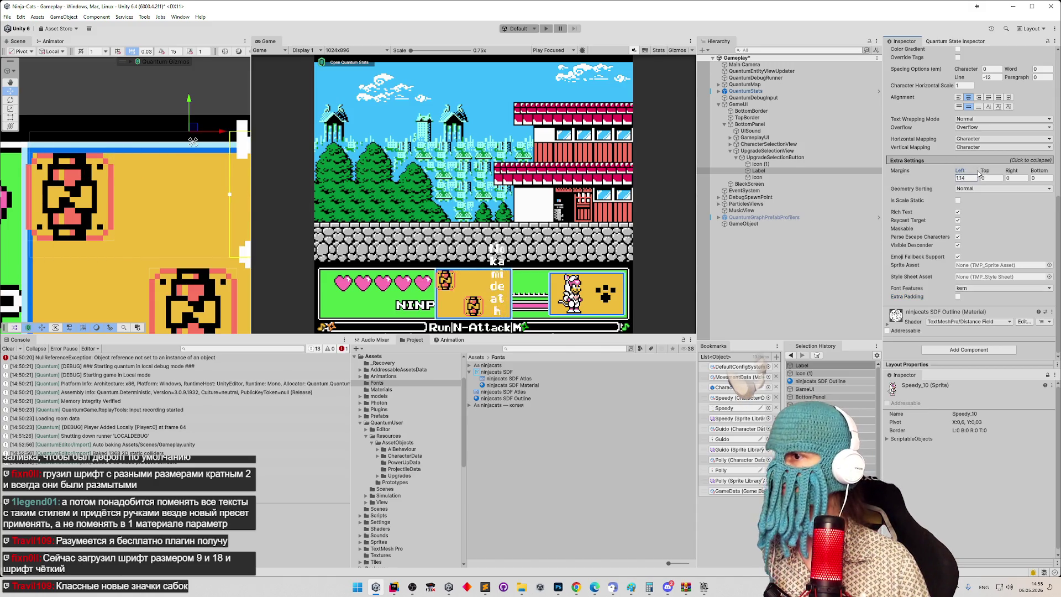
Step: Leave only kern enabled in the label's Font Features, then show the ninjacats SDF asset settings
scroll(972, 182, up, 1)
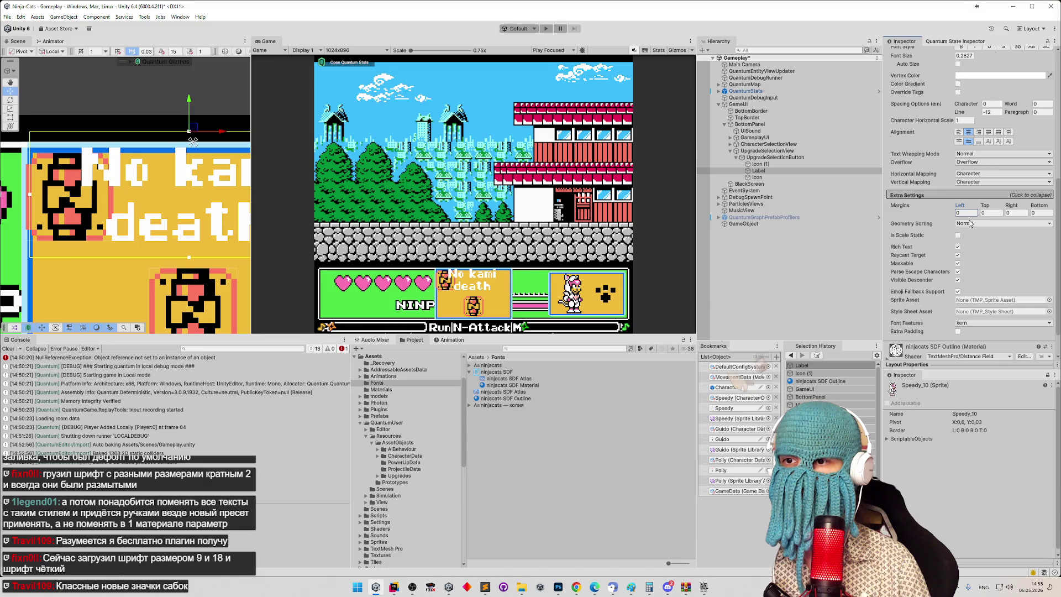
click(982, 323)
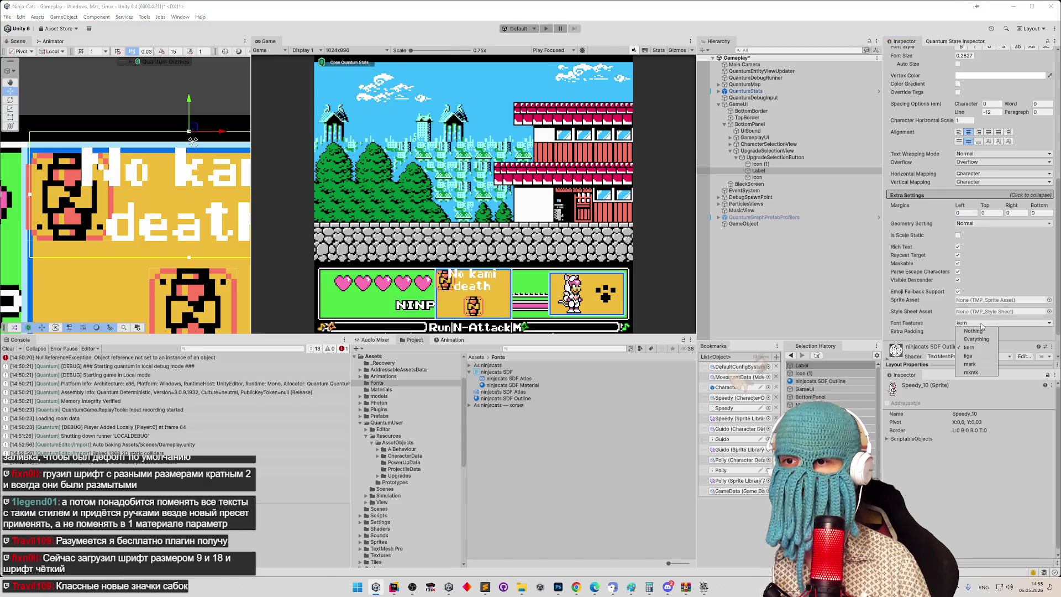
click(972, 356)
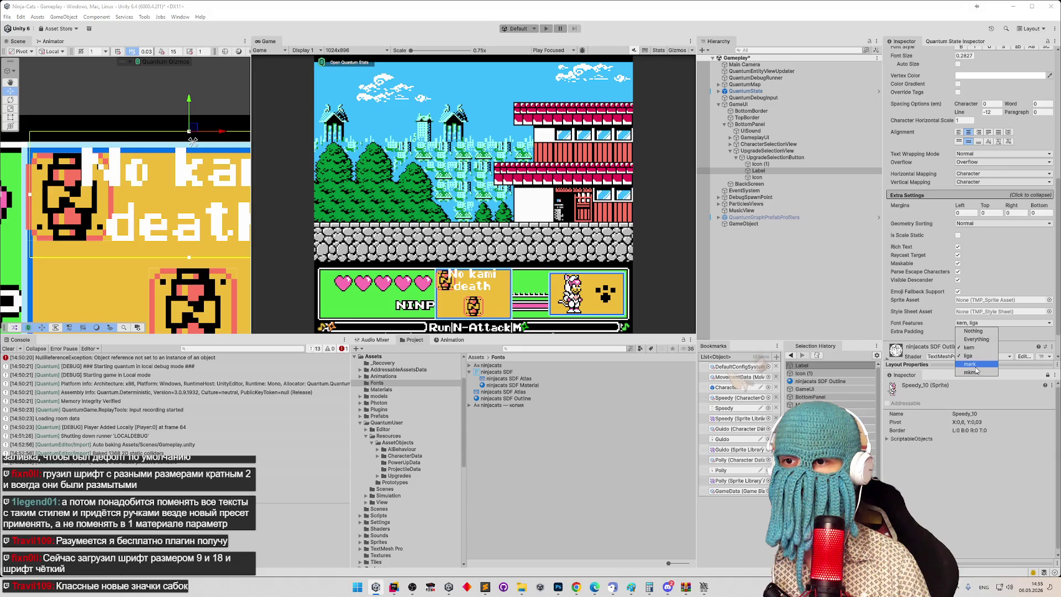
click(976, 370)
click(976, 370)
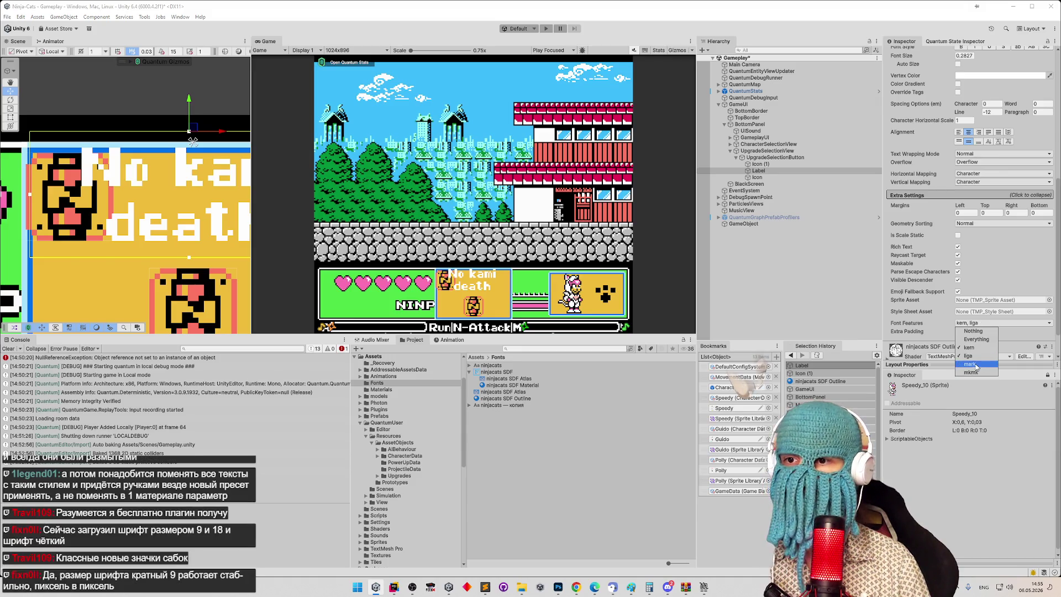
click(978, 356)
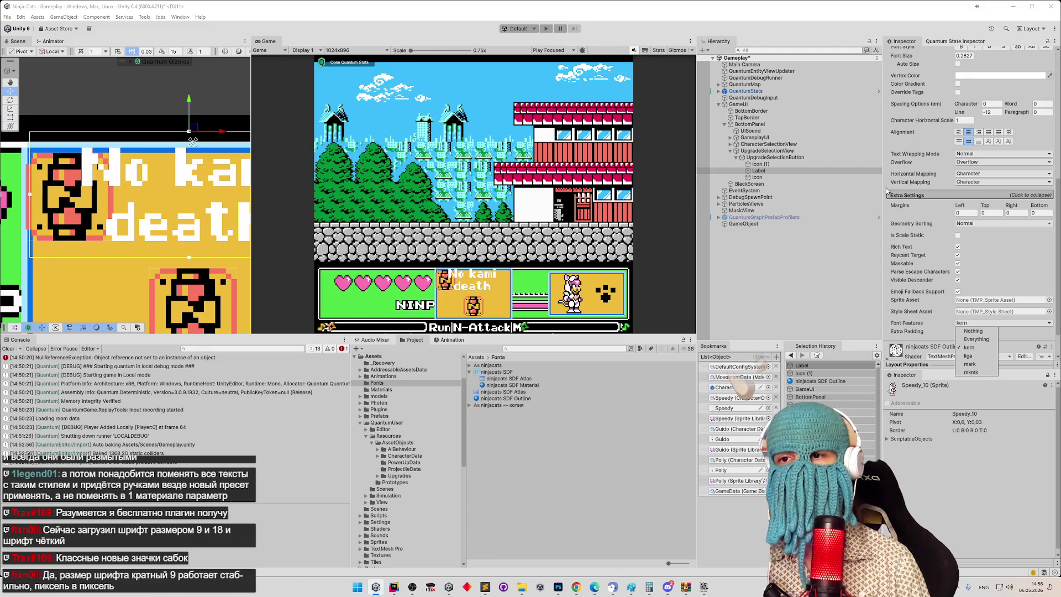
click(840, 173)
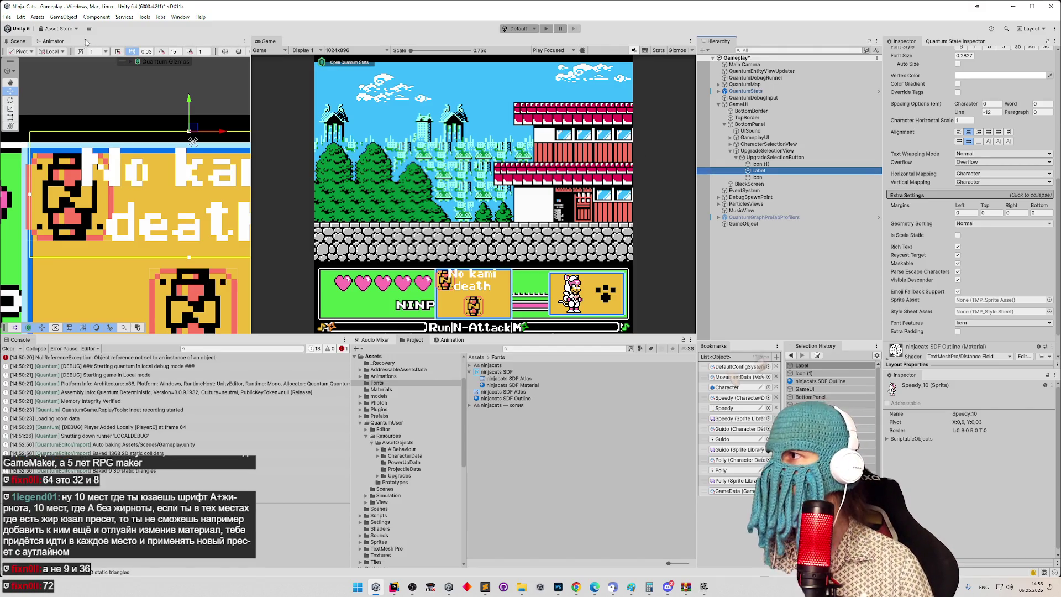
click(524, 371)
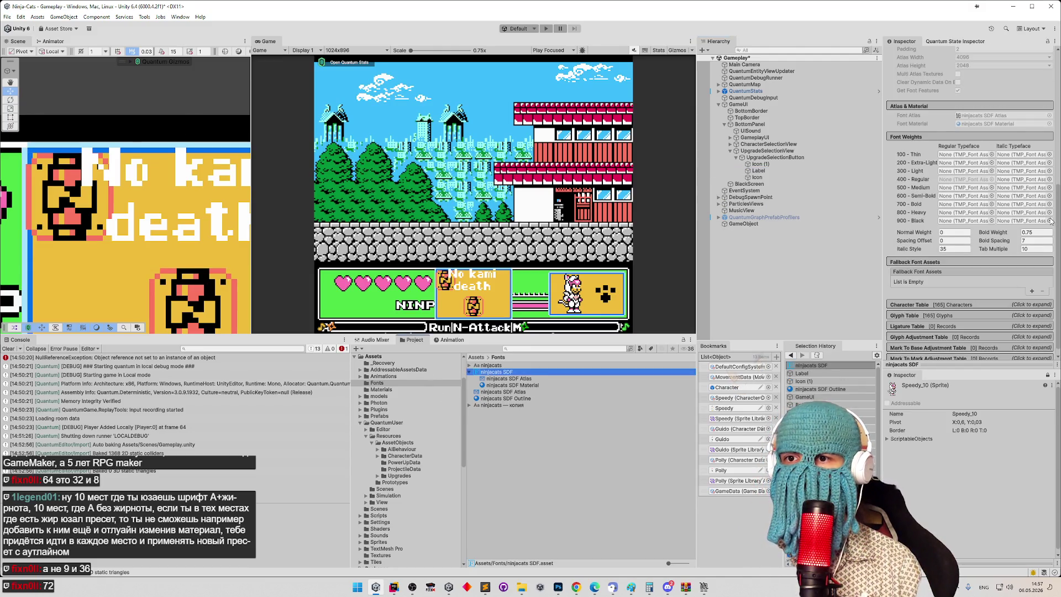
Step: Regenerate the ninjacats SDF font atlas at sampling point size 72, then change the atlas width
scroll(1044, 210, up, 10)
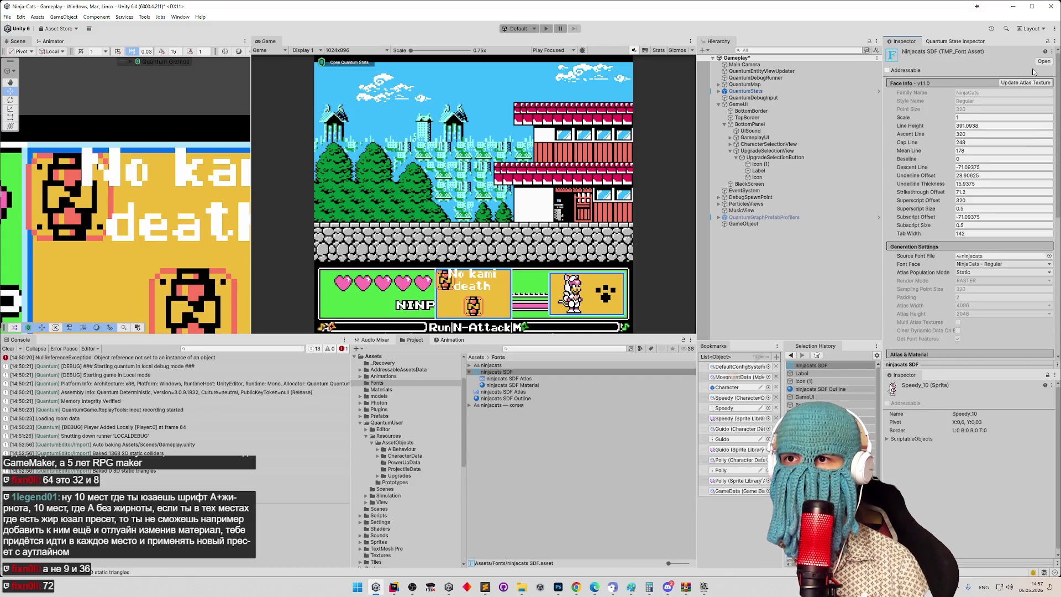
click(997, 83)
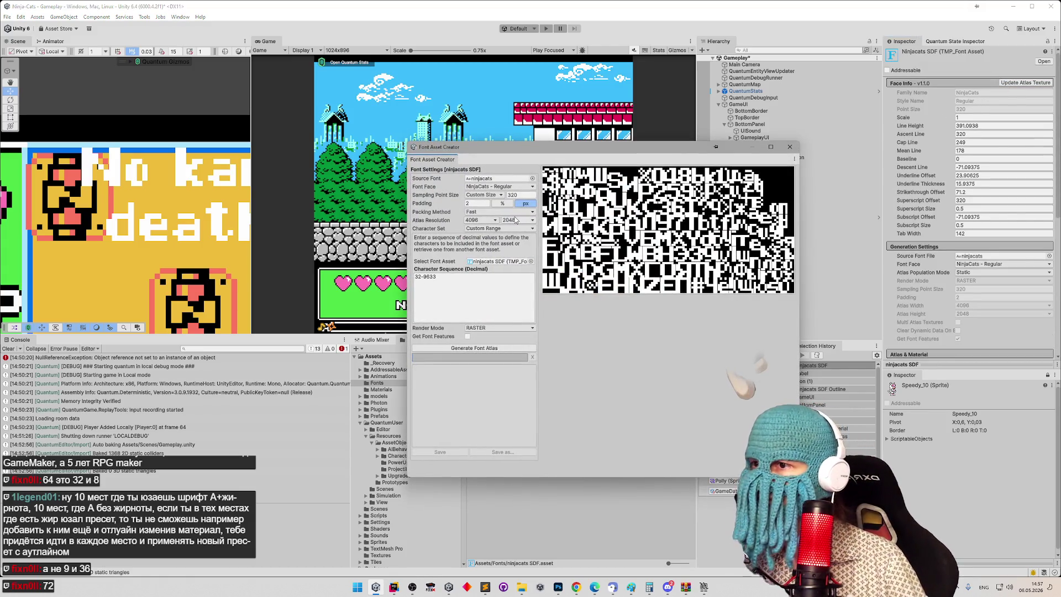
click(509, 197)
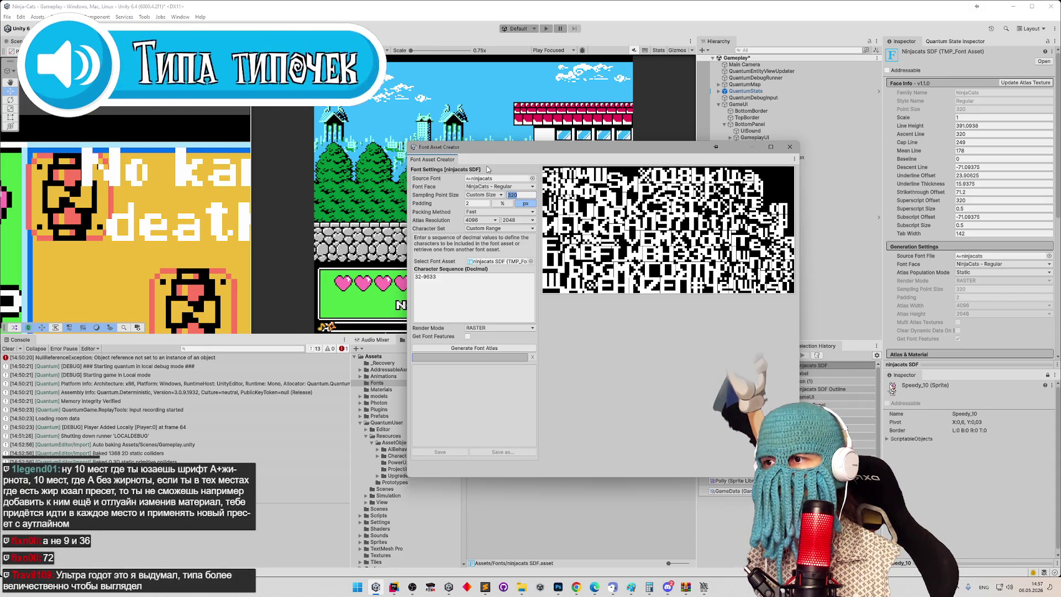
text(72)
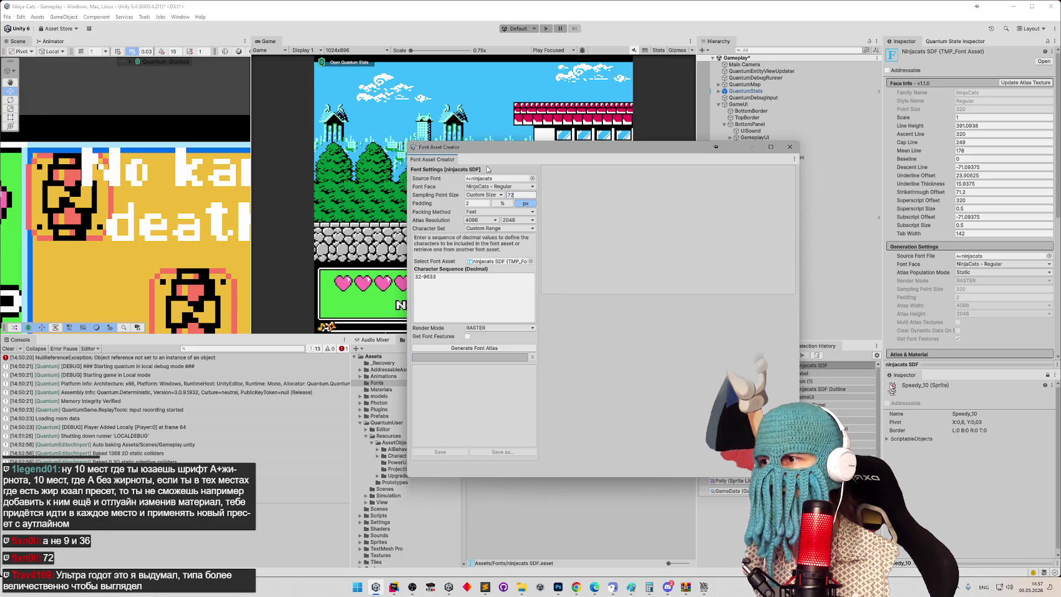
click(514, 348)
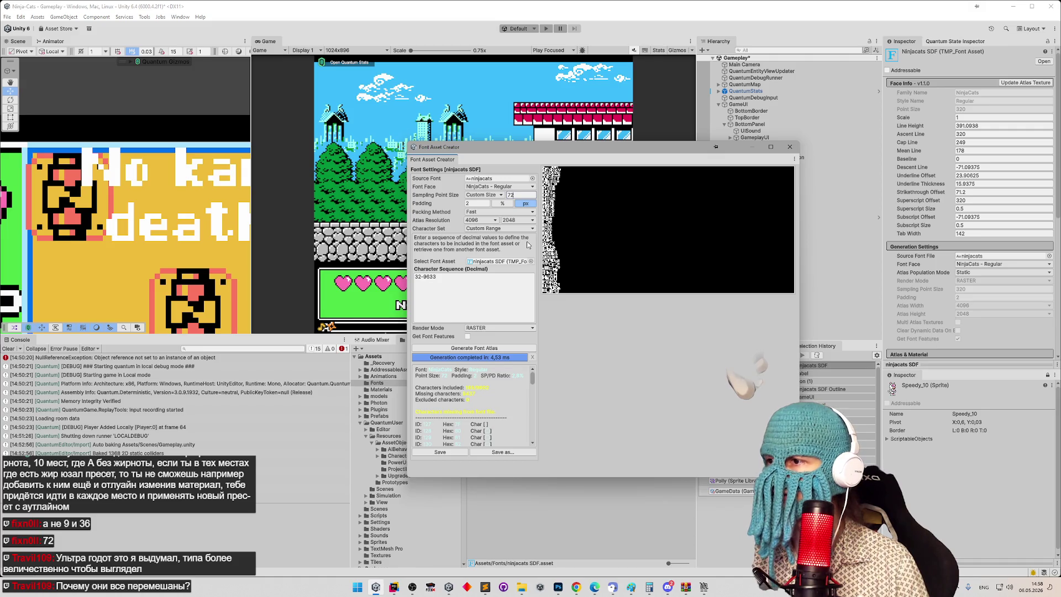
click(486, 220)
Step: Regenerate the ninjacats SDF atlas at 1024 × 1024 and save it into the font asset
click(484, 292)
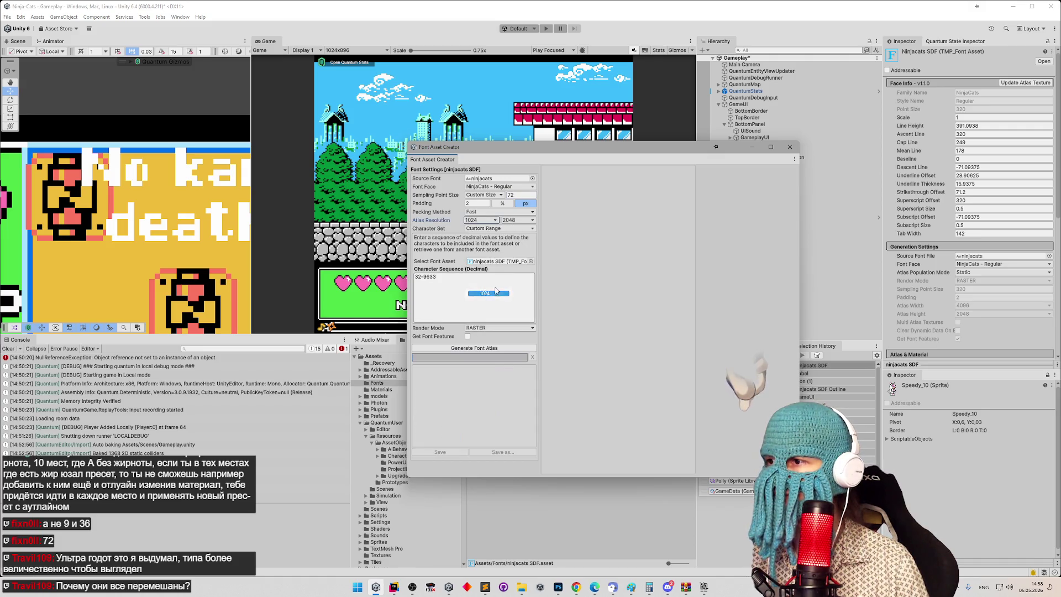
click(517, 220)
click(513, 293)
click(495, 349)
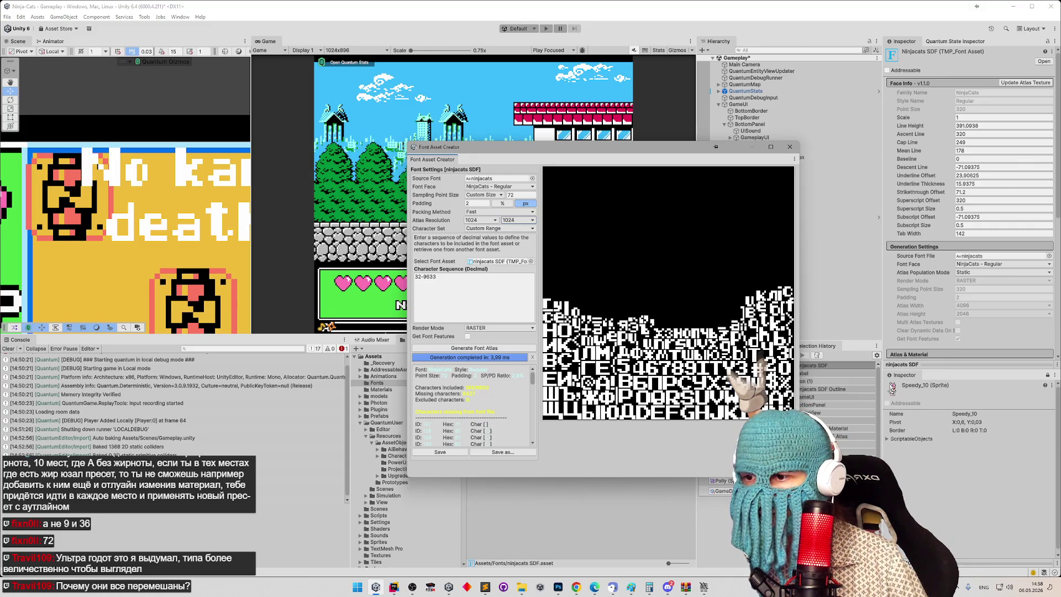
mouse_move(797, 476)
mouse_down()
mouse_move(867, 549)
mouse_move(918, 564)
mouse_move(832, 519)
mouse_up()
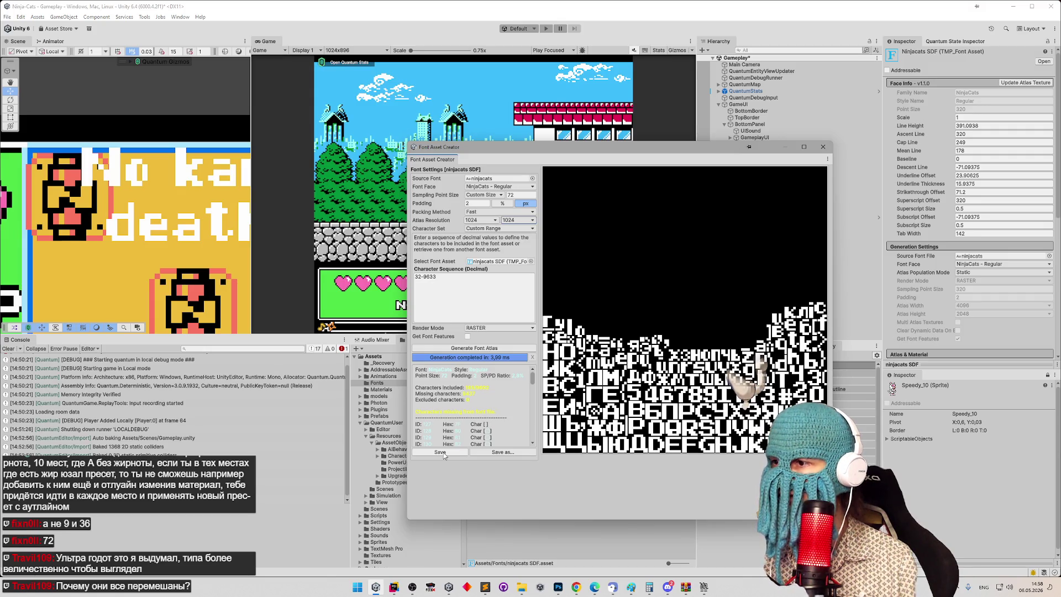
click(443, 453)
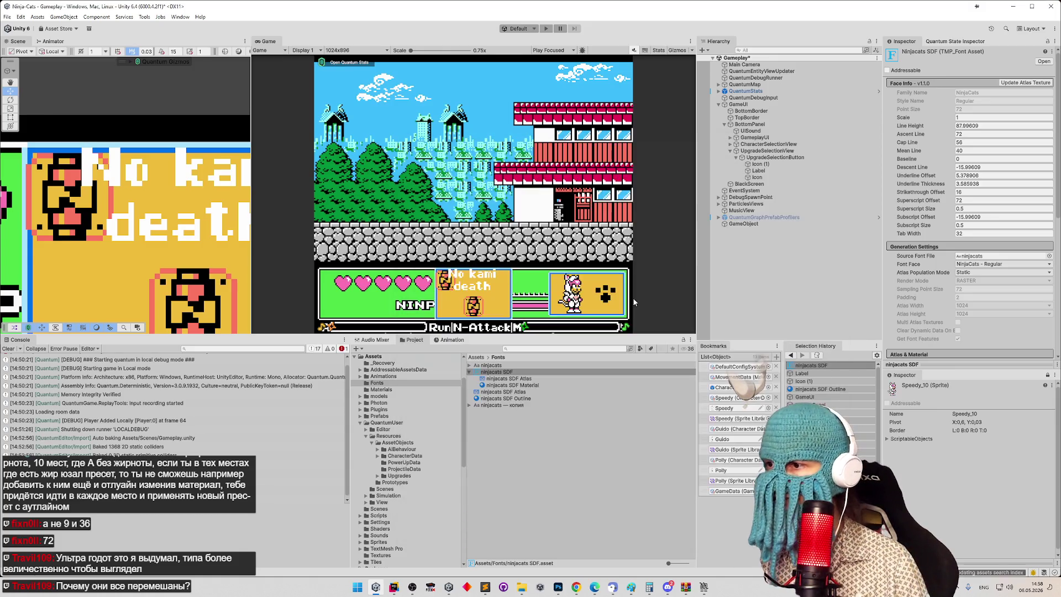
click(506, 393)
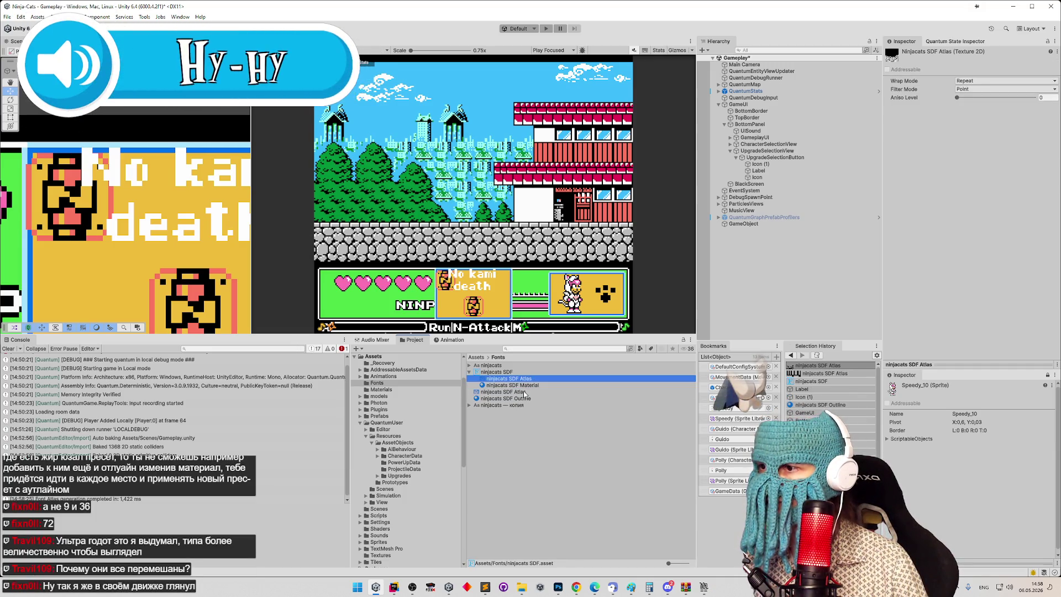
click(525, 392)
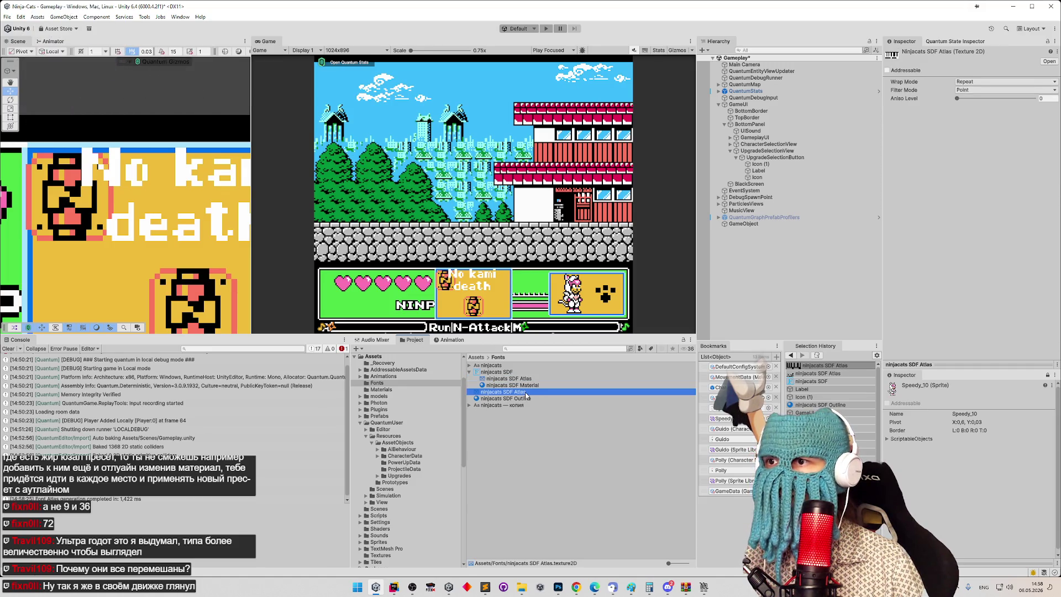
key(Delete)
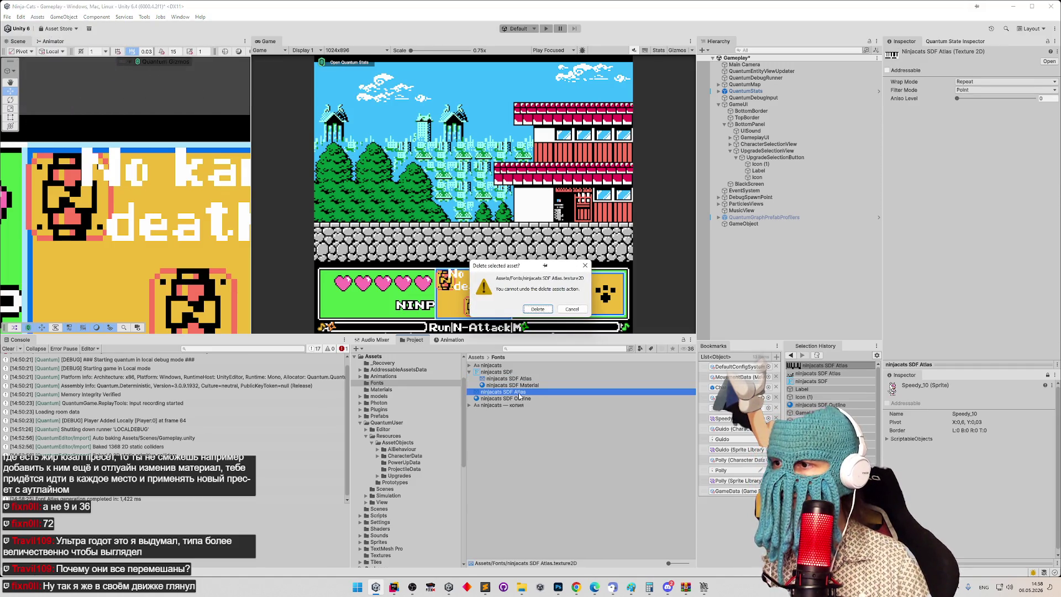
key(Return)
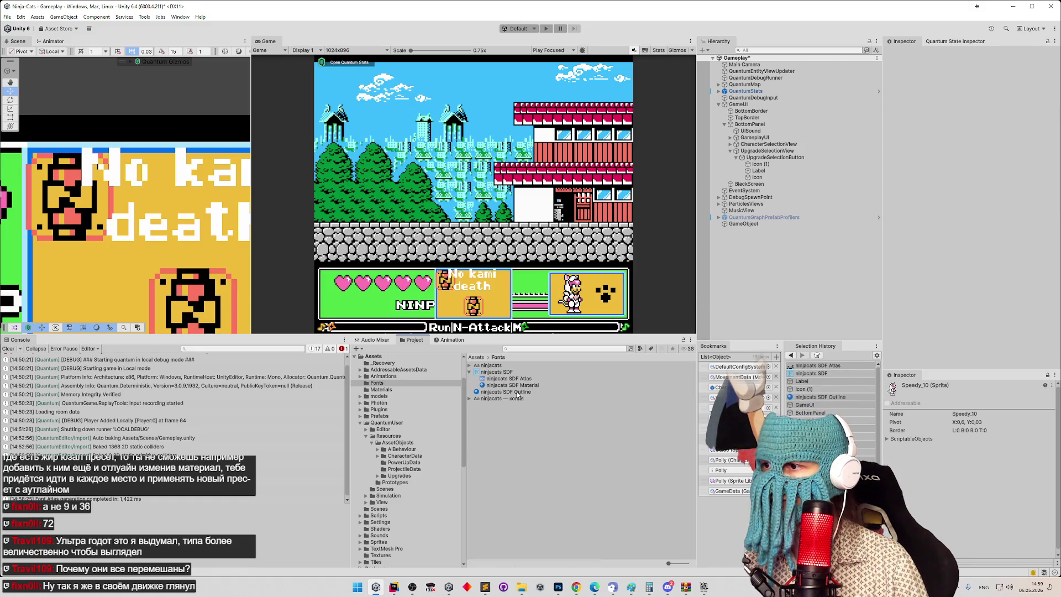
click(470, 373)
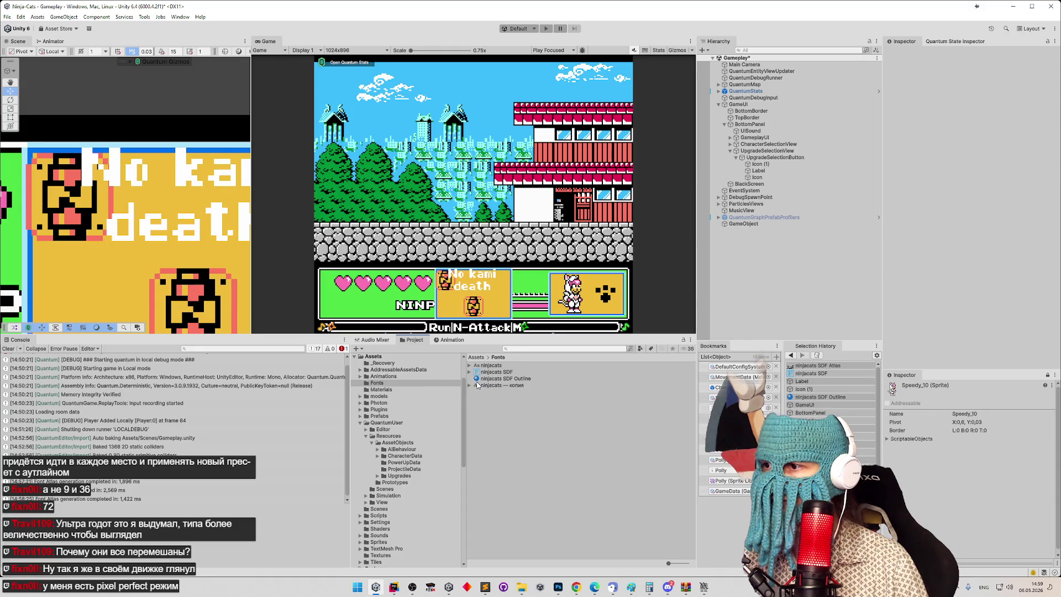
click(481, 380)
click(469, 372)
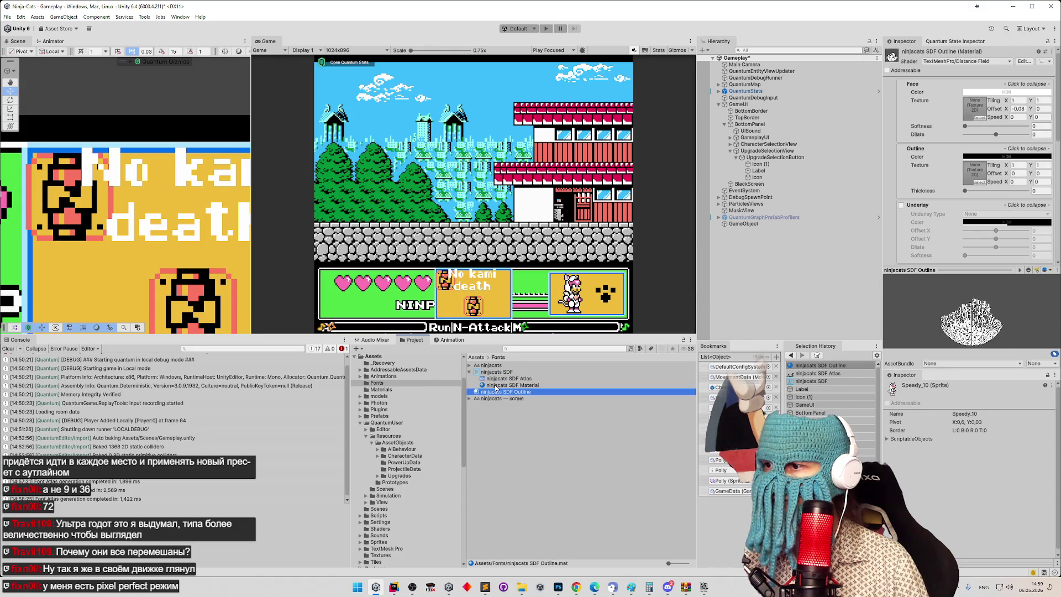
click(496, 385)
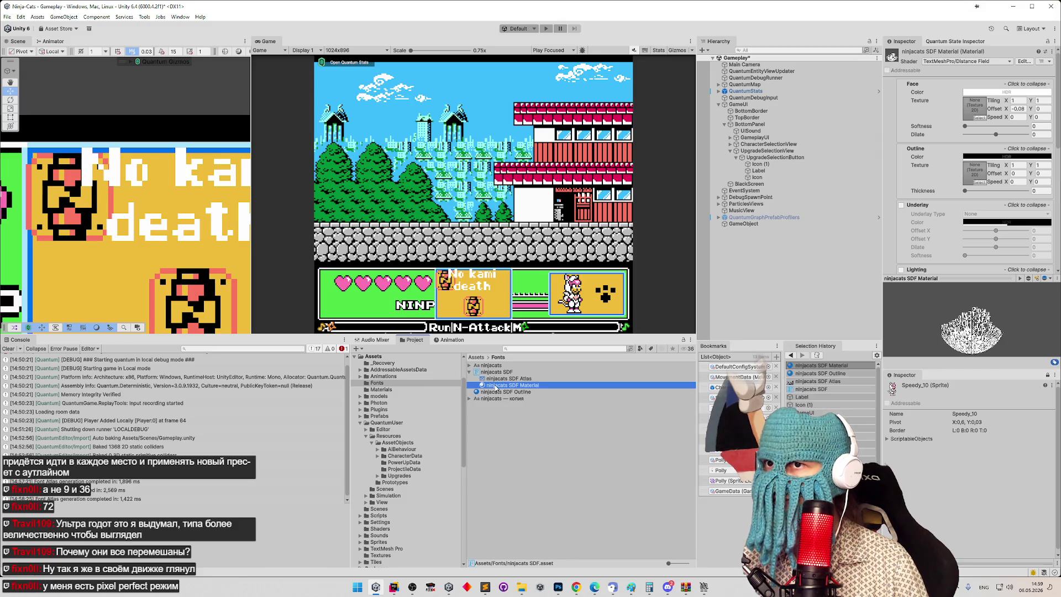
click(497, 392)
key(Up)
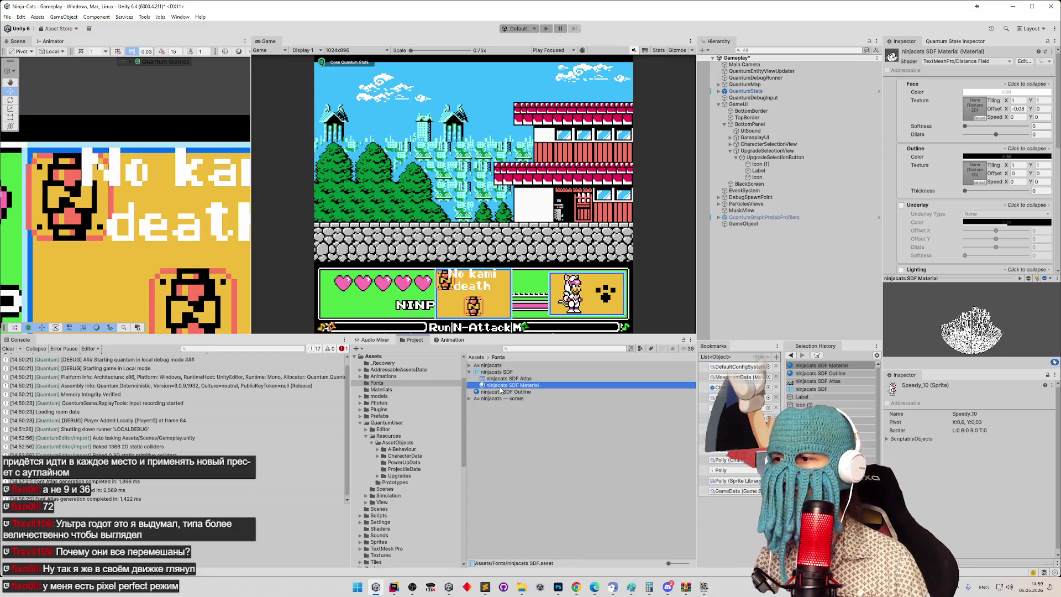
key(Down)
key(Up)
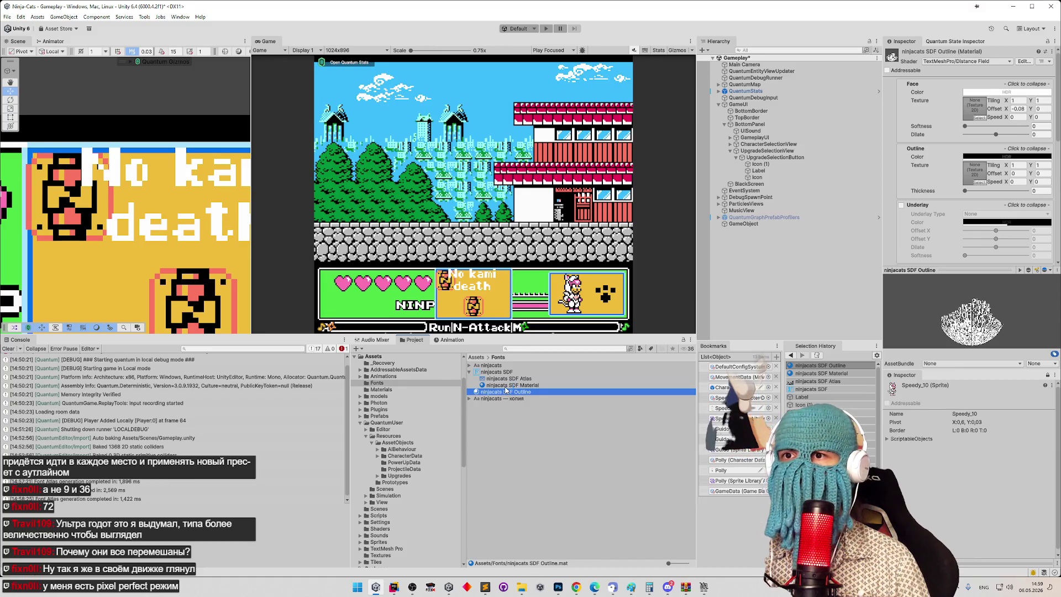
key(Up)
key(Down)
key(Up)
key(Down)
key(Up)
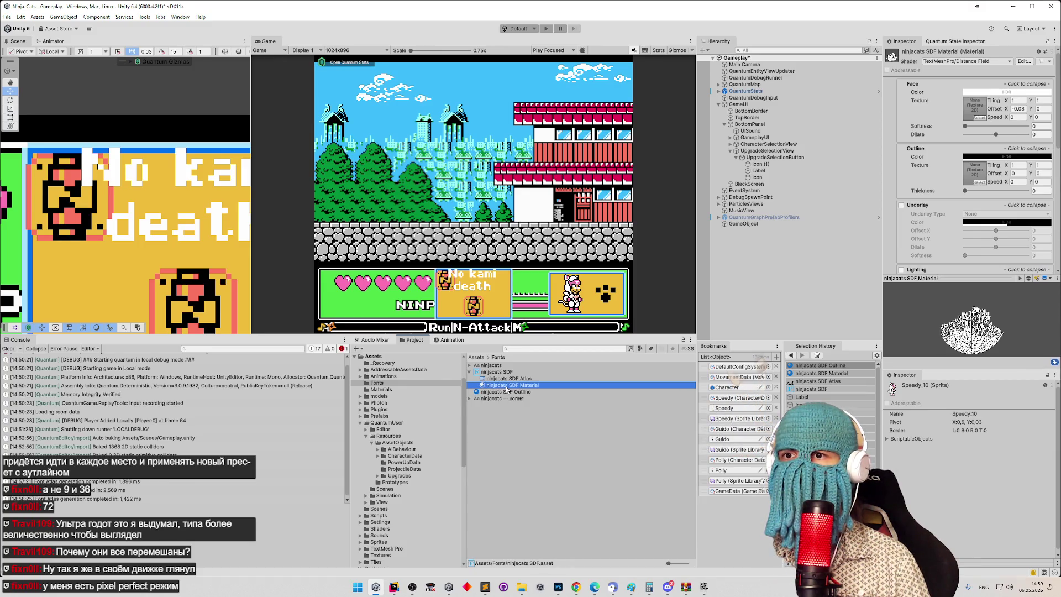
key(Down)
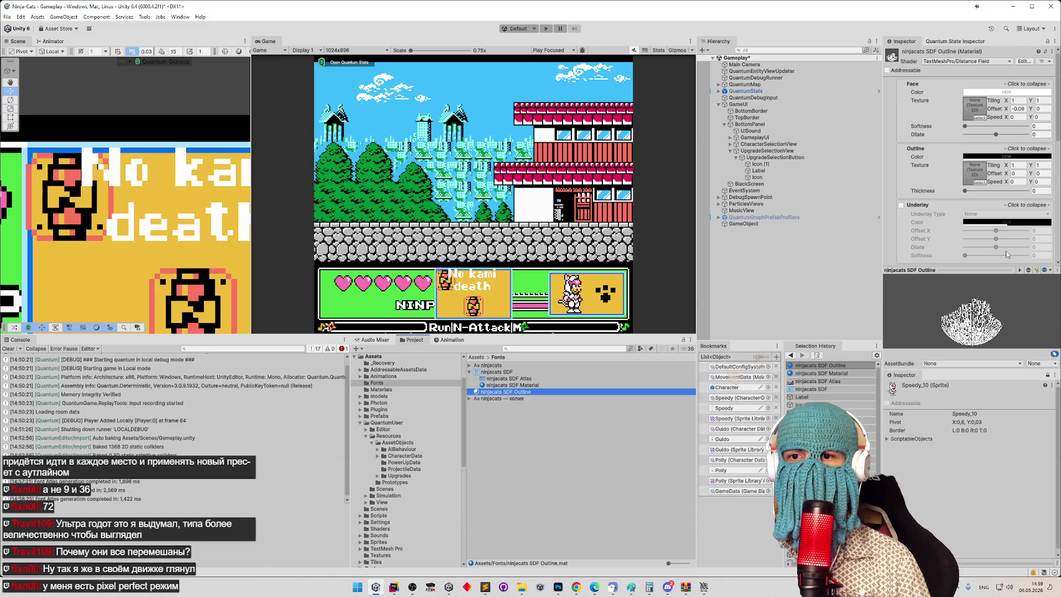
scroll(1048, 191, down, 5)
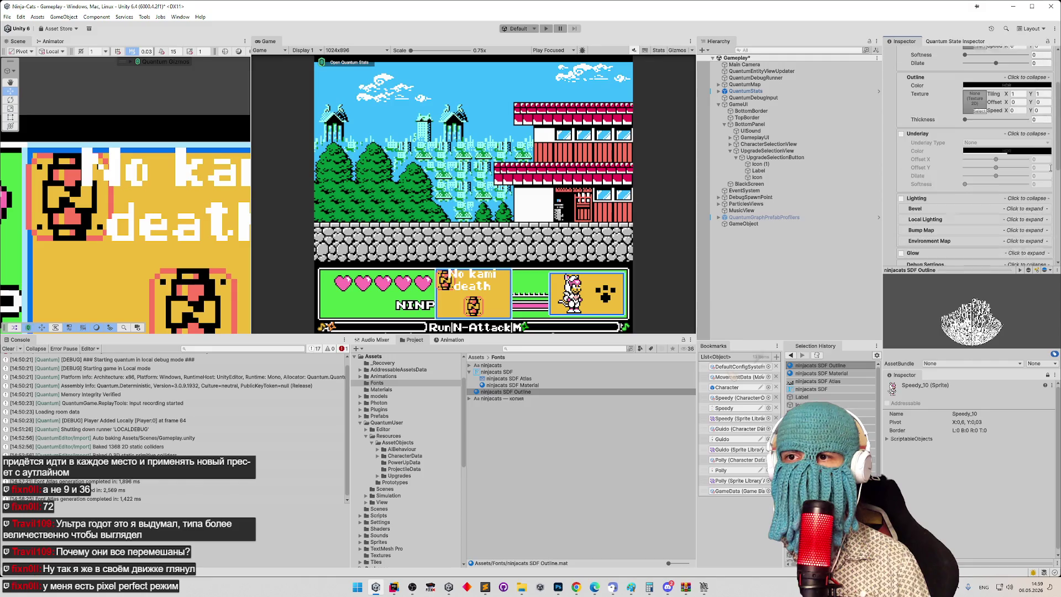
scroll(1046, 198, down, 2)
scroll(1046, 208, down, 2)
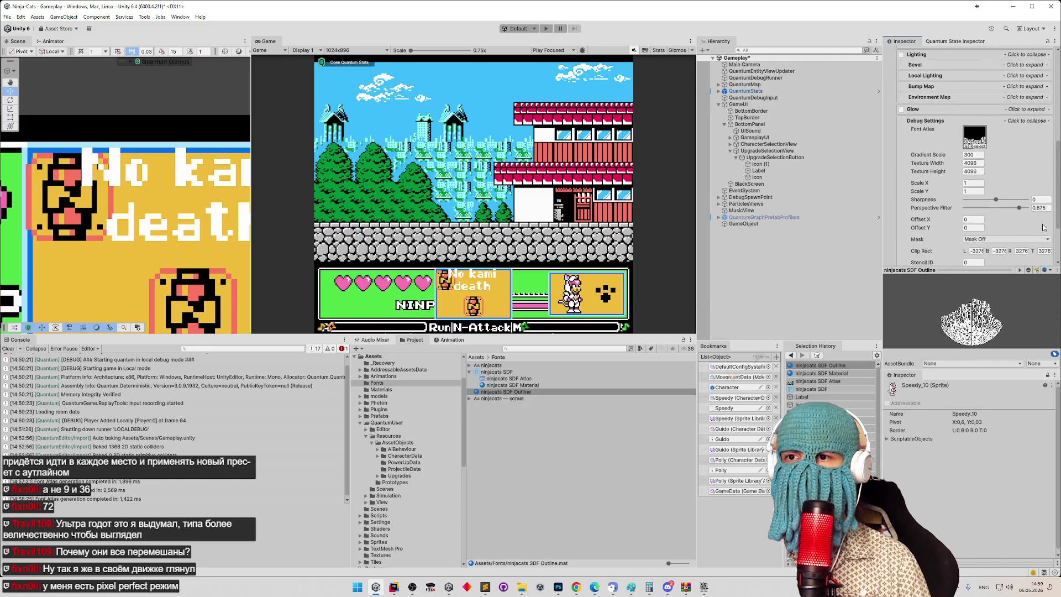
click(532, 385)
key(Down)
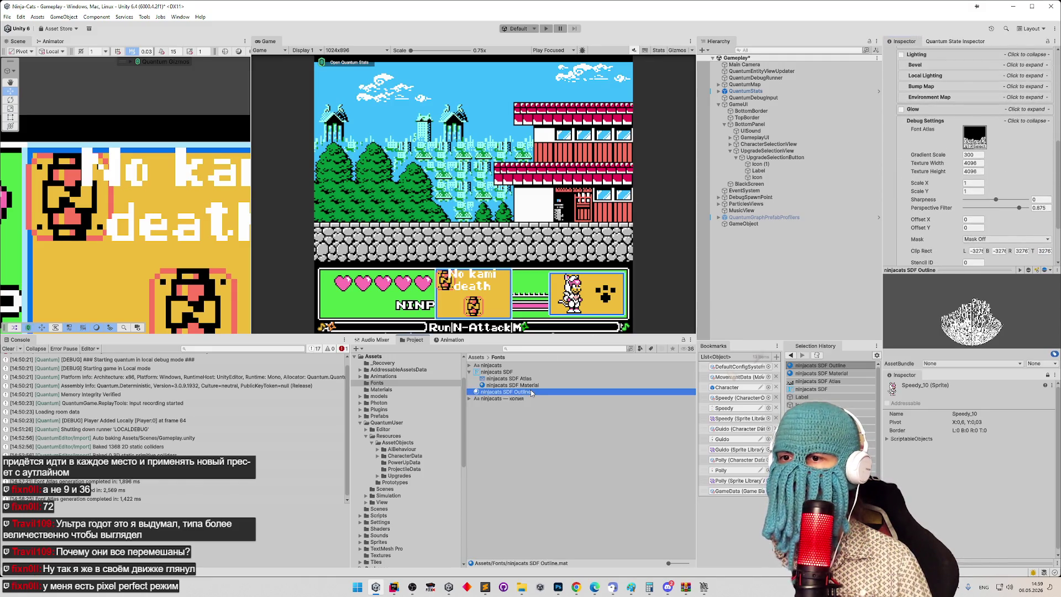
key(Up)
key(Down)
key(Up)
key(Down)
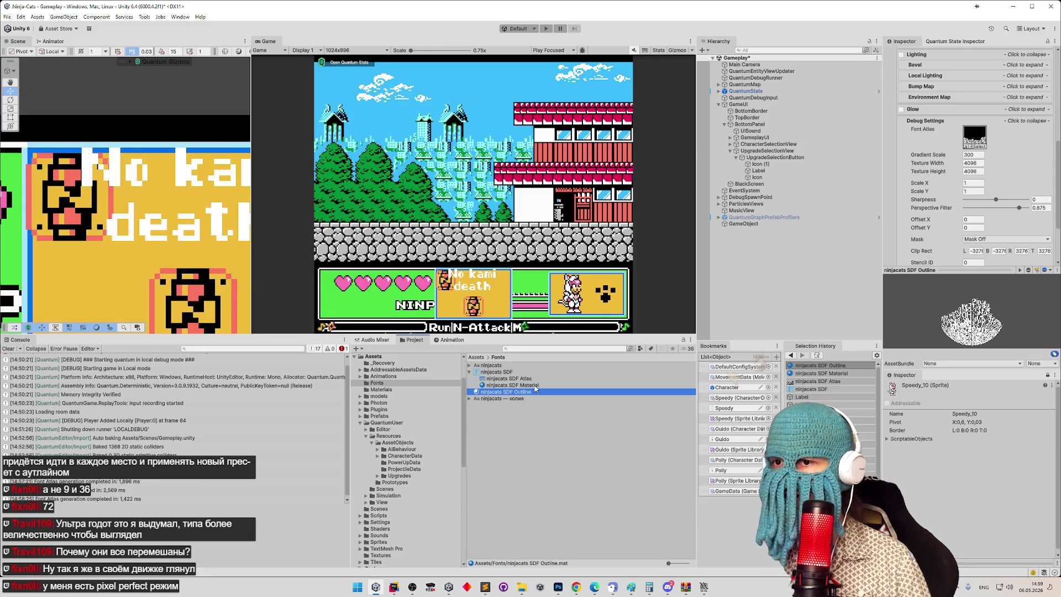
key(Up)
key(Down)
key(Up)
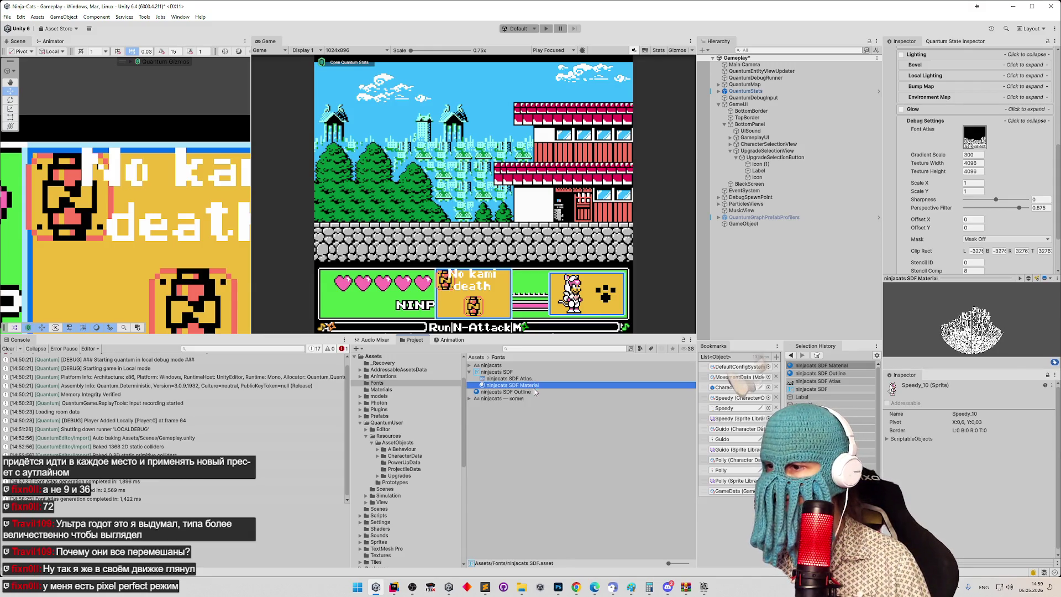
key(Down)
key(Up)
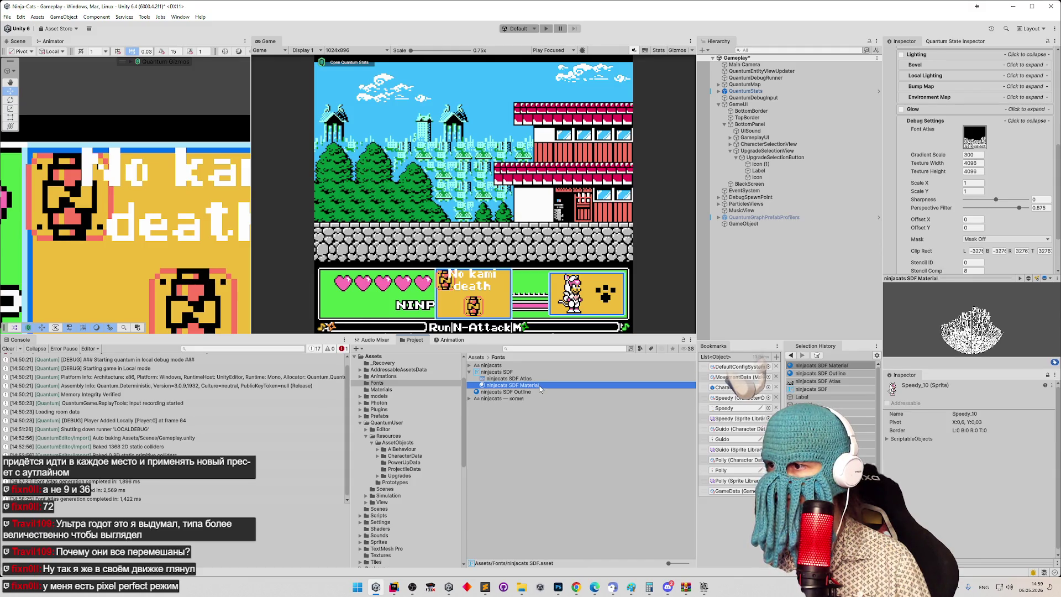
key(Down)
key(Up)
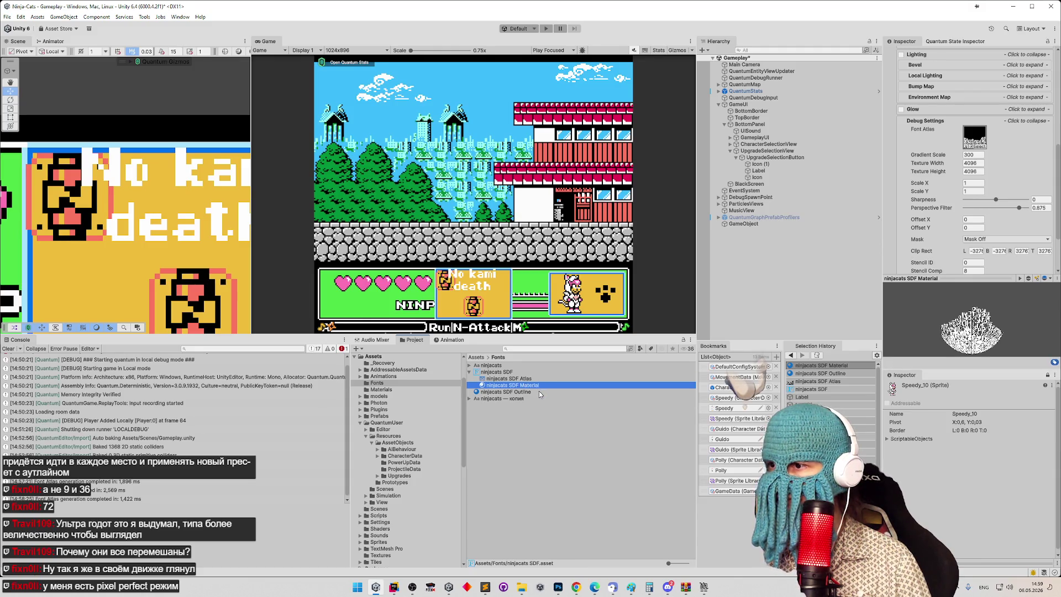
key(Down)
key(Up)
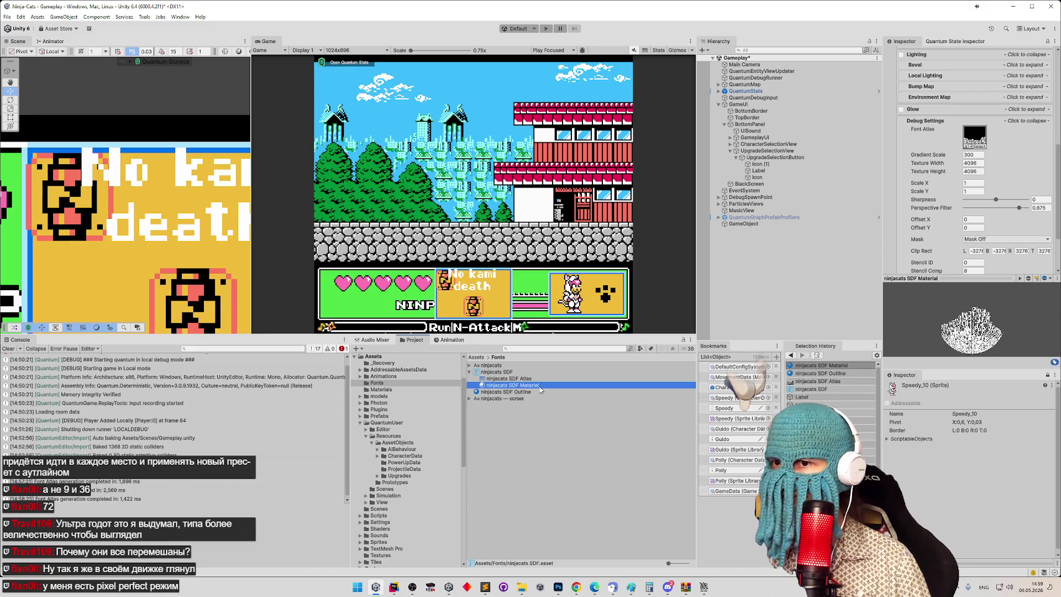
key(Down)
key(Up)
key(Down)
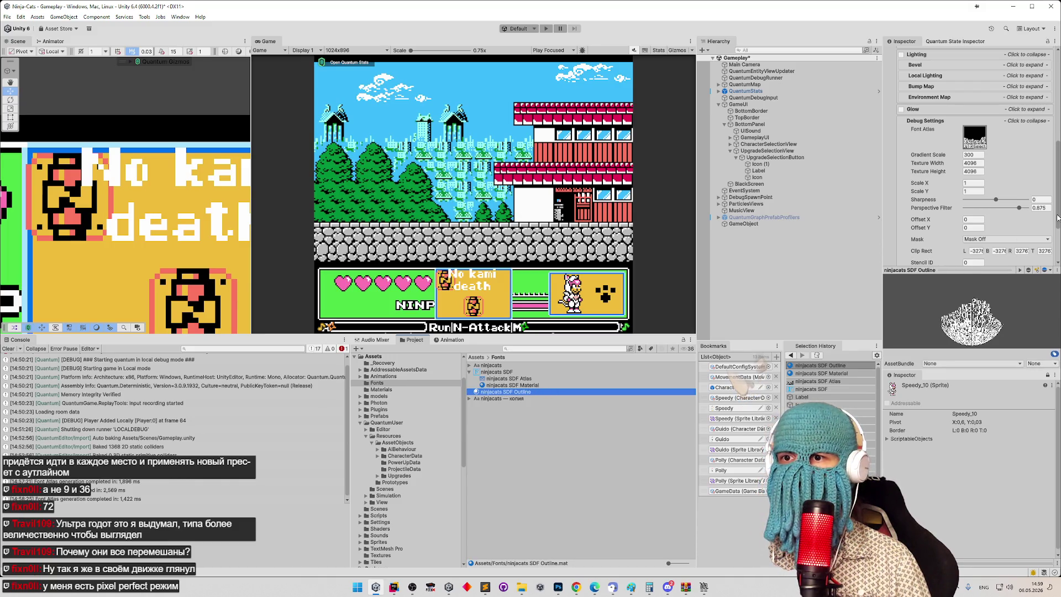
drag(1056, 217, 1056, 143)
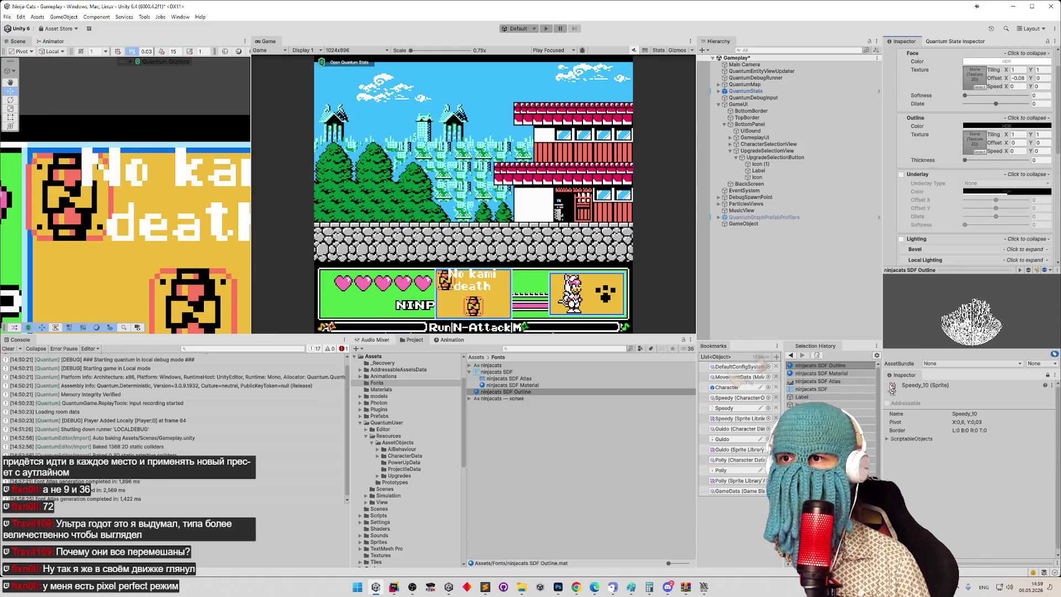
Step: Switch the Label's TextMeshPro Material Preset to the plain ninjacats SDF Material
click(521, 370)
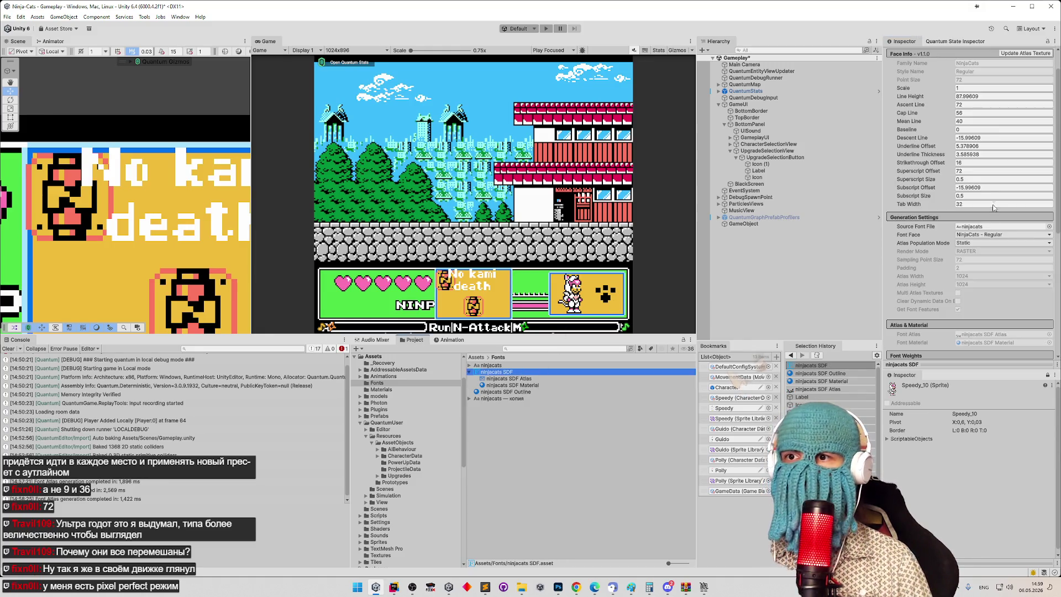
click(760, 170)
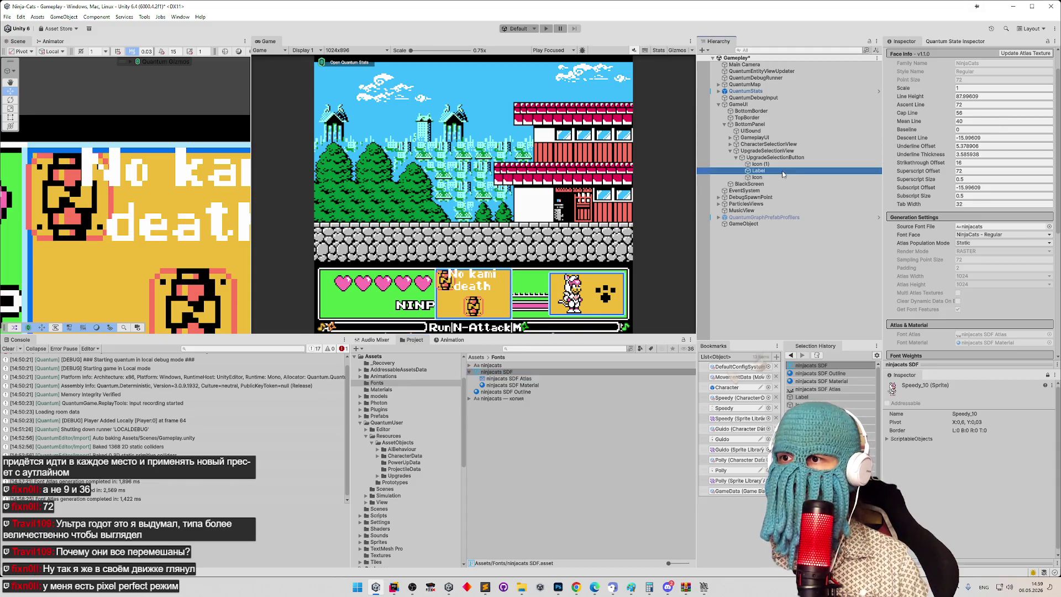
click(1001, 256)
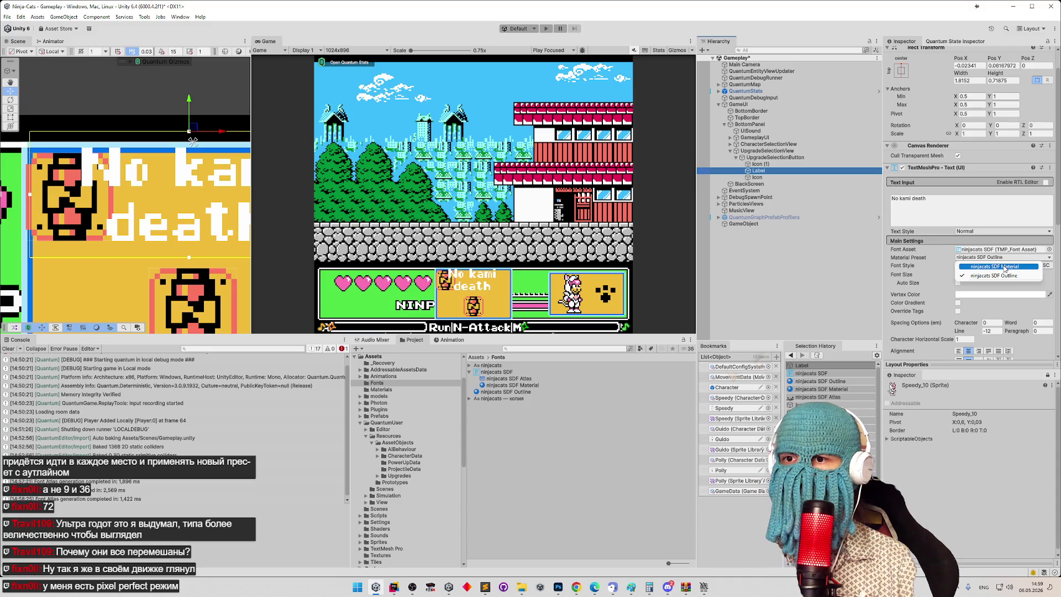
click(1004, 266)
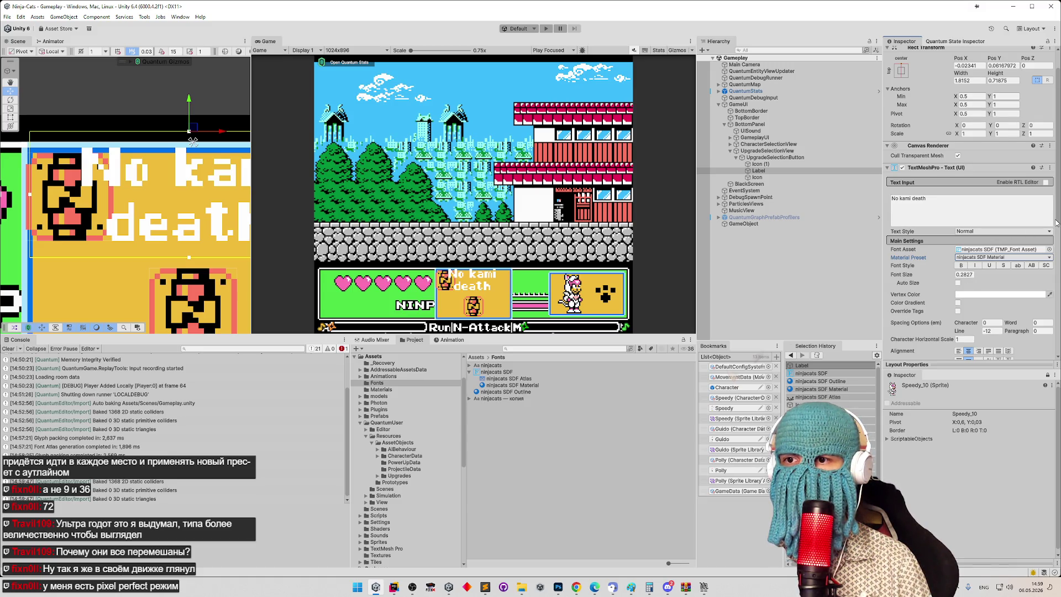
drag(1056, 222, 1055, 245)
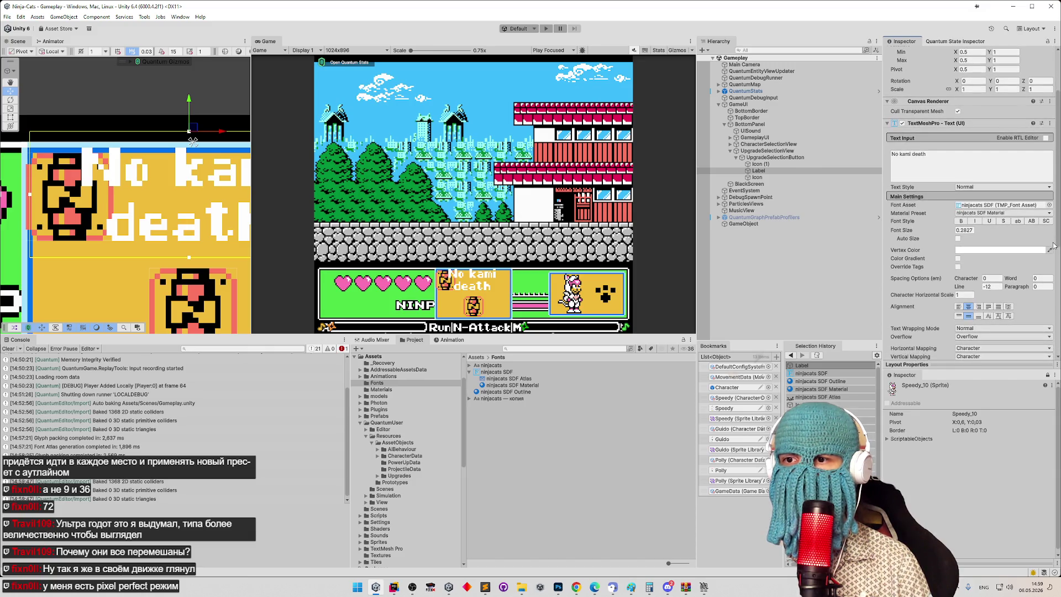
Step: Show the ninjacats SDF font asset's settings and clear the Console
click(511, 373)
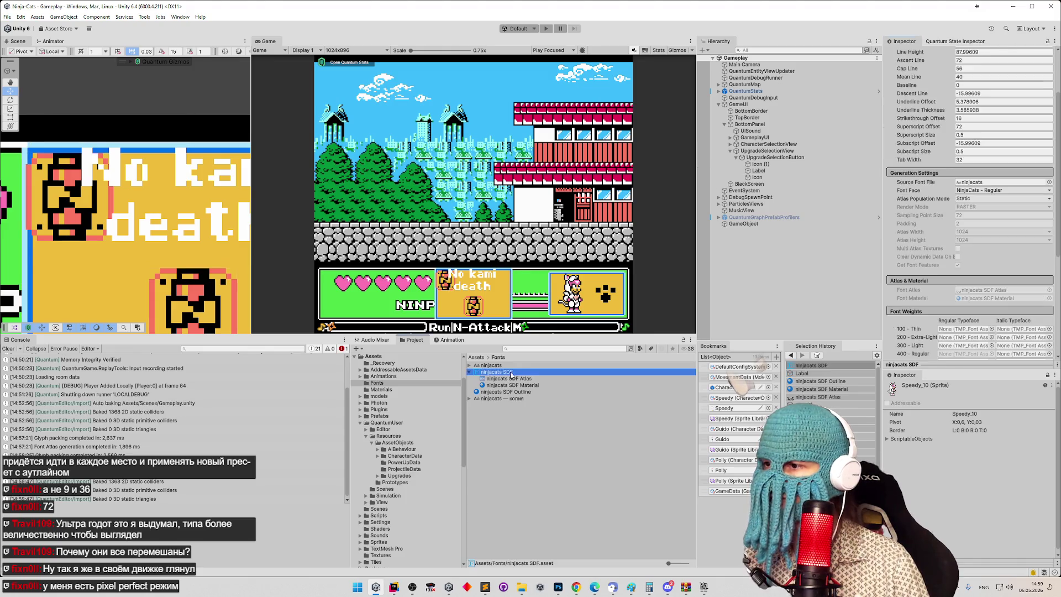
scroll(1053, 183, up, 5)
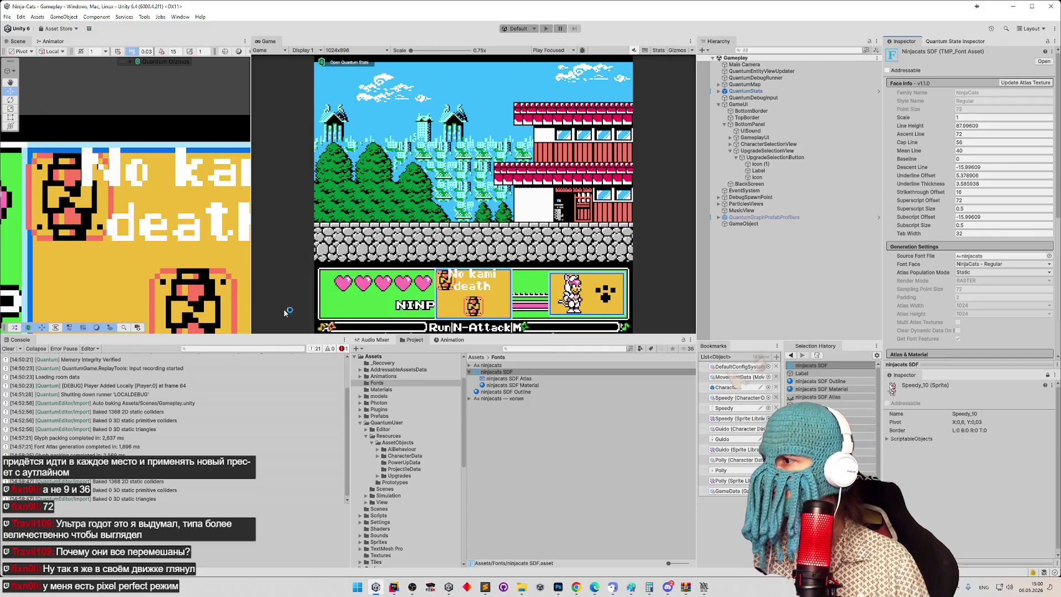
click(10, 349)
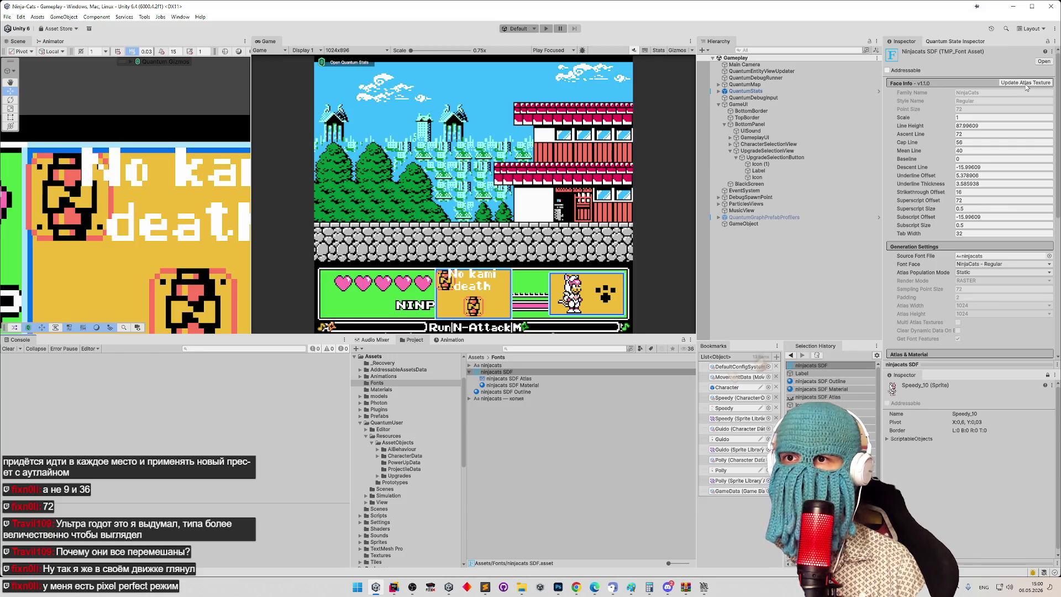
Step: Regenerate the ninjacats SDF atlas at 1024 × 512, save the font asset, and close the generator
click(1026, 83)
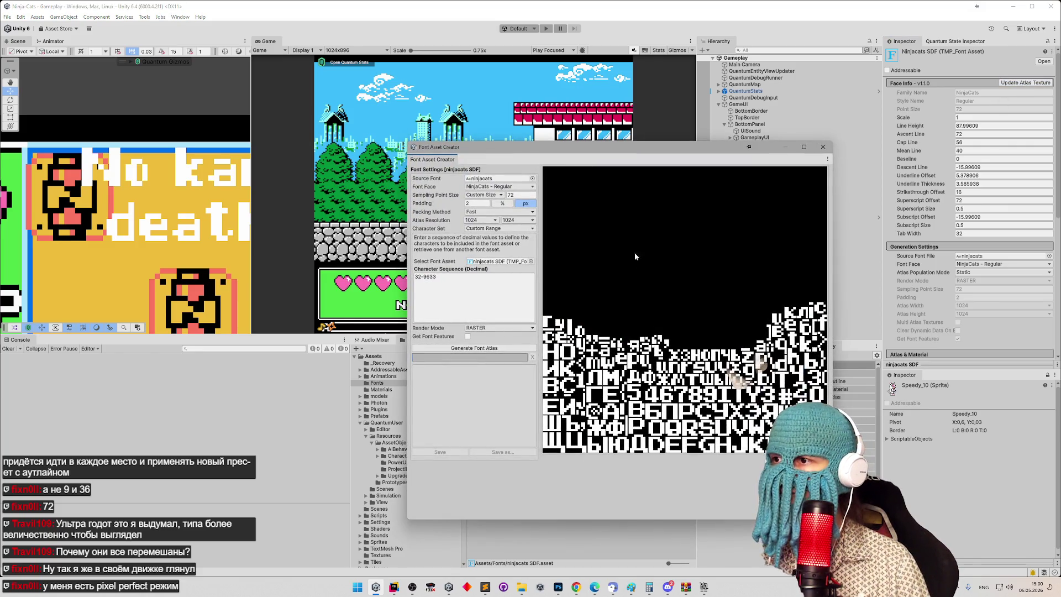
click(822, 146)
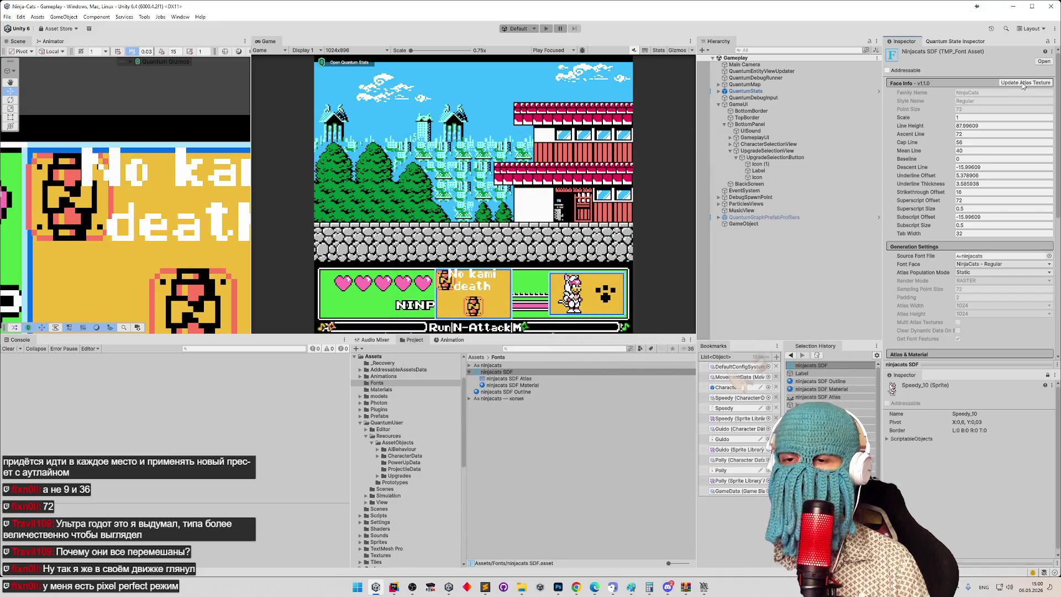
click(1024, 83)
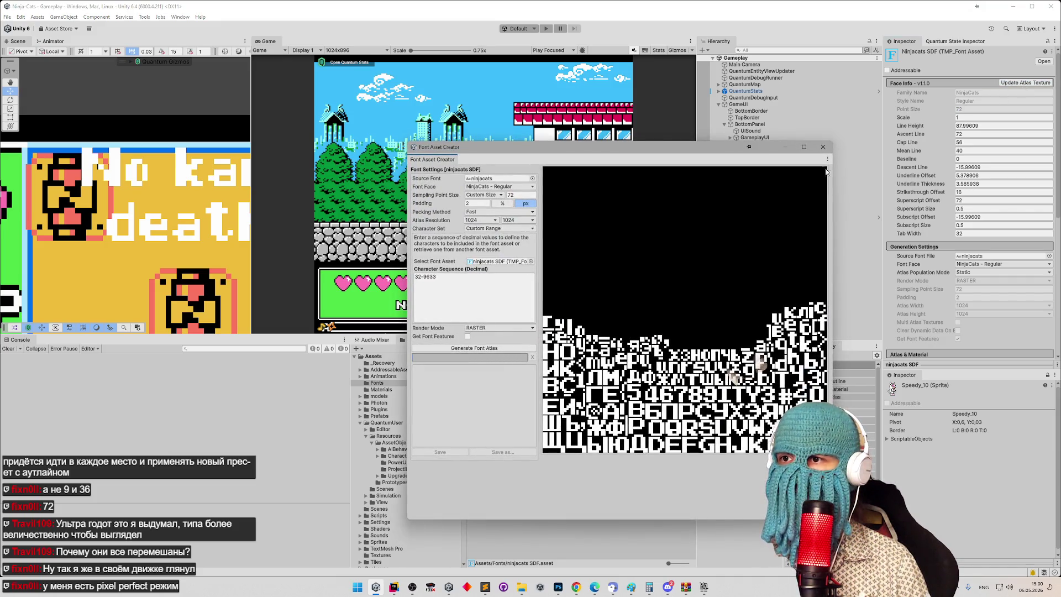
click(822, 147)
click(1025, 83)
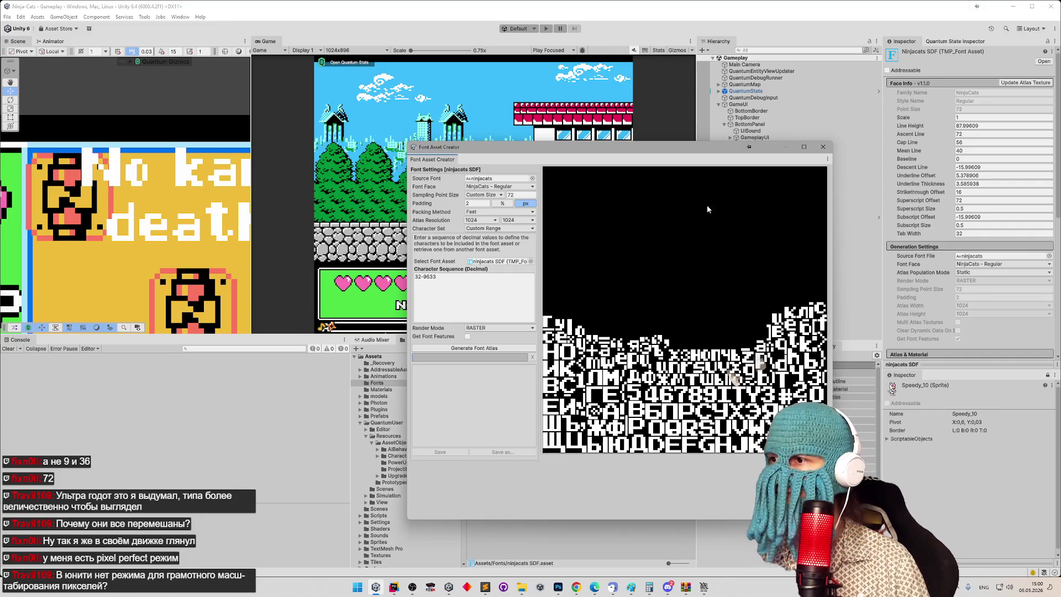
click(532, 221)
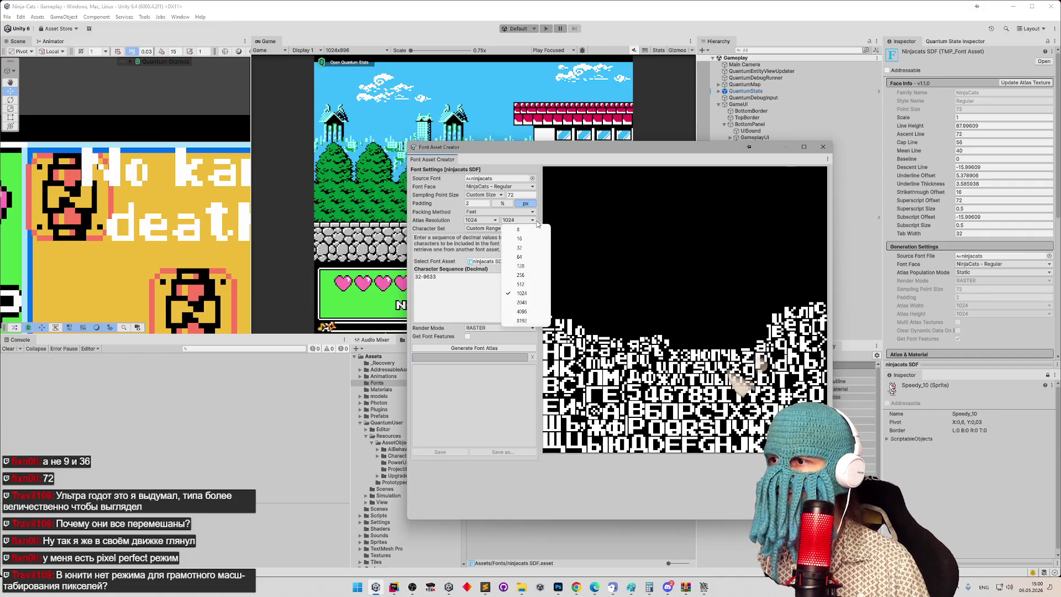
click(527, 285)
click(496, 349)
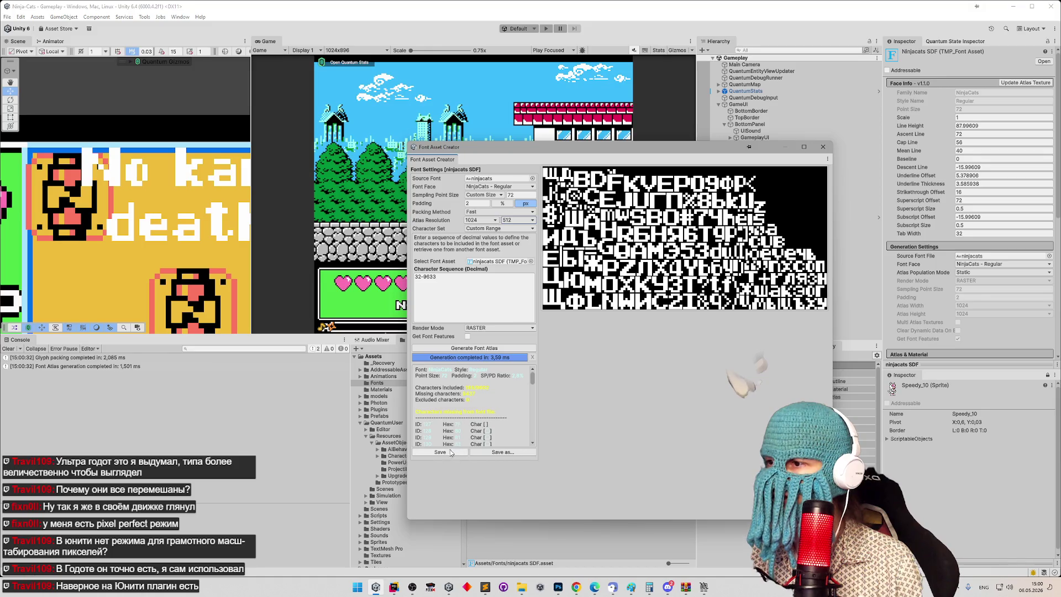
click(440, 452)
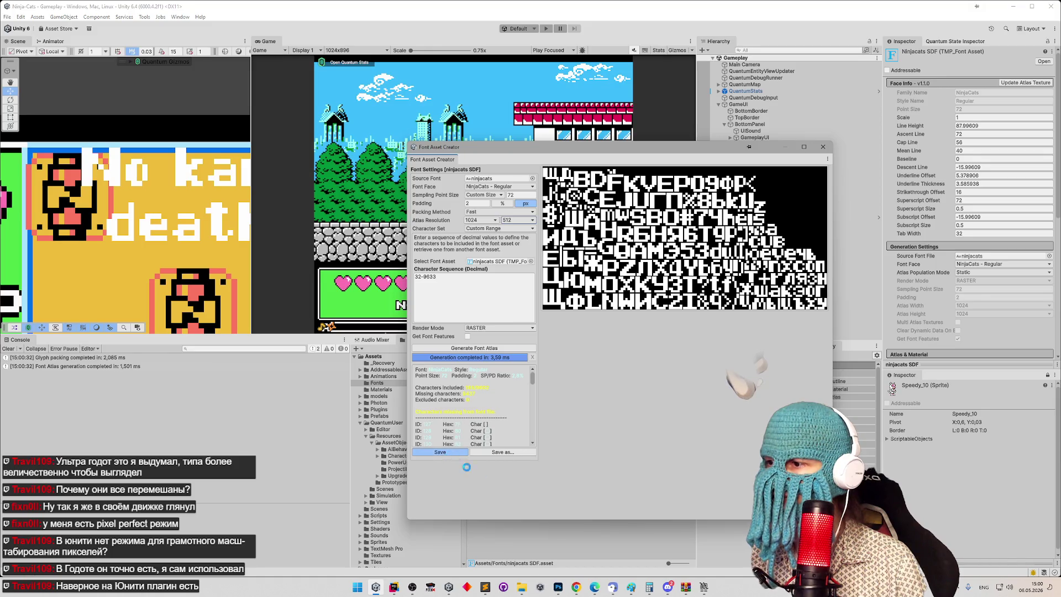
click(823, 147)
Step: Extract a standalone copy of the ninjacats SDF Atlas texture with Ctrl+D
click(511, 385)
click(534, 379)
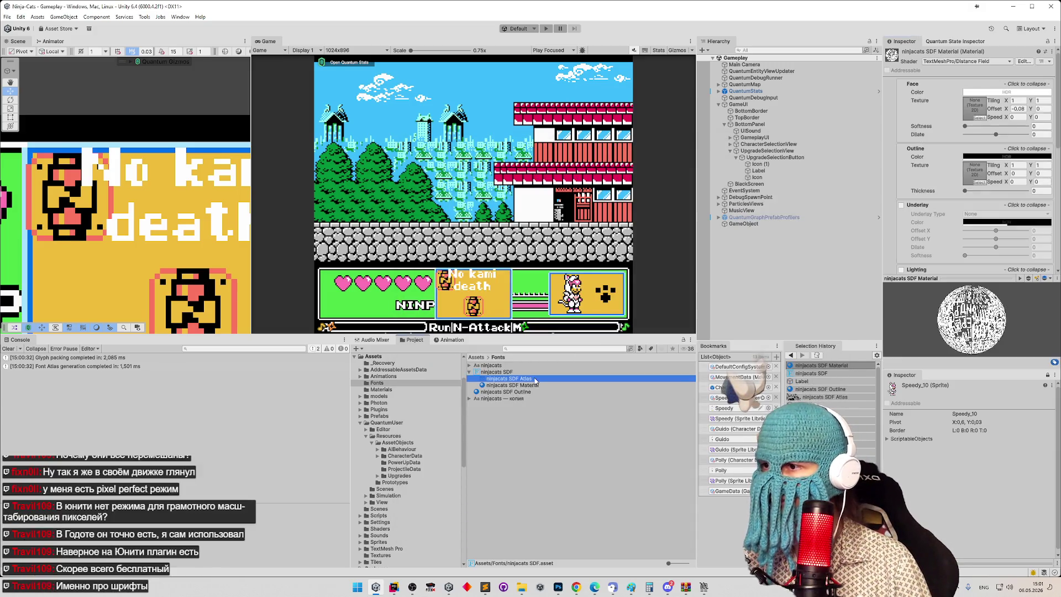
key(ctrl+d)
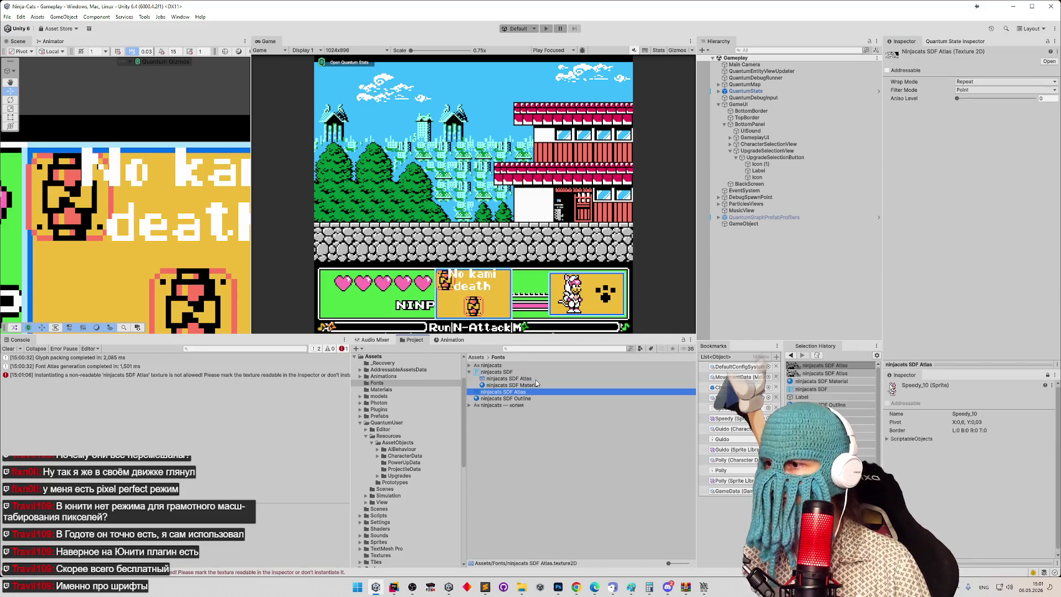
click(1054, 41)
click(964, 133)
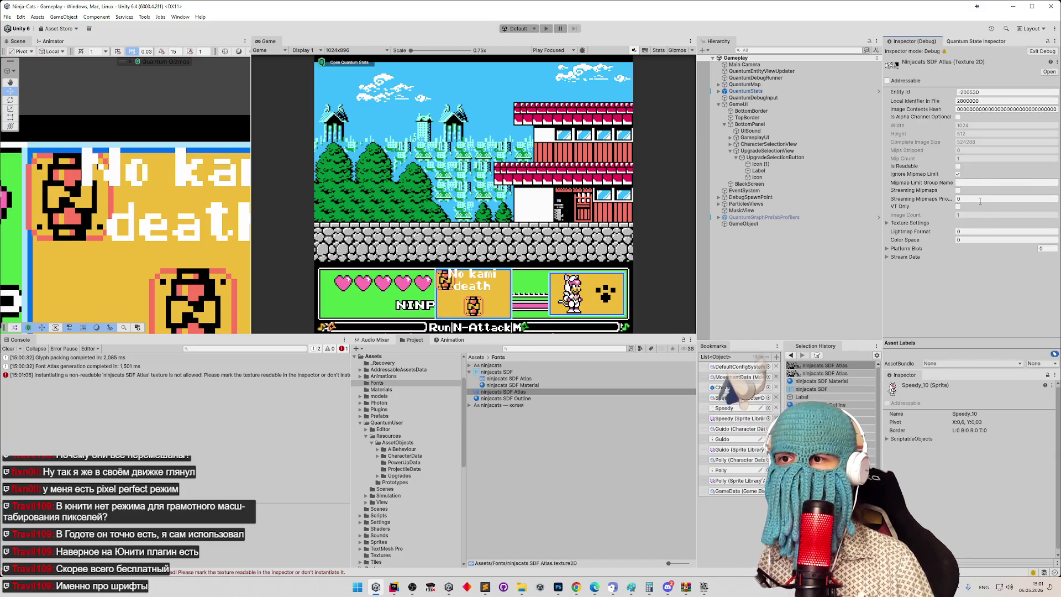
click(1041, 51)
Step: Export the atlas texture as output.png using the Texture To Png Saver
click(743, 224)
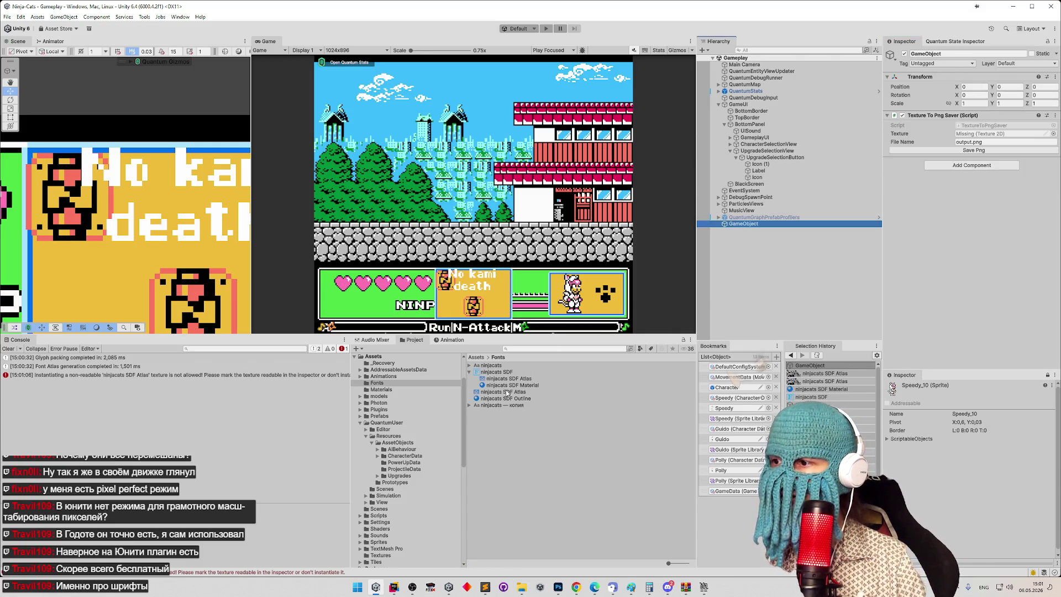
drag(507, 393, 986, 134)
click(974, 151)
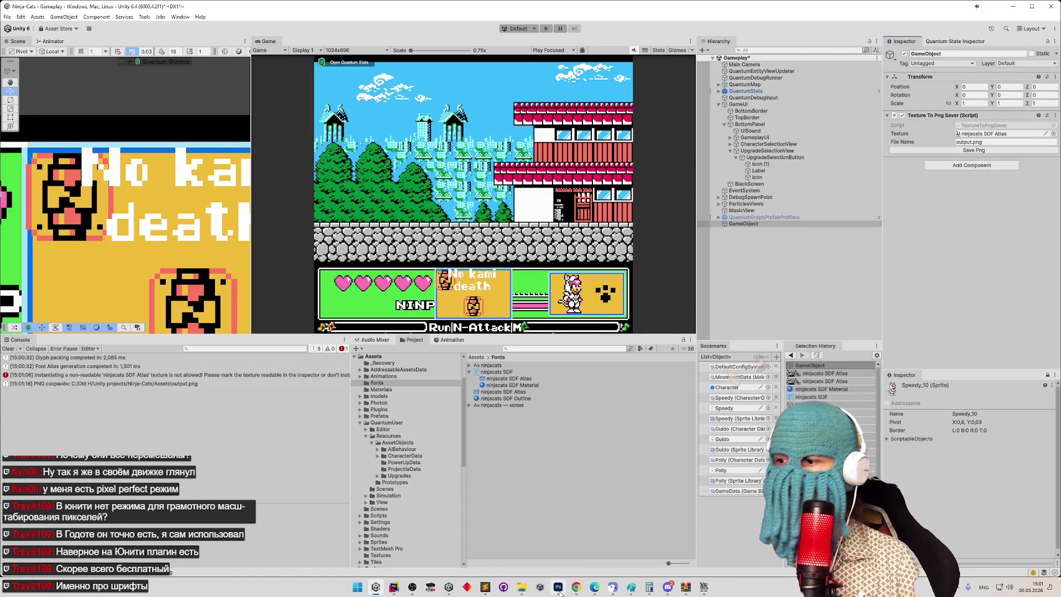
click(522, 589)
Step: Open the recent output.png from File Explorer's Quick Access in Adobe Photoshop
click(499, 378)
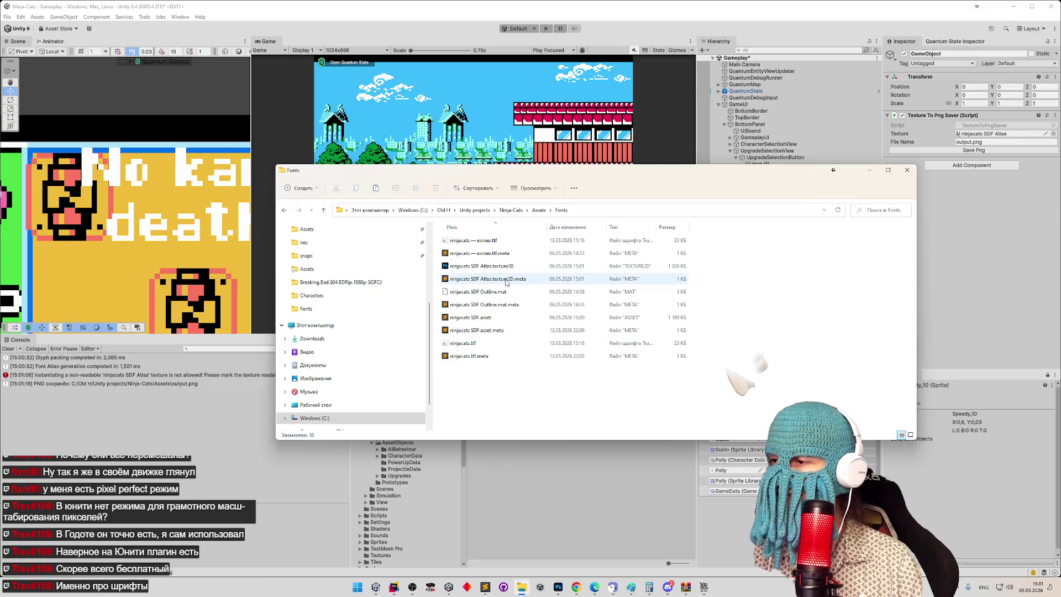
drag(524, 180, 557, 176)
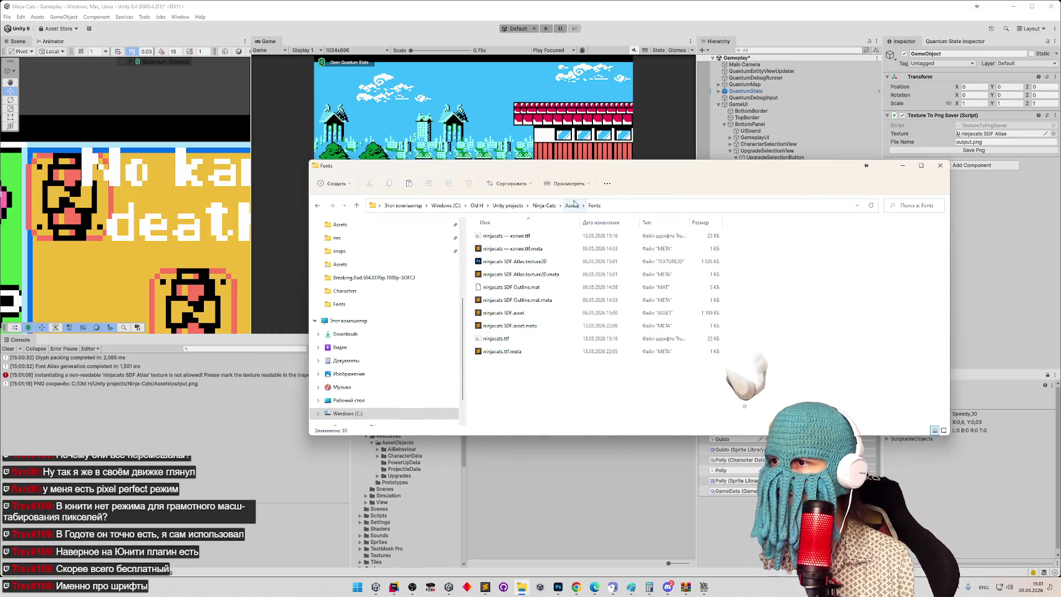
click(572, 205)
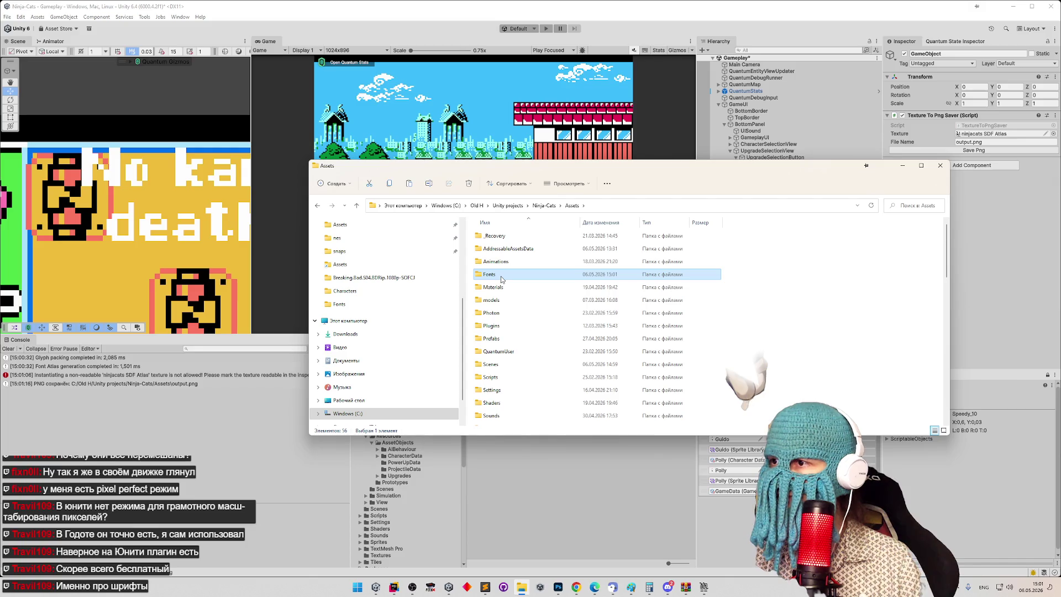
scroll(423, 240, up, 4)
click(393, 228)
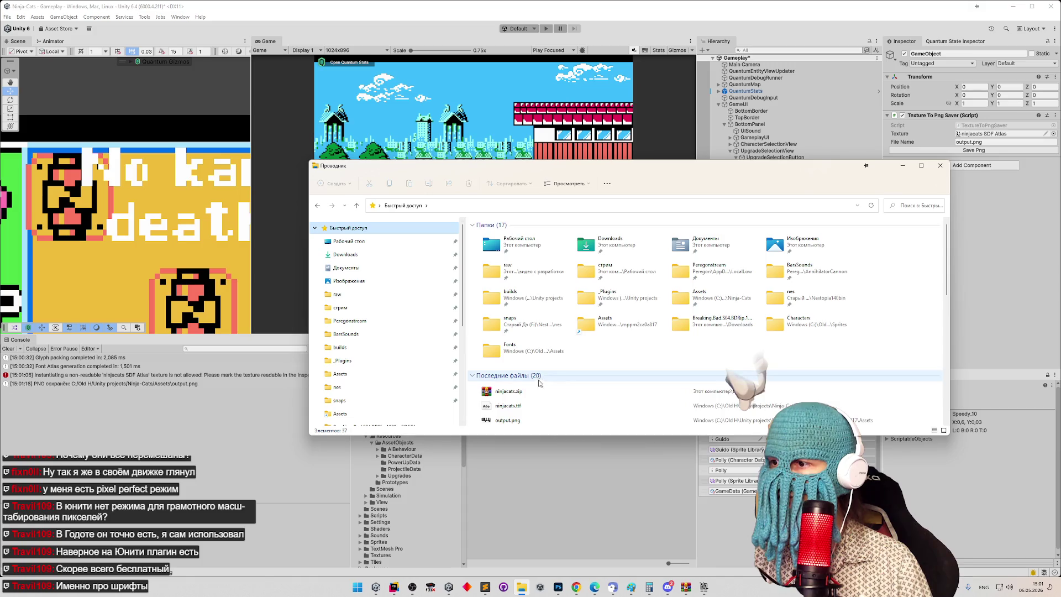
right_click(507, 420)
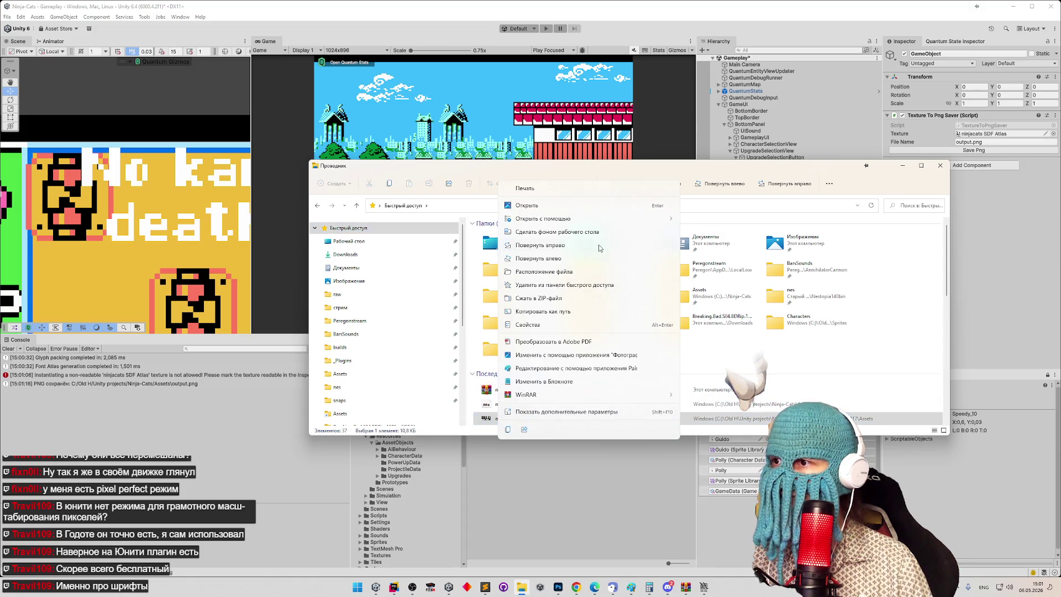
mouse_move(608, 218)
click(707, 239)
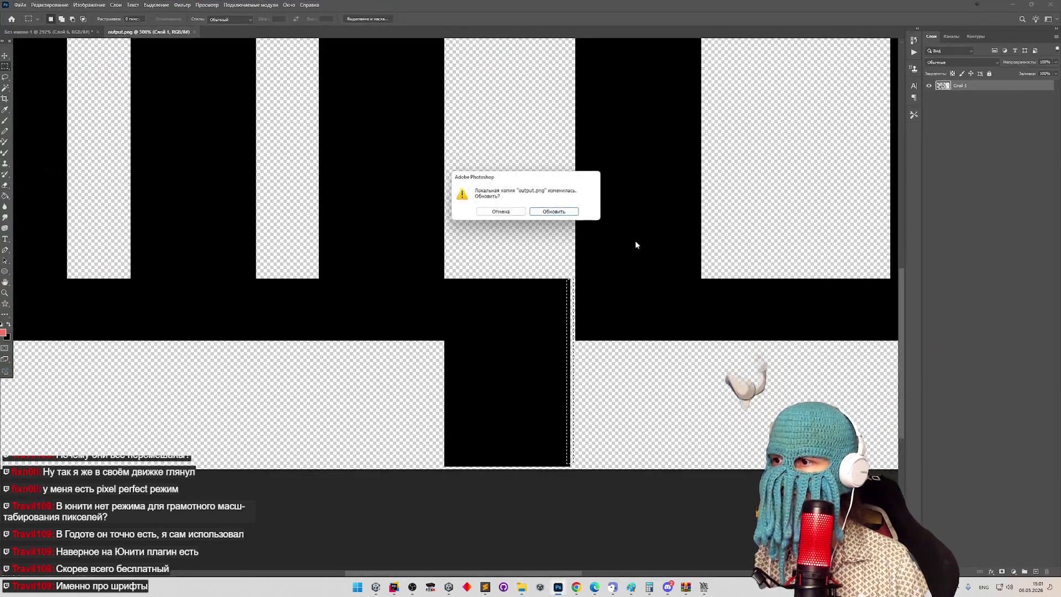
Step: Reload the changed output.png and zoom the atlas to 177%
click(533, 212)
key(z)
mouse_move(549, 231)
mouse_down()
mouse_move(472, 233)
mouse_move(619, 243)
mouse_up()
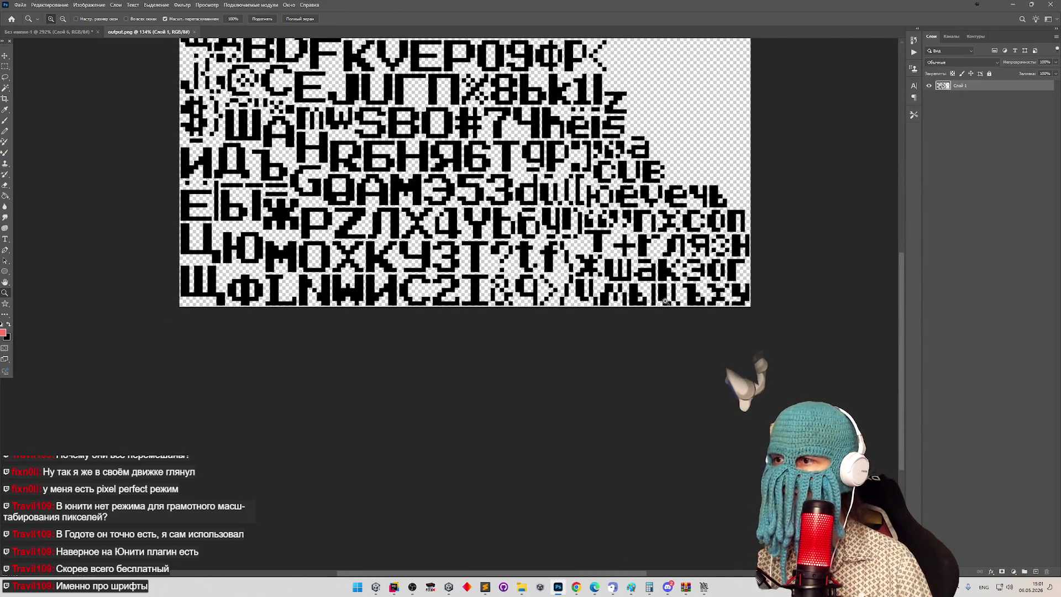
drag(484, 279, 450, 280)
drag(422, 239, 445, 225)
mouse_move(367, 200)
mouse_down()
mouse_move(396, 178)
mouse_move(417, 181)
mouse_move(450, 226)
mouse_up()
Step: Try rectangular marquee selections on pixels of the @ glyph
key(m)
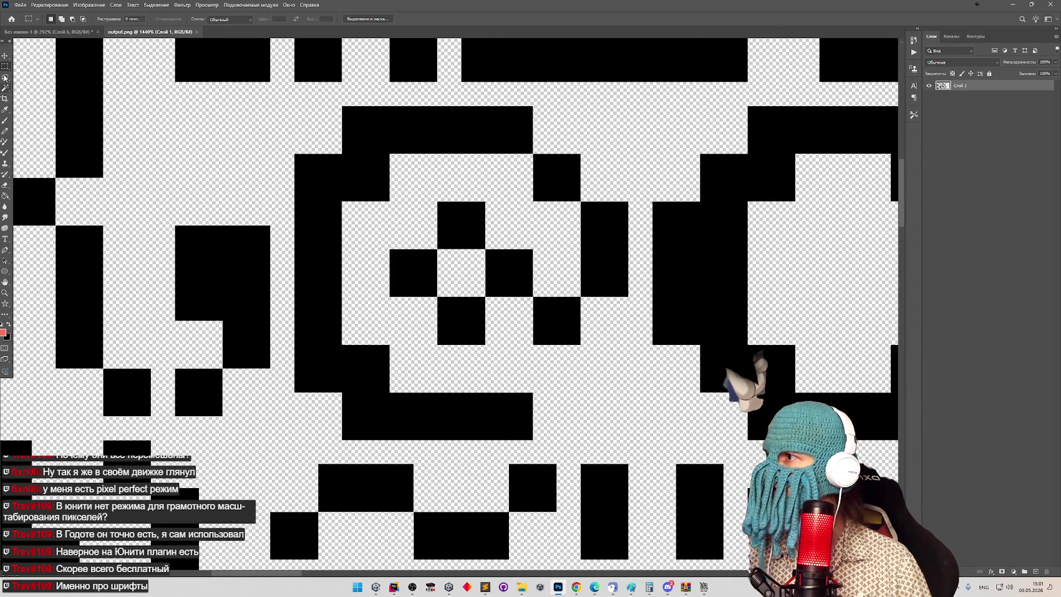
mouse_move(393, 253)
mouse_down()
mouse_move(431, 258)
mouse_move(438, 296)
mouse_up()
drag(439, 203, 533, 297)
drag(440, 298, 485, 345)
mouse_move(533, 297)
mouse_down()
mouse_move(580, 337)
mouse_move(487, 350)
mouse_up()
key(z)
scroll(586, 442, down, 3)
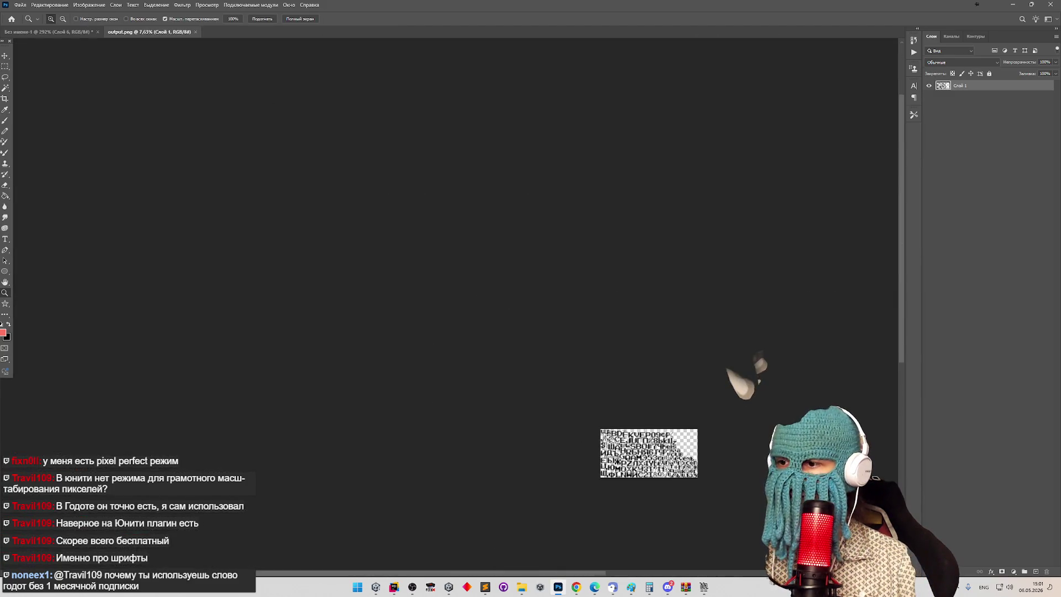
scroll(638, 452, up, 5)
scroll(638, 452, up, 5)
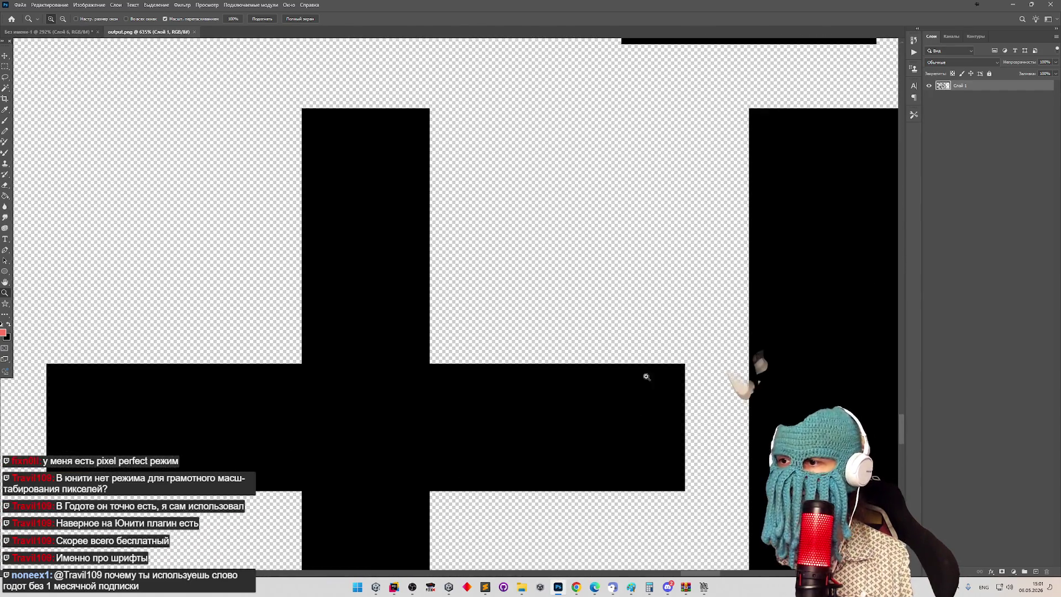
scroll(396, 230, up, 5)
Step: Select a small pixel block near the + glyph and adjust the zoom
key(m)
mouse_move(320, 129)
mouse_down()
mouse_move(424, 221)
mouse_move(425, 235)
mouse_up()
key(z)
scroll(490, 269, down, 10)
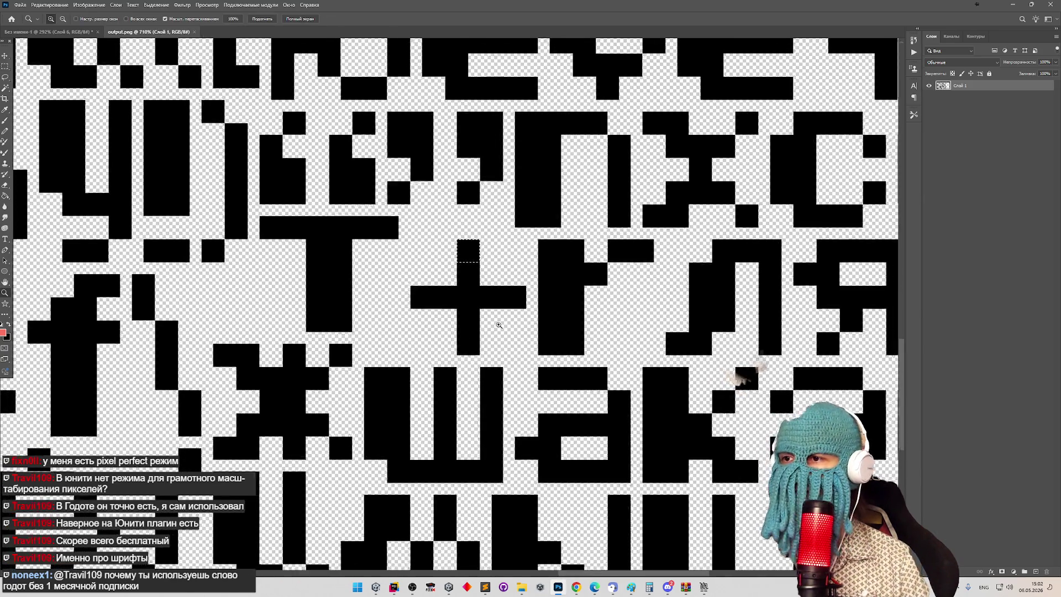
scroll(467, 249, up, 1)
scroll(603, 295, up, 2)
Step: Fill the empty pixel block left of the я glyph with black, then deselect
key(m)
drag(481, 241, 516, 275)
key(ctrl+BackSpace)
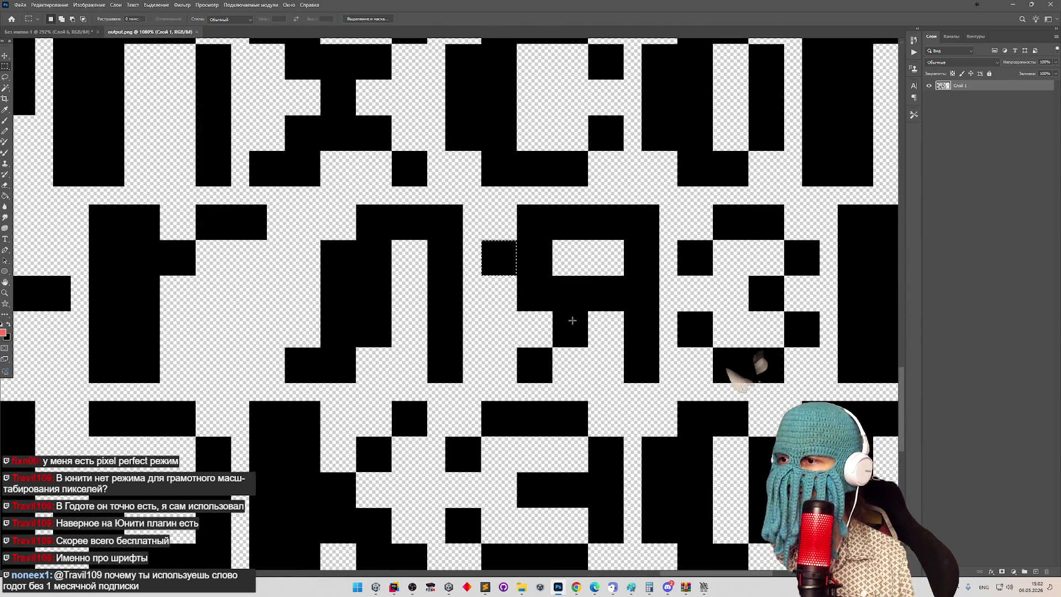
drag(552, 307, 582, 344)
key(ctrl+d)
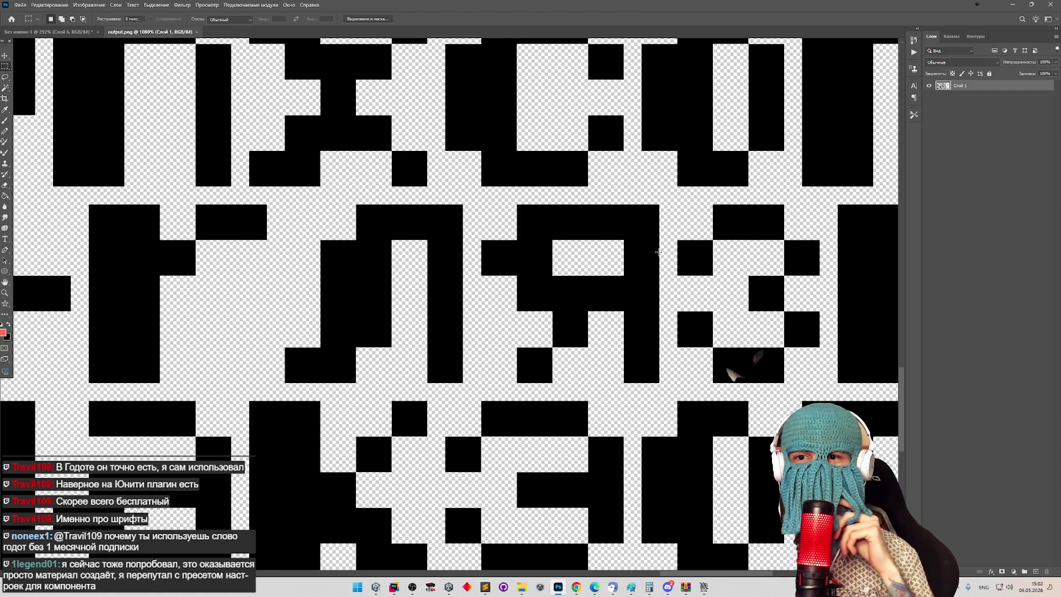
Step: Check the zoomed atlas and minimize Photoshop to return to Unity
key(z)
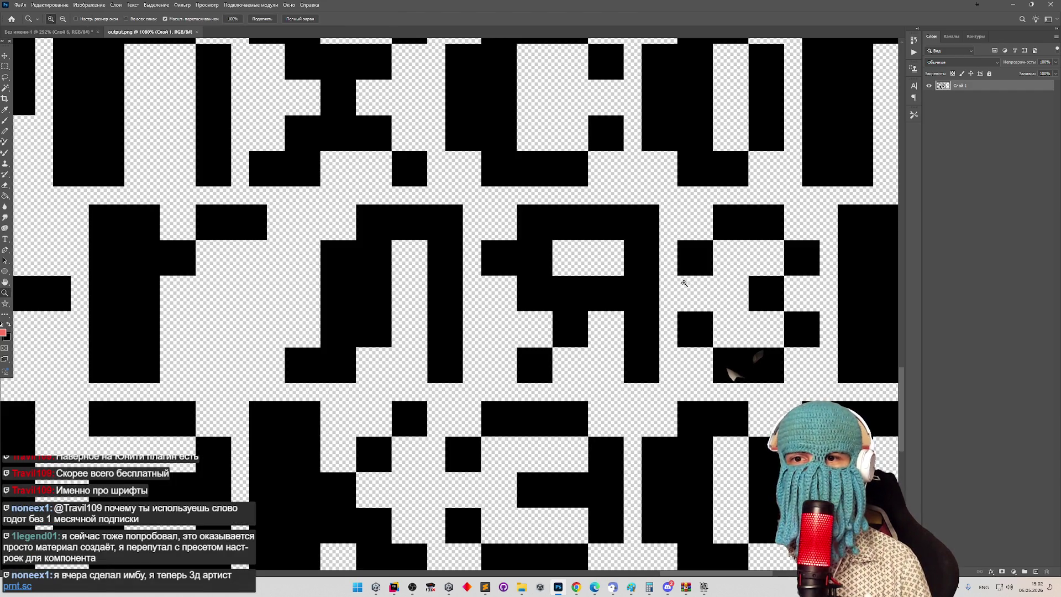
scroll(636, 286, down, 4)
scroll(636, 286, up, 4)
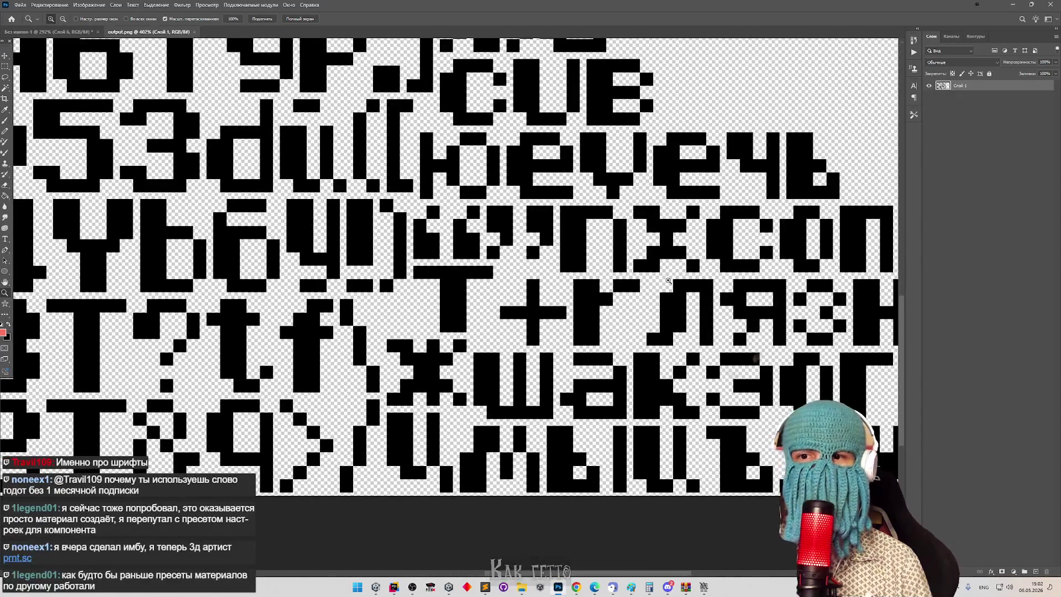
key(m)
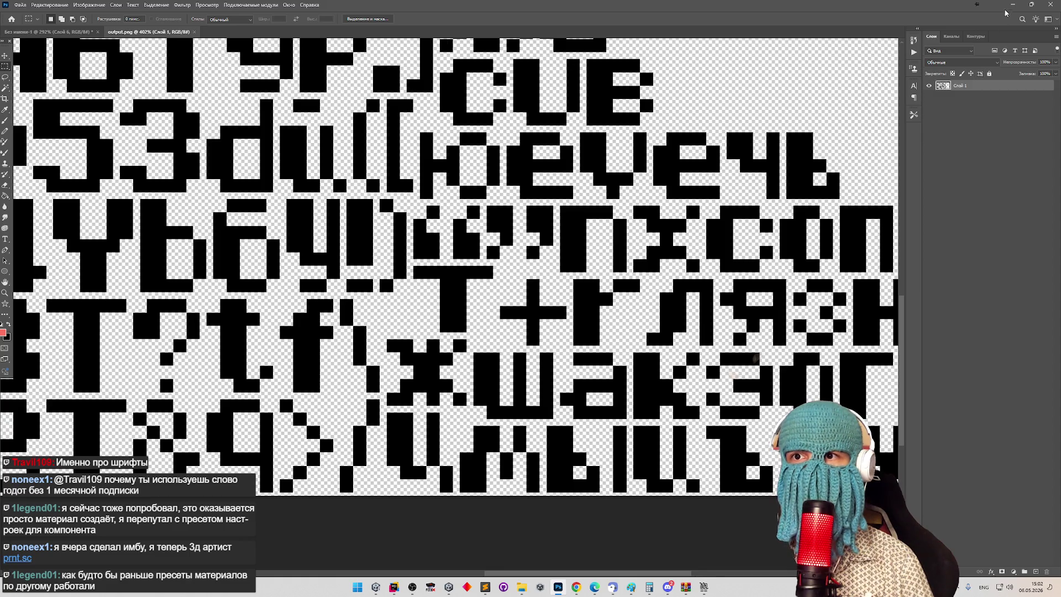
click(1012, 4)
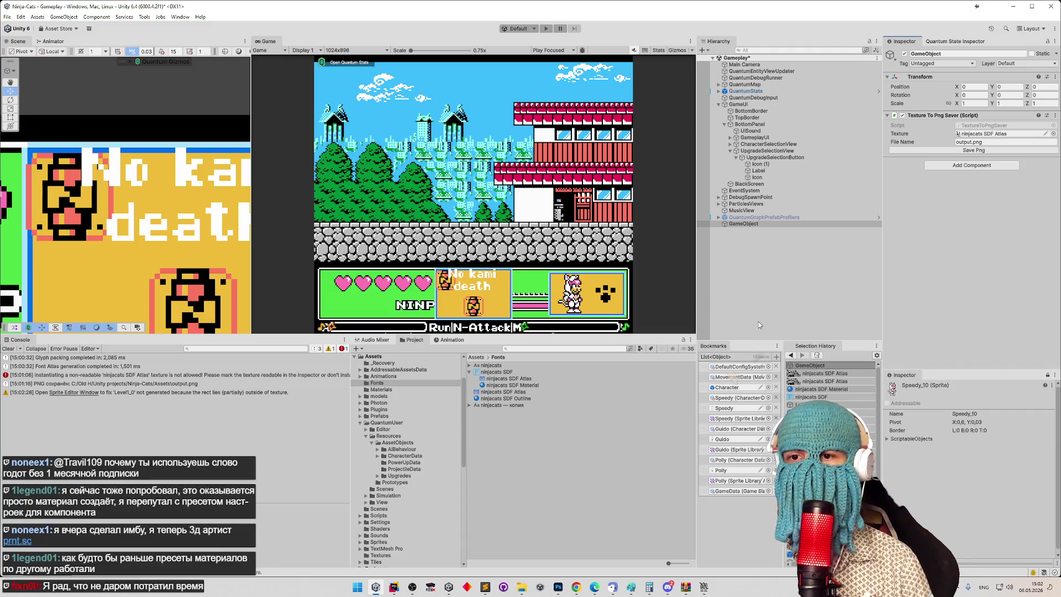
Step: Make a material preset from Icon (1)'s Default UI Material, clear the Console, and save Gameplay
click(727, 386)
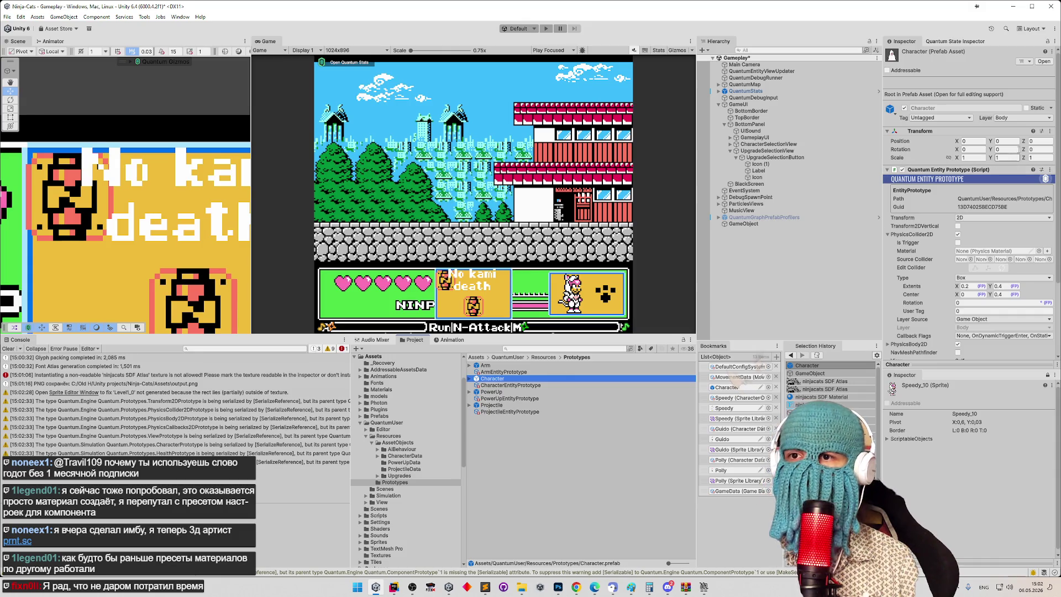
scroll(1057, 242, down, 5)
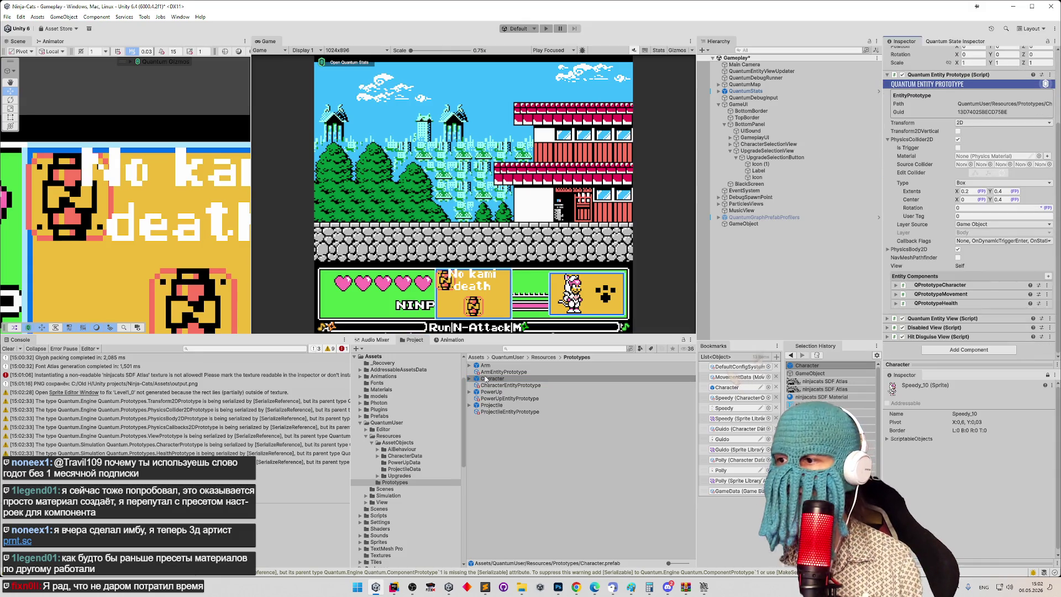
click(756, 217)
click(756, 164)
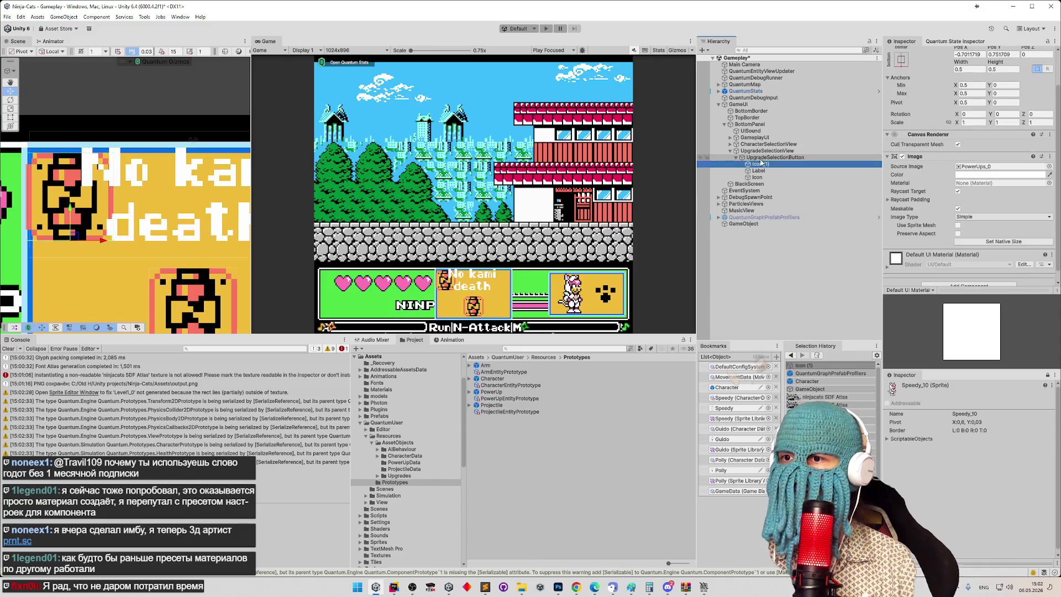
right_click(939, 253)
right_click(920, 254)
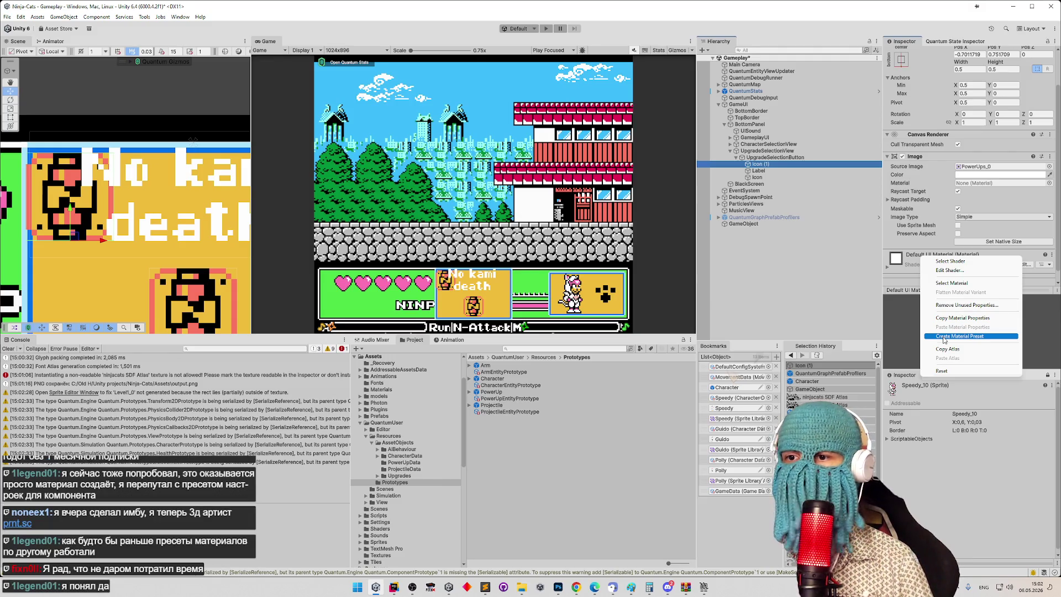
click(944, 338)
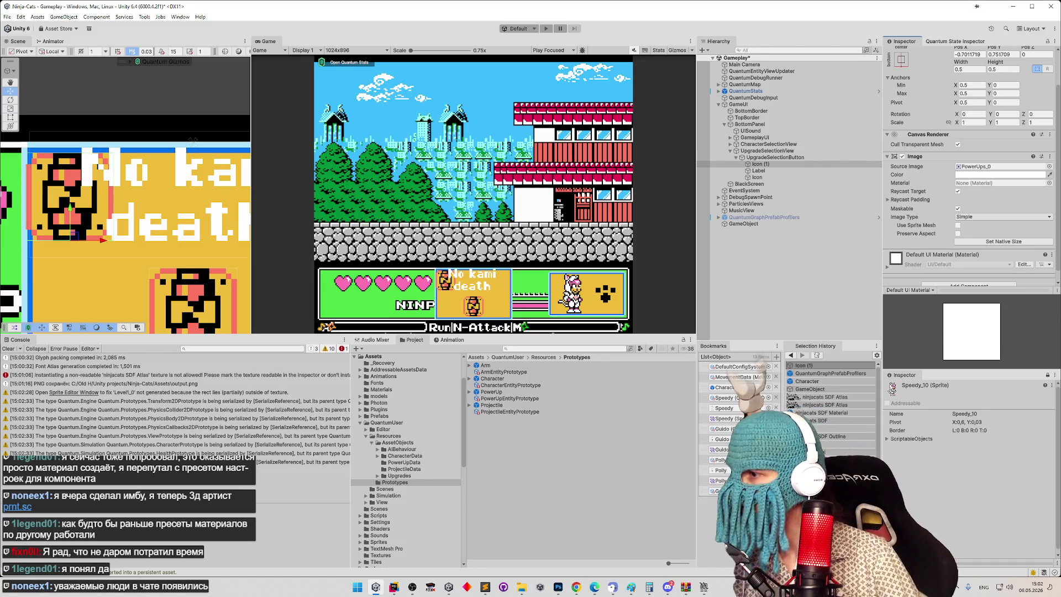
click(8, 348)
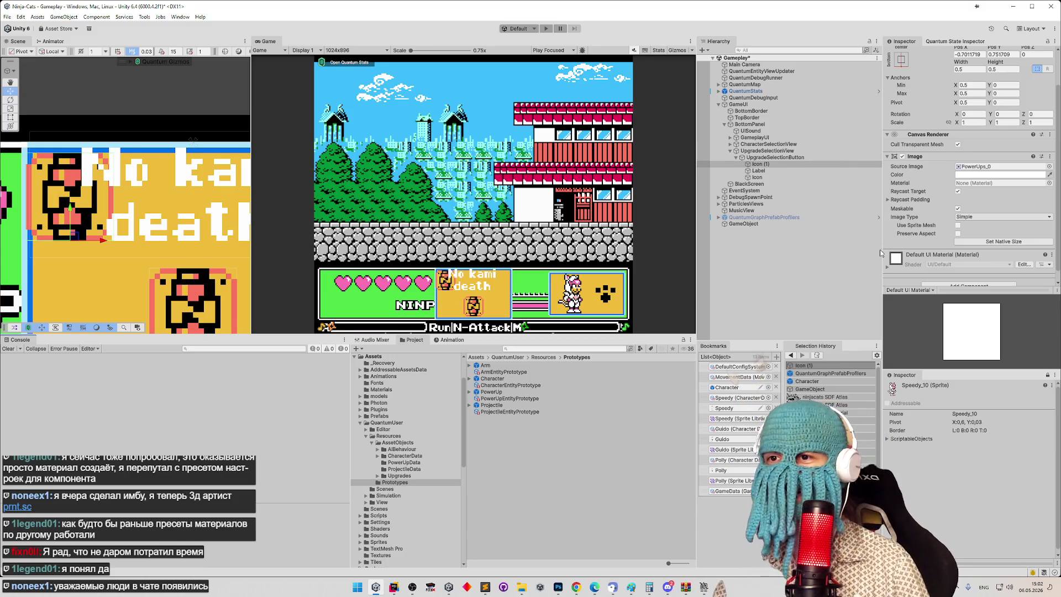
key(ctrl+s)
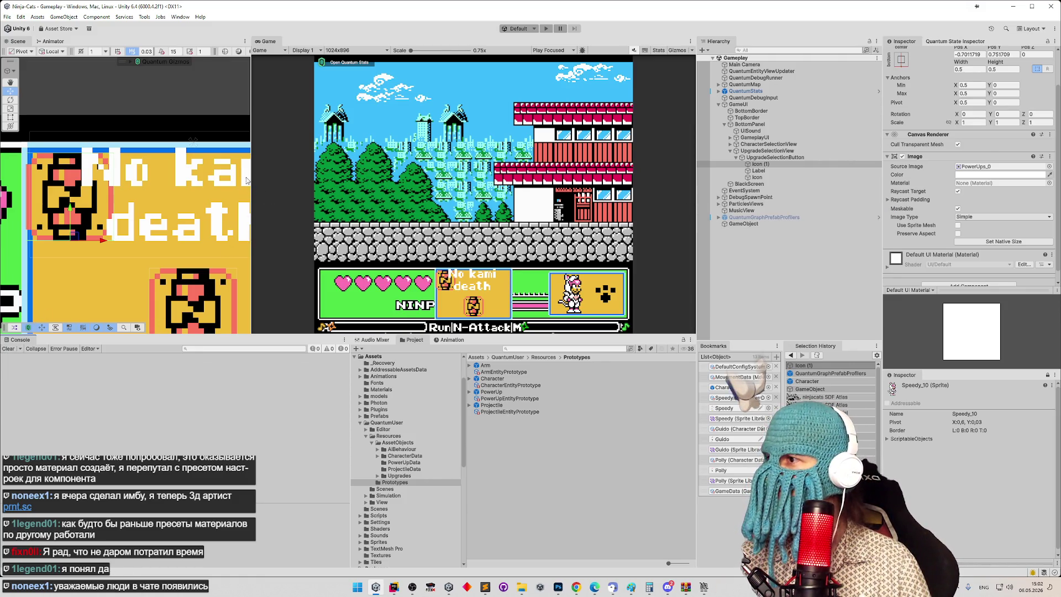
Step: Widen the Scene view and frame the upgrade button's Label
drag(256, 177, 374, 178)
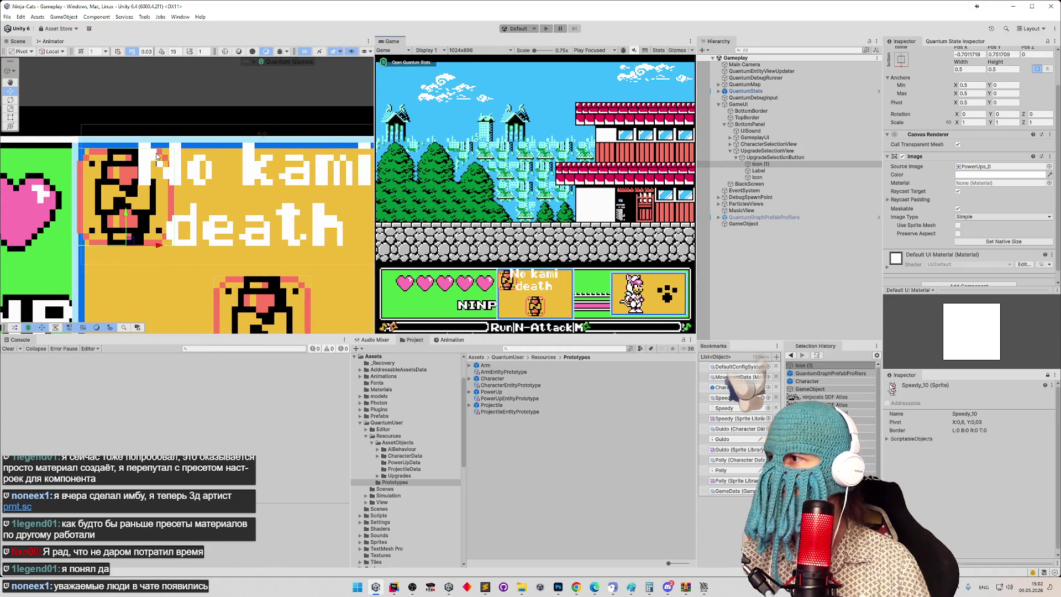
scroll(354, 188, up, 3)
scroll(277, 182, up, 5)
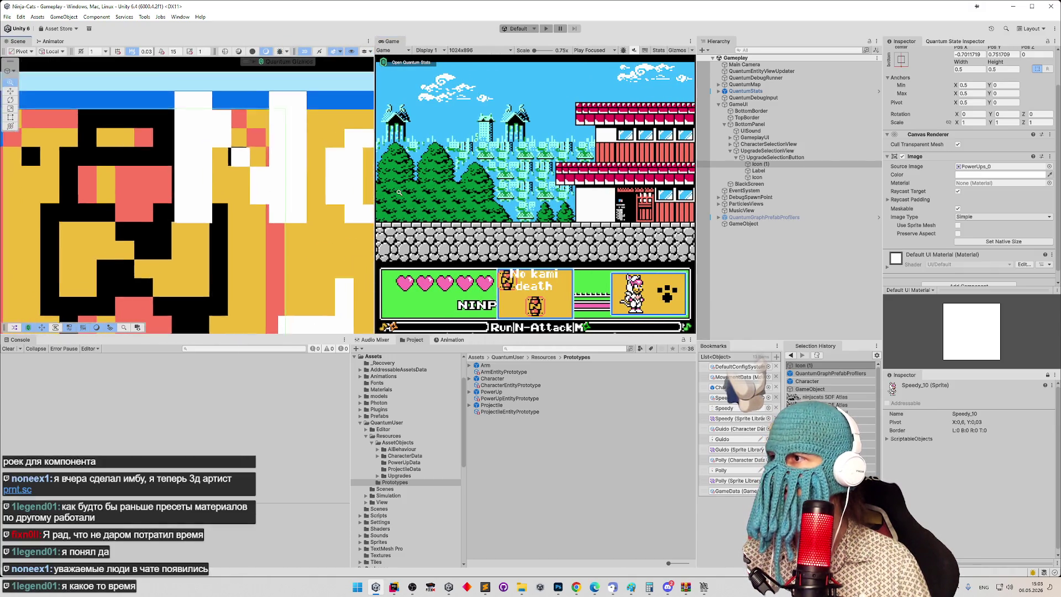
click(758, 171)
key(f)
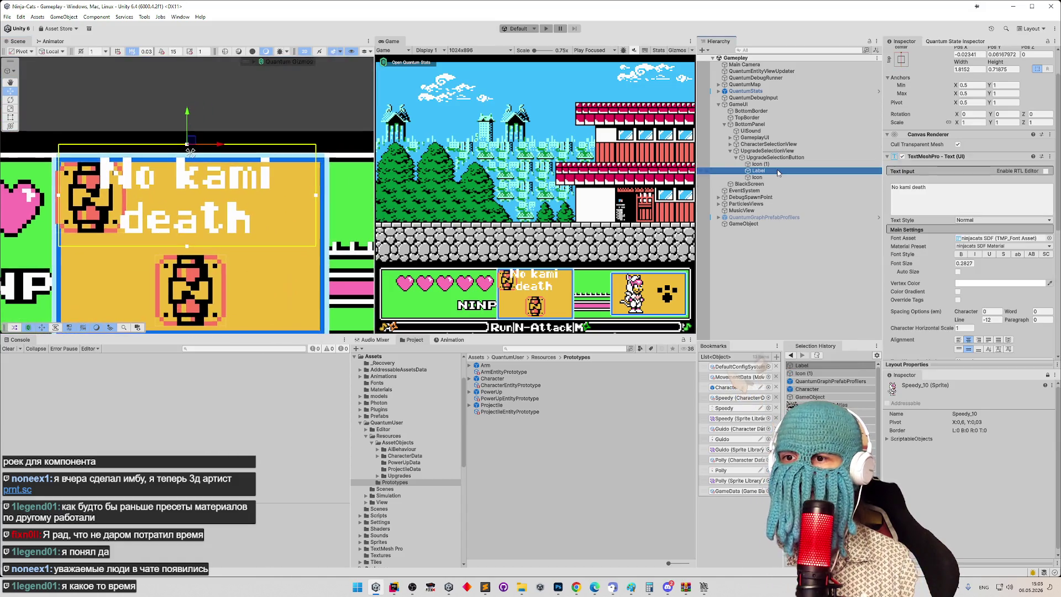
scroll(981, 256, down, 3)
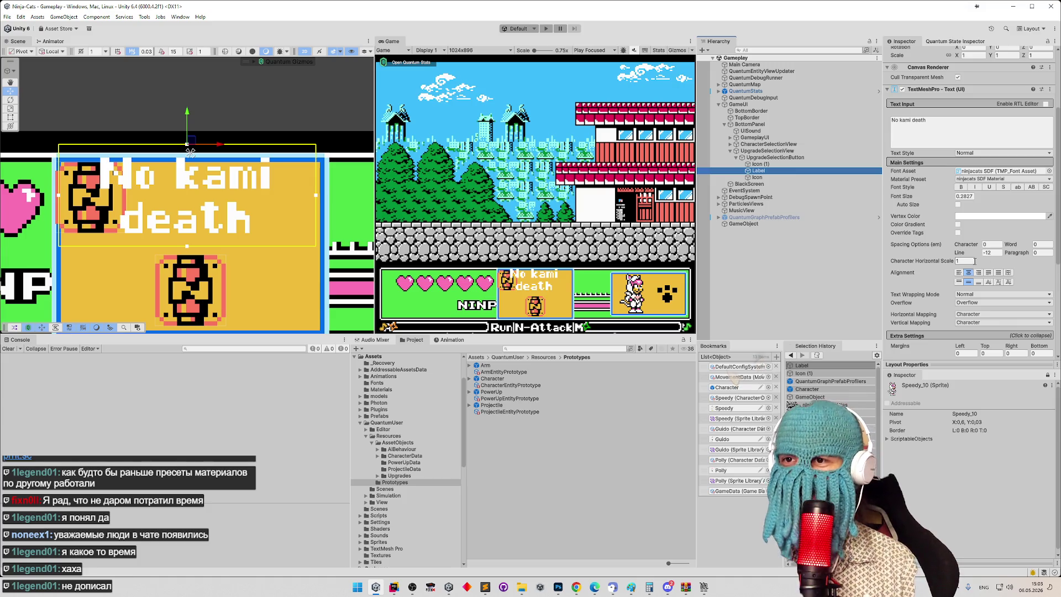
scroll(312, 213, up, 6)
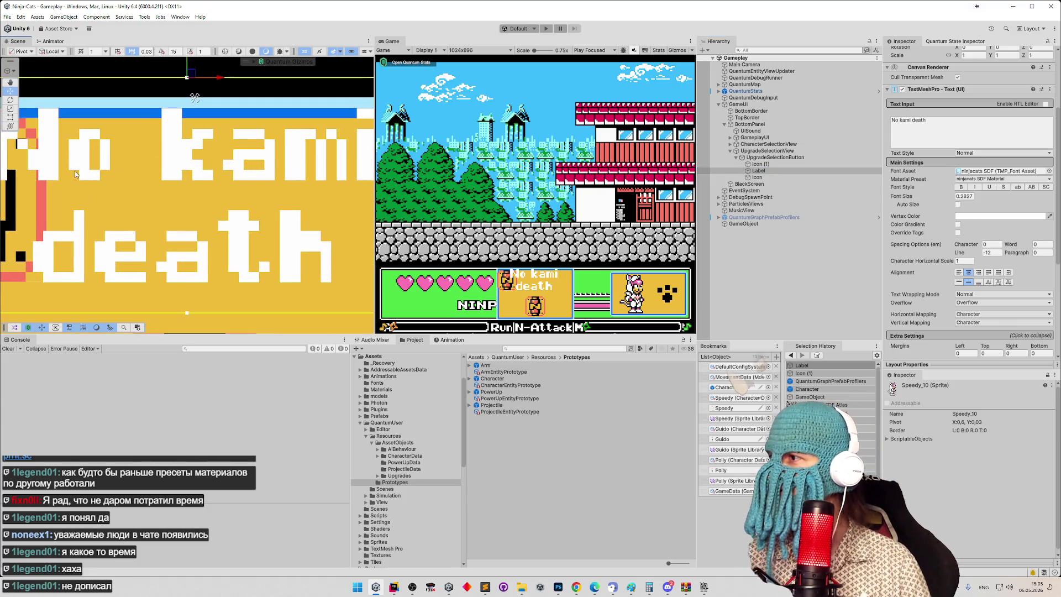
scroll(221, 180, down, 8)
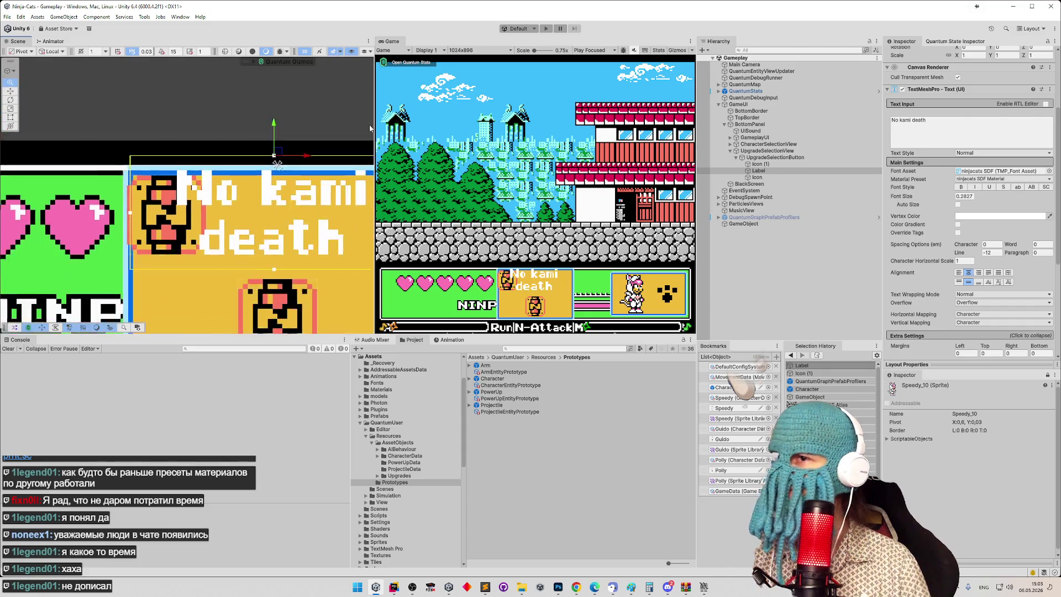
scroll(1059, 193, up, 4)
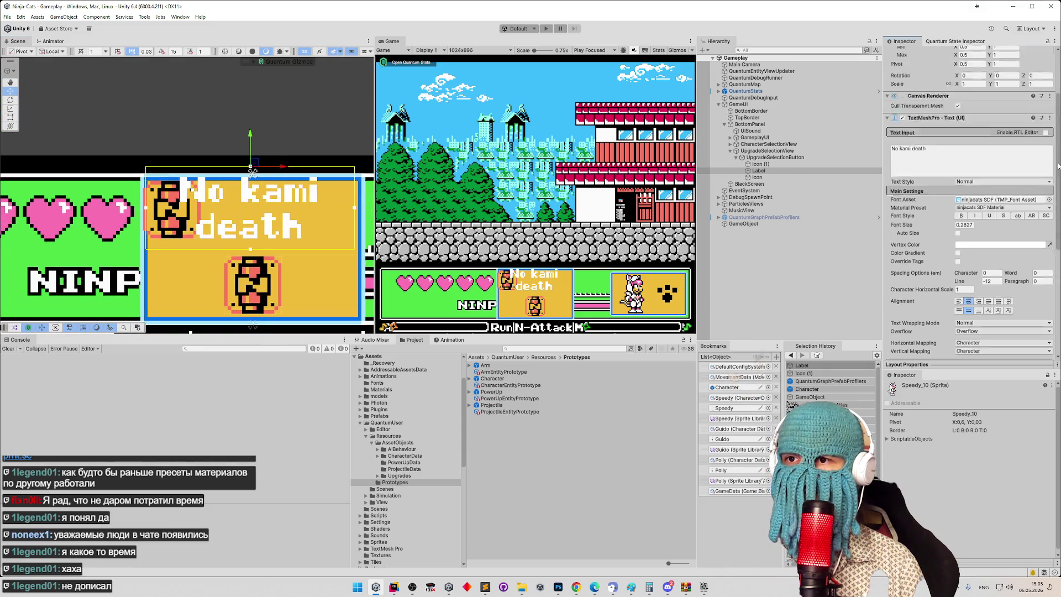
scroll(332, 177, up, 2)
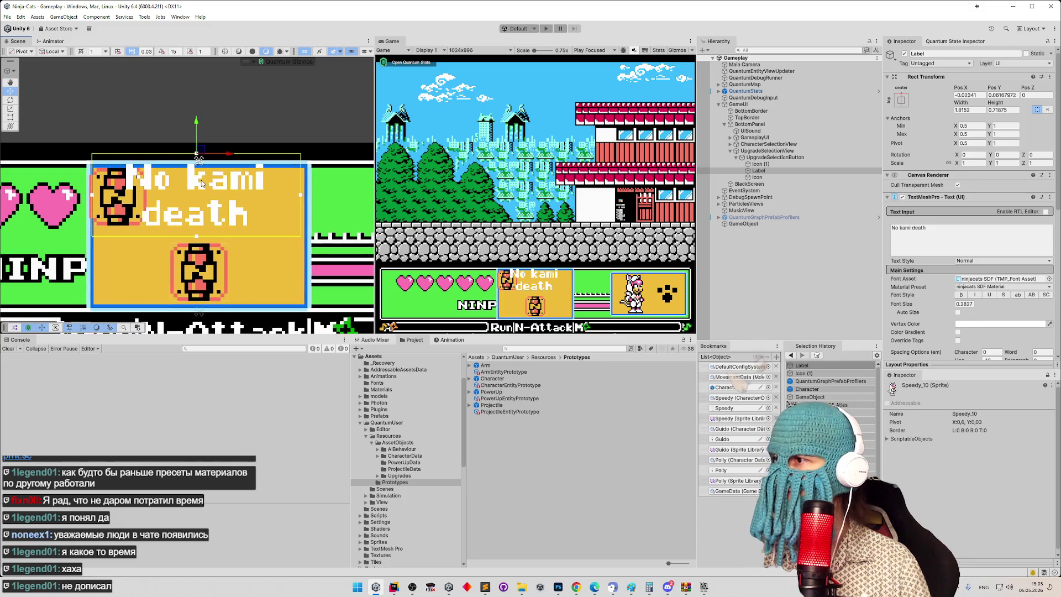
scroll(304, 174, up, 4)
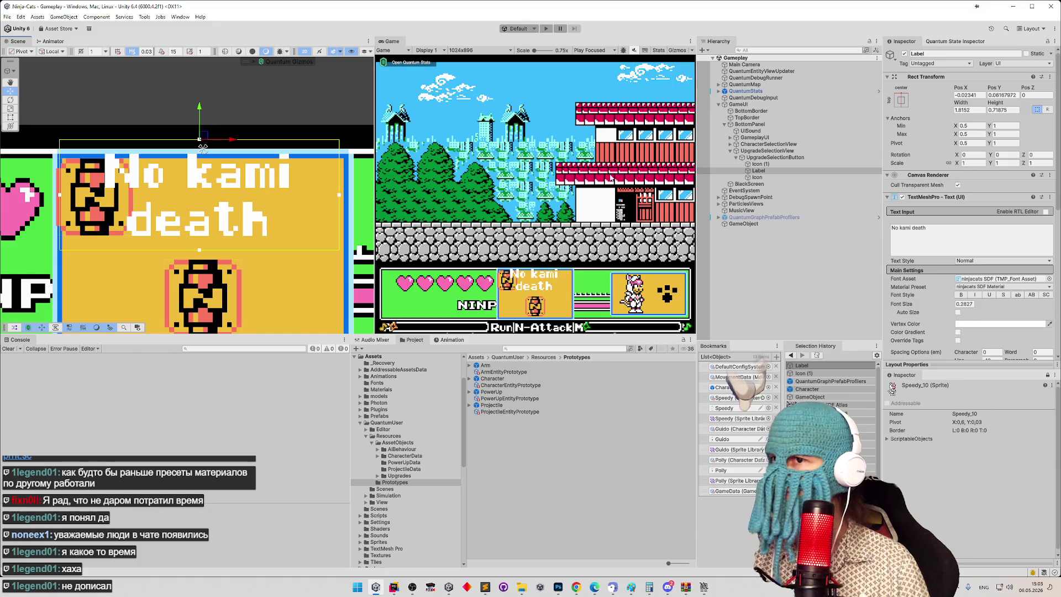
Step: Delete the duplicate Icon (1), then undo the deletion
click(758, 171)
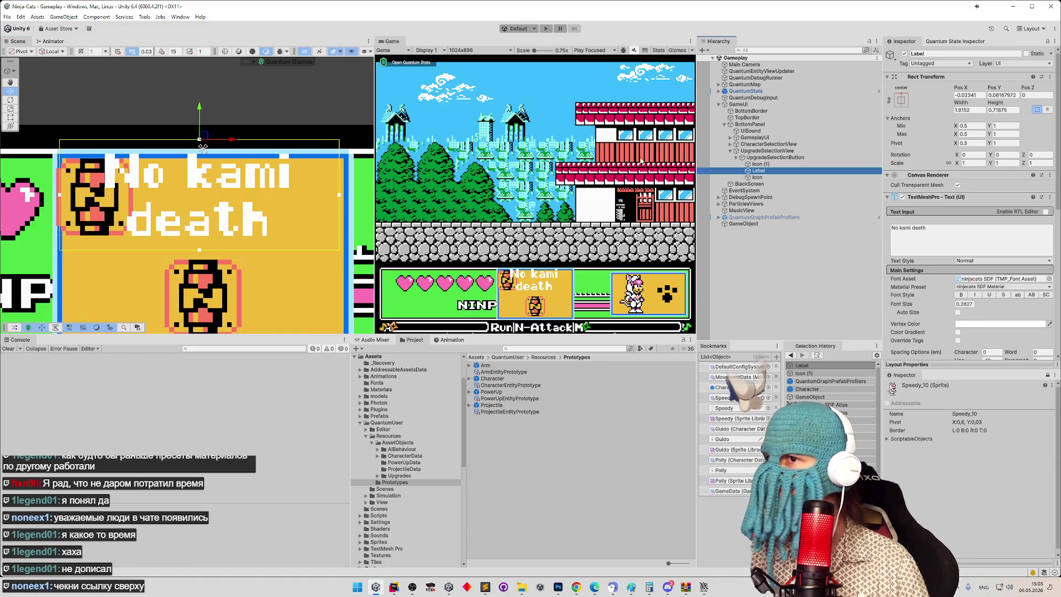
click(759, 165)
key(Delete)
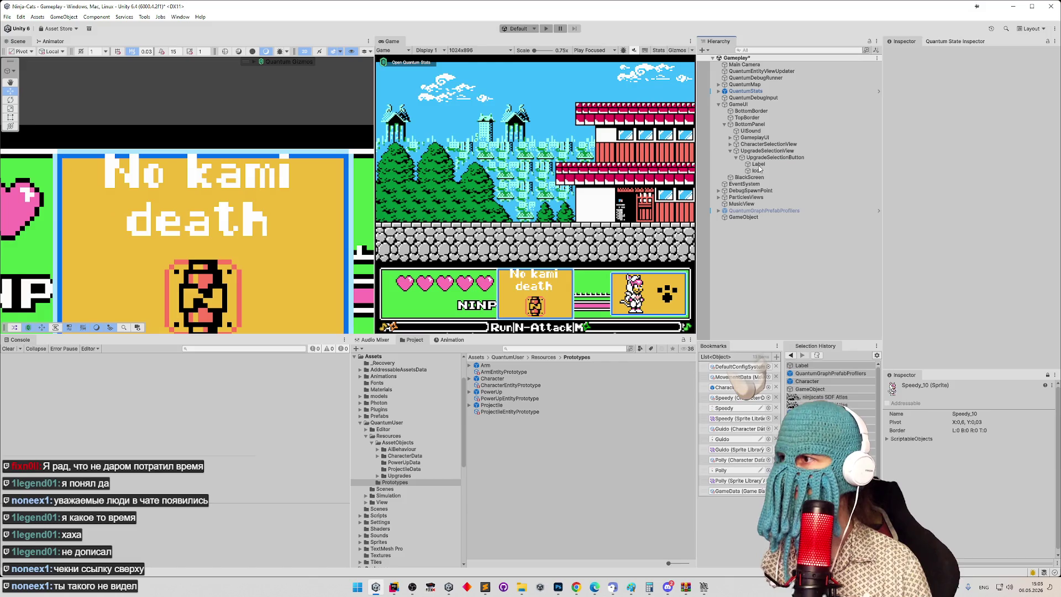
click(764, 162)
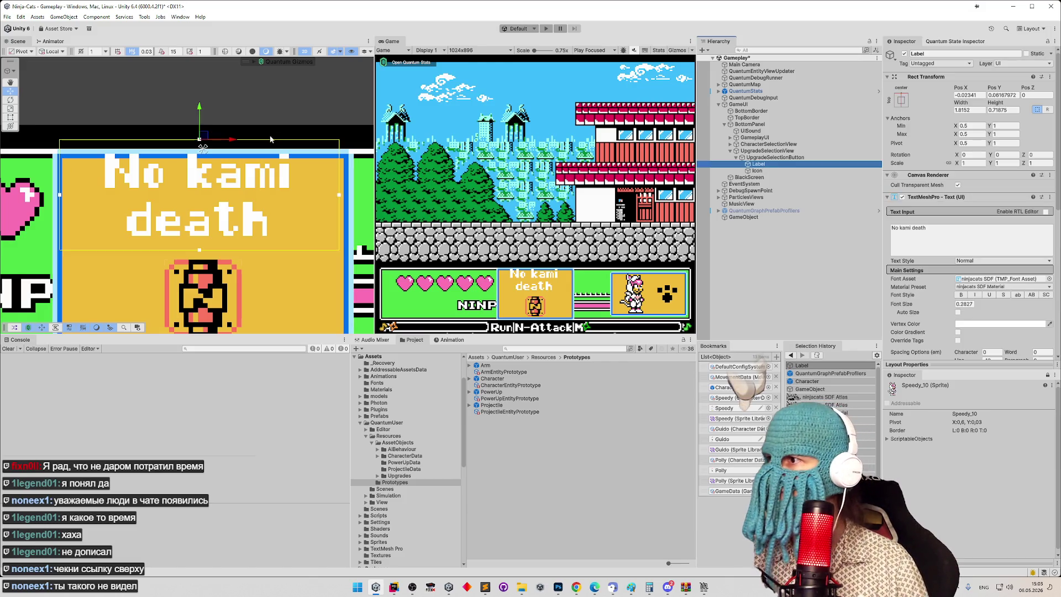
click(200, 108)
key(ctrl+z)
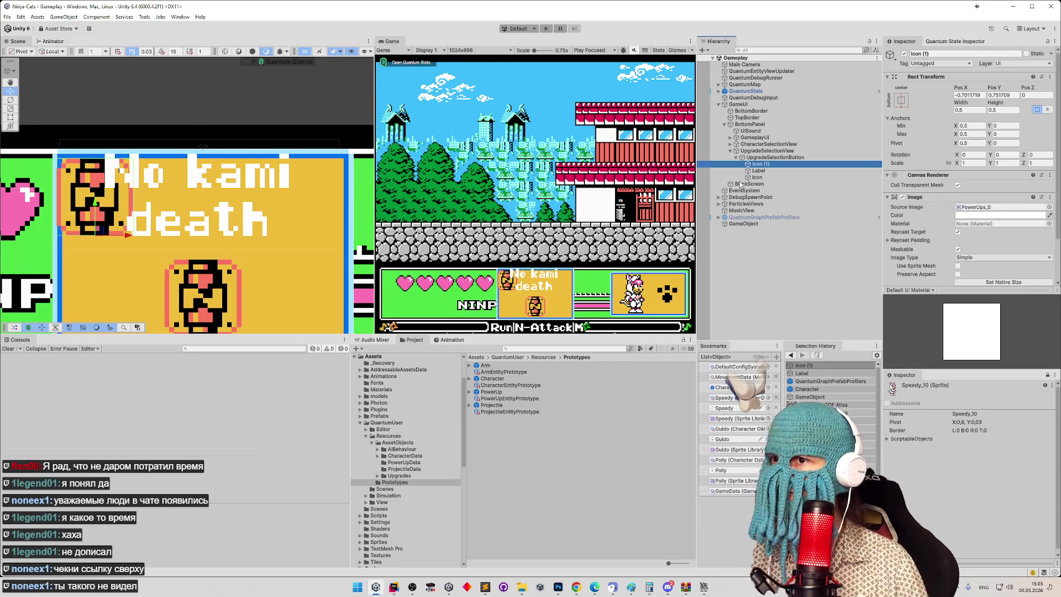
Step: Centre the No kami death label in the button at position 0, 0 via Anchor Presets
click(757, 171)
drag(199, 114, 203, 116)
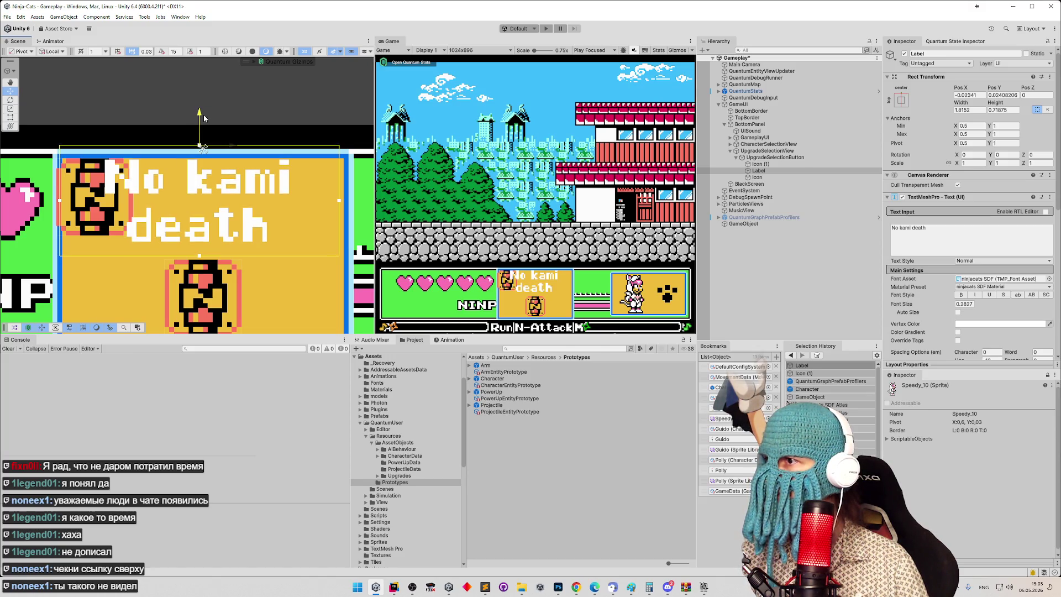
key(z)
scroll(265, 161, down, 3)
scroll(148, 183, up, 3)
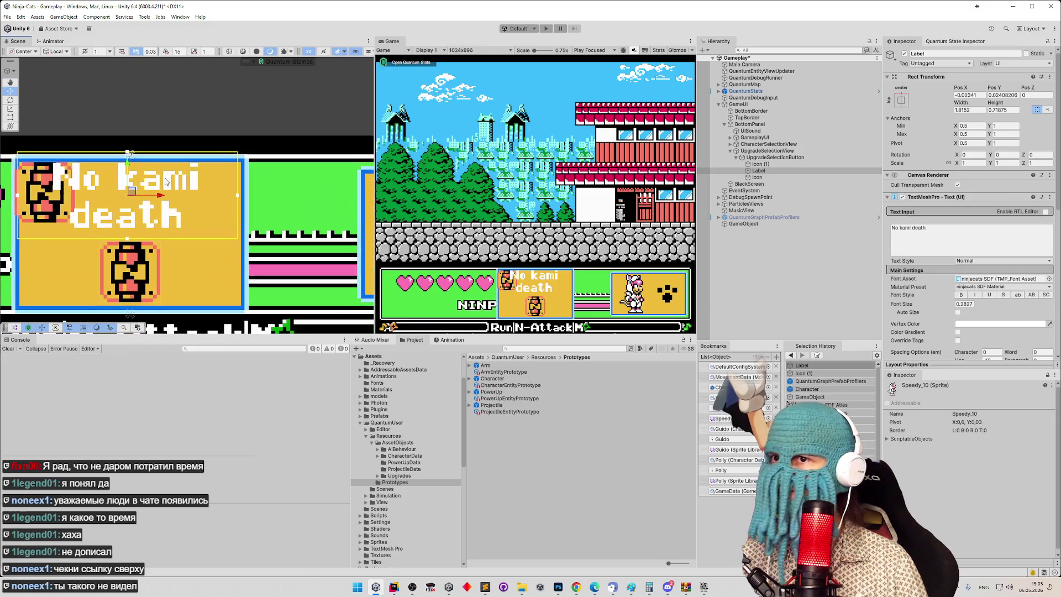
click(901, 100)
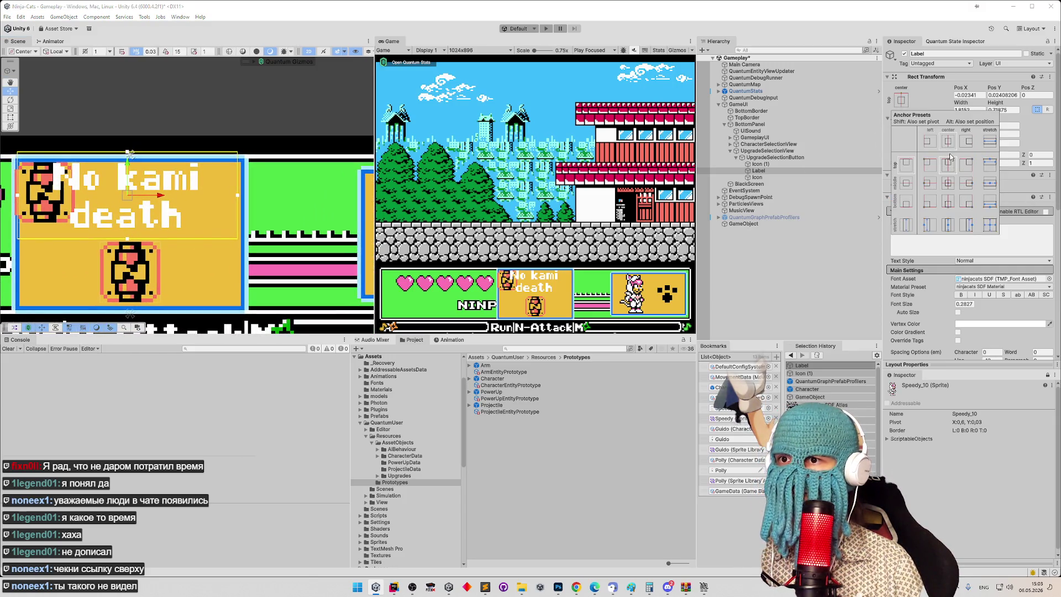
alt+click(948, 165)
scroll(220, 201, up, 5)
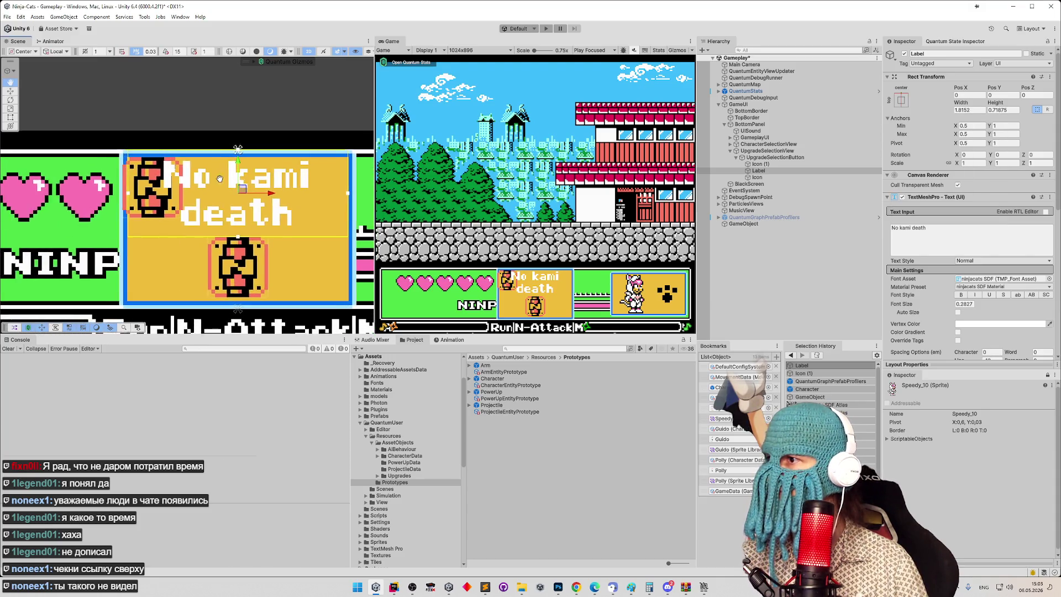
scroll(151, 174, up, 4)
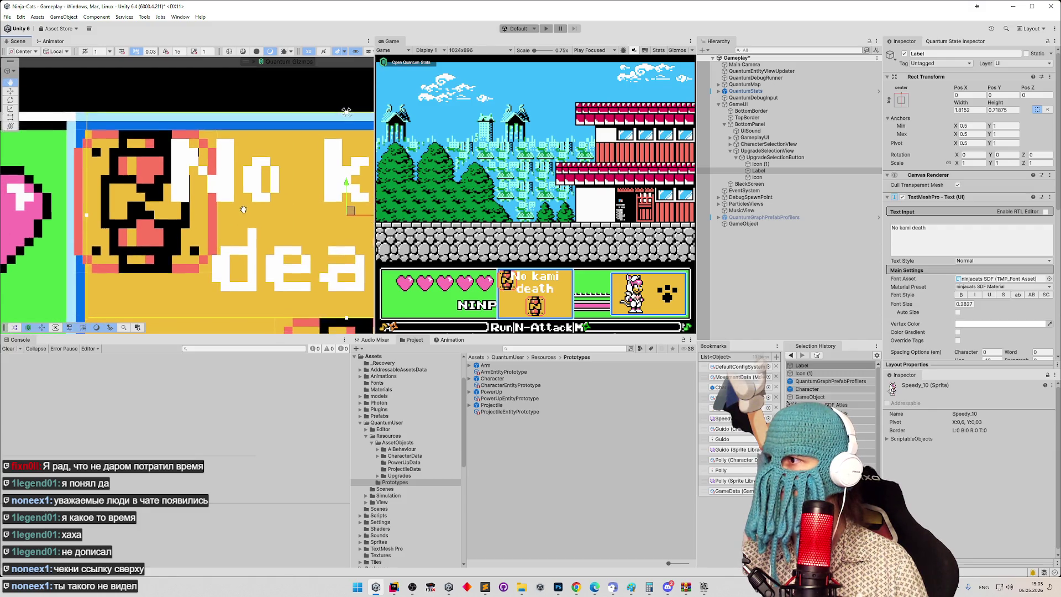
Step: Nudge the duplicate Icon (1) slightly to the right
click(756, 176)
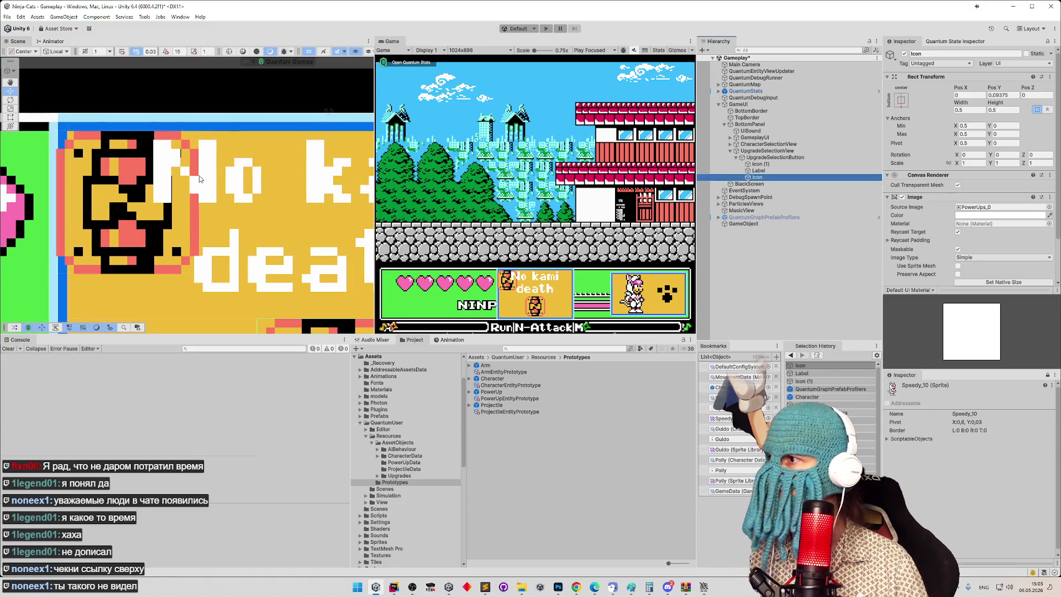
click(758, 164)
drag(165, 184, 169, 184)
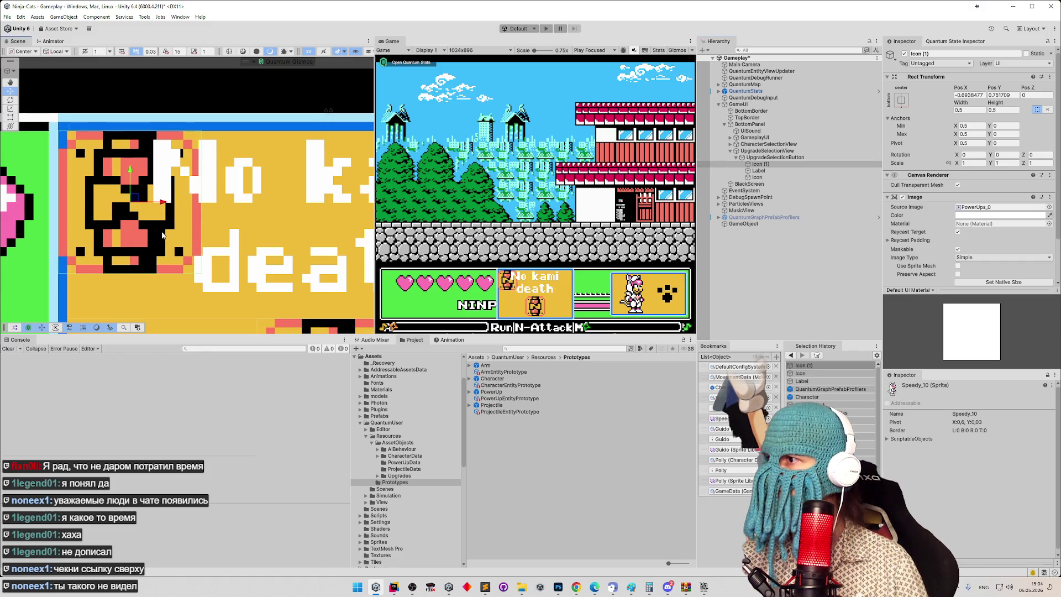
scroll(159, 235, up, 4)
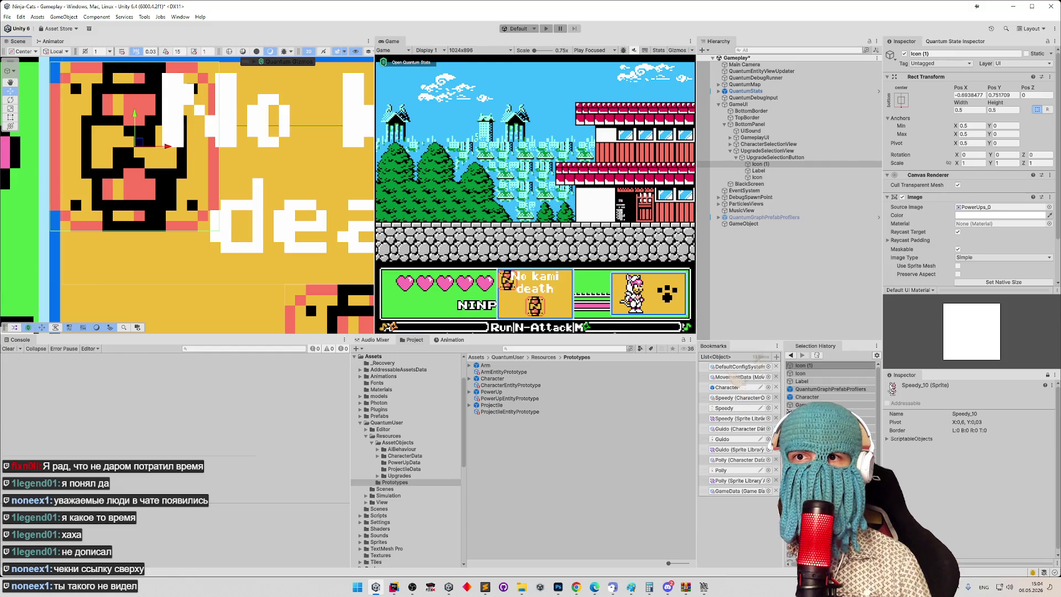
key(alt+Tab)
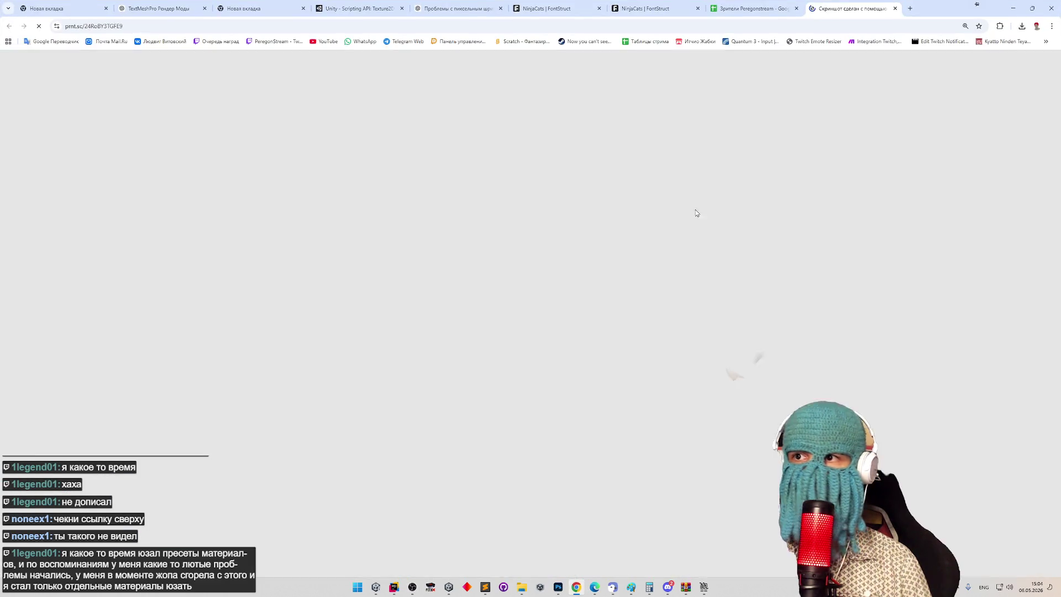
Step: Look over the prnt.sc screenshot of the blocky robot, then minimize Chrome
scroll(607, 237, down, 1)
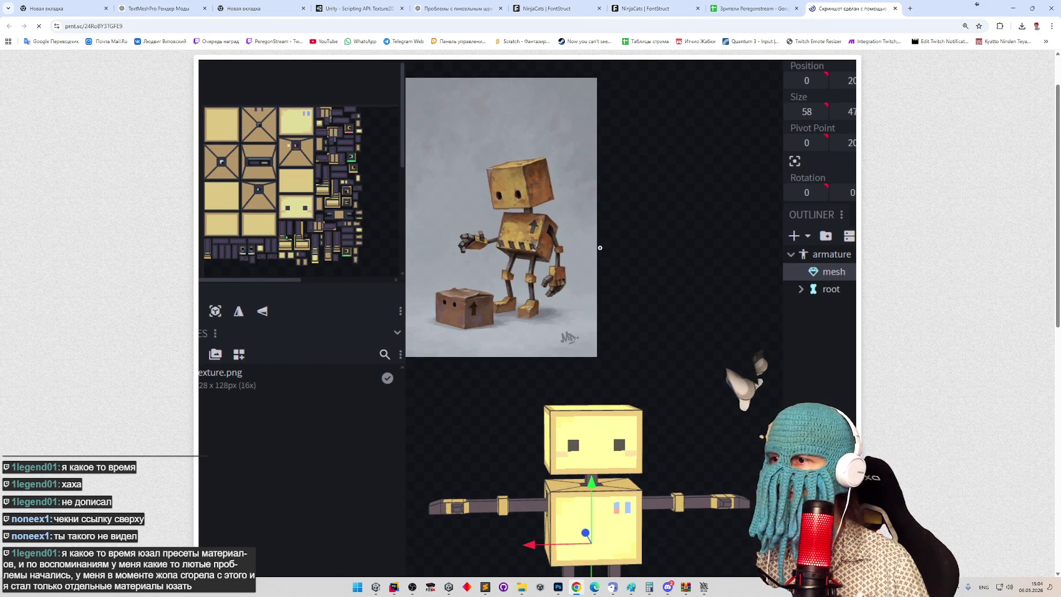
scroll(733, 296, down, 2)
scroll(735, 320, down, 2)
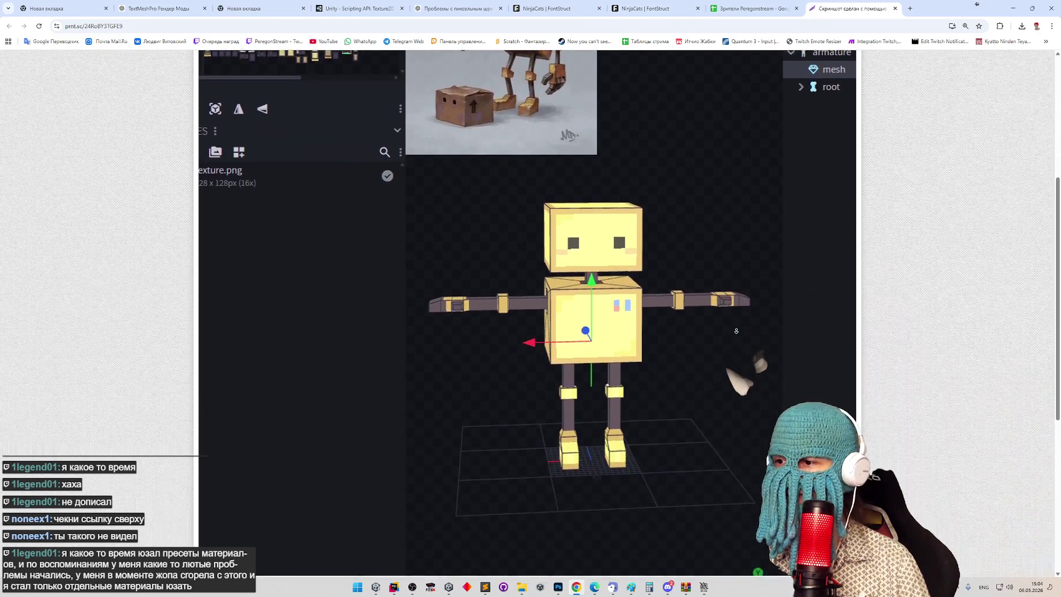
scroll(729, 293, up, 3)
scroll(730, 270, up, 1)
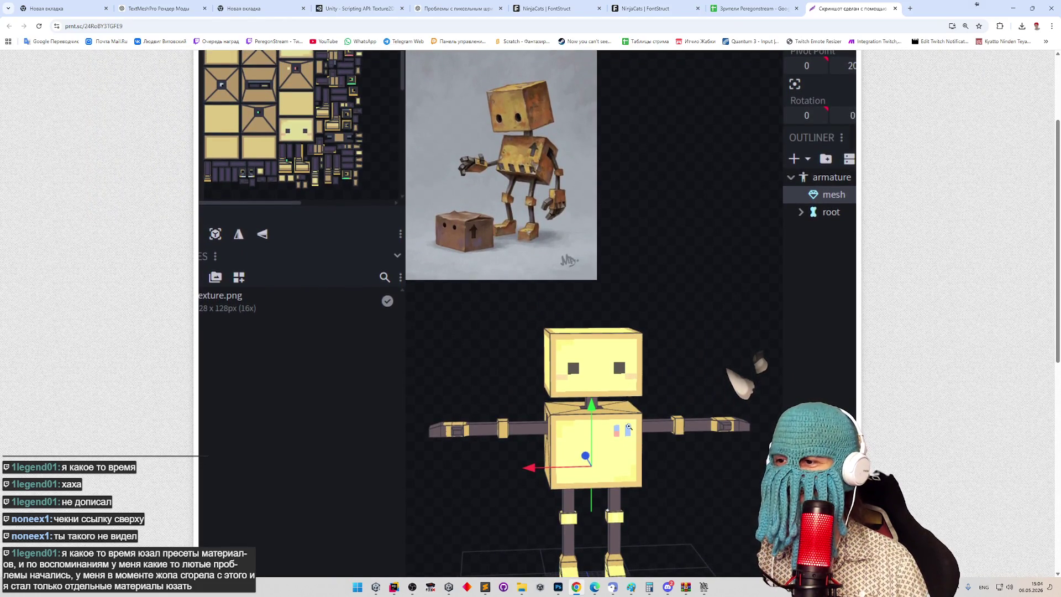
scroll(668, 366, down, 1)
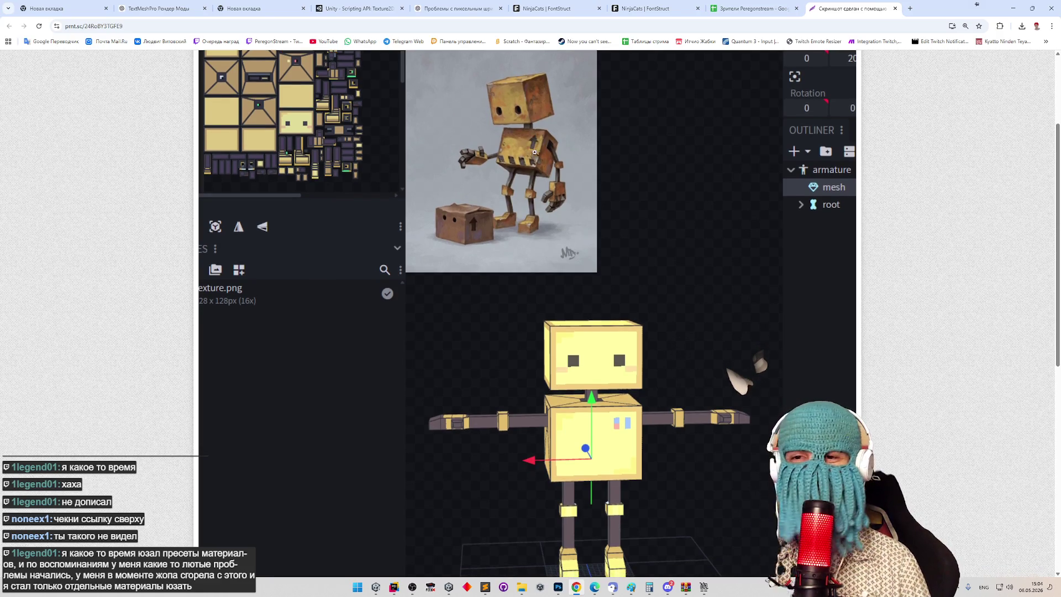
scroll(647, 236, down, 2)
scroll(642, 272, down, 5)
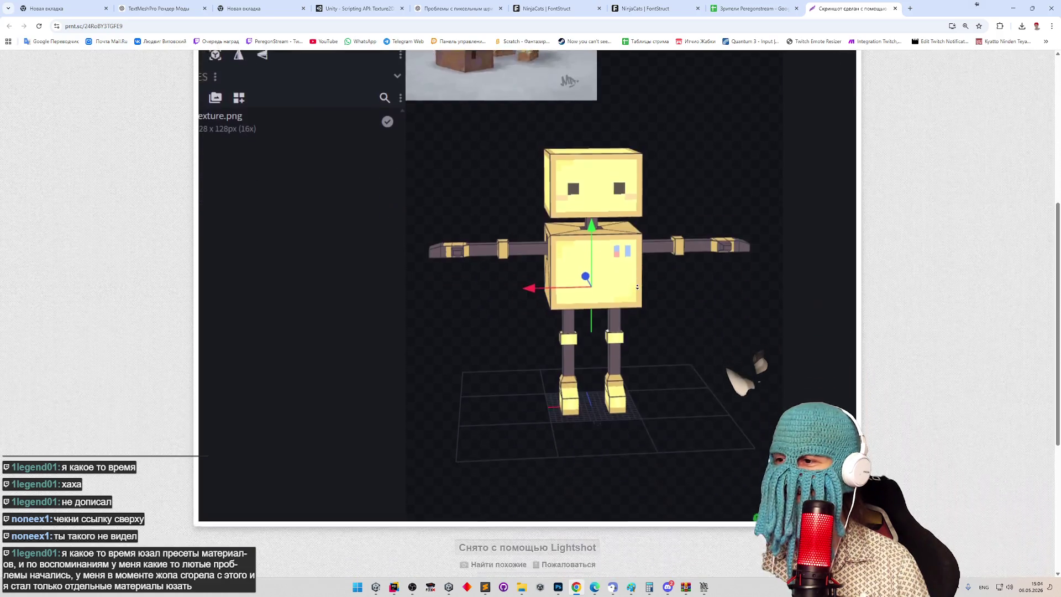
scroll(669, 215, up, 5)
scroll(669, 214, up, 5)
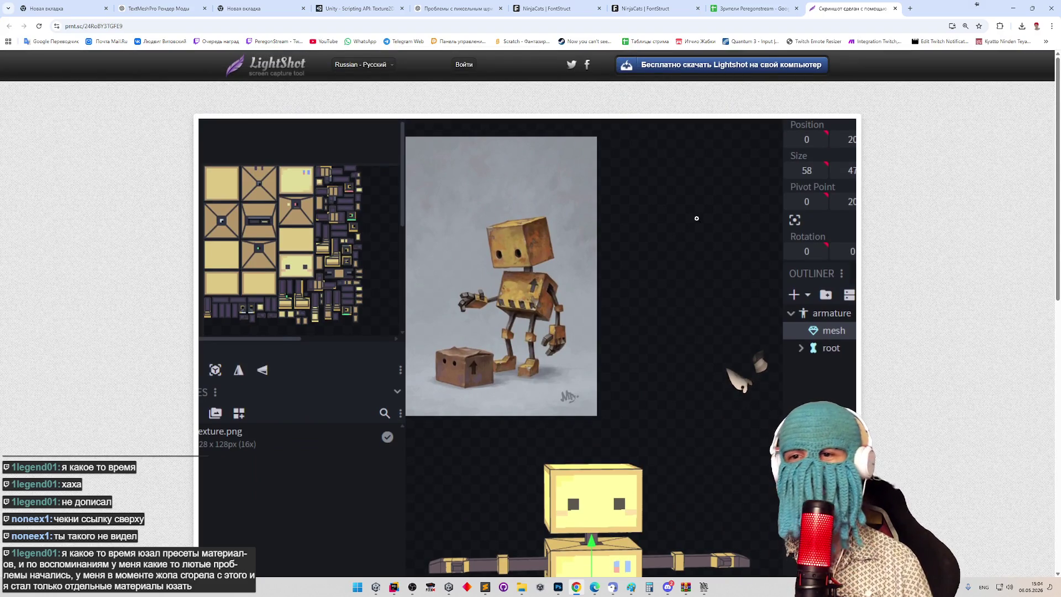
click(1013, 9)
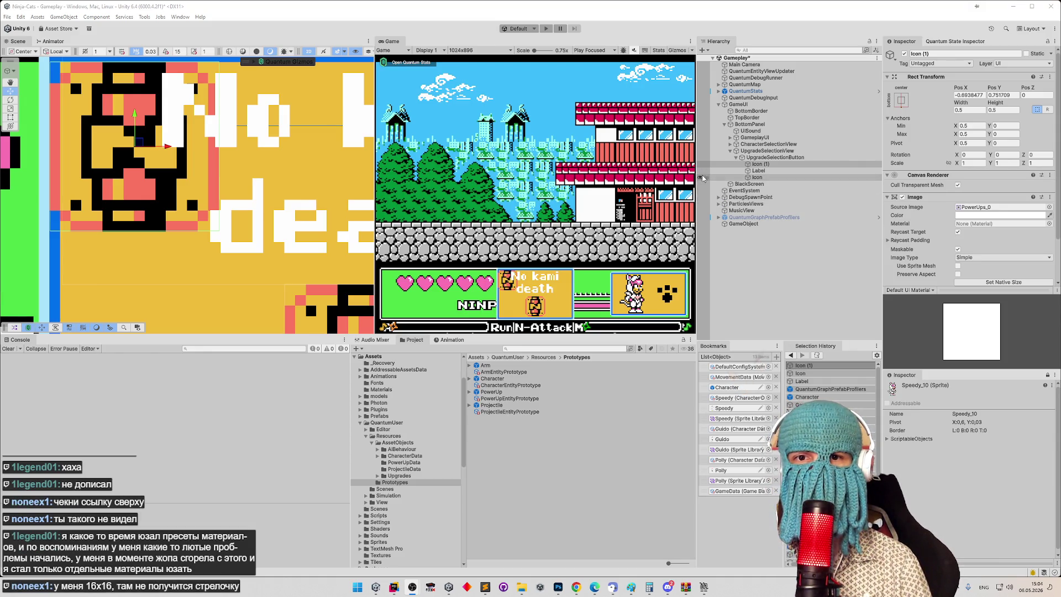
click(668, 587)
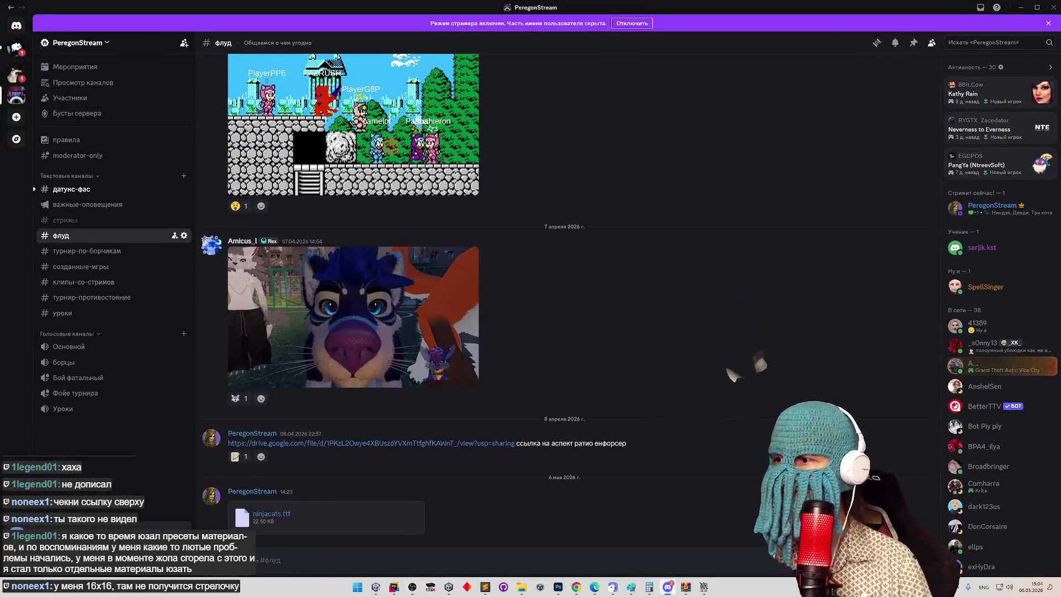
click(667, 586)
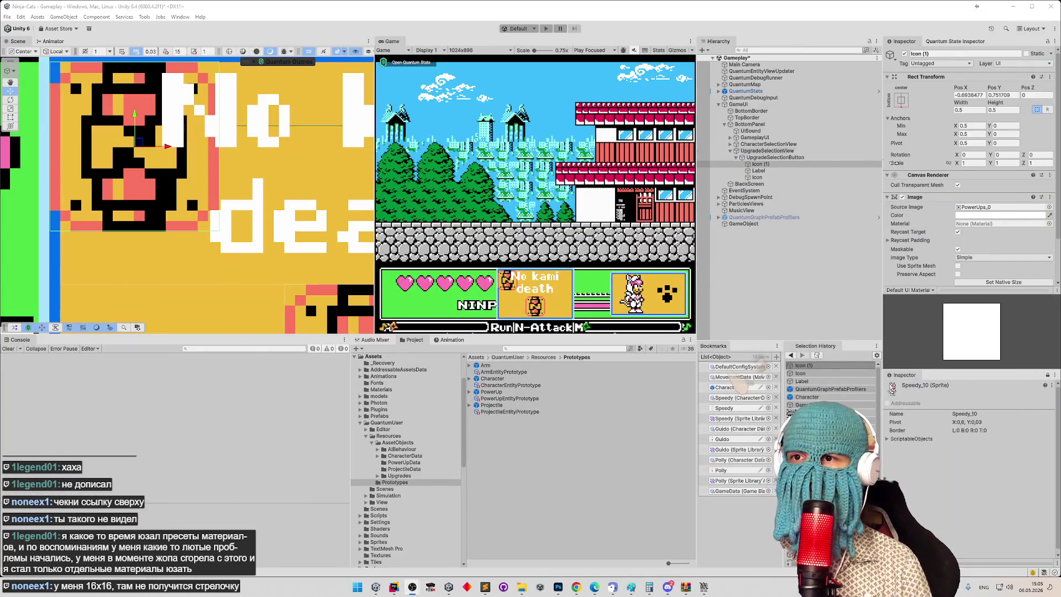
scroll(1003, 178, down, 3)
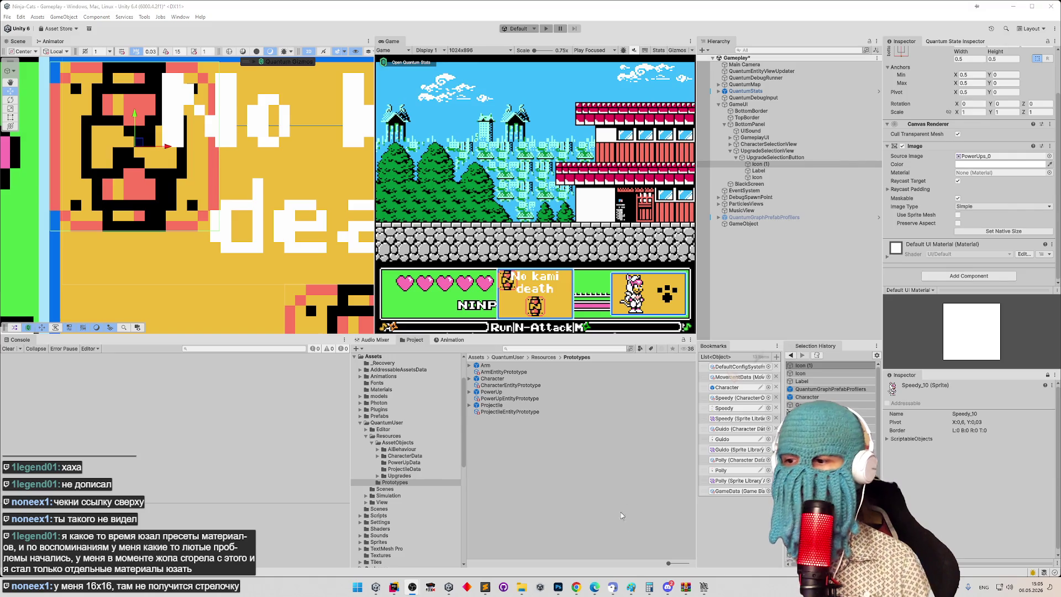
click(674, 589)
click(668, 588)
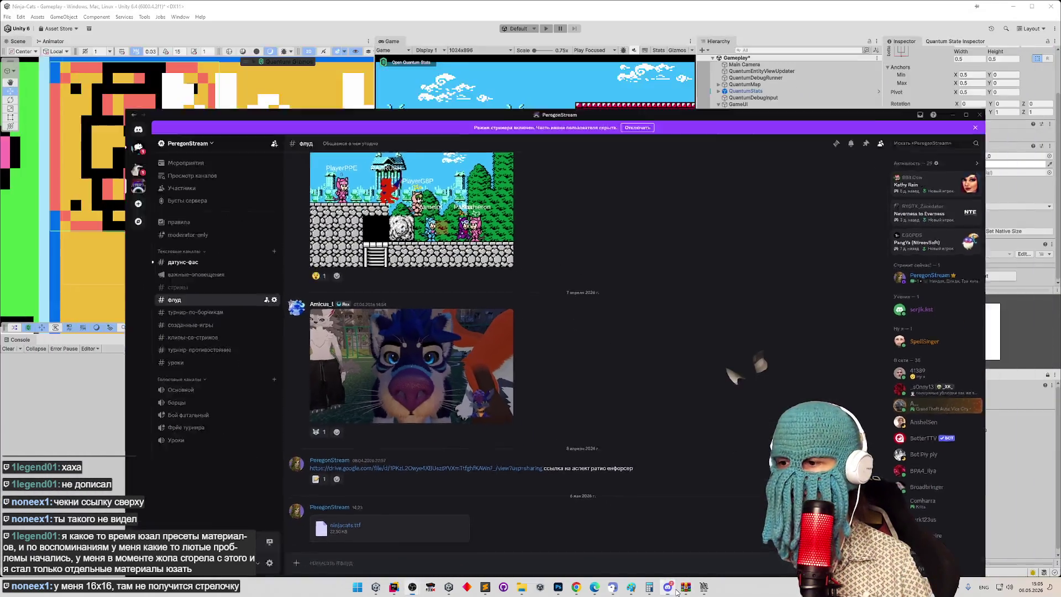
mouse_move(631, 586)
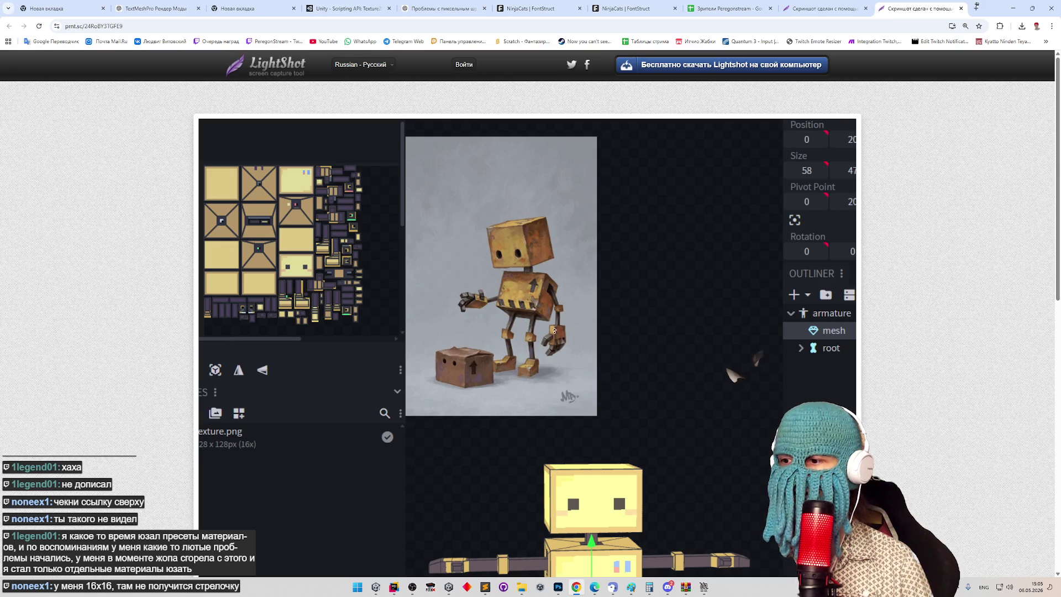
scroll(690, 400, down, 5)
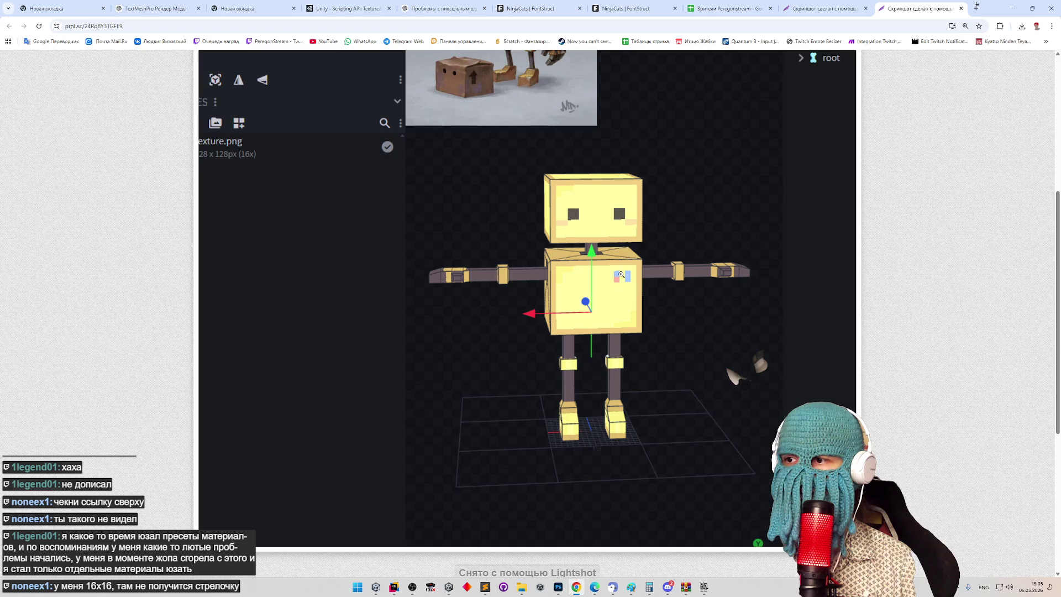
scroll(621, 290, up, 3)
scroll(623, 281, down, 3)
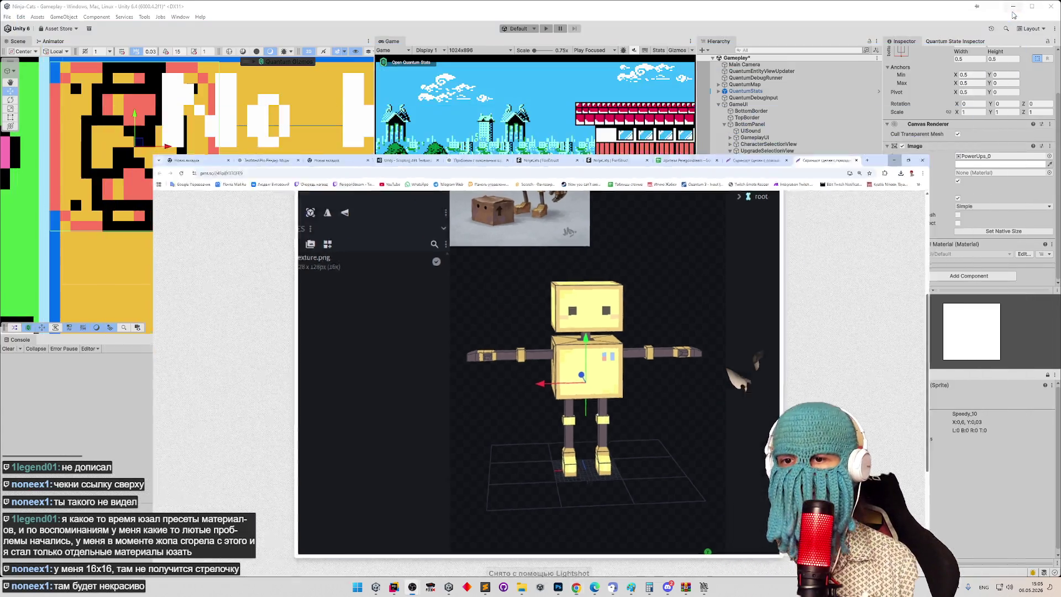
click(1014, 9)
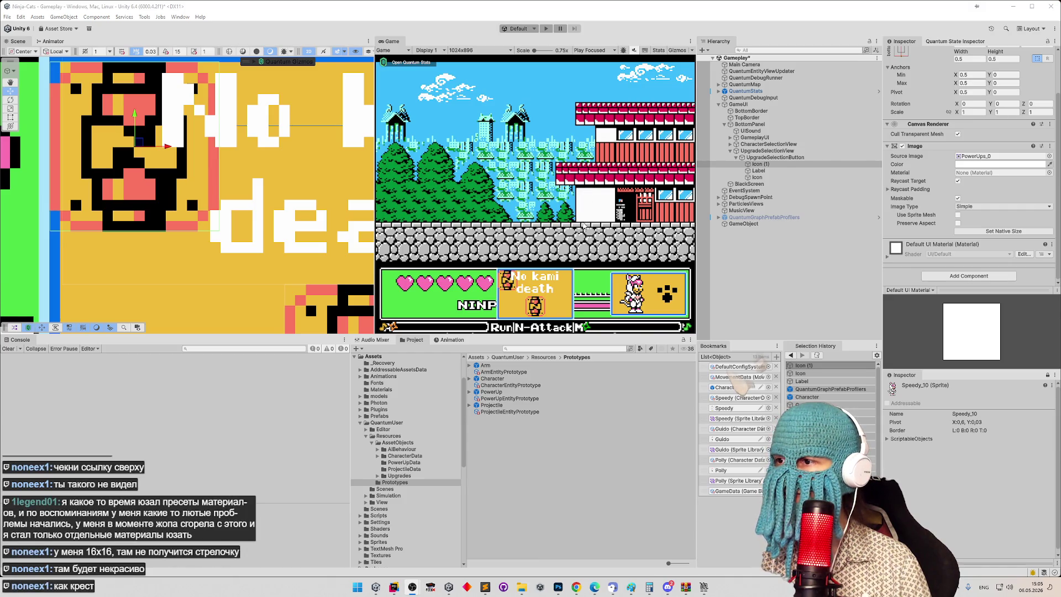
Step: Bring the No kami death panel into the Scene view and select its Label object
mouse_move(361, 148)
mouse_down()
mouse_move(178, 207)
mouse_move(179, 220)
mouse_up()
scroll(178, 220, down, 3)
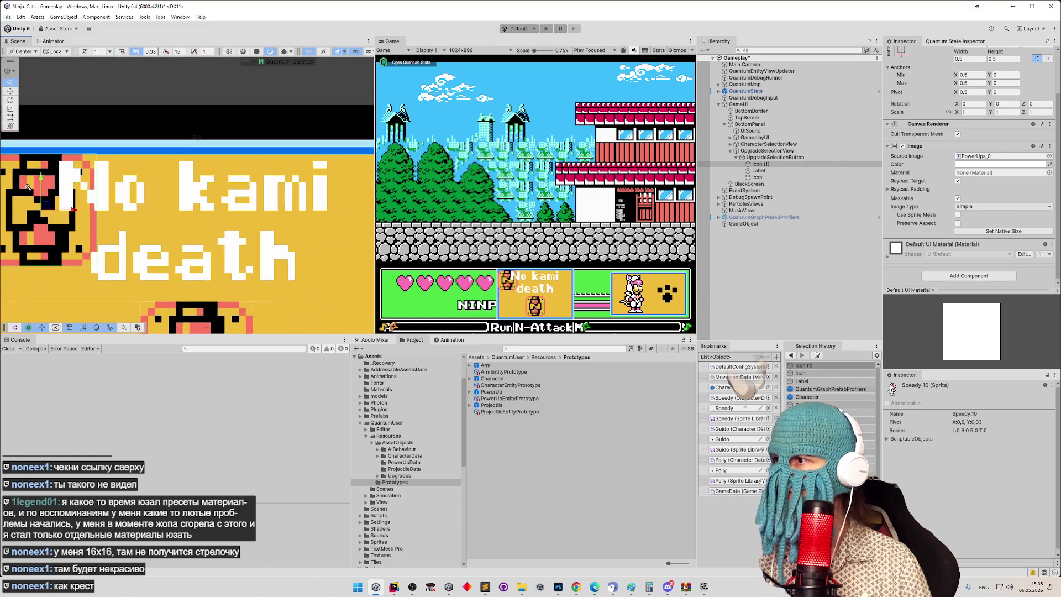
scroll(140, 188, up, 3)
scroll(182, 191, up, 3)
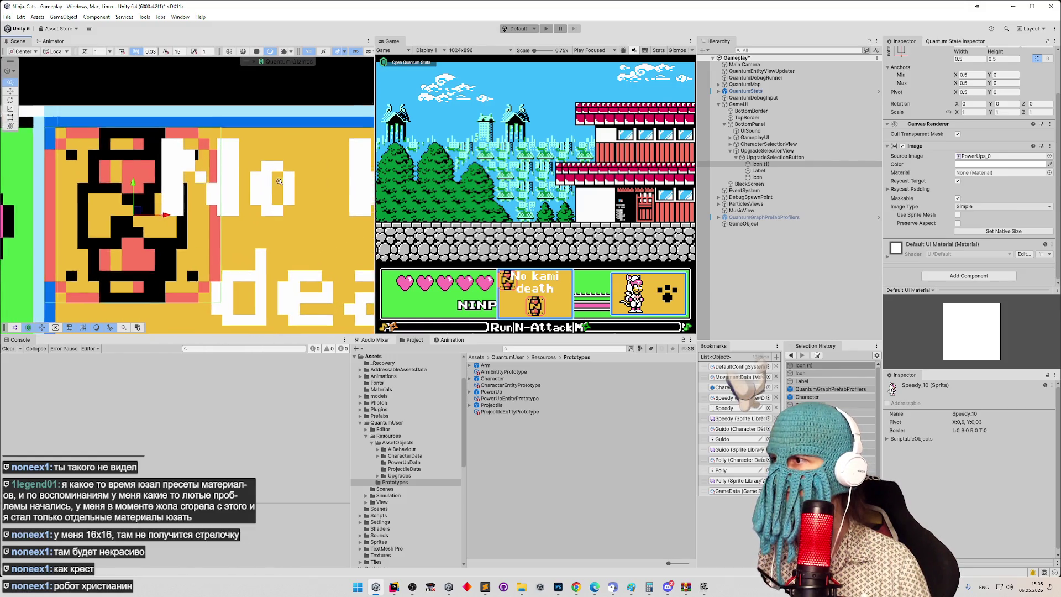
scroll(249, 213, down, 3)
scroll(166, 199, up, 2)
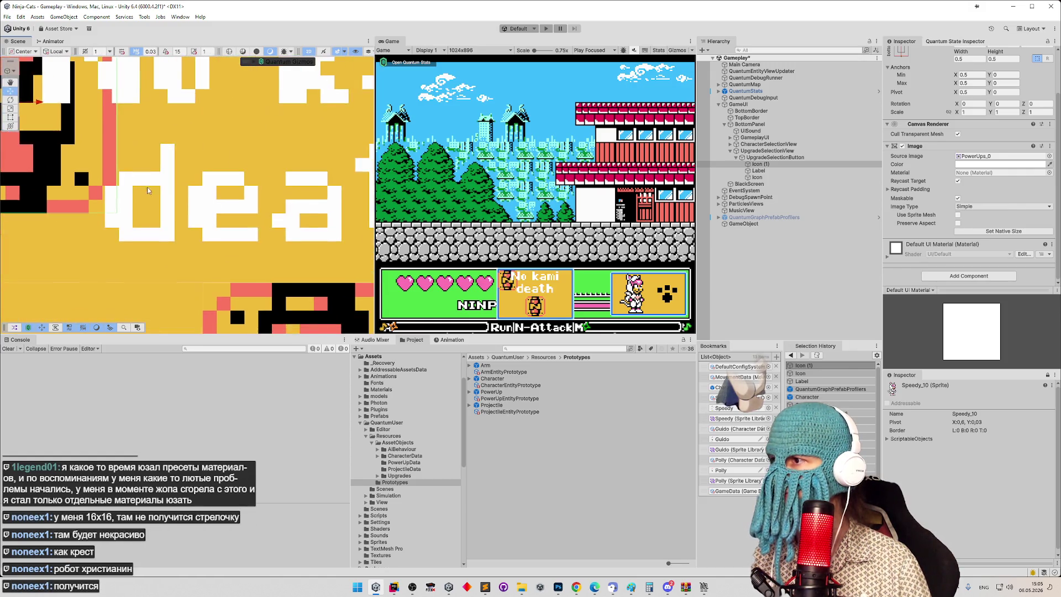
scroll(127, 193, down, 3)
scroll(102, 189, up, 3)
scroll(102, 188, down, 3)
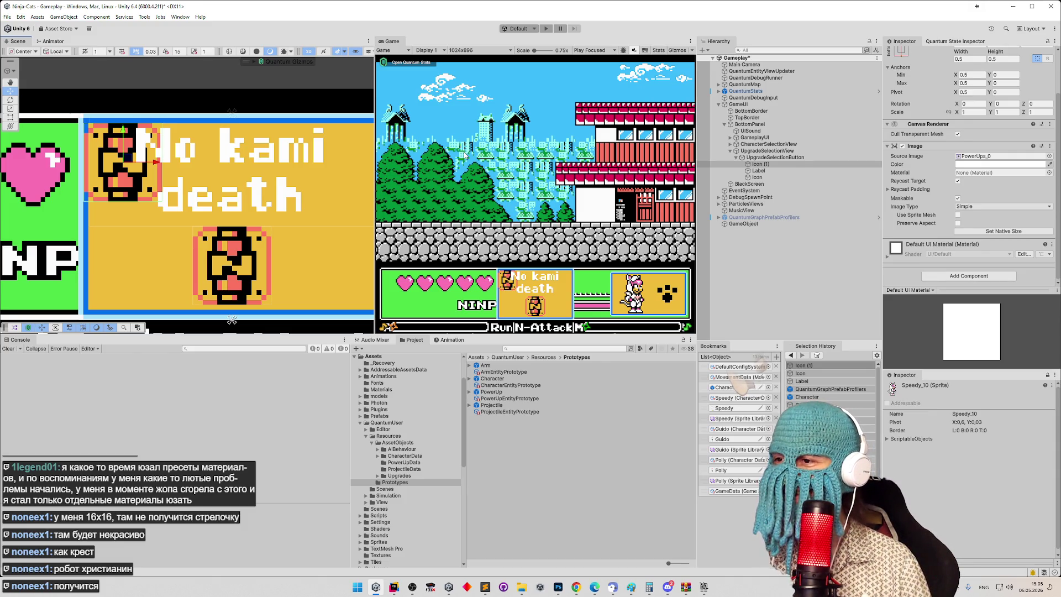
mouse_move(346, 147)
mouse_down()
mouse_move(219, 148)
mouse_move(290, 149)
mouse_up()
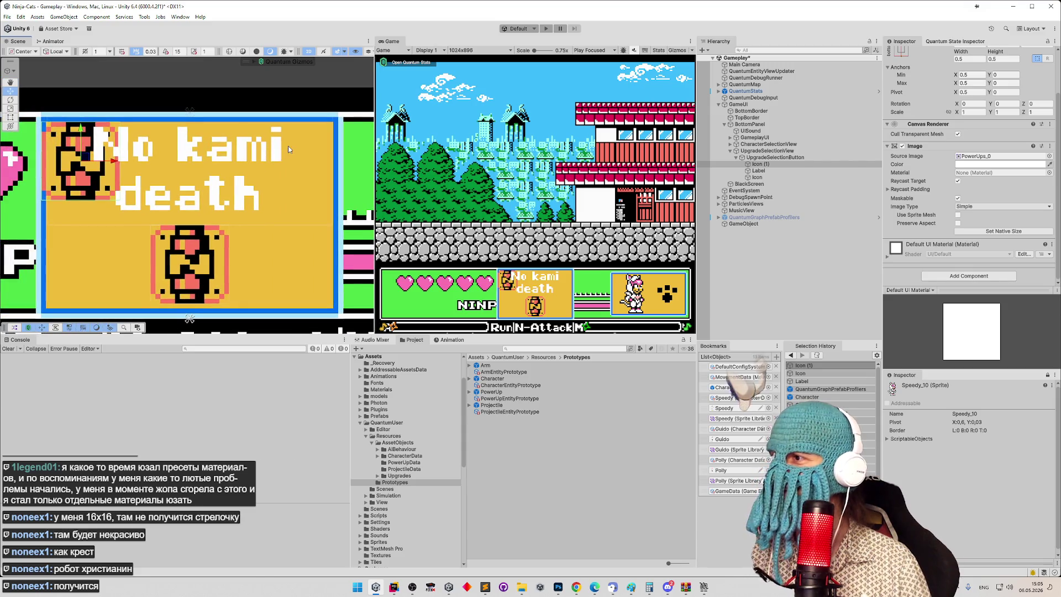
click(765, 172)
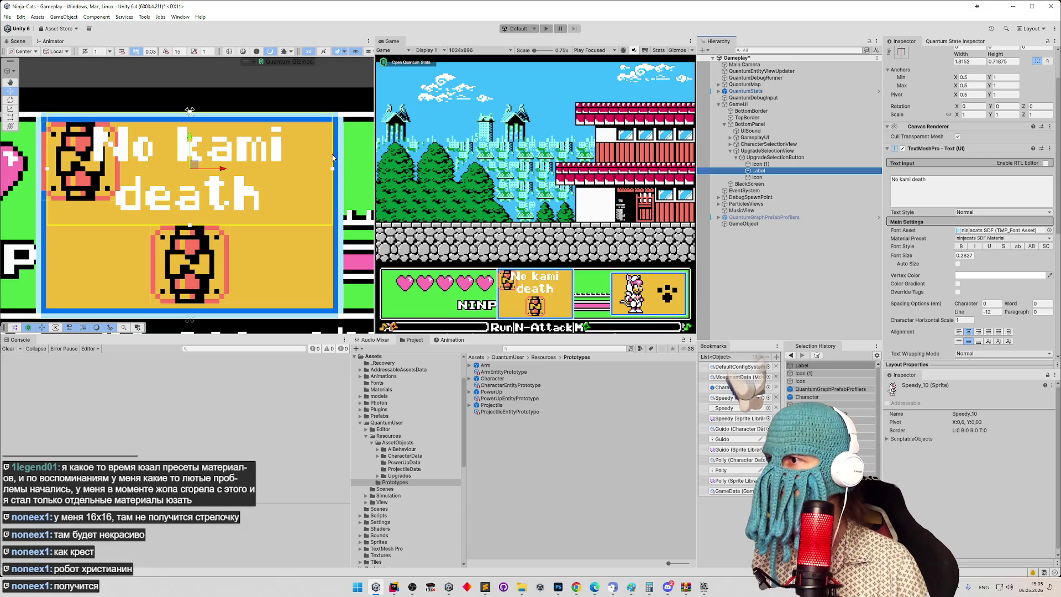
Step: Widen the No kami death label's rectangle slightly to width 1.822524
scroll(354, 153, up, 3)
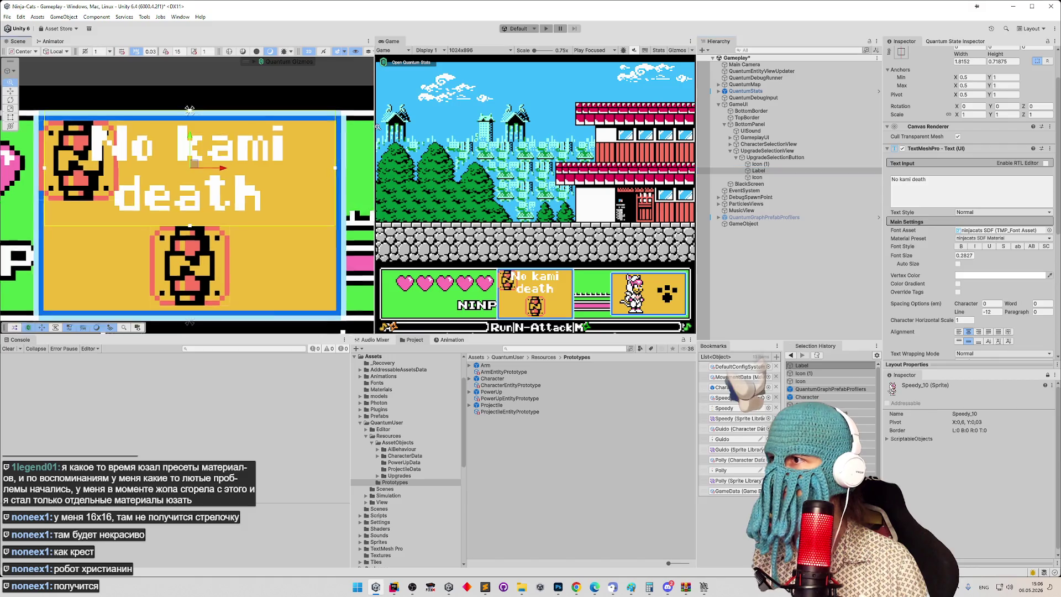
key(t)
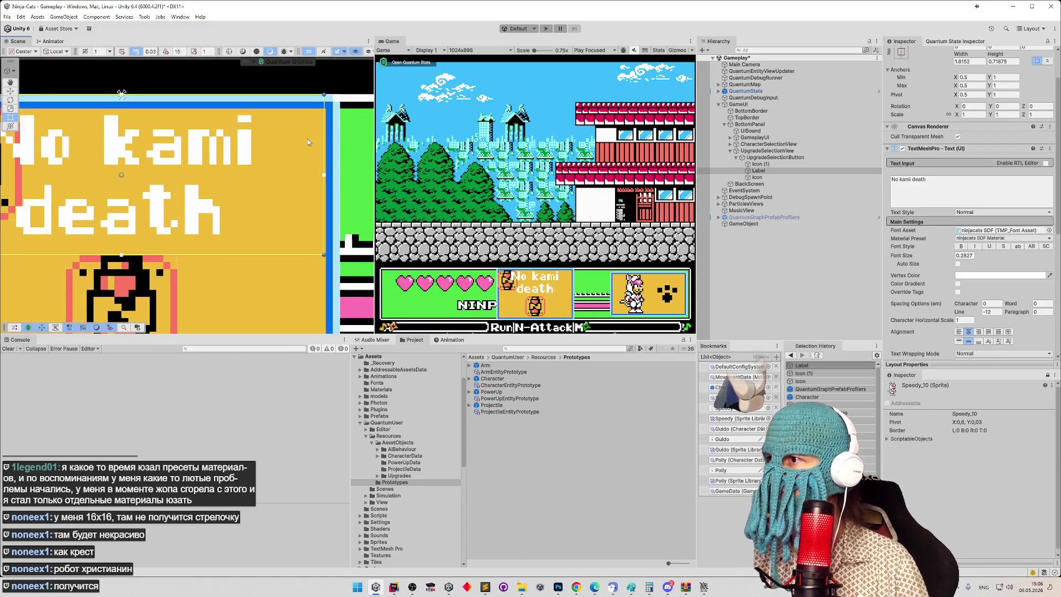
mouse_move(326, 131)
mouse_down()
mouse_move(575, 138)
mouse_move(476, 138)
mouse_up()
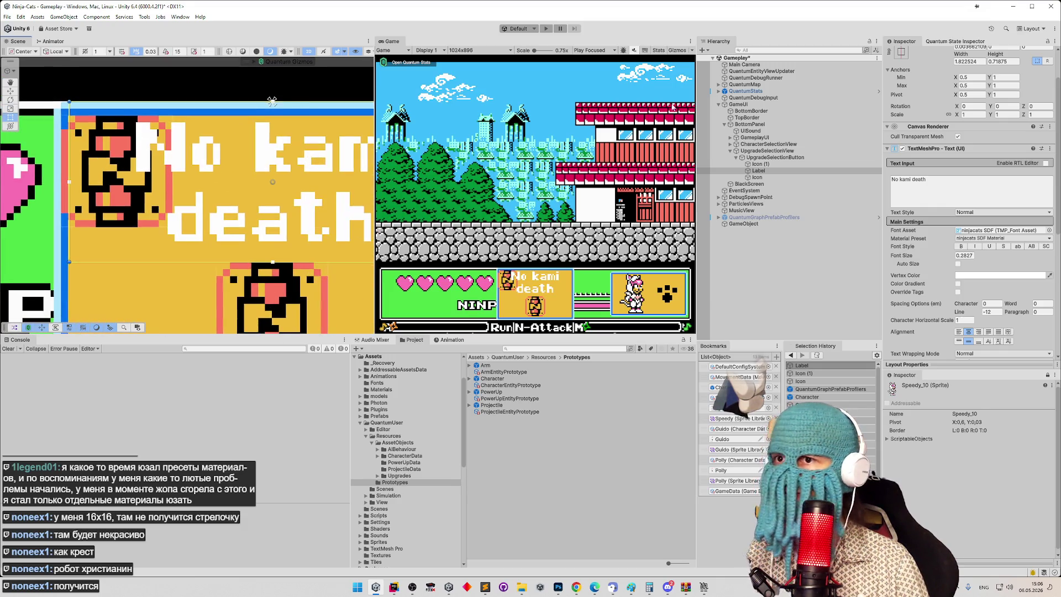
Step: Try a top-stretch anchor and a text change on the label, then undo both
click(901, 52)
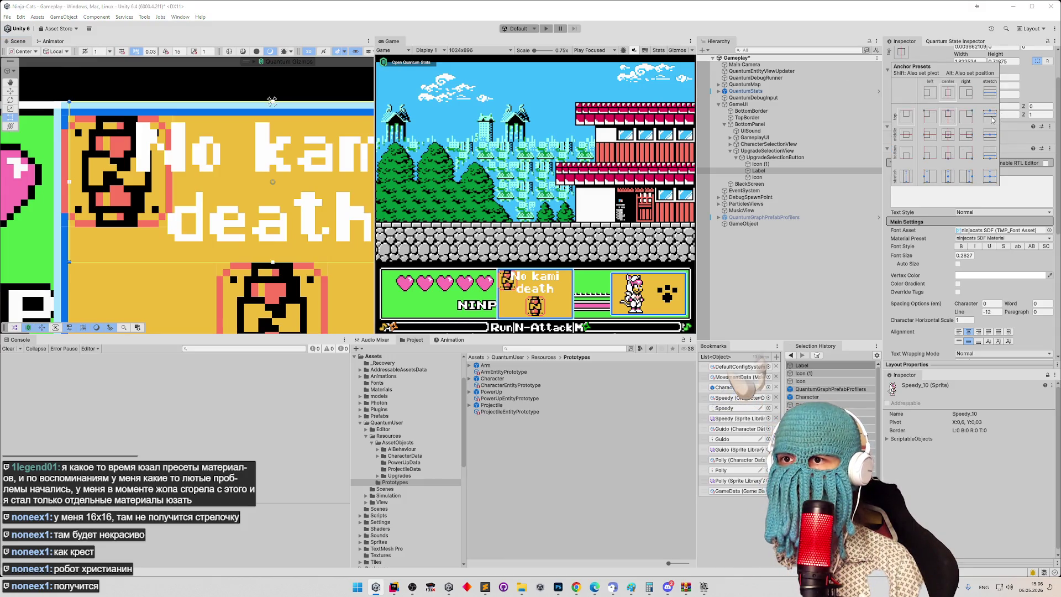
click(991, 118)
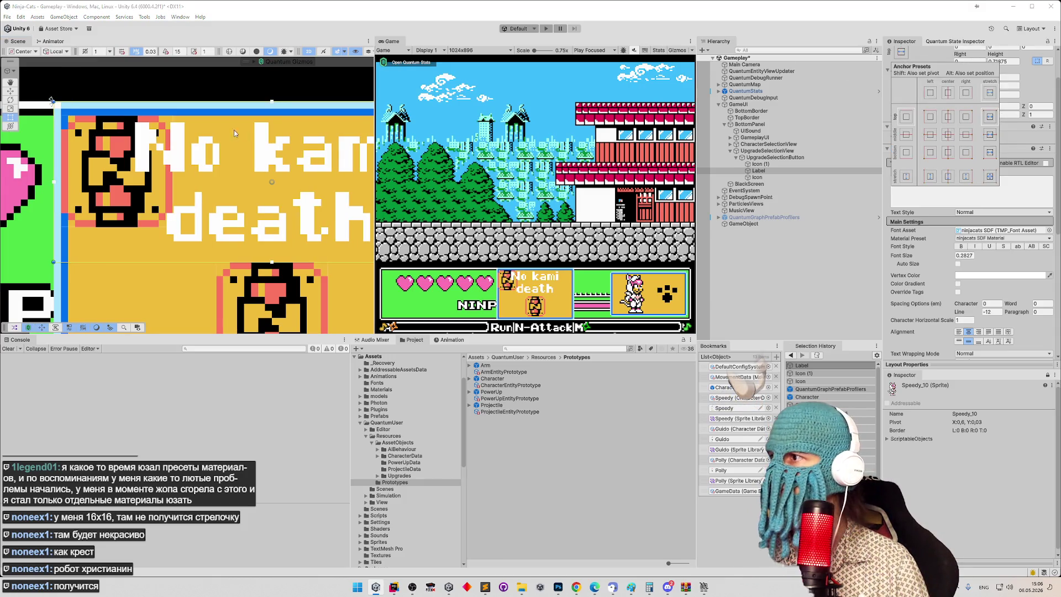
mouse_move(186, 132)
mouse_down()
mouse_move(78, 116)
mouse_move(105, 88)
mouse_up()
scroll(279, 100, down, 1)
drag(926, 180, 912, 184)
text(sssss)
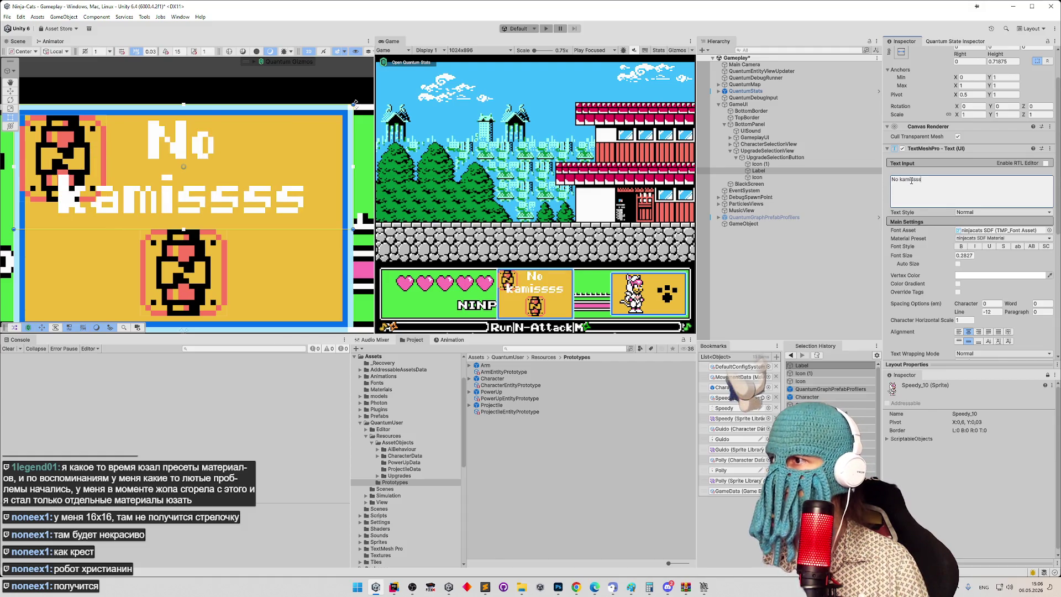
text(ssssssssss)
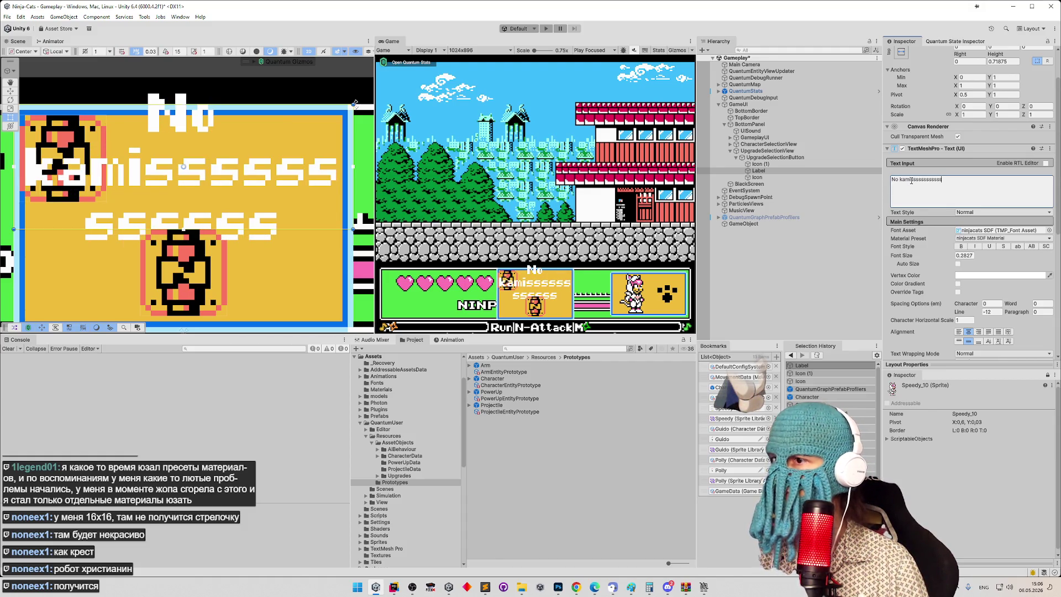
key(ctrl+z)
key(ctrl+z)
key(ctrl+s)
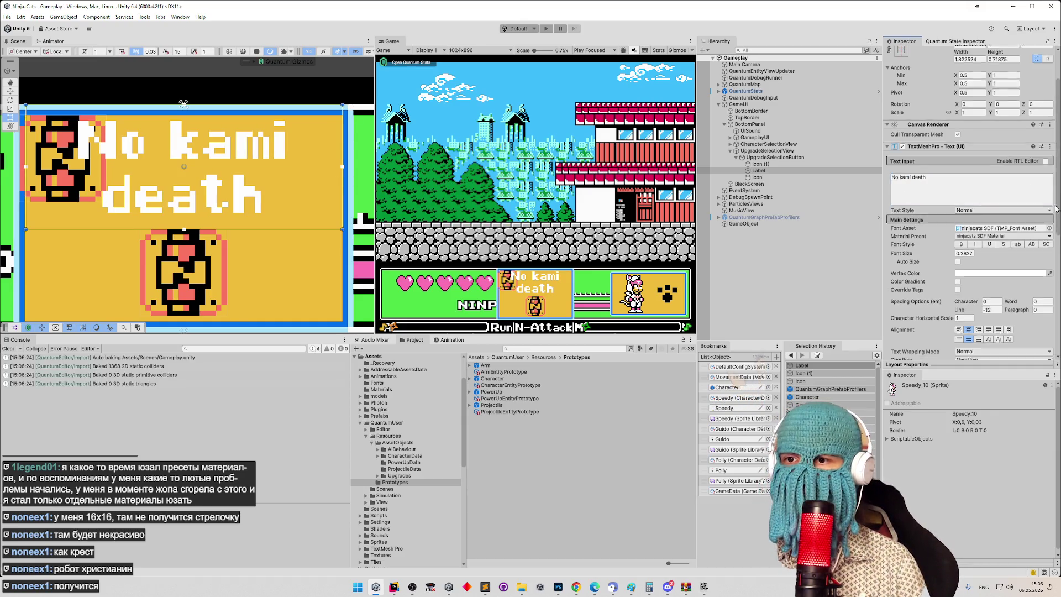
Step: Switch the label's vertical alignment to Top, then back to Middle
scroll(994, 232, down, 3)
click(959, 265)
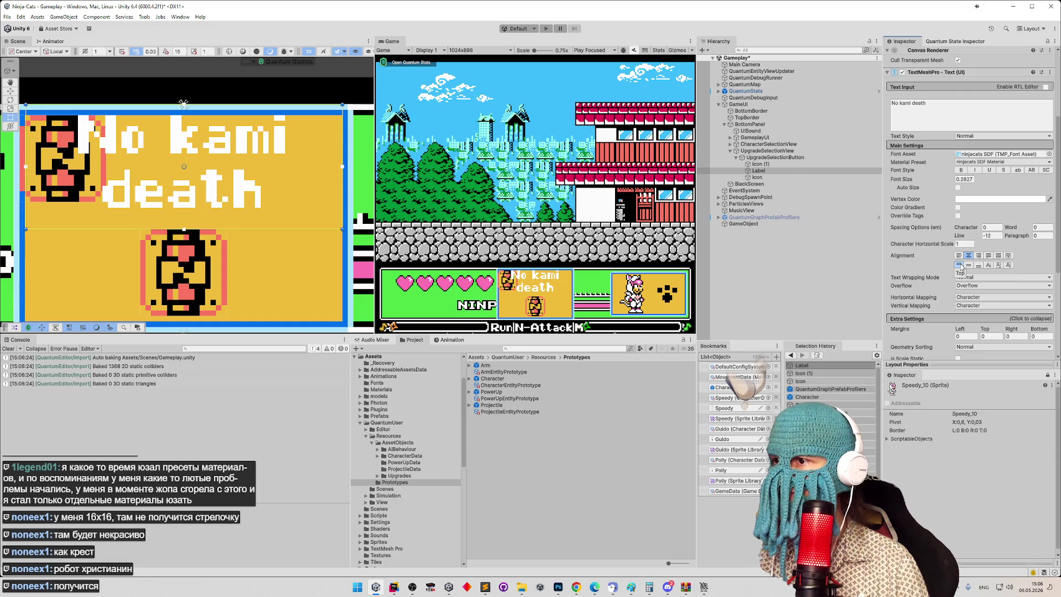
click(968, 266)
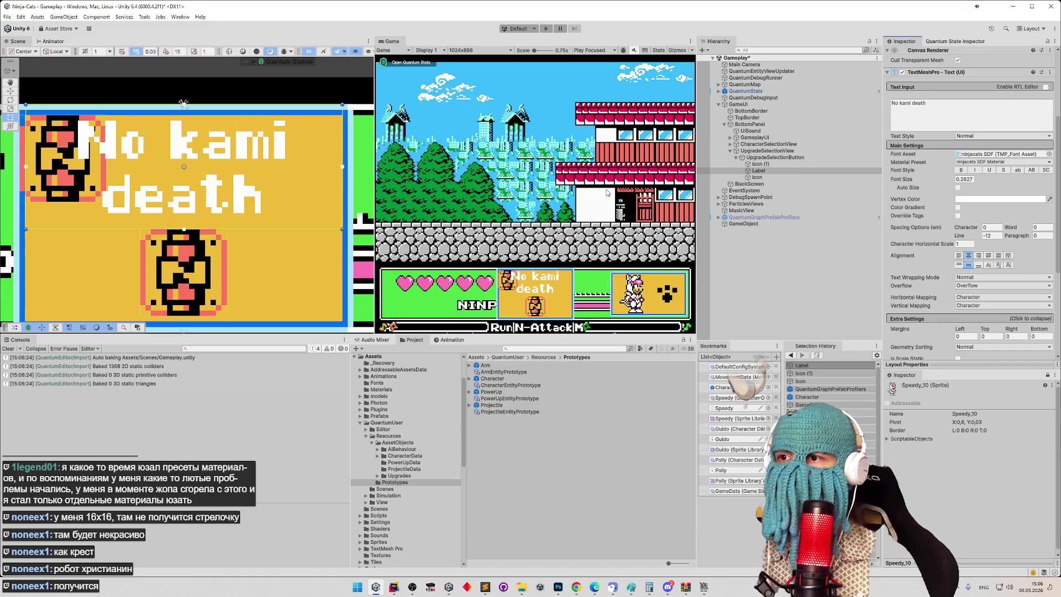
click(768, 163)
Step: Reduce the UpgradeSelectionButton's height from 1.3125 to 1.125
click(770, 158)
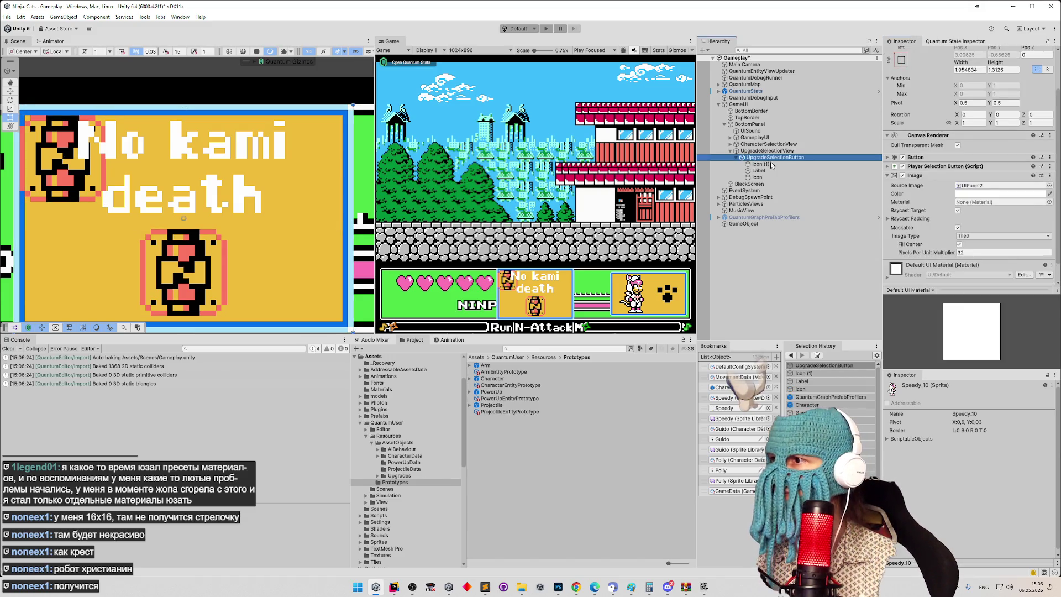
click(1000, 71)
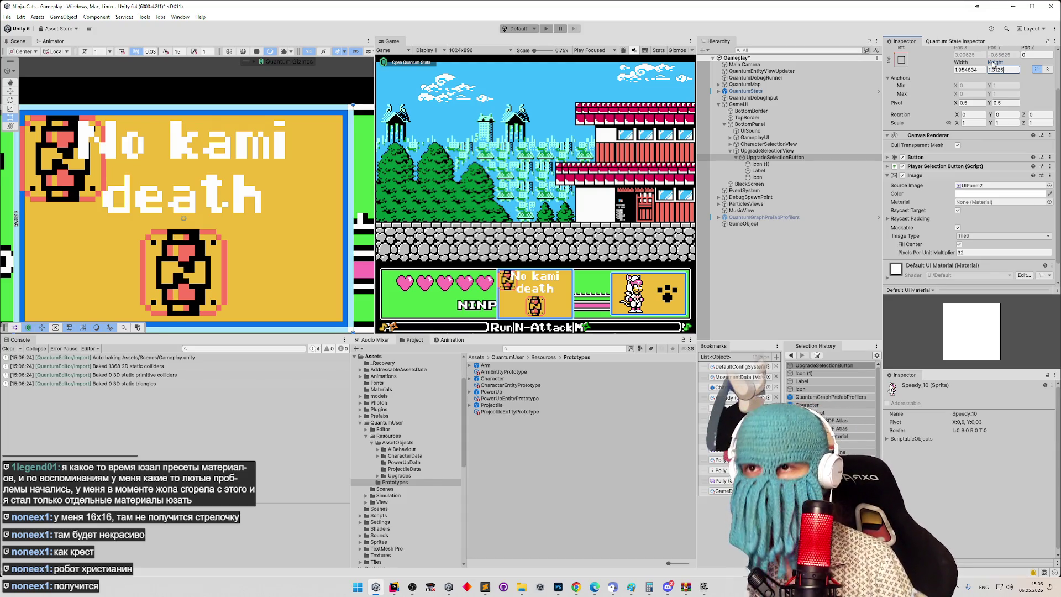
text(-0/)
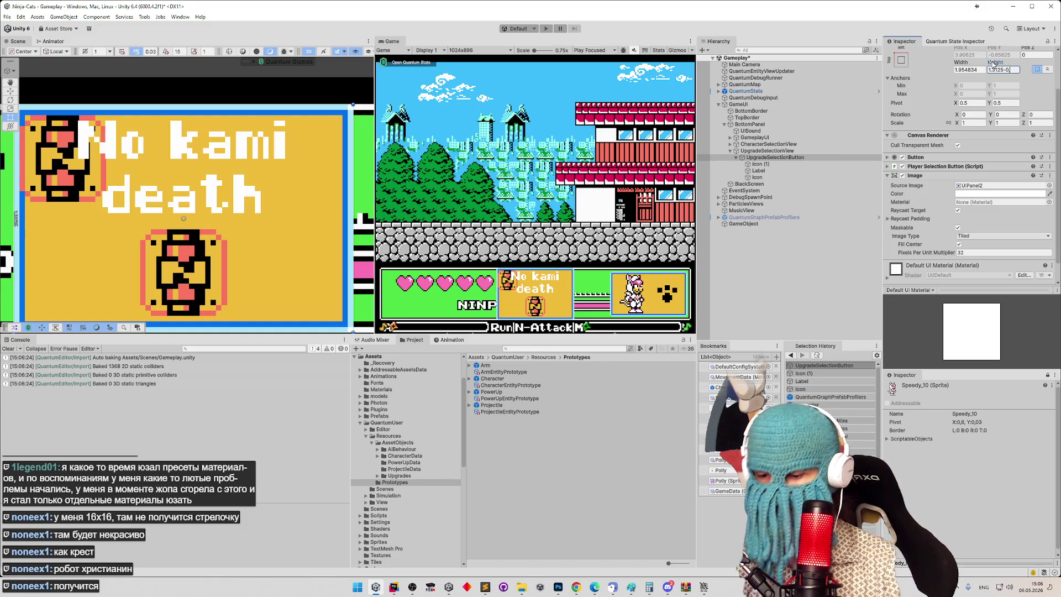
text(25*)
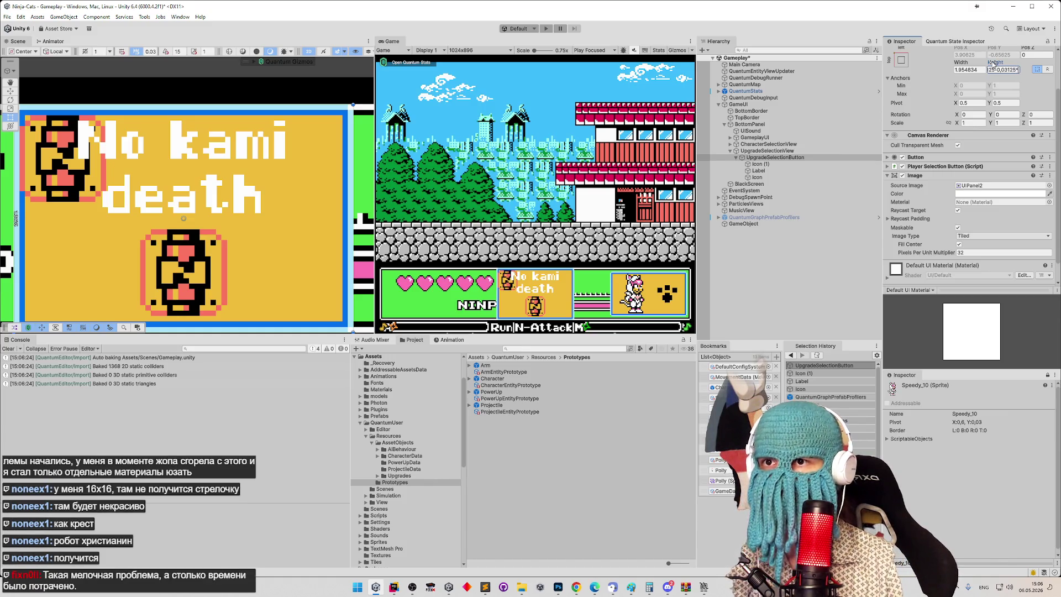
text(6)
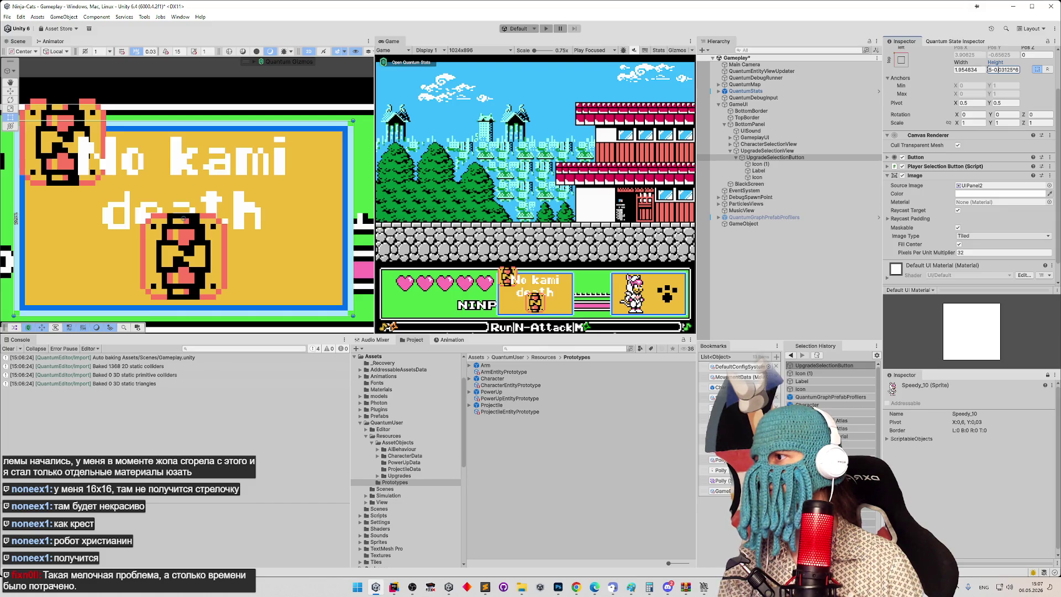
mouse_move(216, 136)
mouse_down()
mouse_move(251, 116)
mouse_move(223, 129)
mouse_move(221, 119)
mouse_up()
Step: Select the Label, then the Icon, ready to move it with the Move tool
key(t)
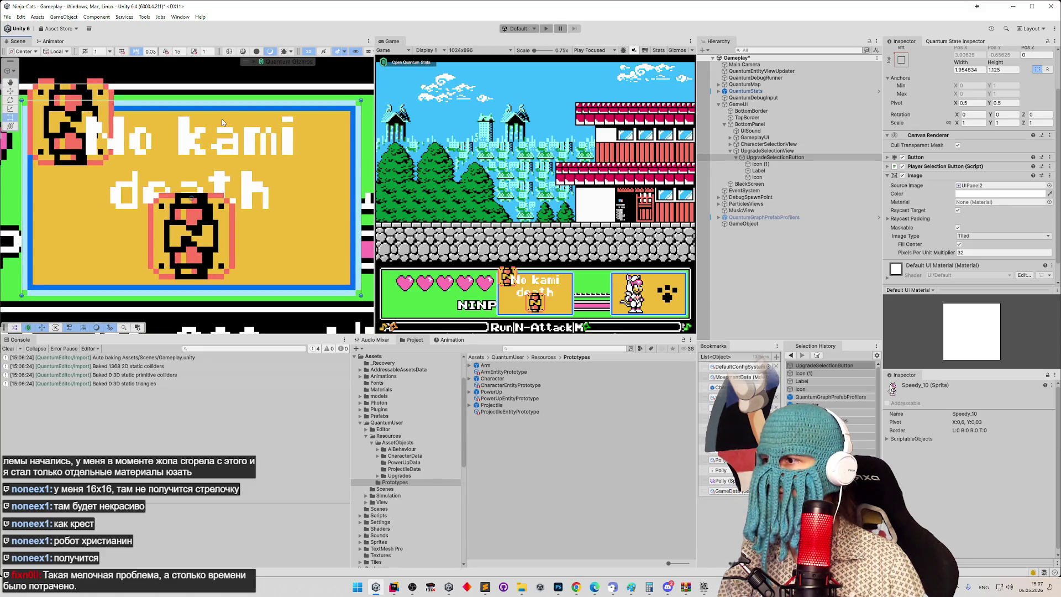
click(758, 170)
click(737, 177)
key(w)
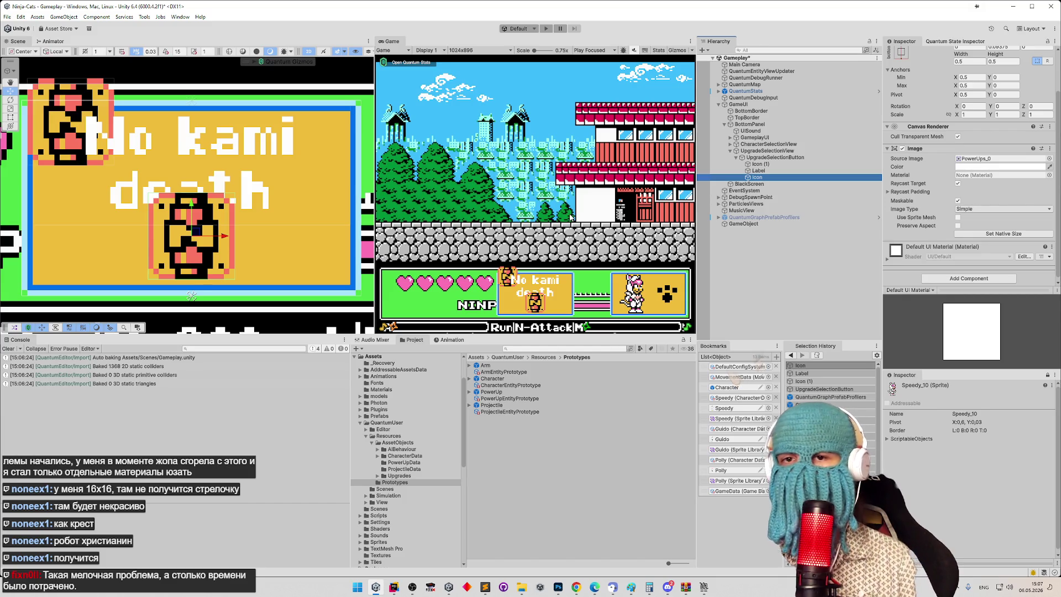
Step: Drag the Icon down slightly to a Y position of 0.08518555
mouse_move(191, 207)
mouse_down()
mouse_move(193, 225)
mouse_move(196, 215)
mouse_up()
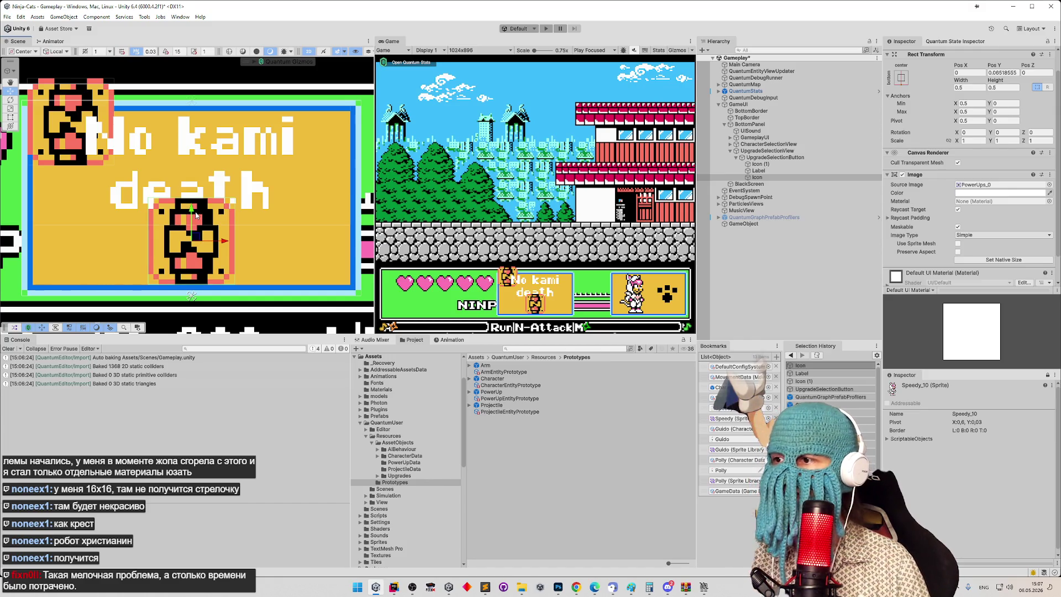
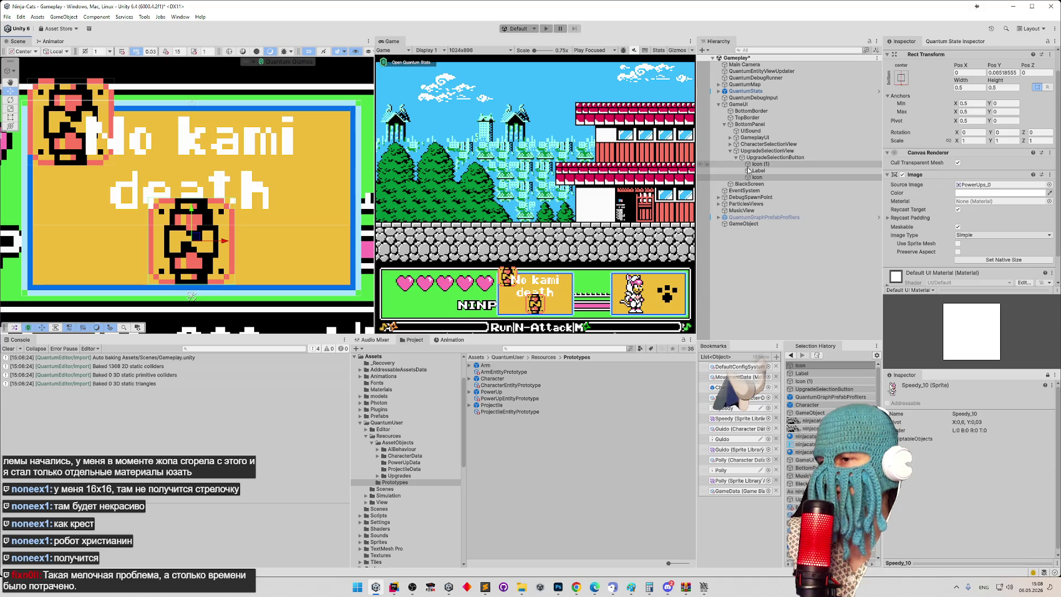
Step: Delete the extra Icon (1) copy and inspect the Label object's text
key(Delete)
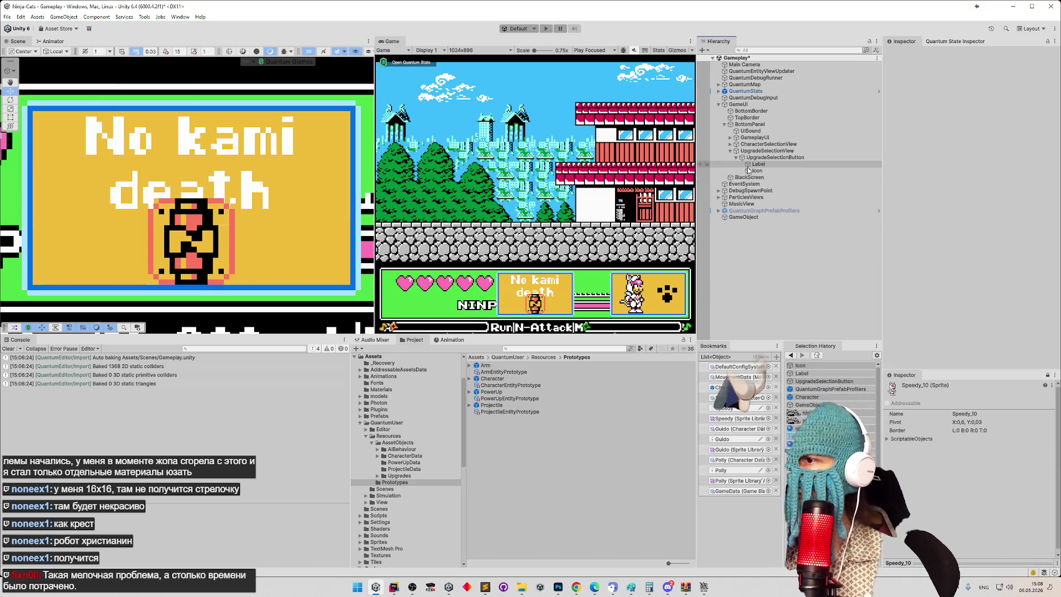
click(755, 170)
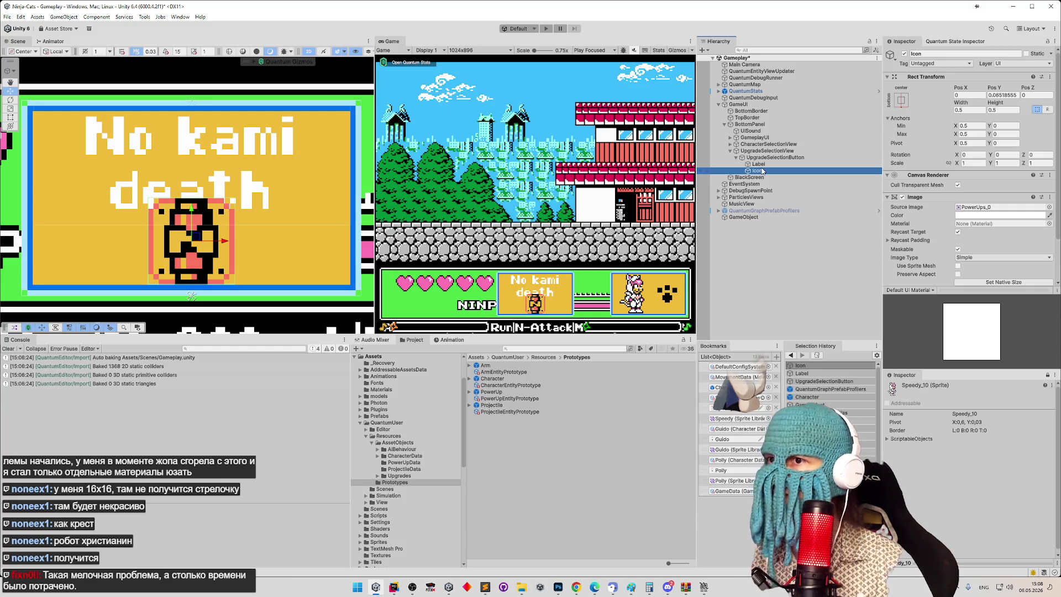
click(757, 164)
click(757, 164)
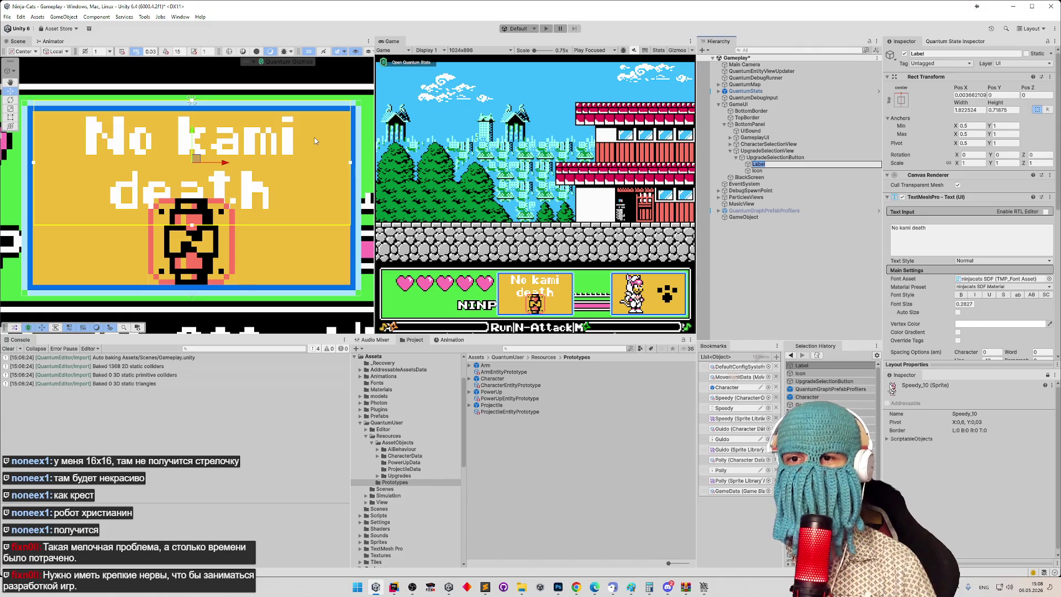
click(759, 164)
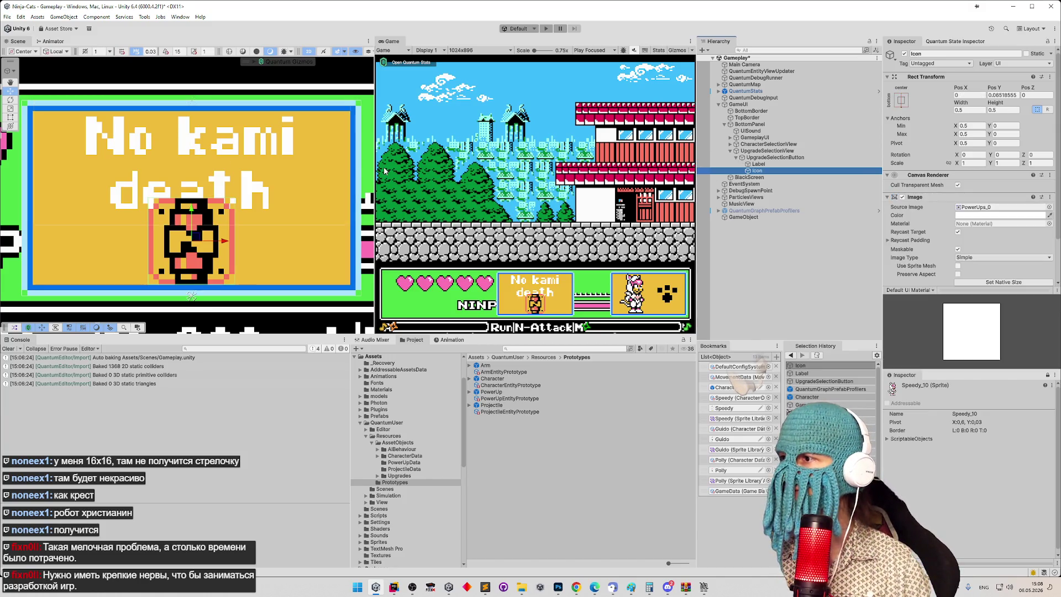
Step: Duplicate Icon, undo the duplicate, and save the Gameplay scene
key(ctrl+d)
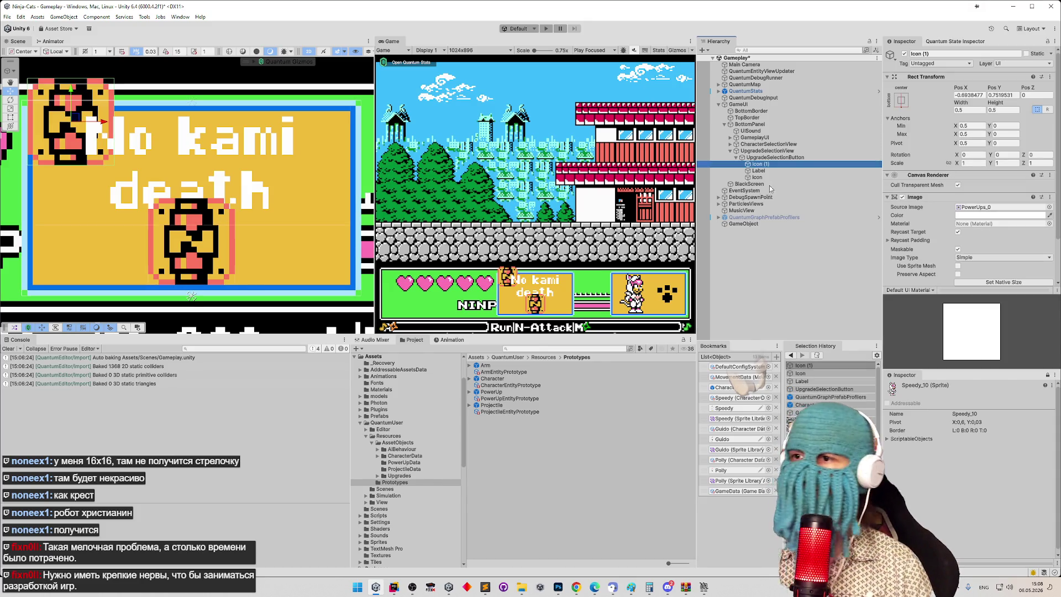
key(ctrl+z)
key(ctrl+s)
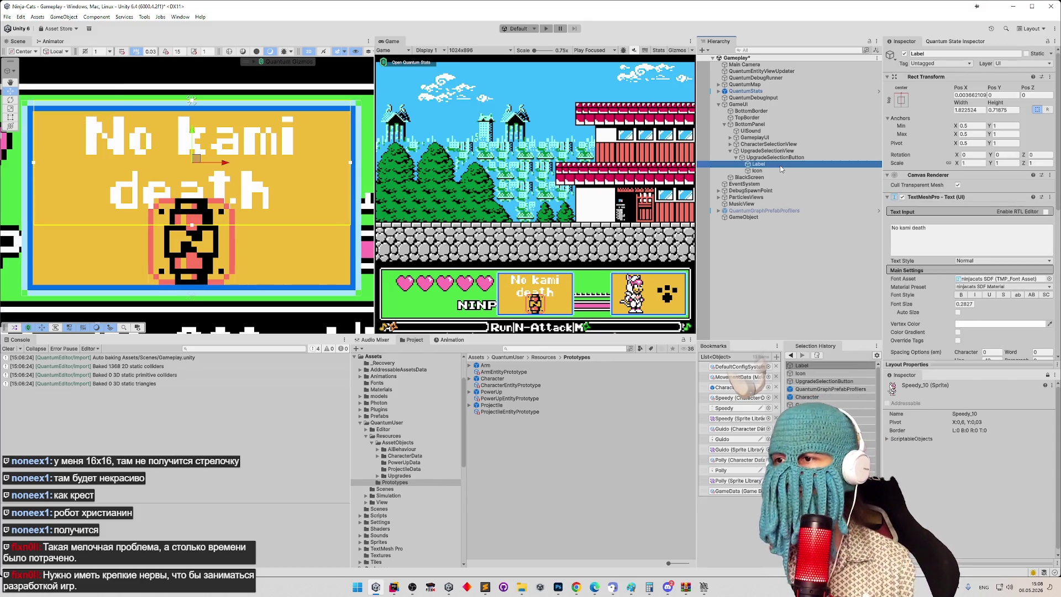
click(770, 171)
click(766, 165)
click(765, 172)
scroll(221, 166, down, 2)
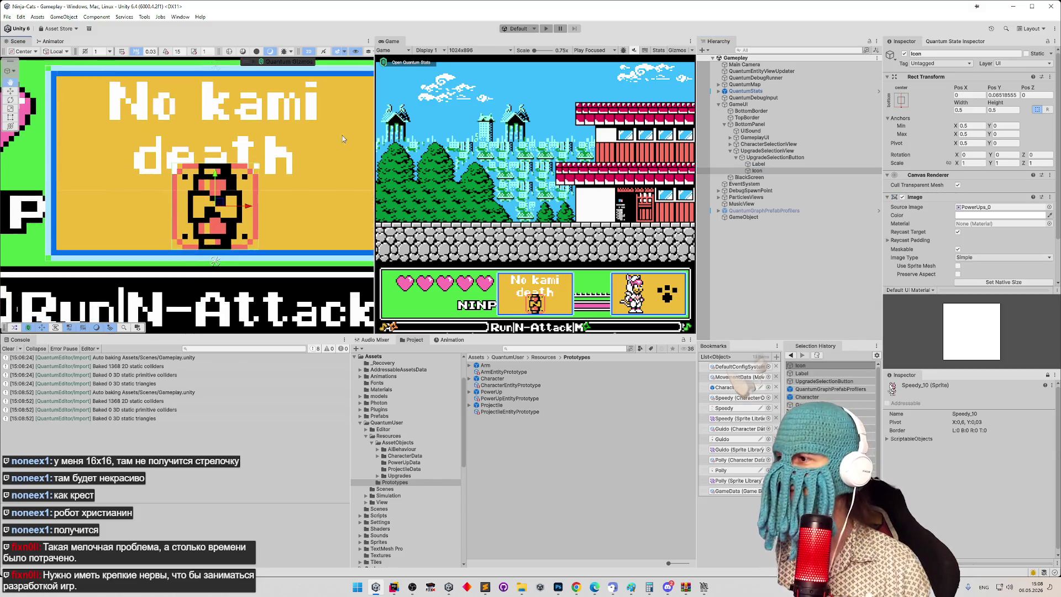
drag(253, 151, 218, 164)
scroll(221, 165, up, 3)
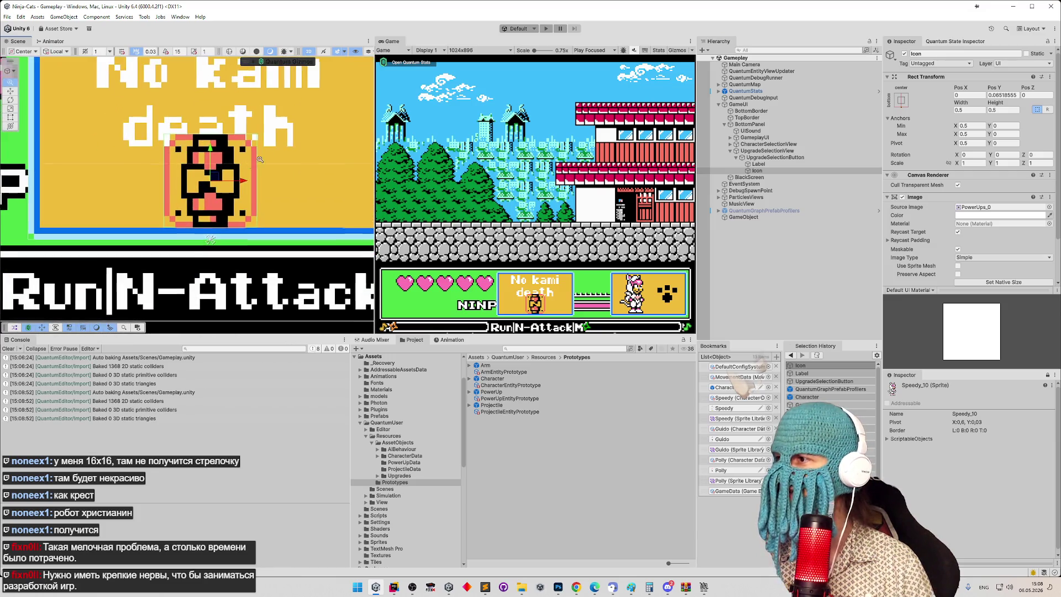
scroll(301, 155, down, 3)
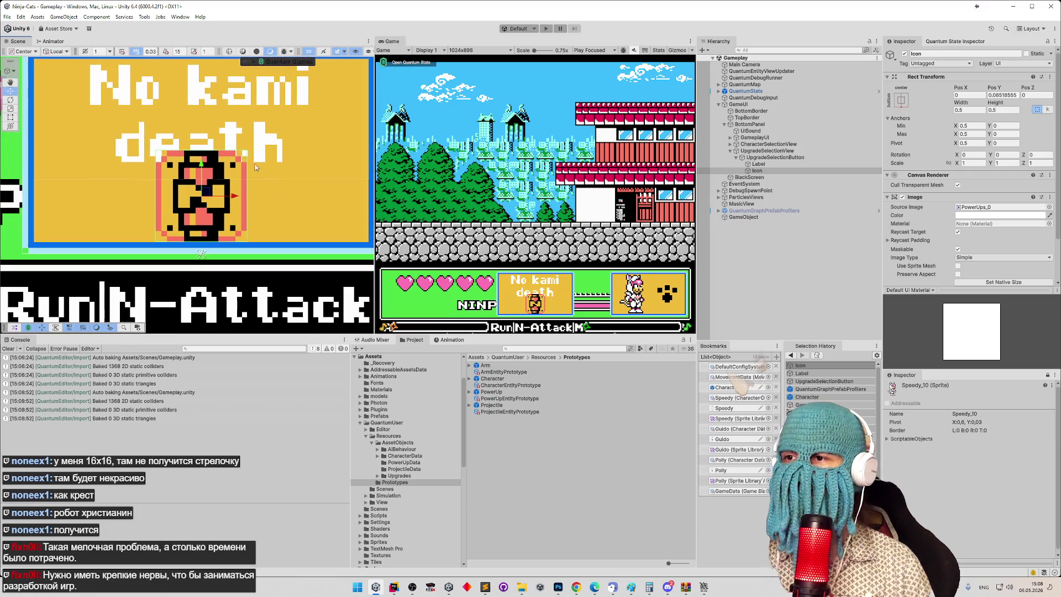
double_click(770, 164)
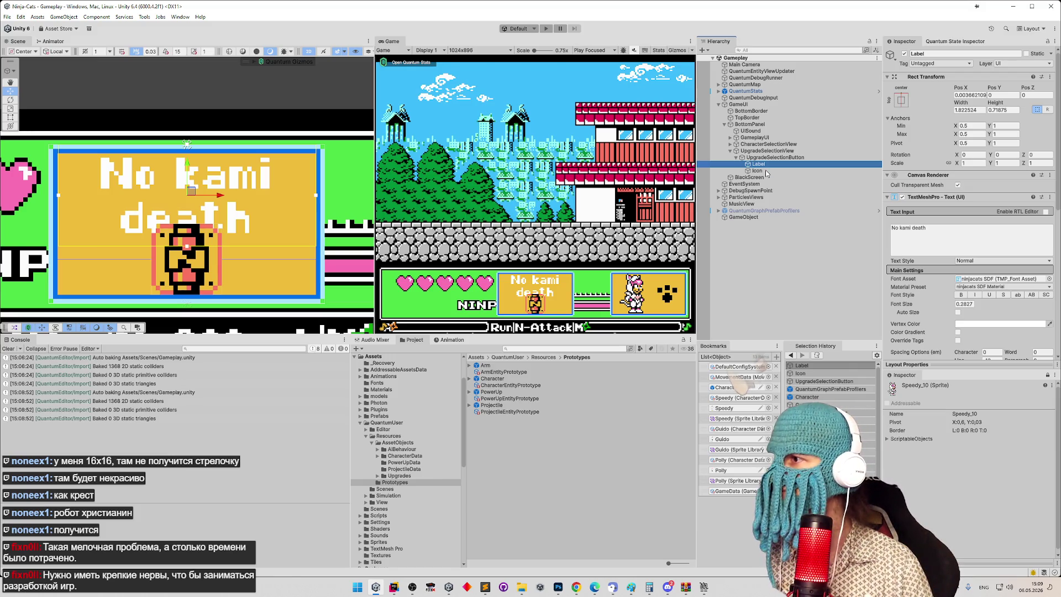
click(466, 51)
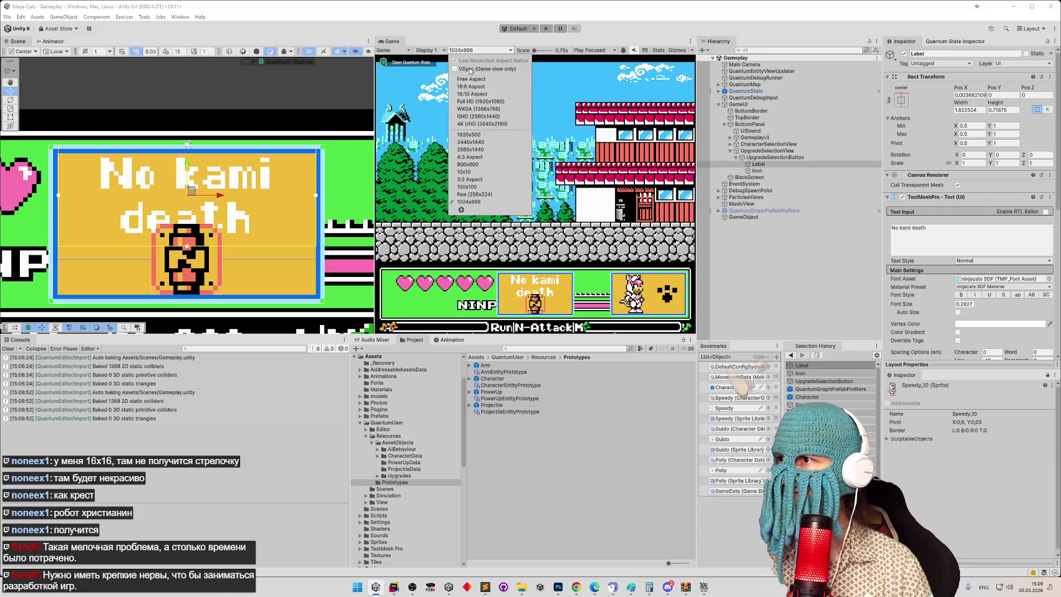
Step: Switch the Game view to Nes (256x224) and frame the Label object in the Scene view
click(475, 195)
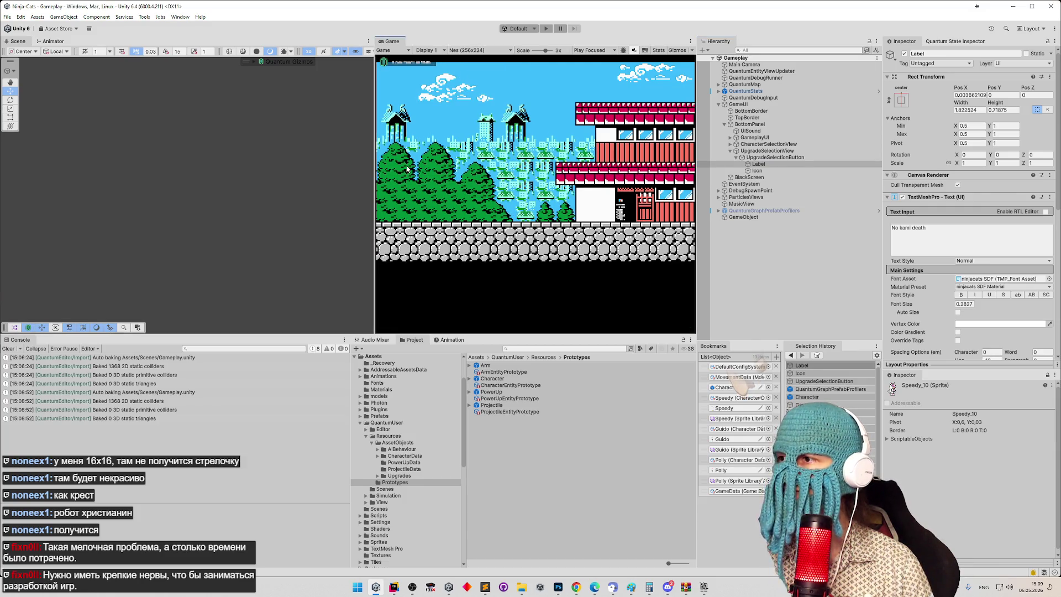
drag(374, 174, 372, 175)
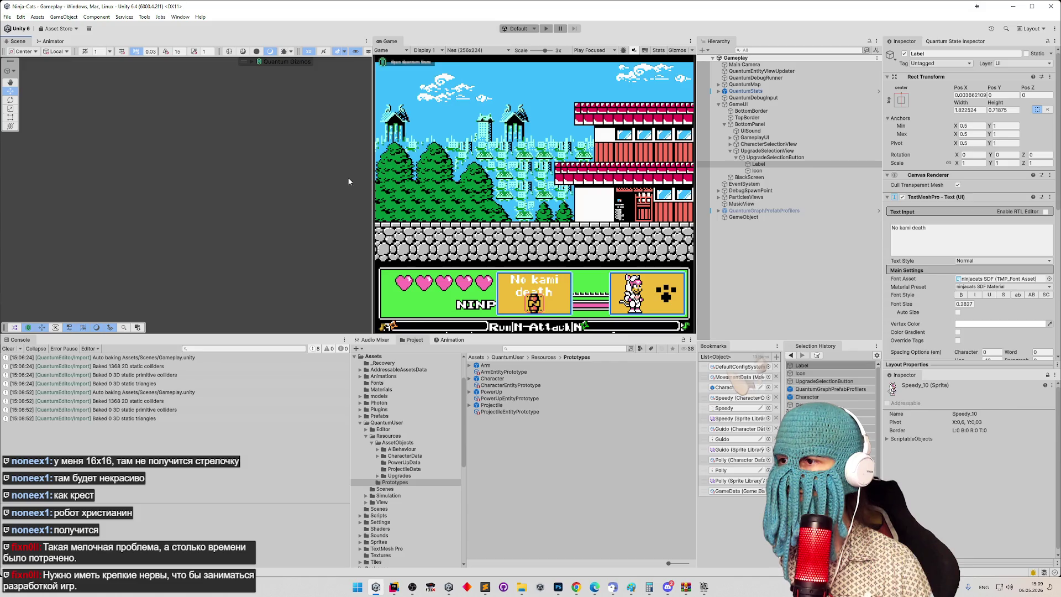
double_click(765, 164)
scroll(79, 154, down, 10)
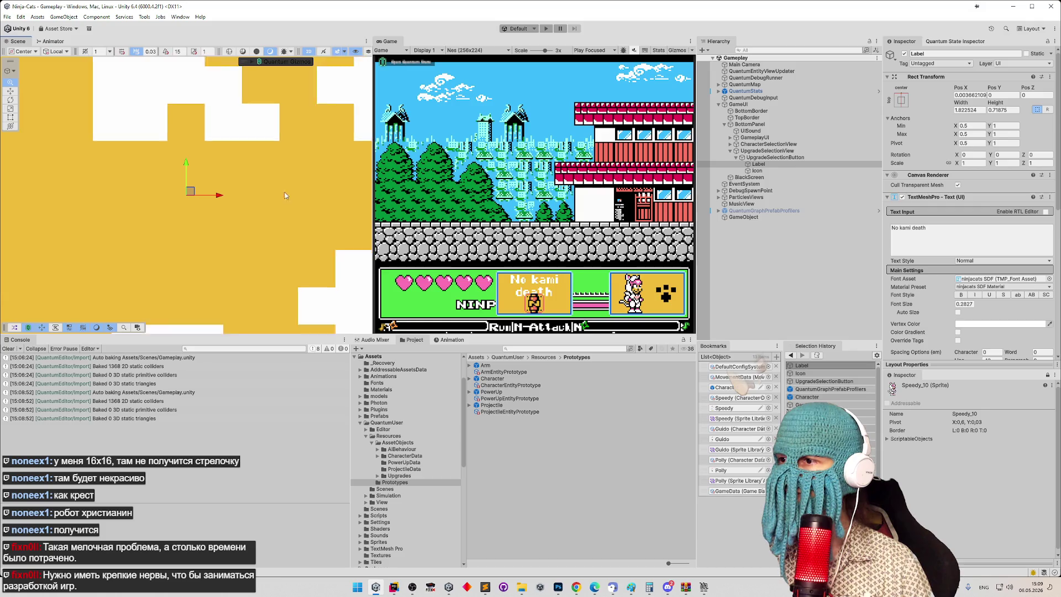
scroll(79, 154, up, 2)
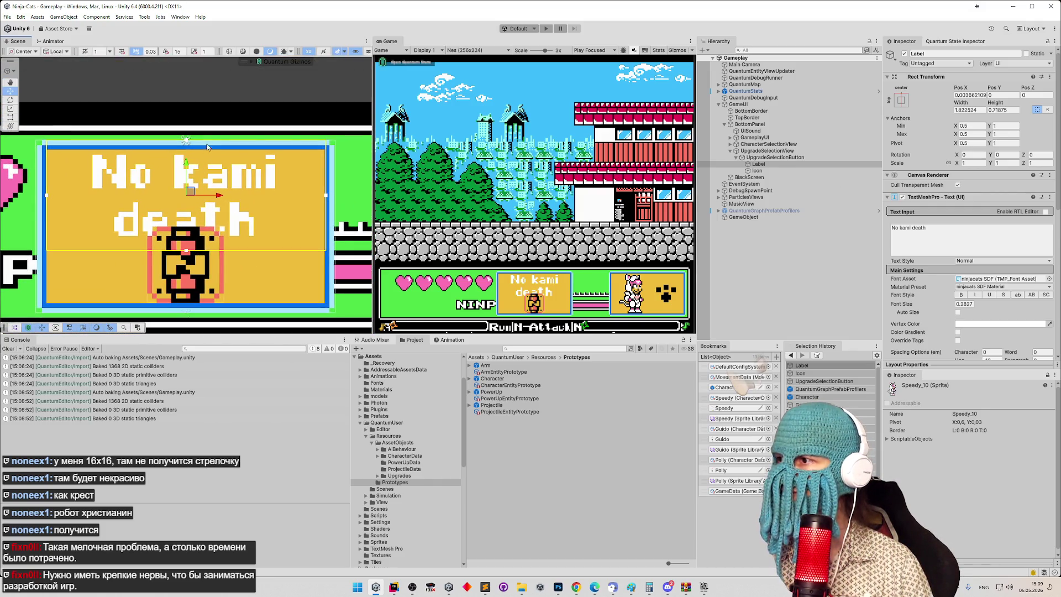
scroll(220, 112, up, 2)
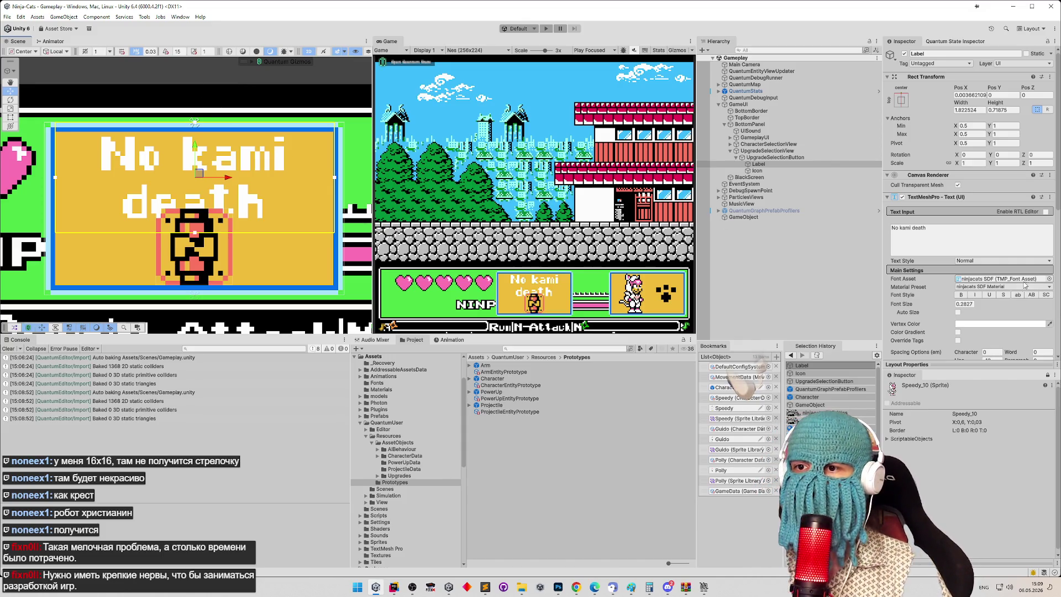
scroll(1006, 298, down, 3)
drag(982, 250, 739, 252)
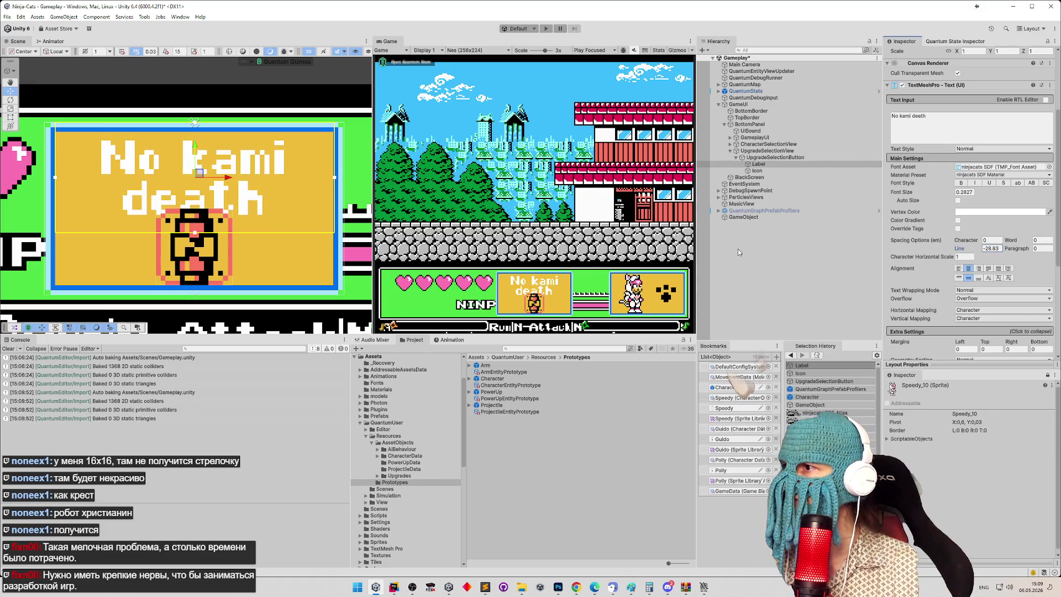
key(ctrl+z)
click(988, 248)
text(*2)
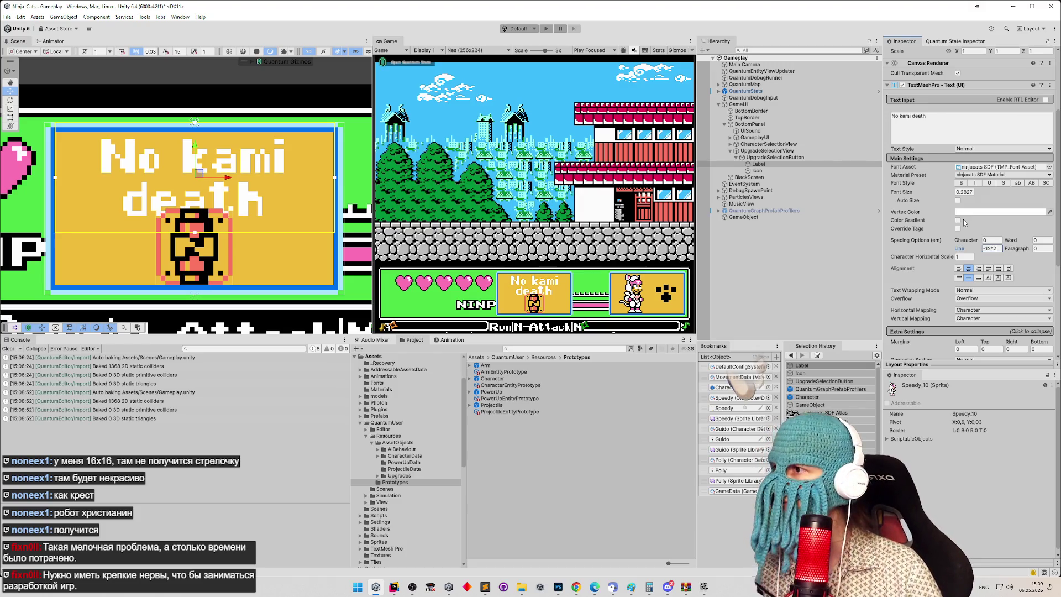
key(Return)
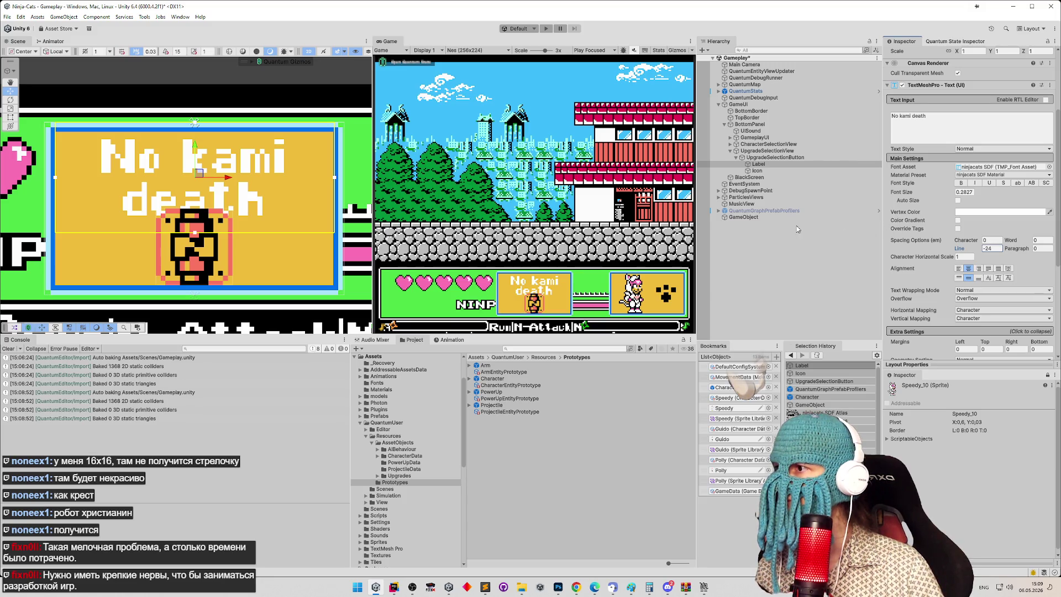
click(994, 248)
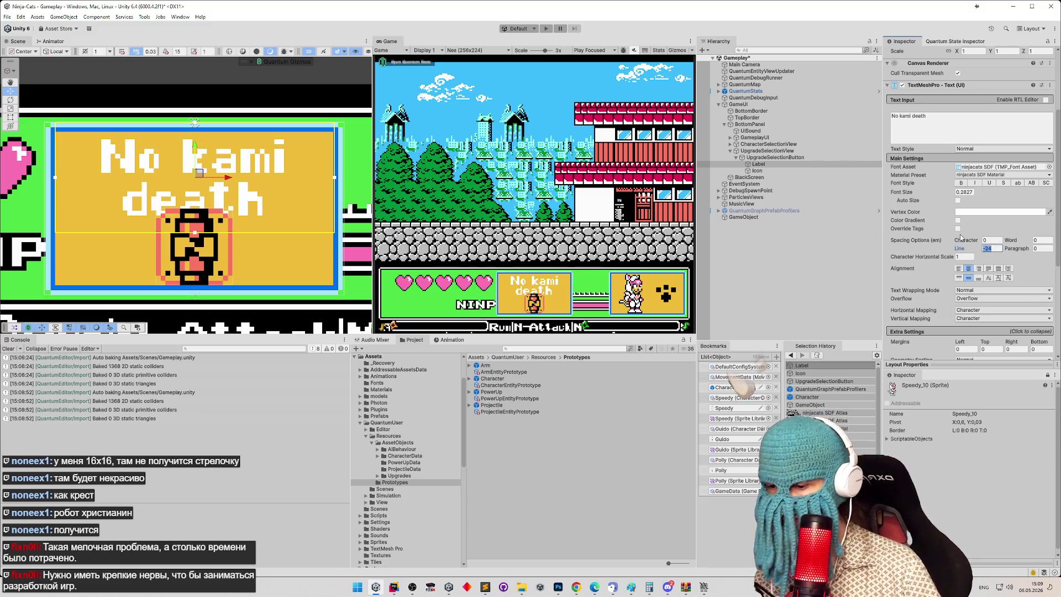
text(*)
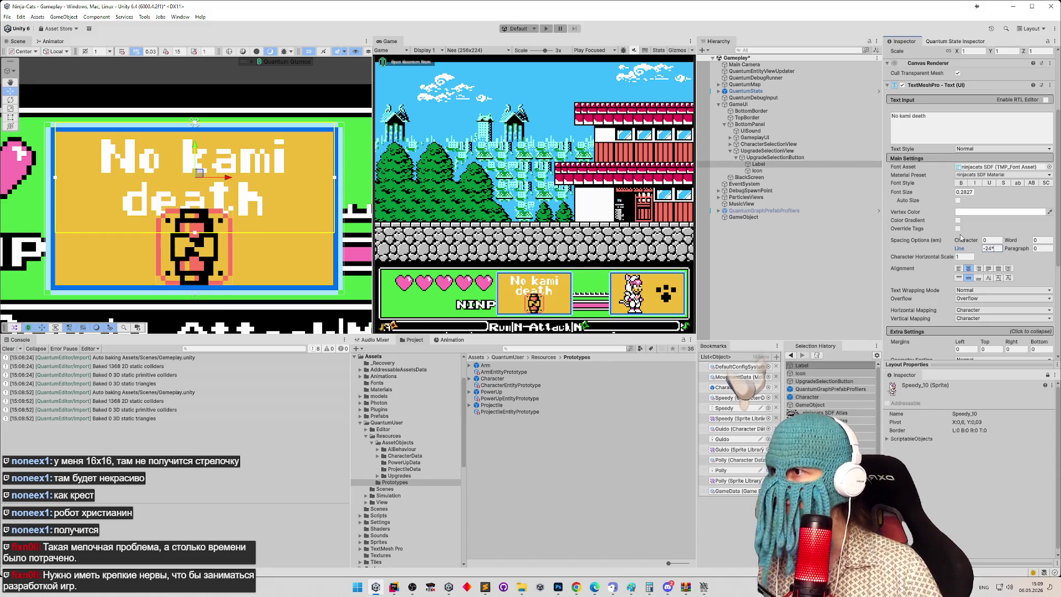
scroll(332, 145, up, 5)
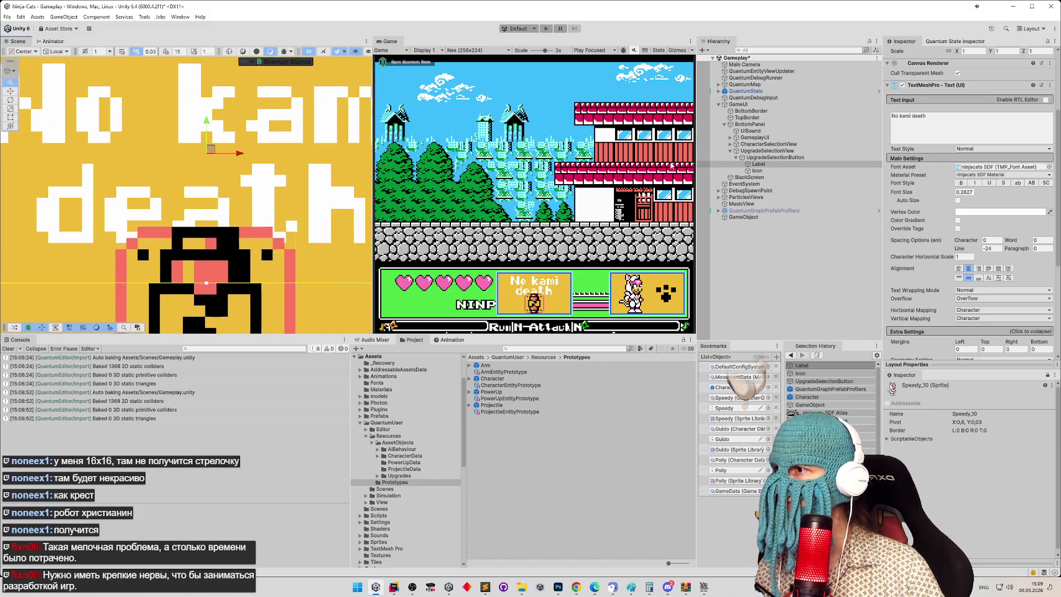
click(922, 123)
drag(901, 119, 905, 118)
text(p)
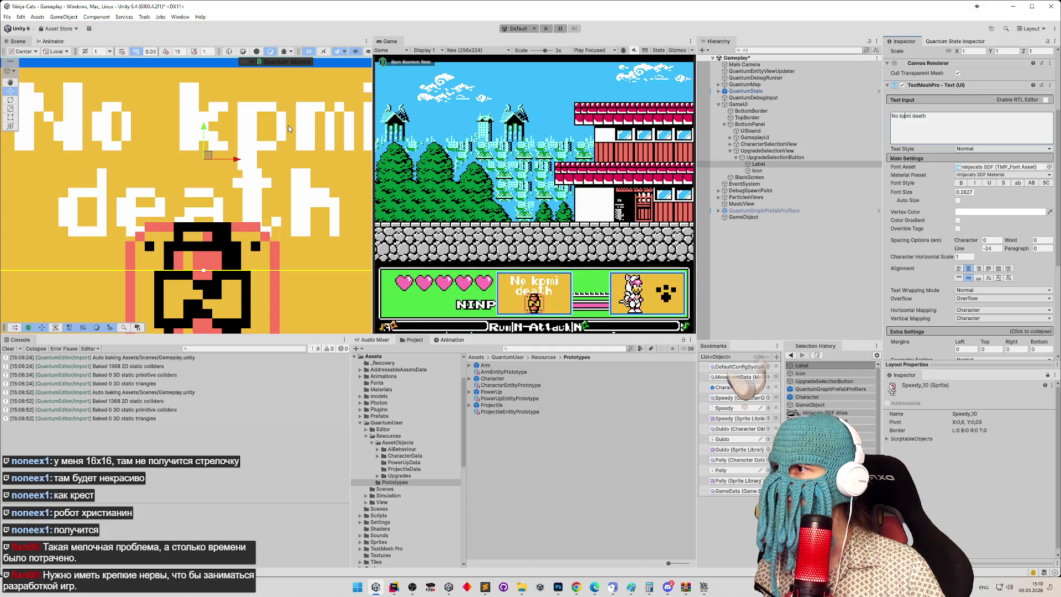
mouse_move(969, 253)
mouse_down()
mouse_move(948, 252)
mouse_move(977, 245)
mouse_up()
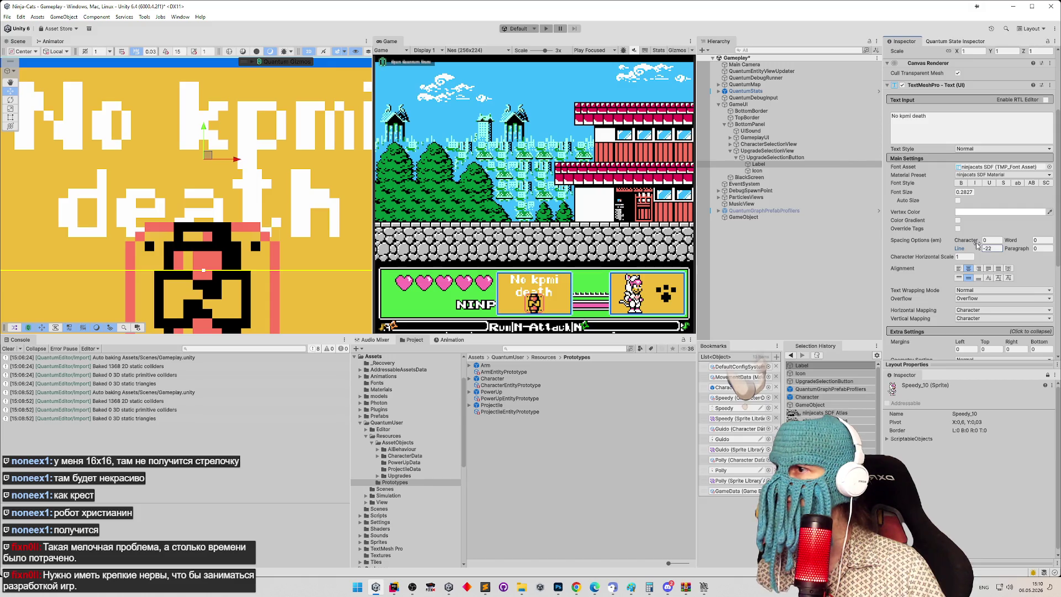
click(996, 248)
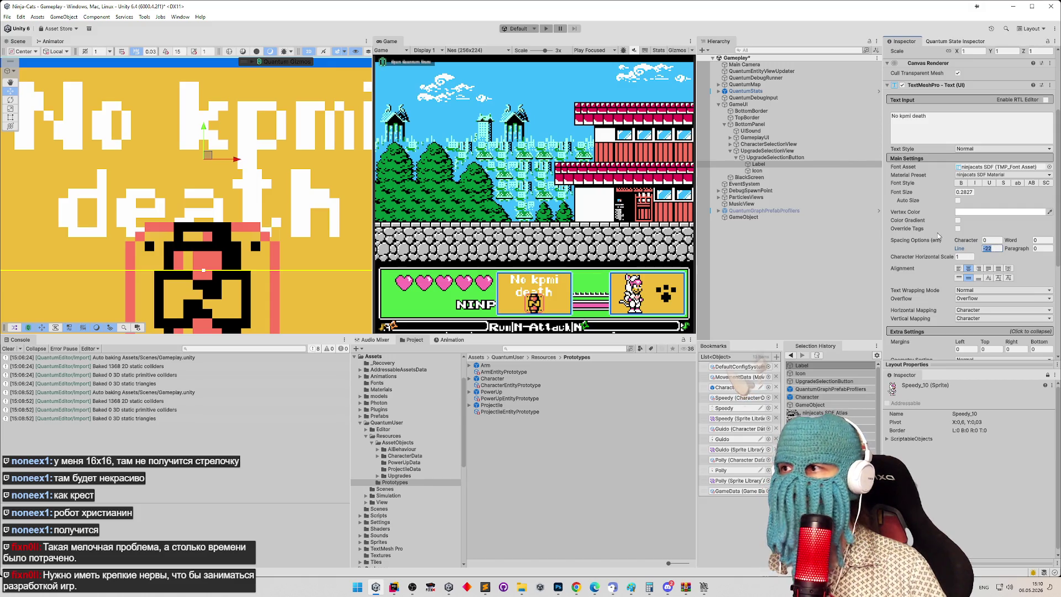
text(-20)
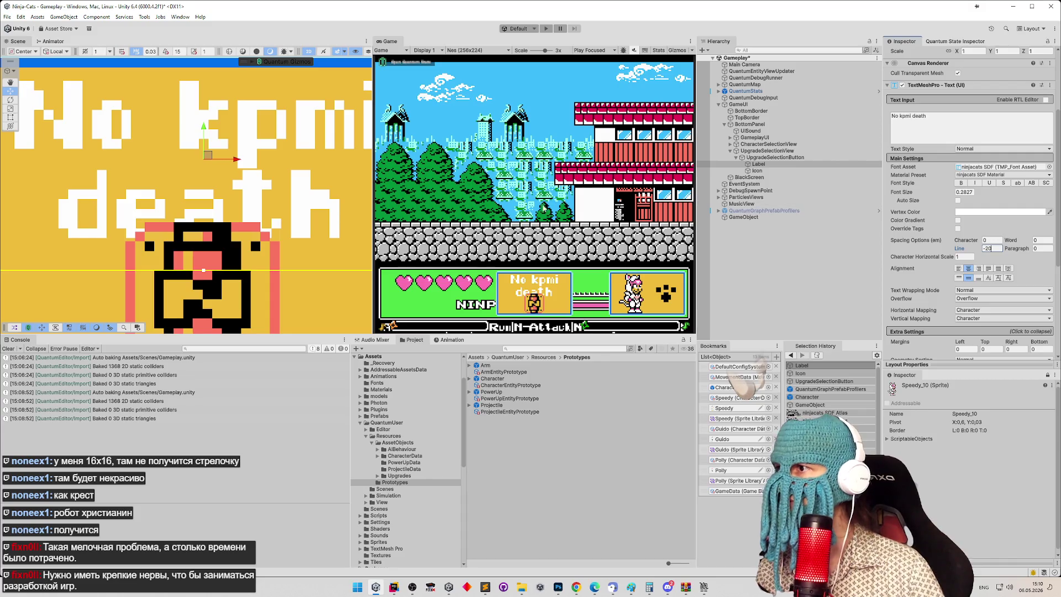
key(BackSpace)
text(1)
key(BackSpace)
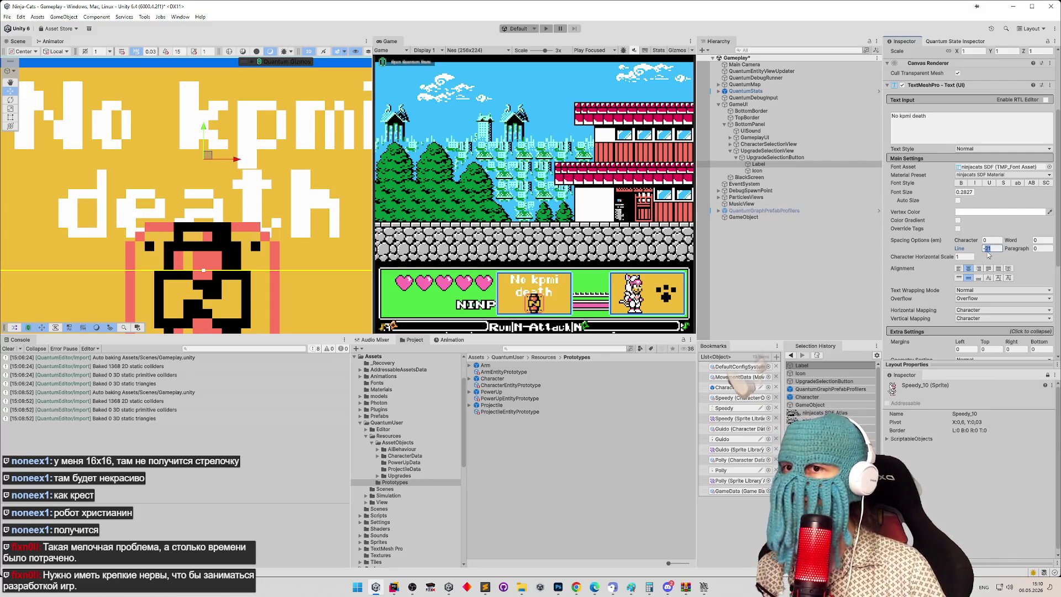
text(2)
scroll(277, 157, down, 3)
scroll(34, 117, up, 2)
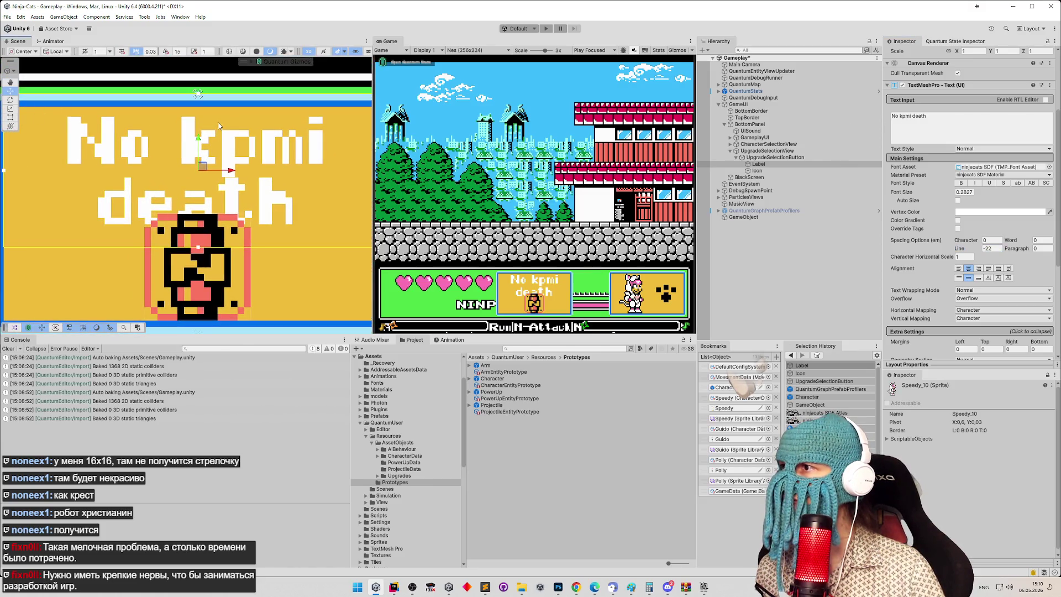
mouse_move(218, 126)
mouse_down()
mouse_move(364, 138)
mouse_move(302, 138)
mouse_up()
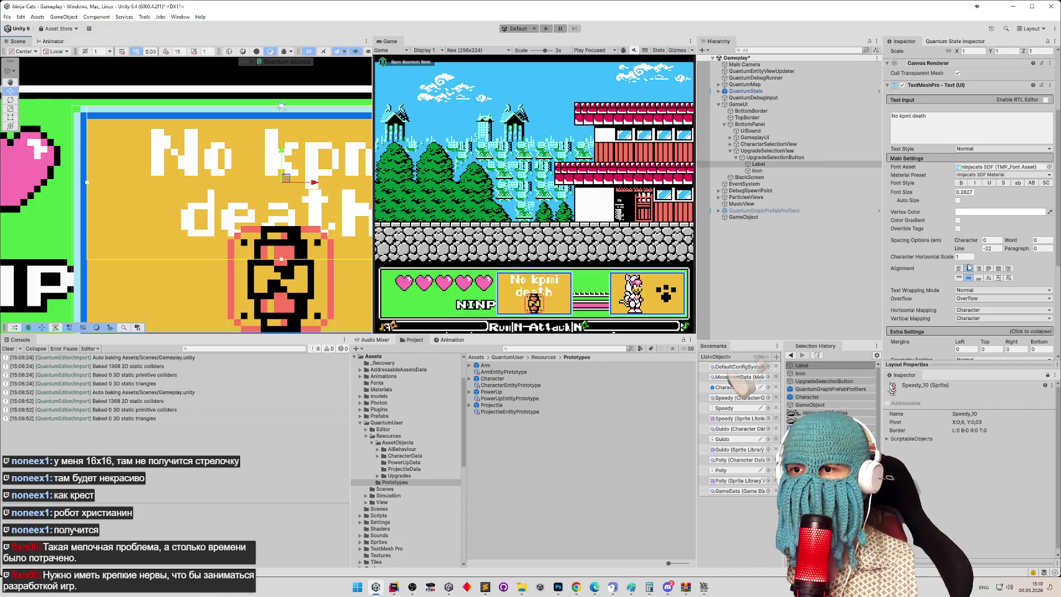
click(959, 279)
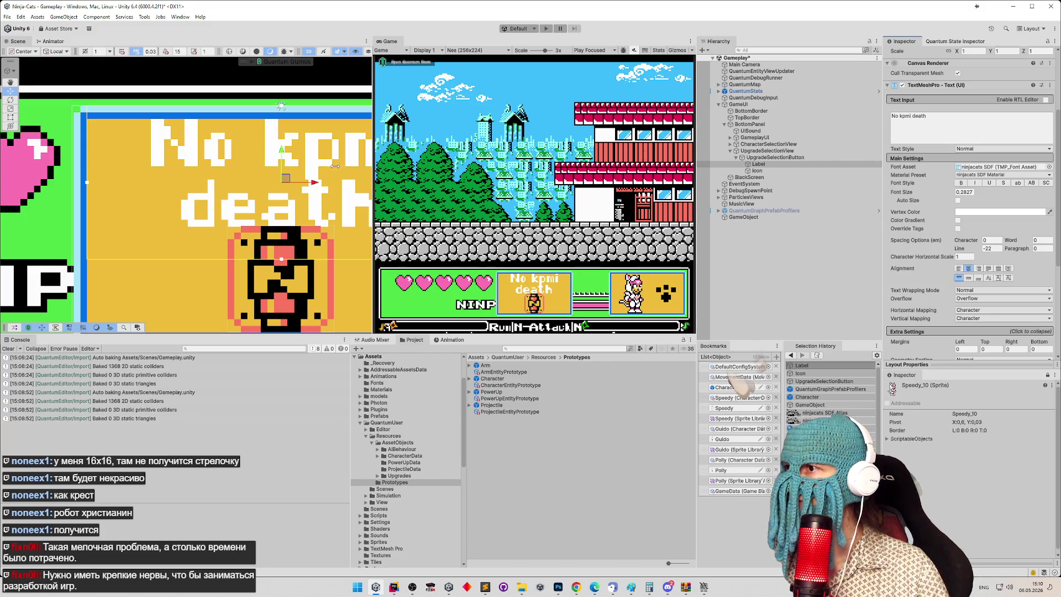
mouse_move(262, 170)
mouse_down()
mouse_move(186, 167)
mouse_move(201, 169)
mouse_up()
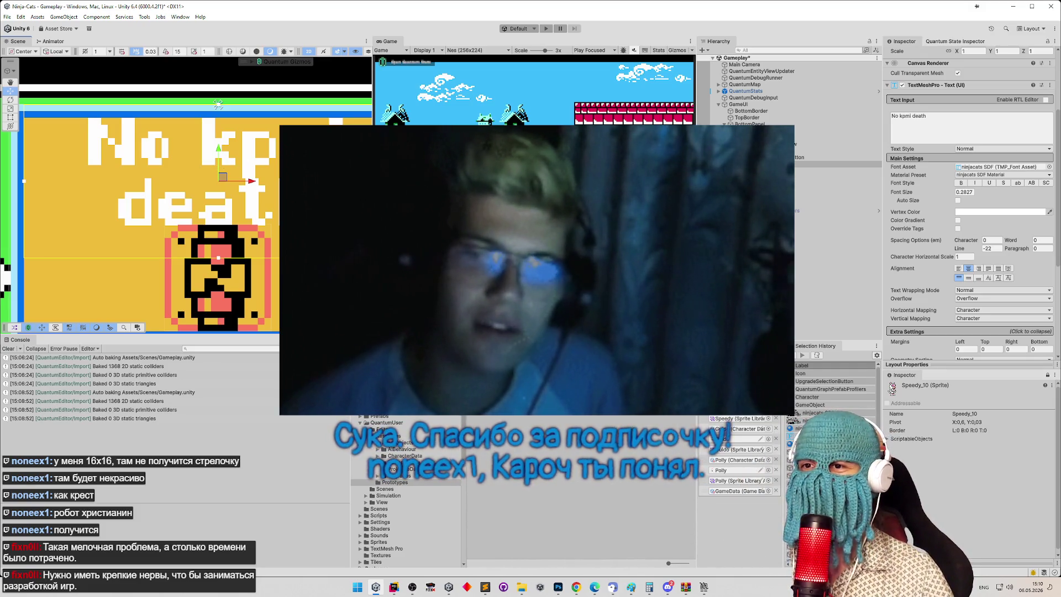
Step: Set the Label's TextMeshPro vertical alignment to Middle and frame the Label
click(968, 278)
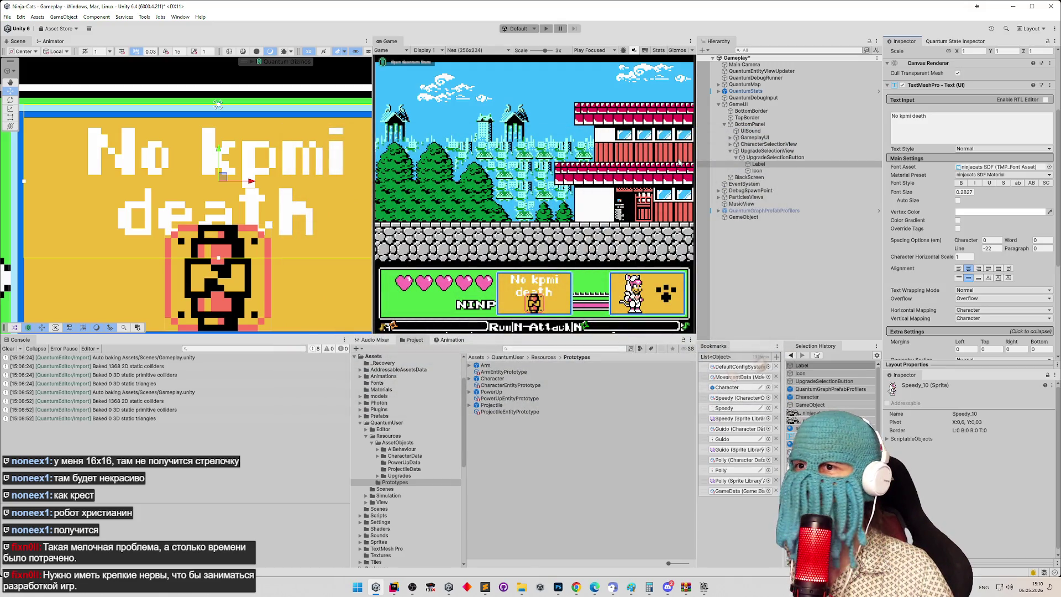
click(753, 166)
key(f)
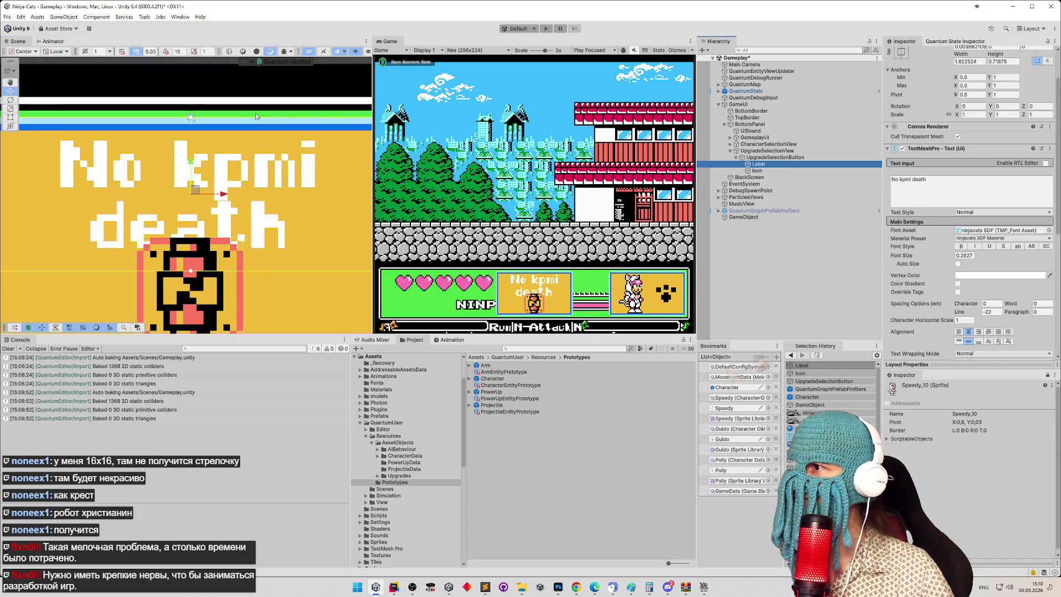
key(t)
drag(220, 122, 220, 133)
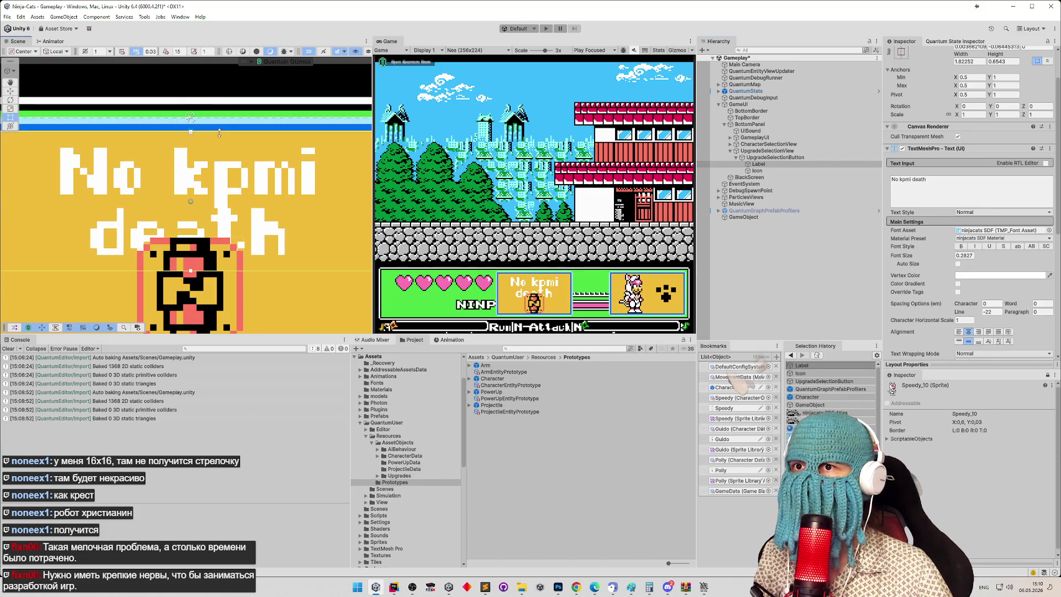
key(ctrl+z)
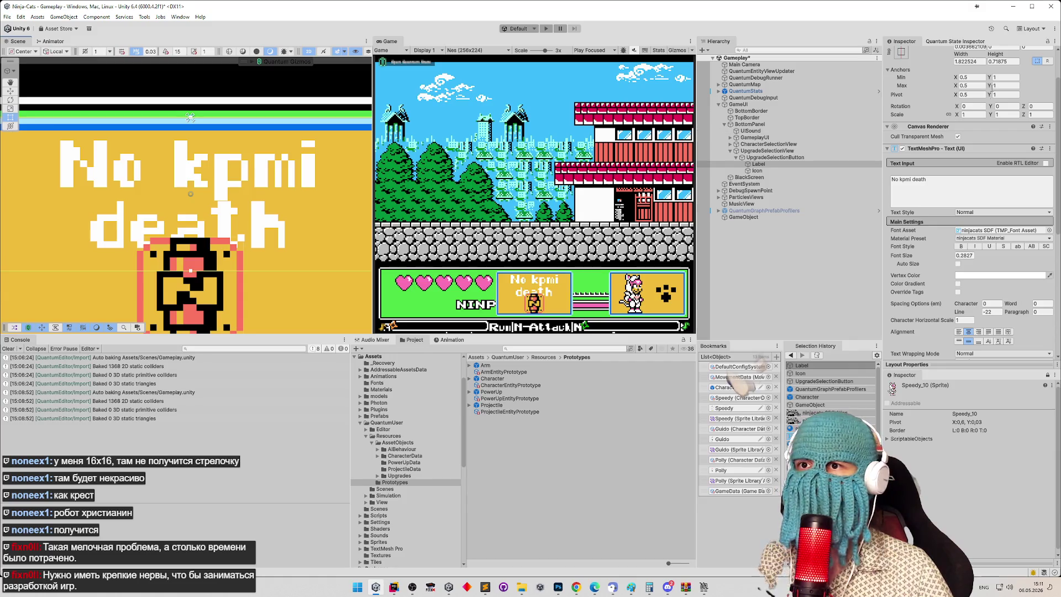
click(1013, 62)
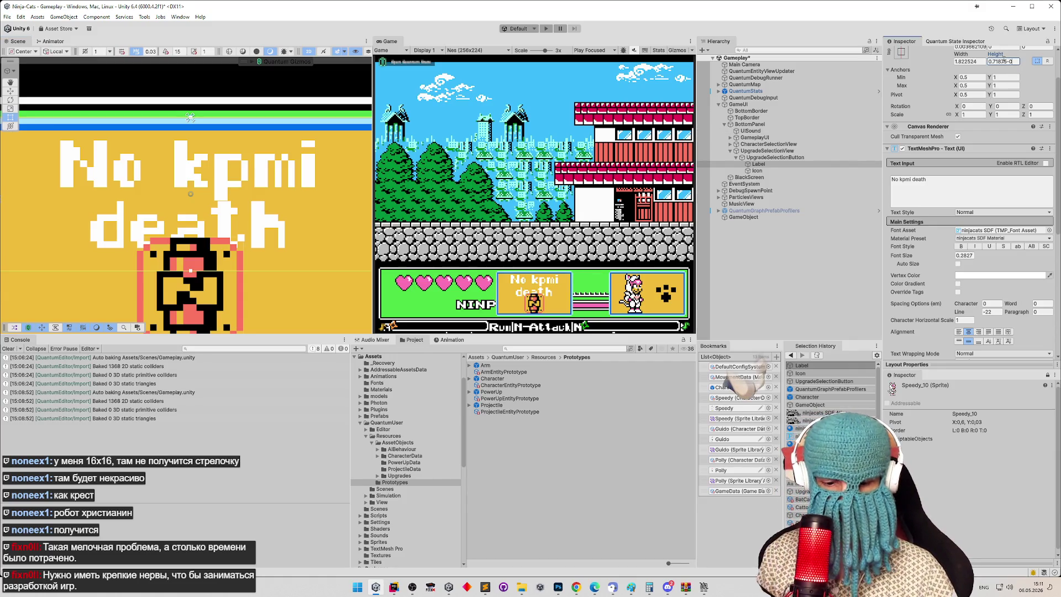
text(-0.03125)
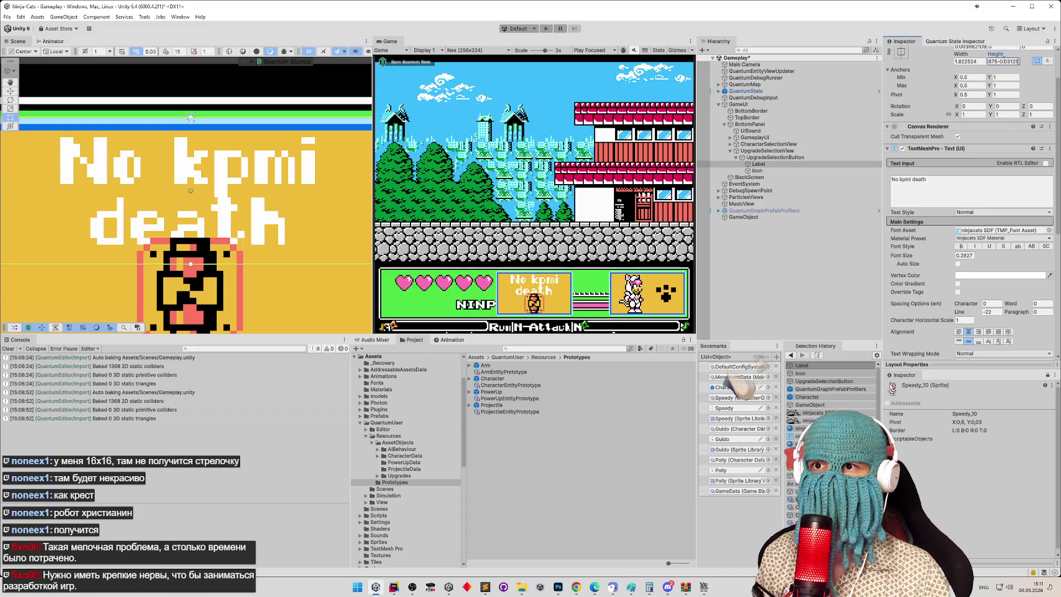
text(*2)
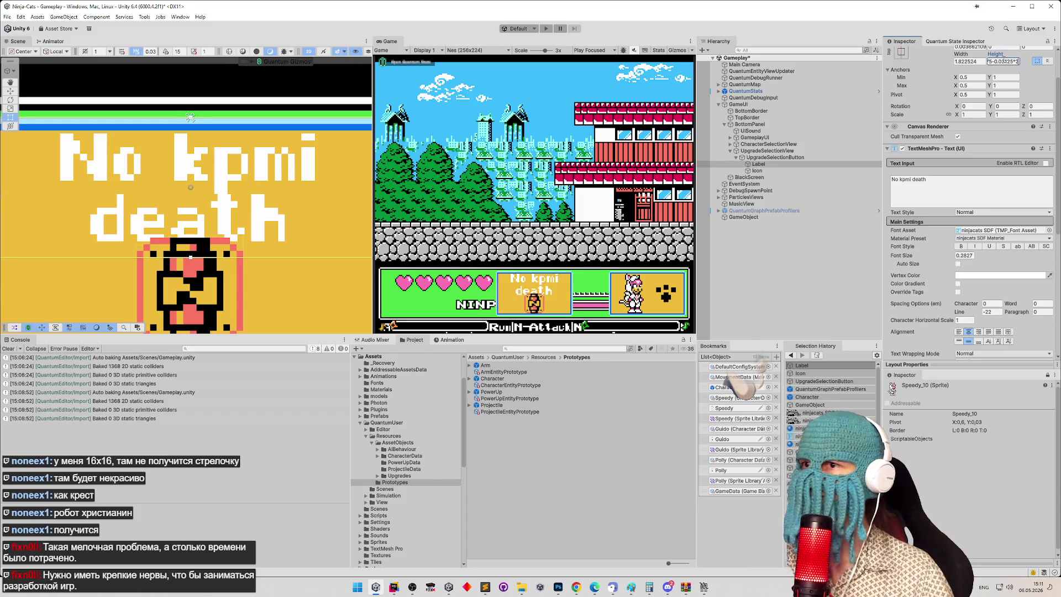
key(Return)
scroll(1017, 105, up, 3)
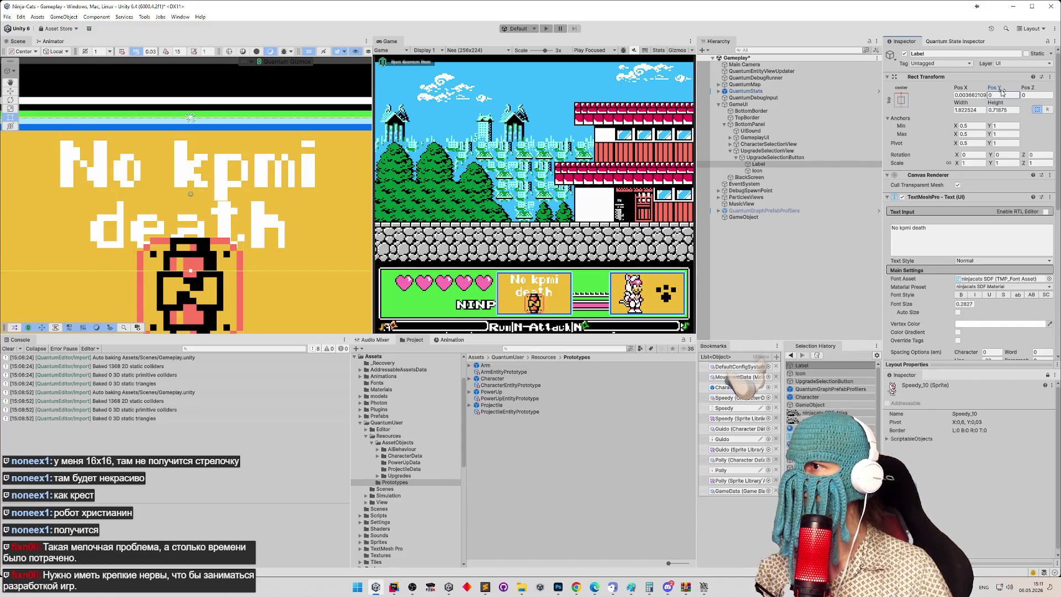
mouse_move(273, 127)
mouse_down()
mouse_move(314, 125)
mouse_move(293, 128)
mouse_up()
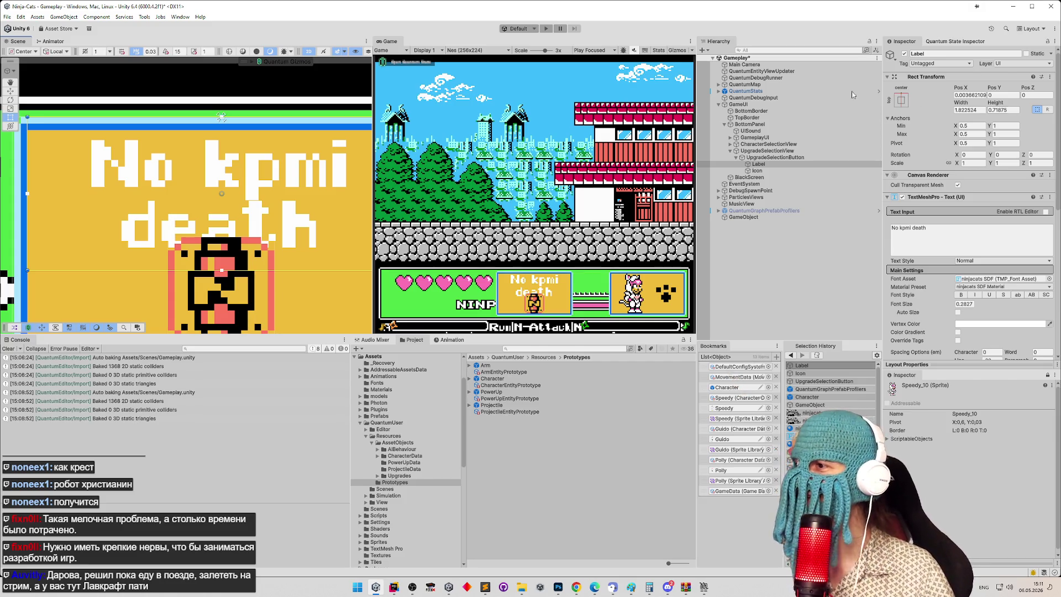
Step: Set the Label's TextMeshPro vertical alignment back to Top
scroll(294, 189, up, 2)
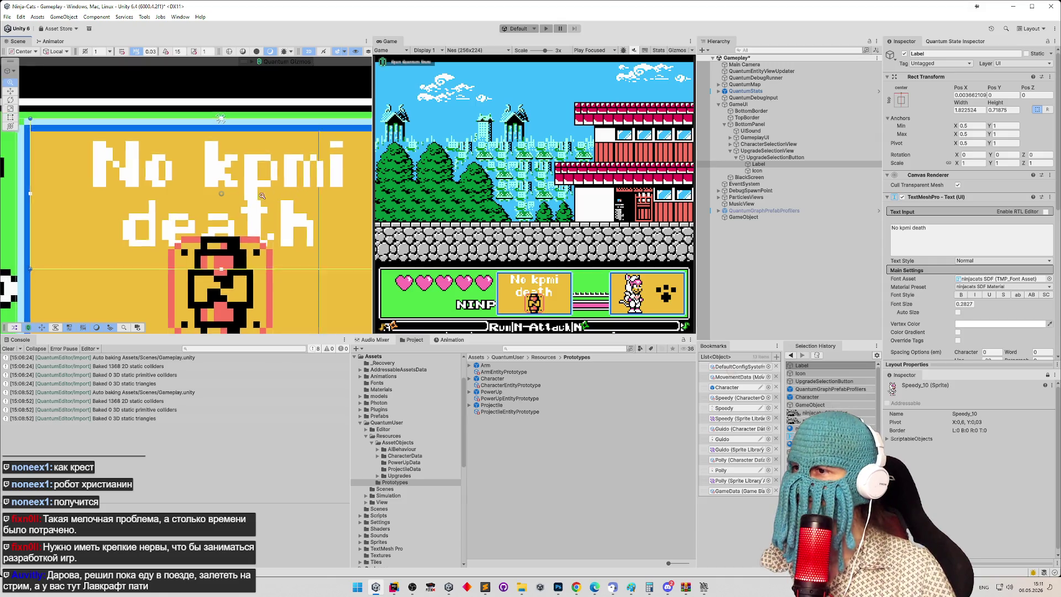
scroll(282, 184, down, 1)
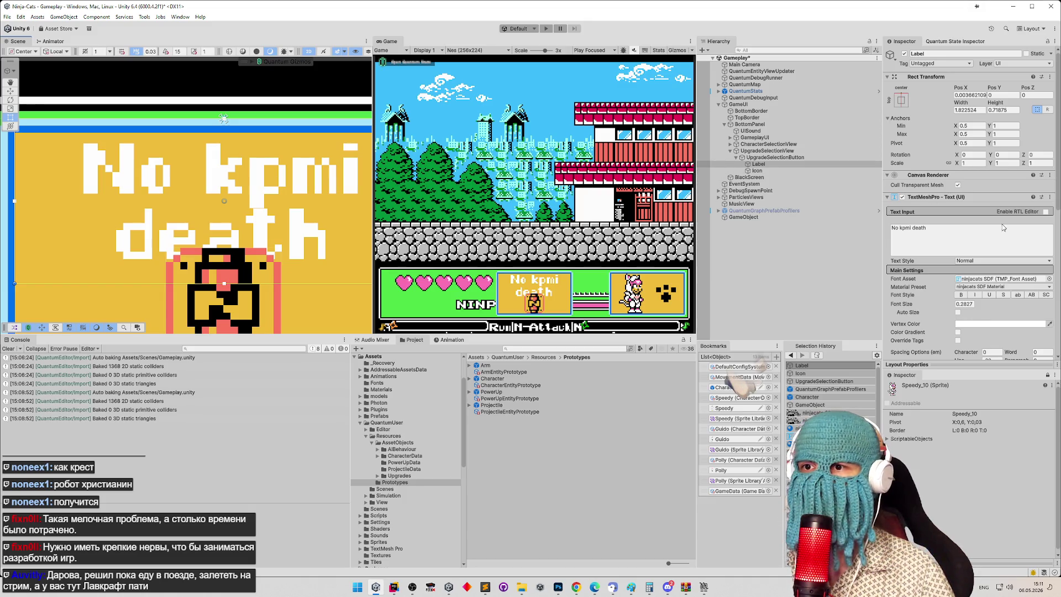
scroll(982, 198, down, 5)
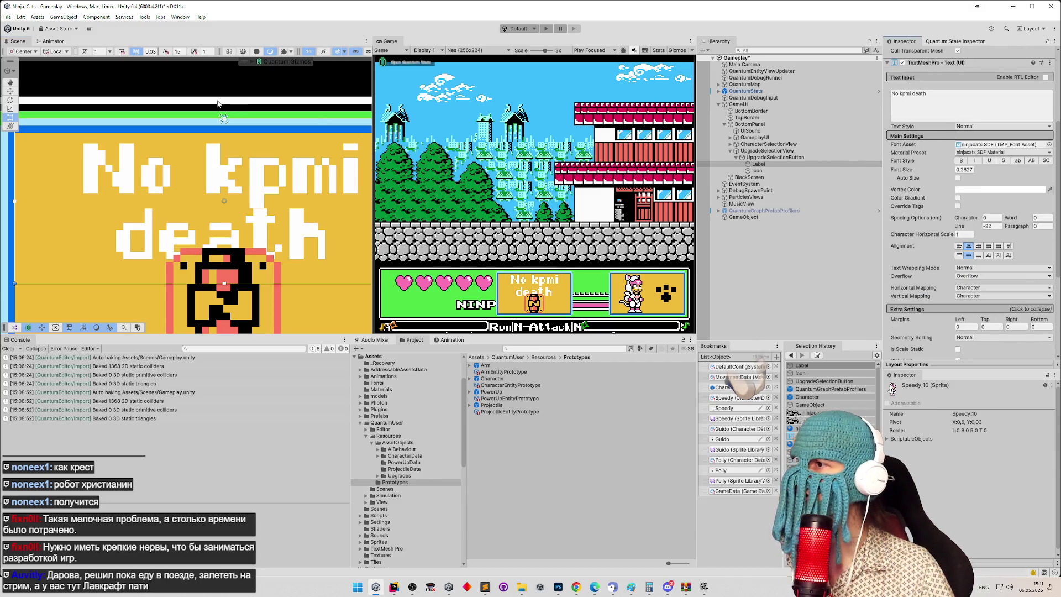
click(959, 255)
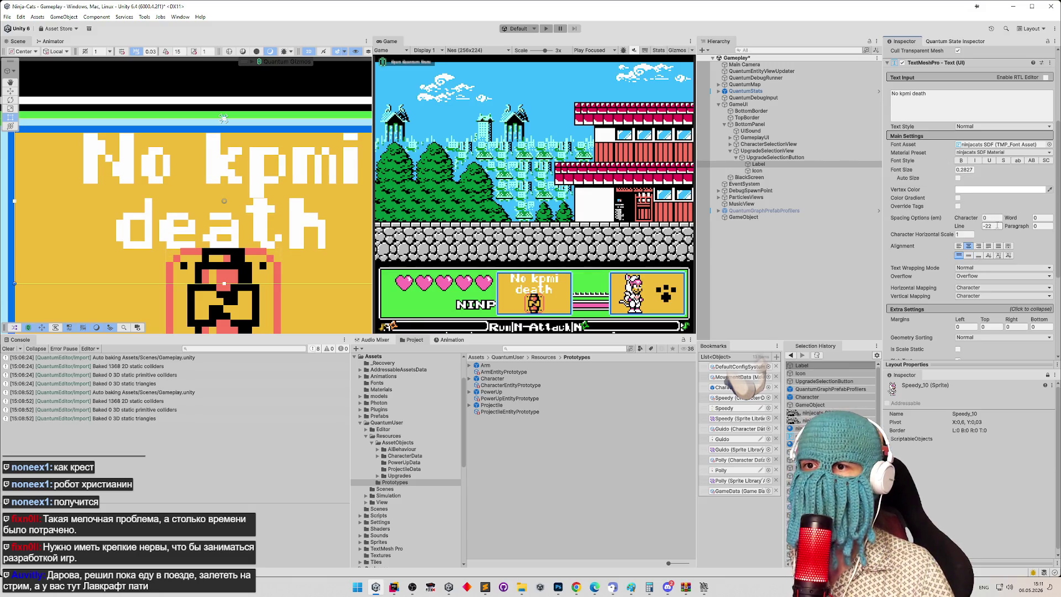
scroll(215, 128, down, 2)
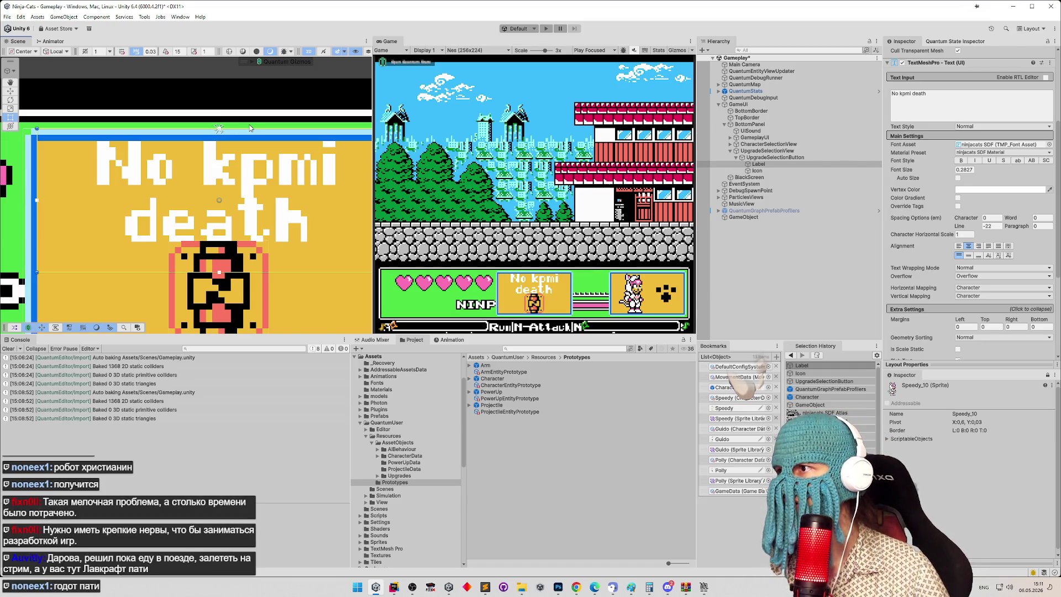
Step: Drag the Label upward on the button with the Move tool
click(769, 164)
key(w)
drag(220, 169, 218, 137)
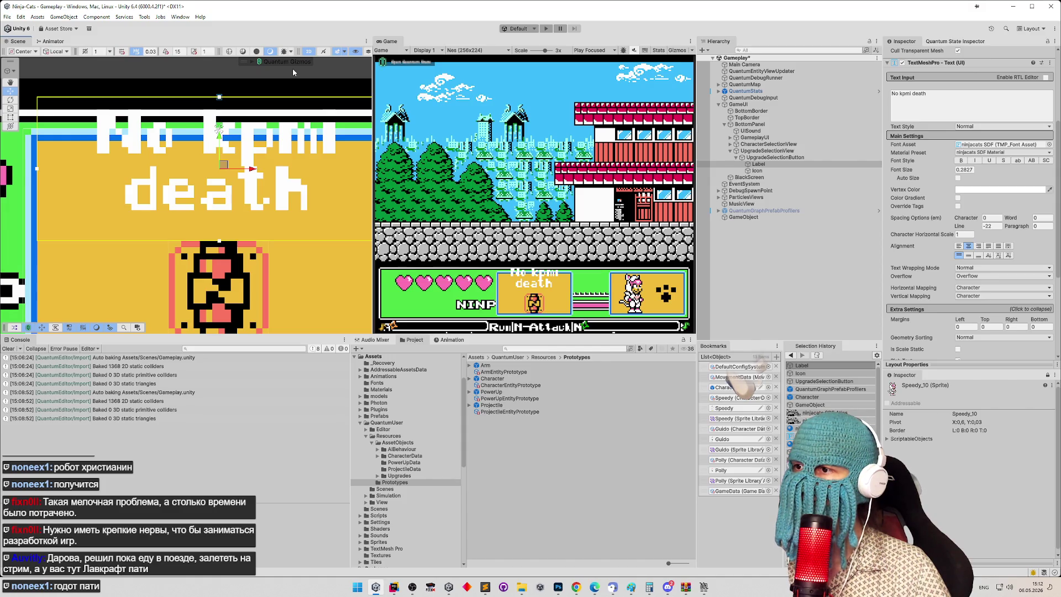
Step: Replace the Label's TextMeshPro text with 'Can get hit' and reselect the Label
click(917, 96)
text(Can)
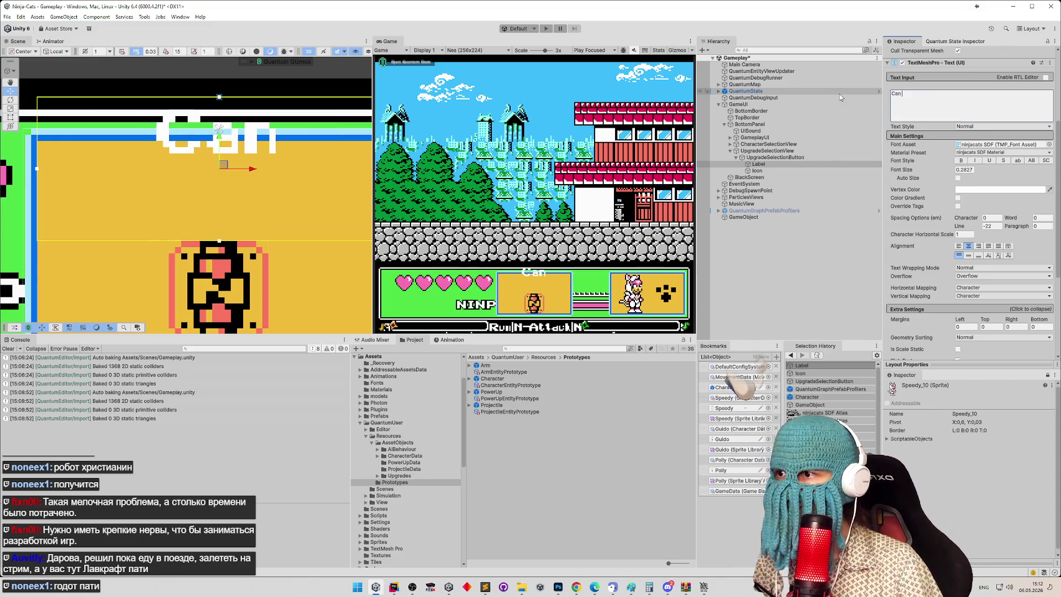
text( get hit)
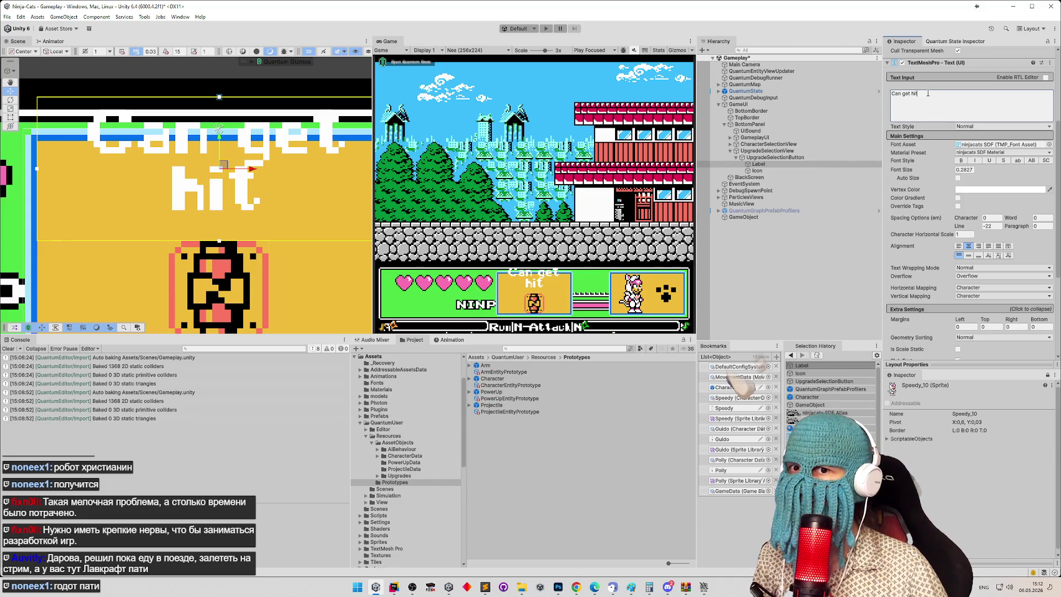
drag(936, 97, 890, 94)
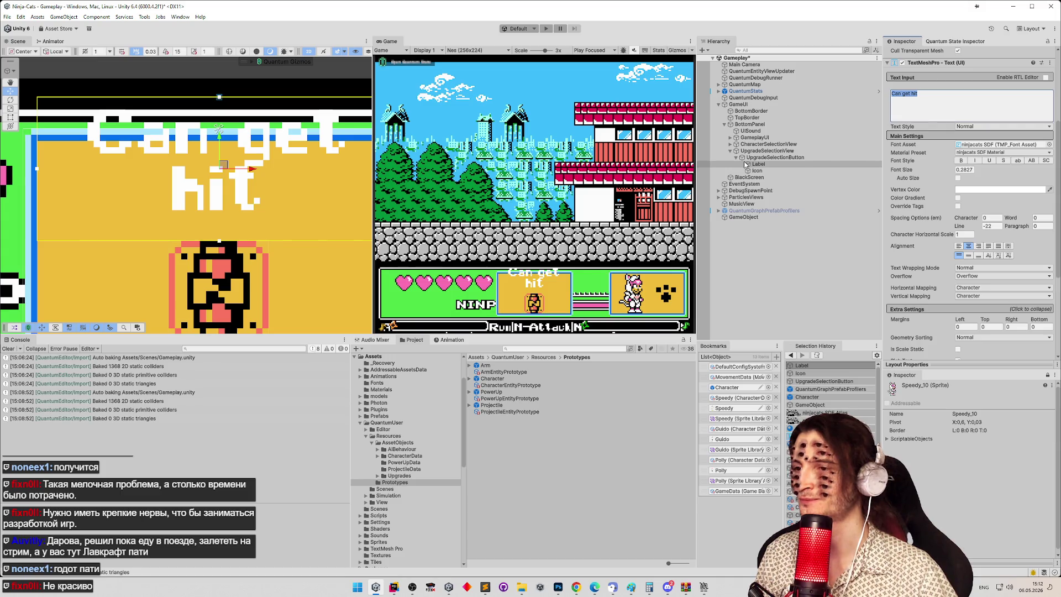
click(765, 164)
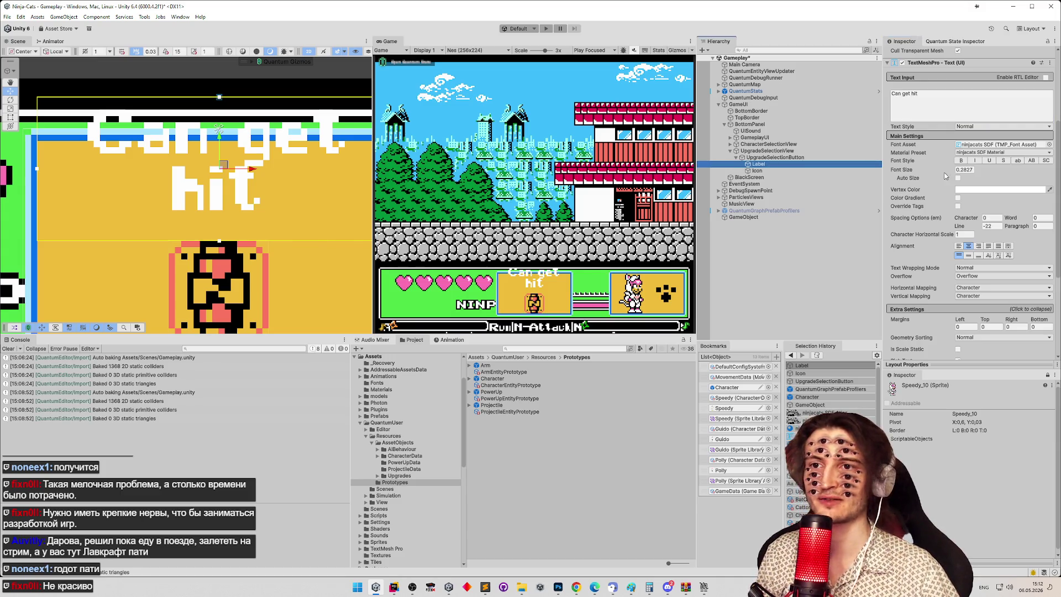
mouse_move(1057, 173)
mouse_down()
mouse_move(1022, 271)
mouse_move(980, 312)
mouse_up()
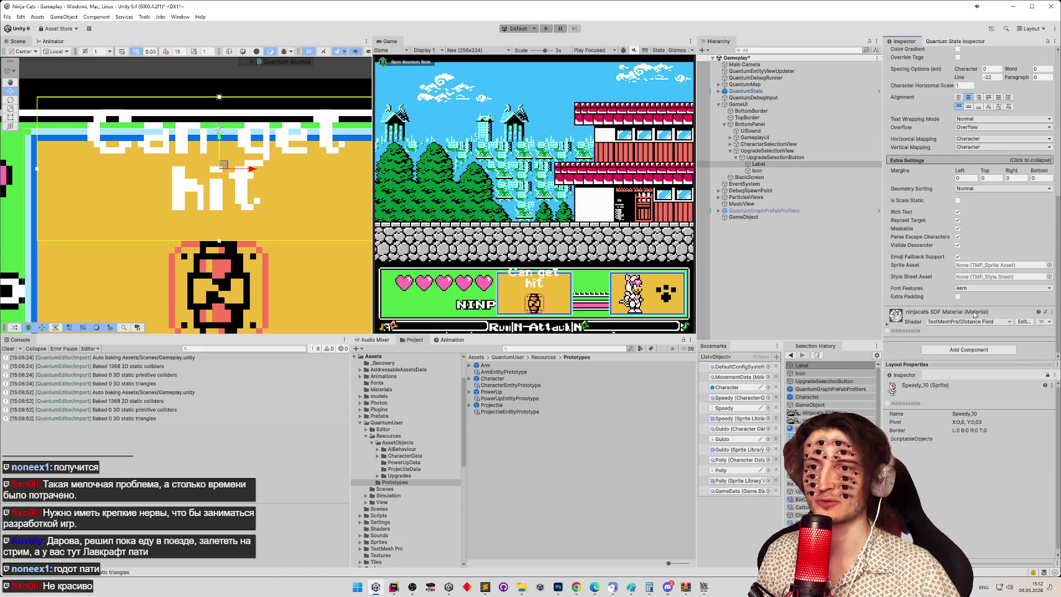
scroll(939, 182, up, 6)
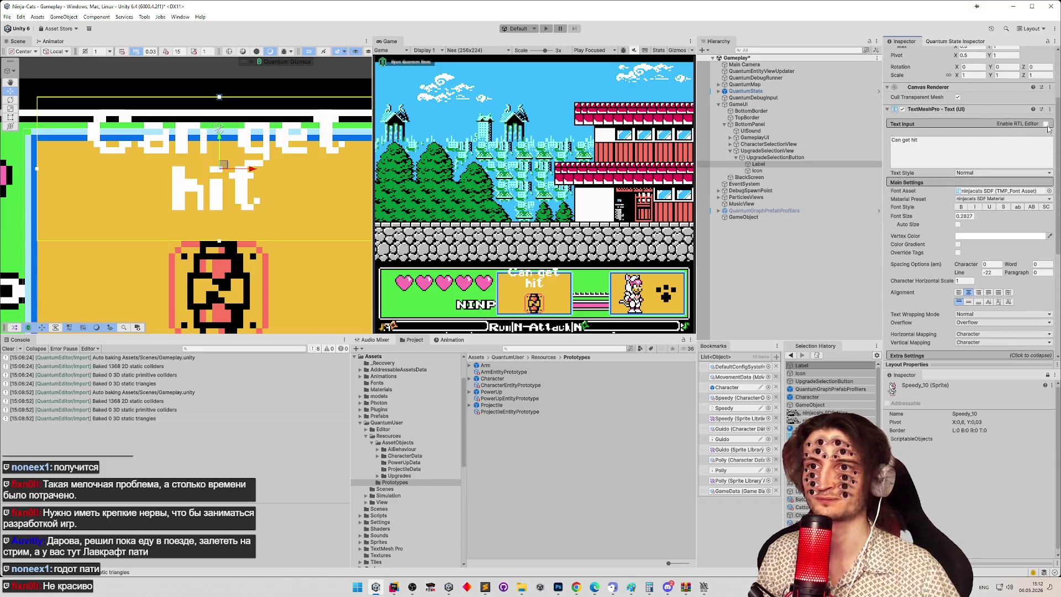
click(887, 109)
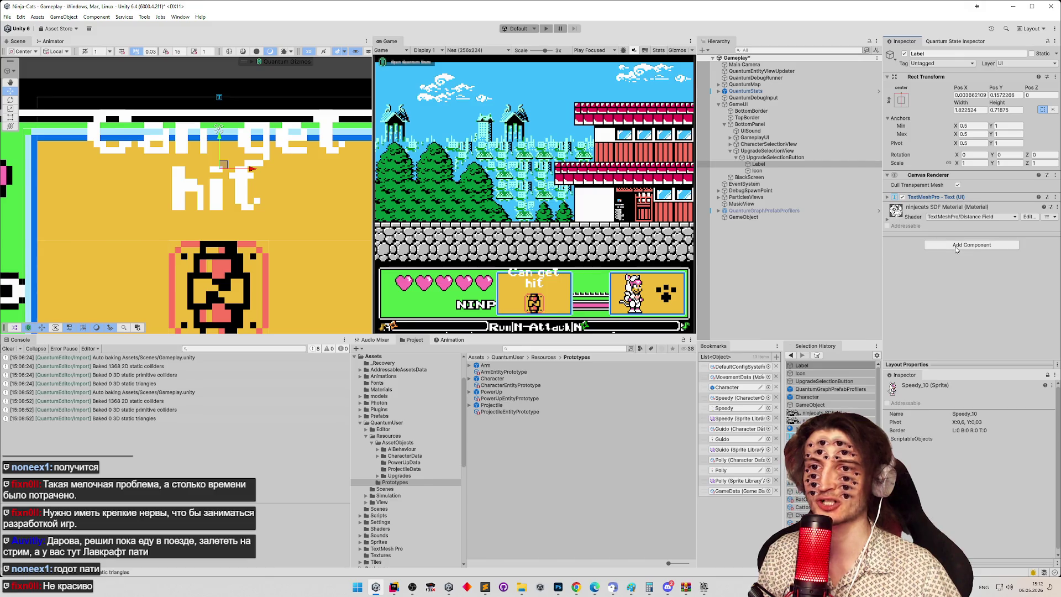
Step: Add an Outline component to the Label, searching 'outl'
click(939, 245)
text(outl)
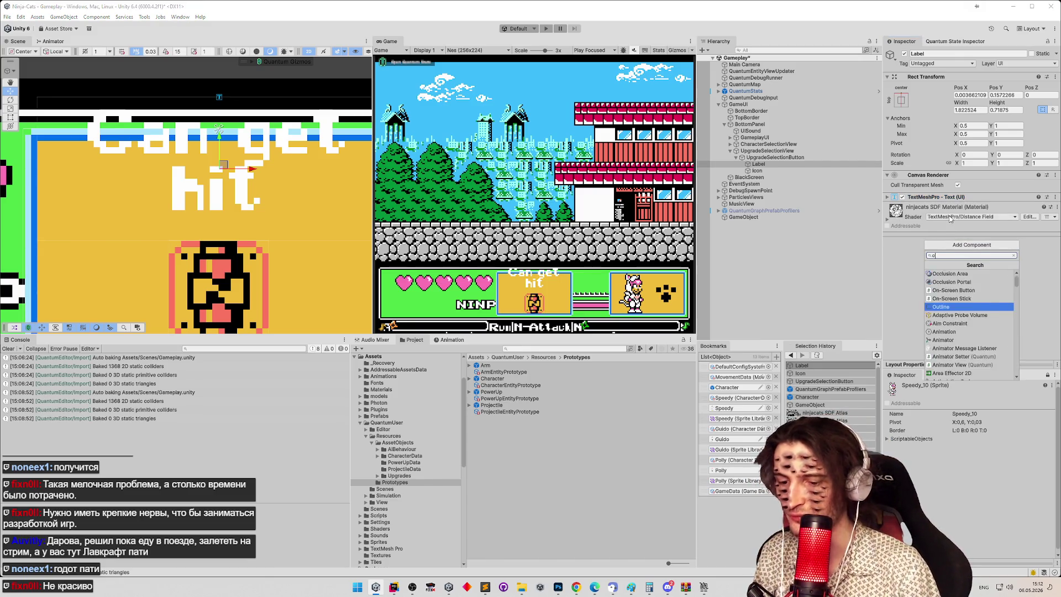
key(Down)
key(Return)
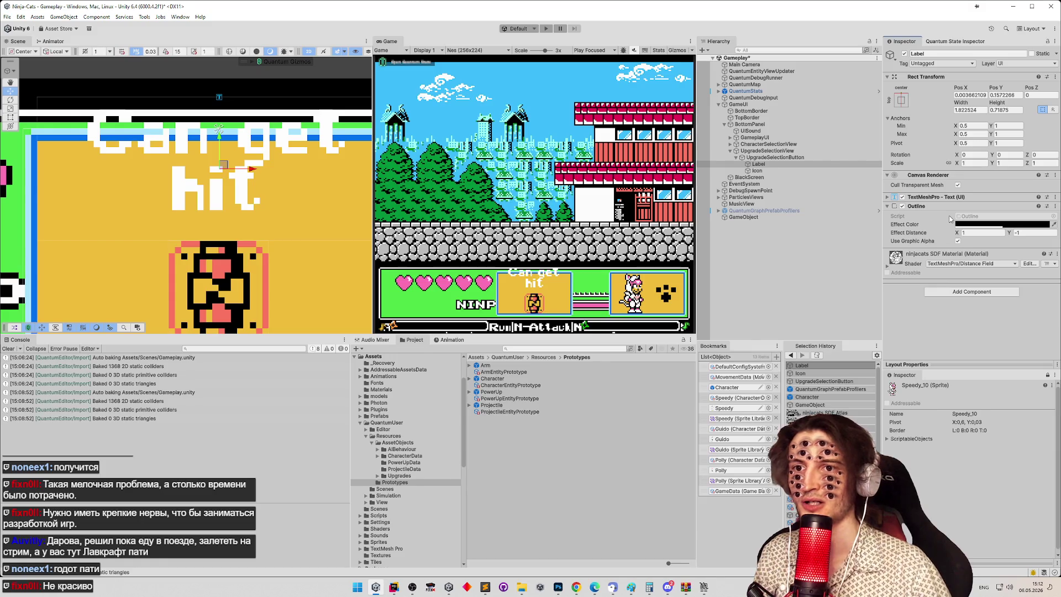
Step: Set the Outline effect colour to red and effect distance X to 10
click(964, 233)
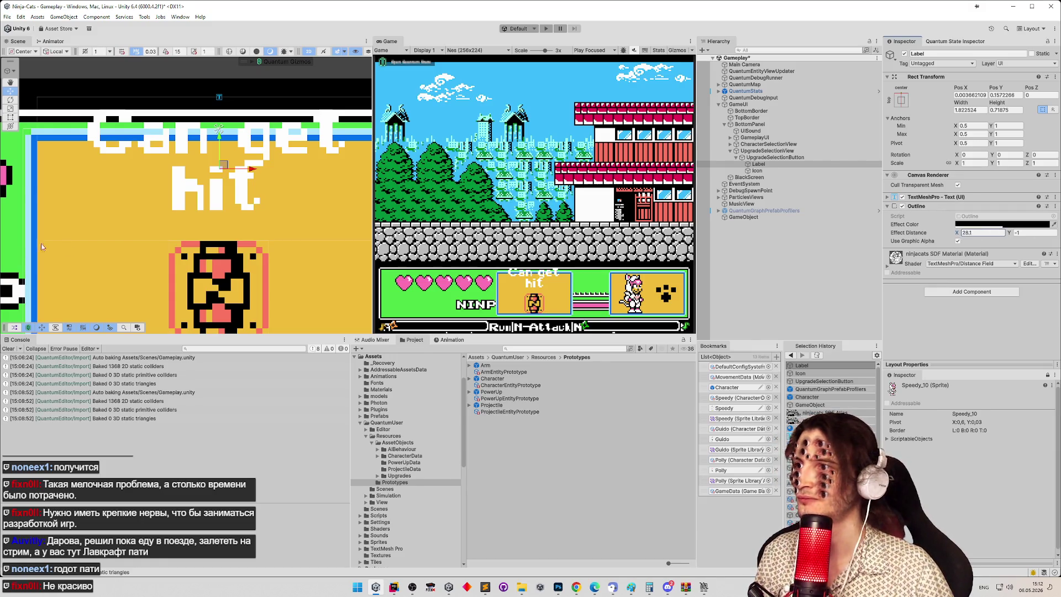
click(886, 208)
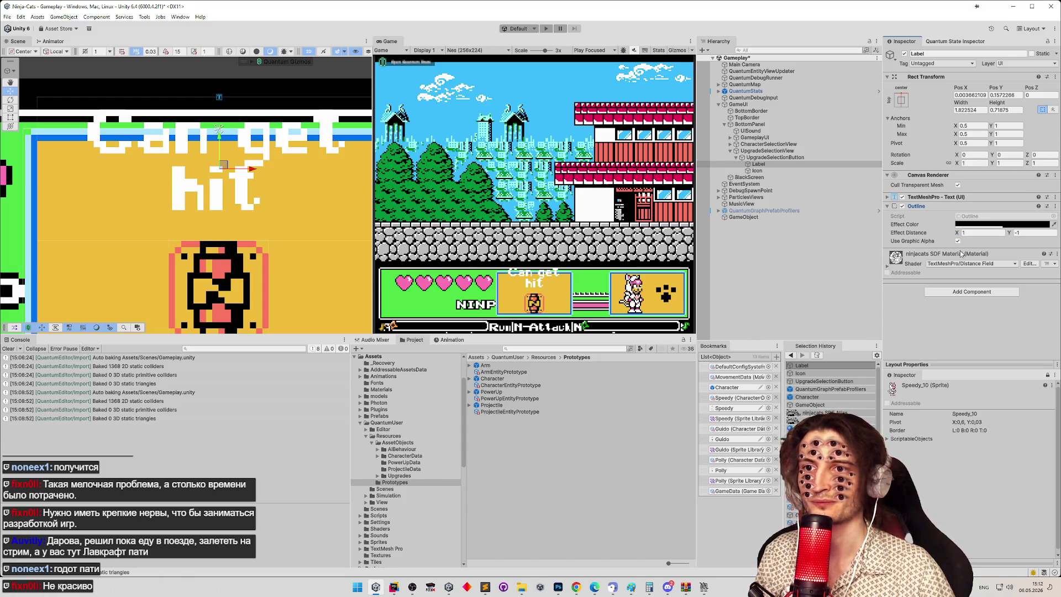
click(973, 233)
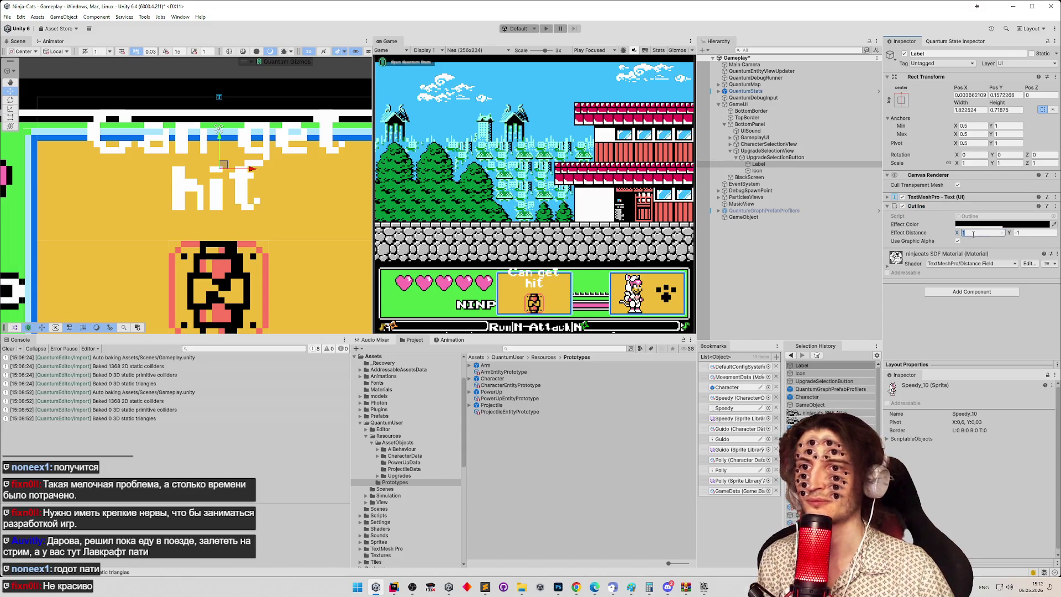
click(997, 224)
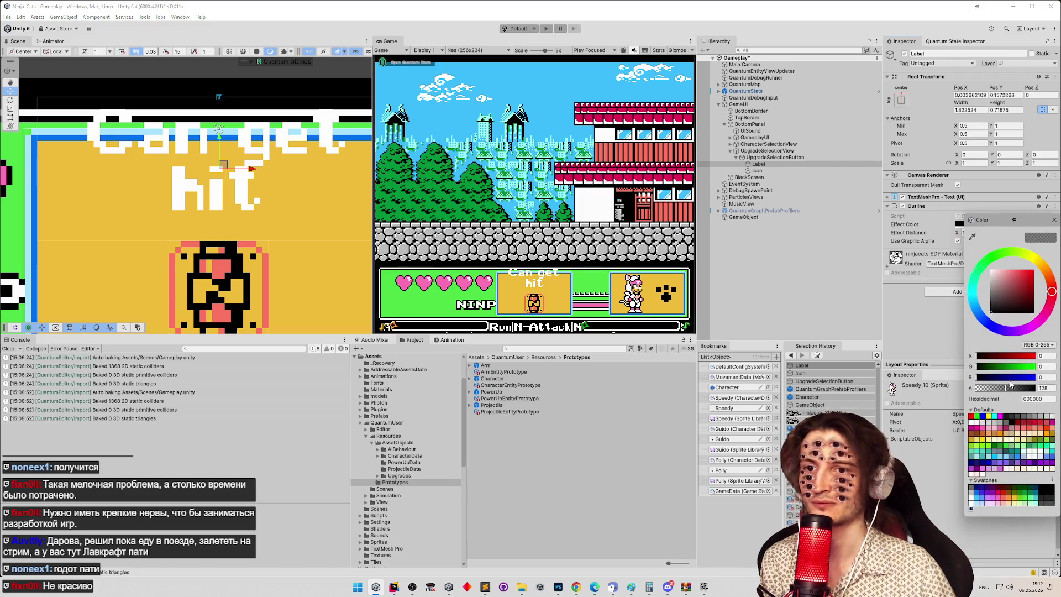
click(1032, 271)
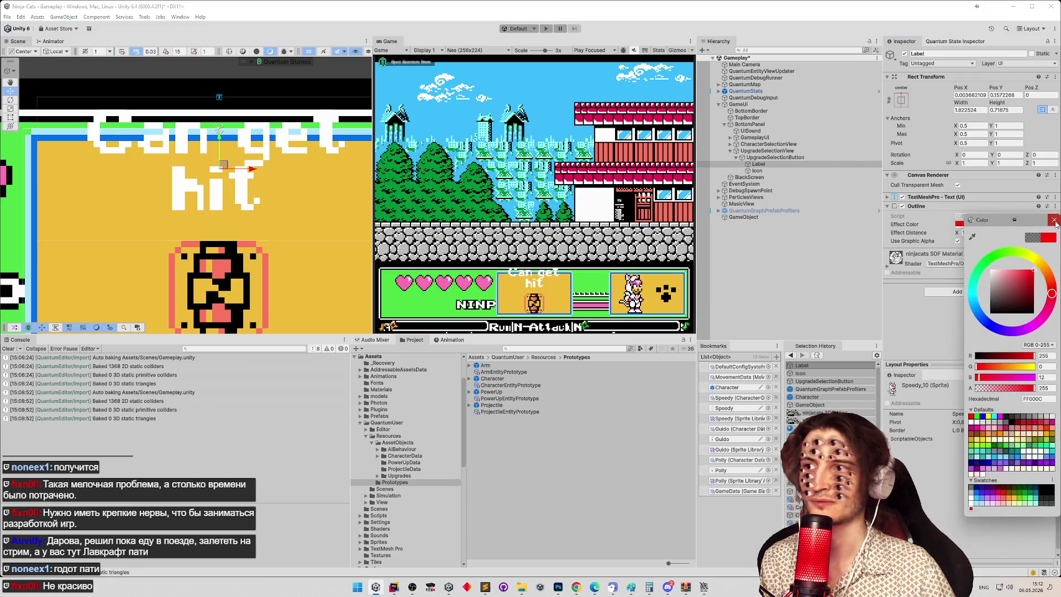
click(1054, 219)
click(727, 165)
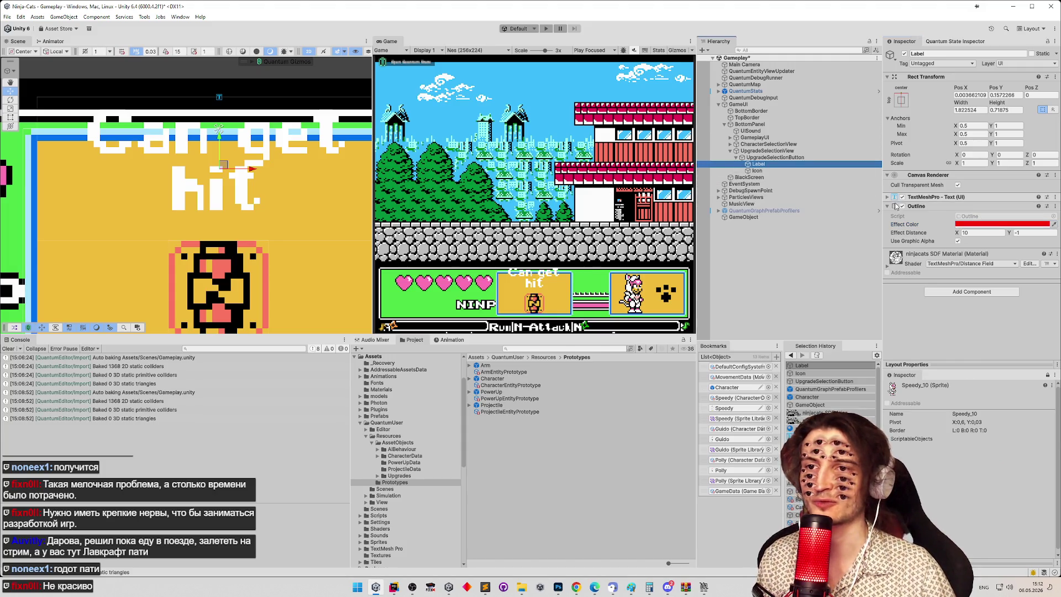
click(983, 224)
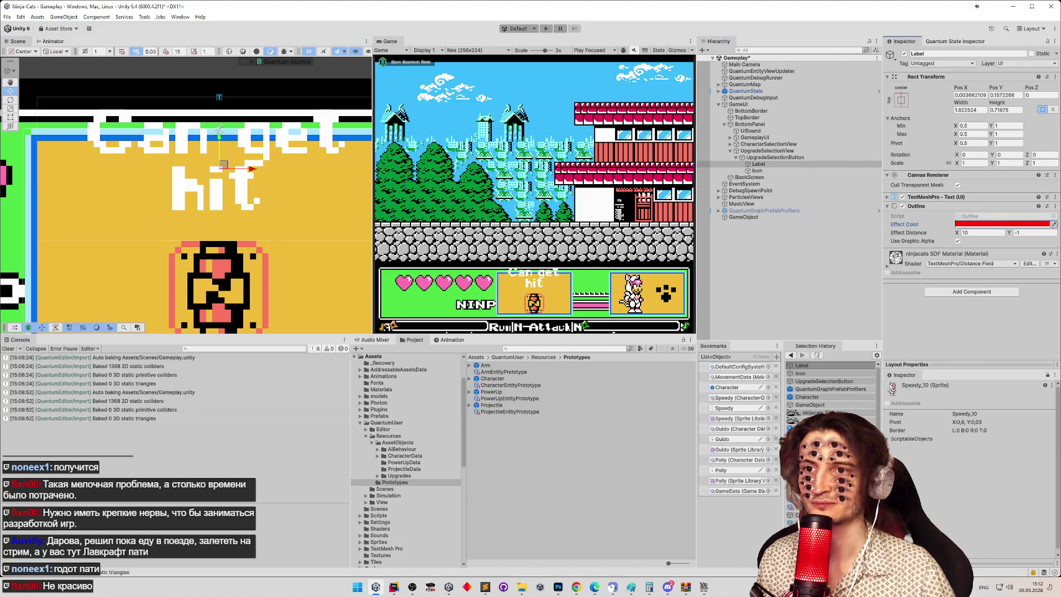
drag(957, 233, 1011, 238)
text(10)
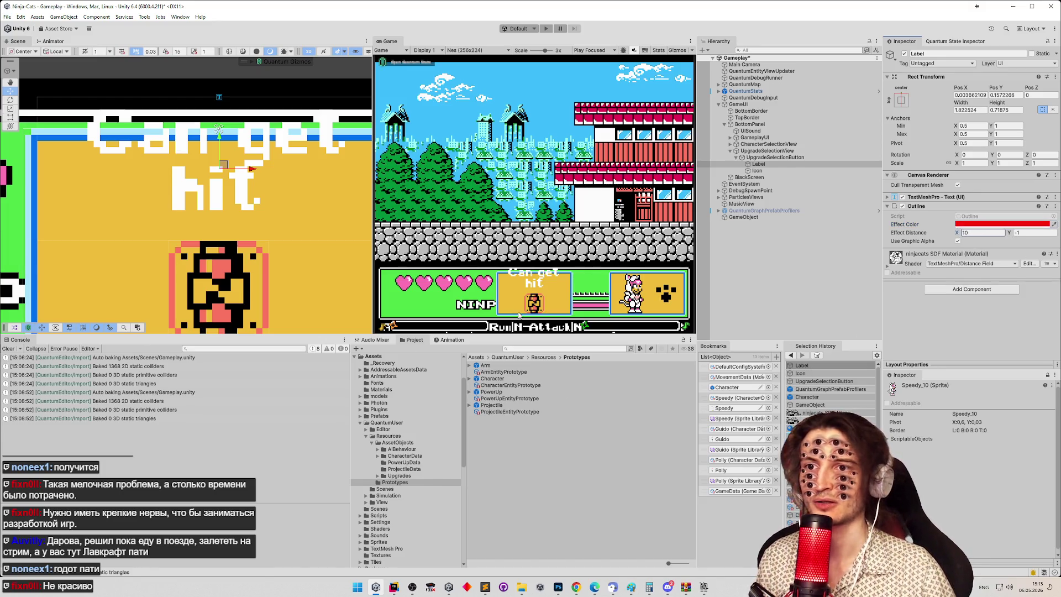
Step: Remove the Outline component from the Label and save the Gameplay scene
right_click(928, 205)
click(942, 231)
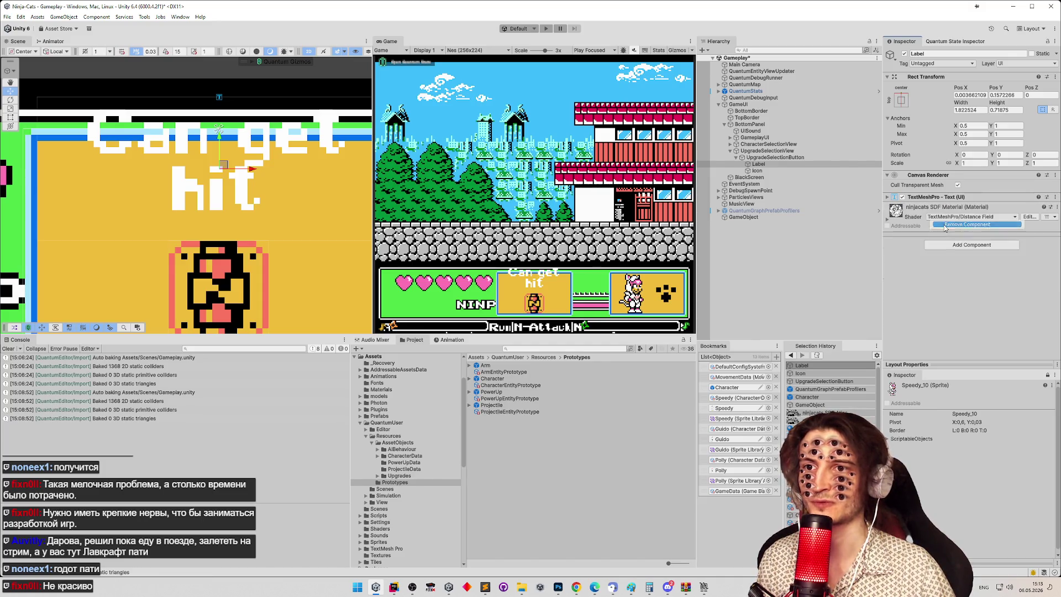
key(ctrl+s)
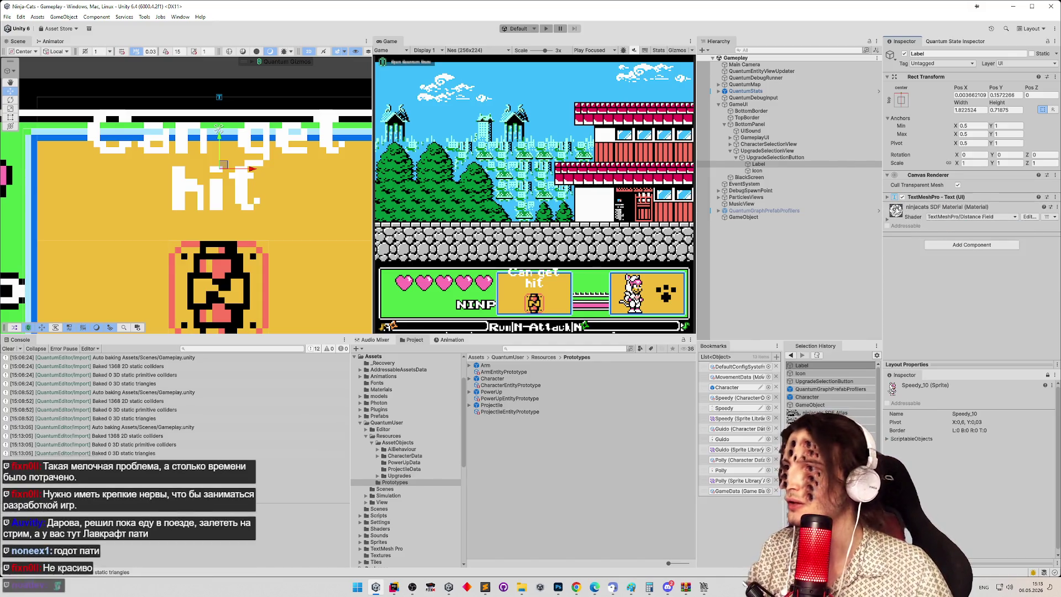
click(887, 197)
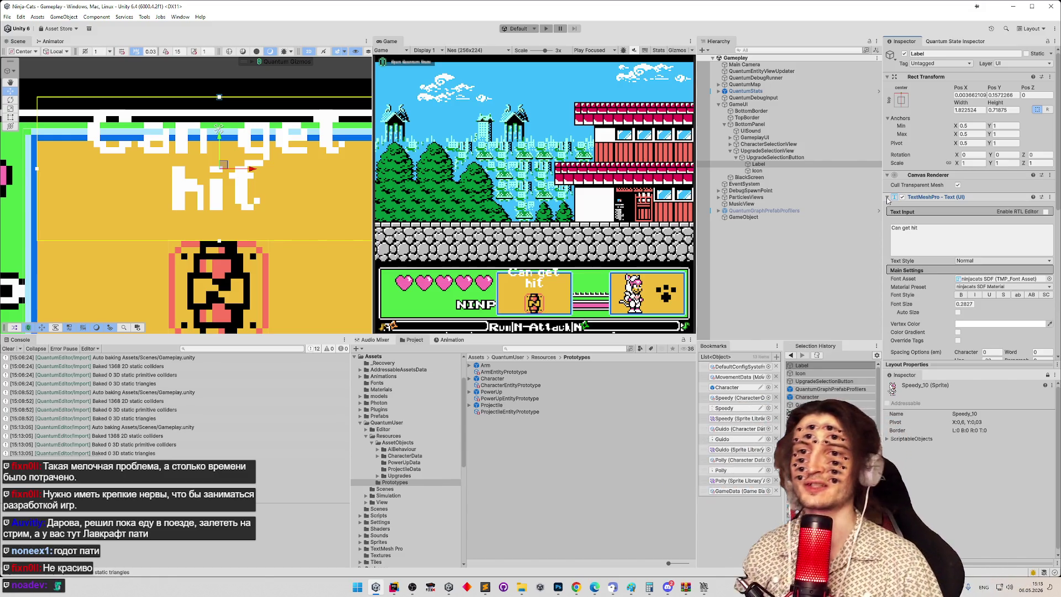
Step: Set the Label's Material Preset to ninjacats SDF Outline and open the Outline script
scroll(1053, 237, down, 3)
scroll(1052, 243, down, 3)
scroll(1049, 257, down, 1)
click(994, 185)
click(989, 202)
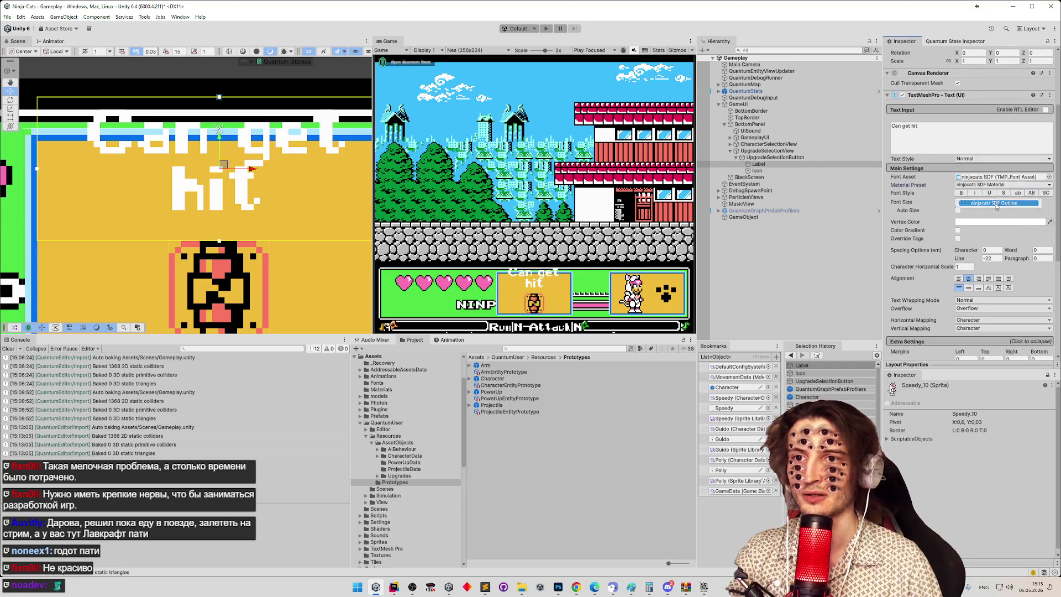
click(526, 349)
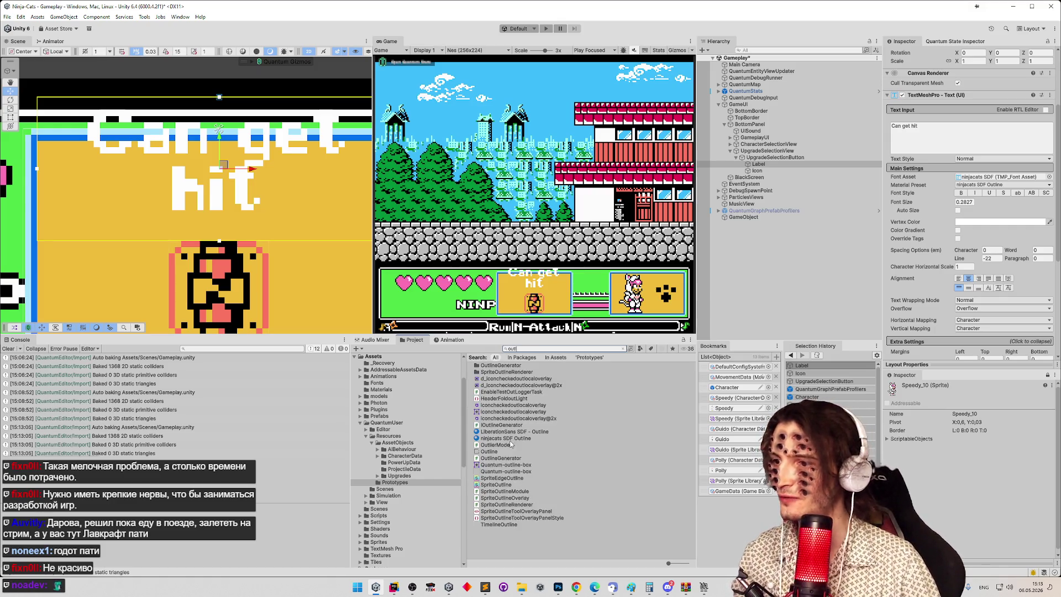
click(513, 452)
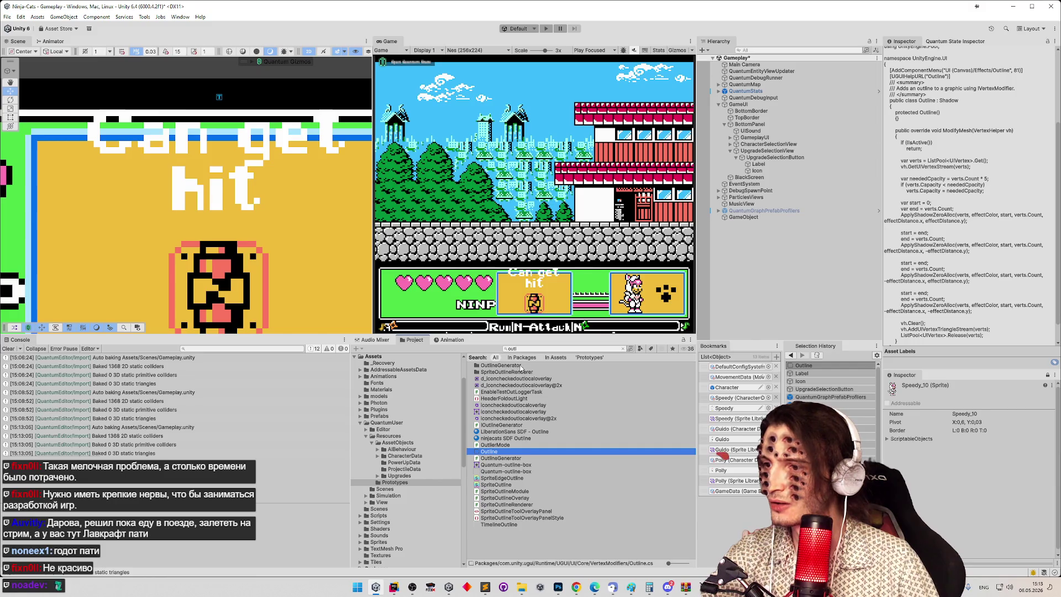
Step: Select the ninjacats SDF Outline material and try Underlay with Offset X 0.07, then disable it
click(533, 349)
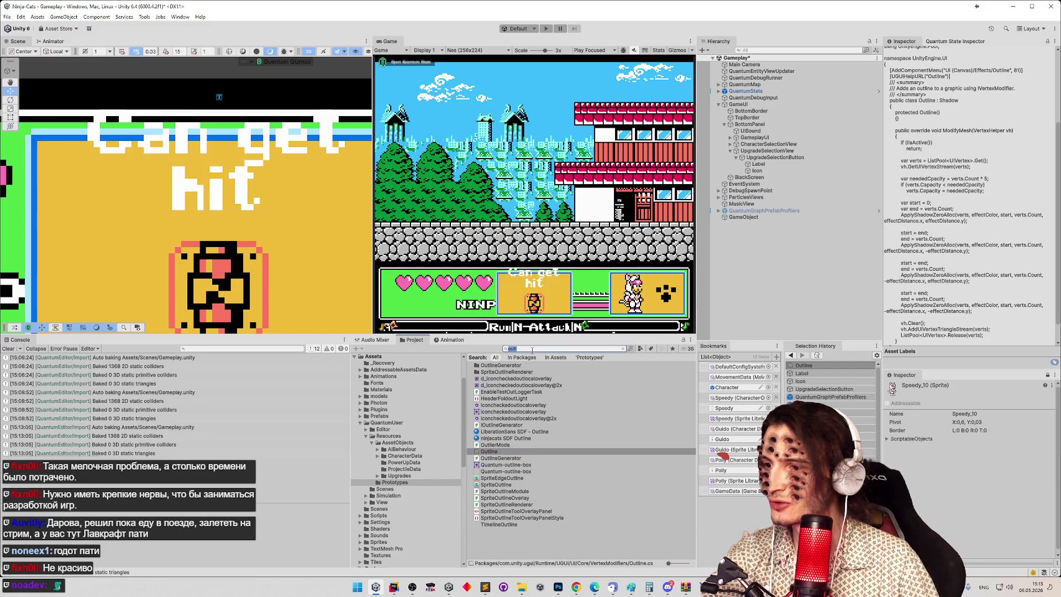
click(507, 438)
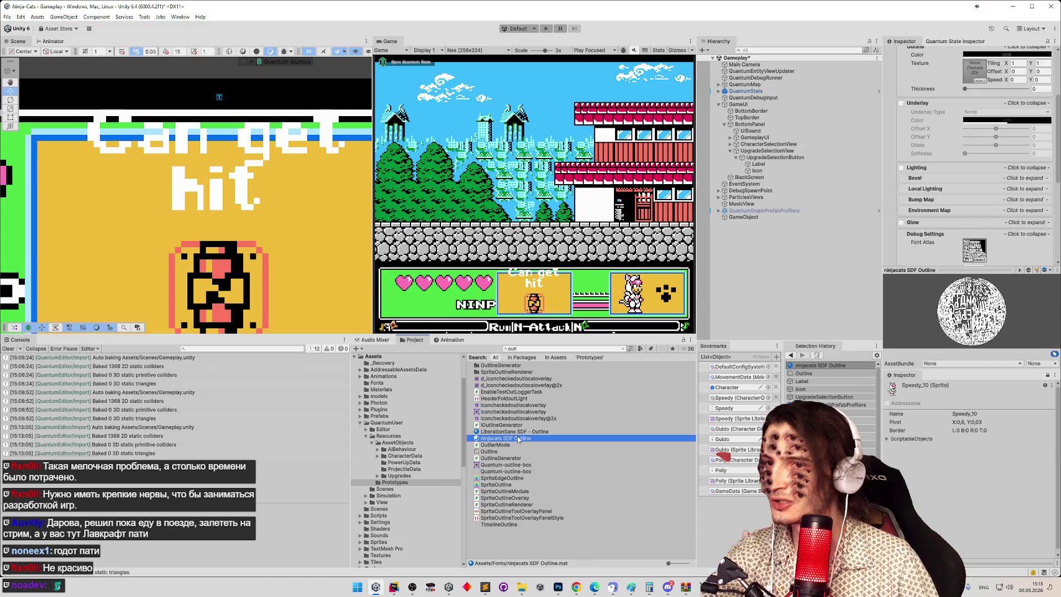
scroll(1050, 130, up, 5)
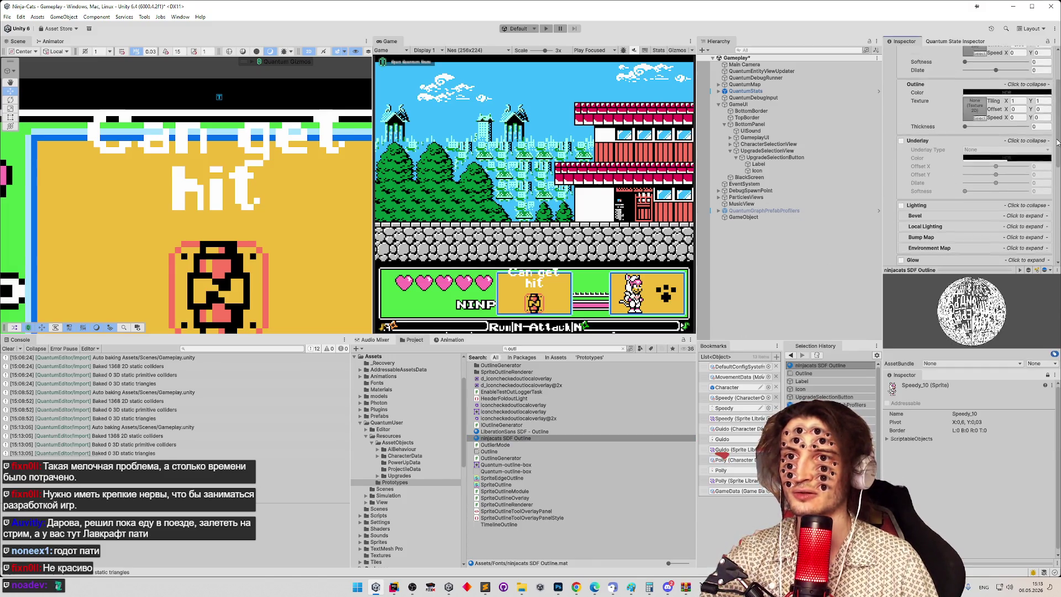
click(901, 186)
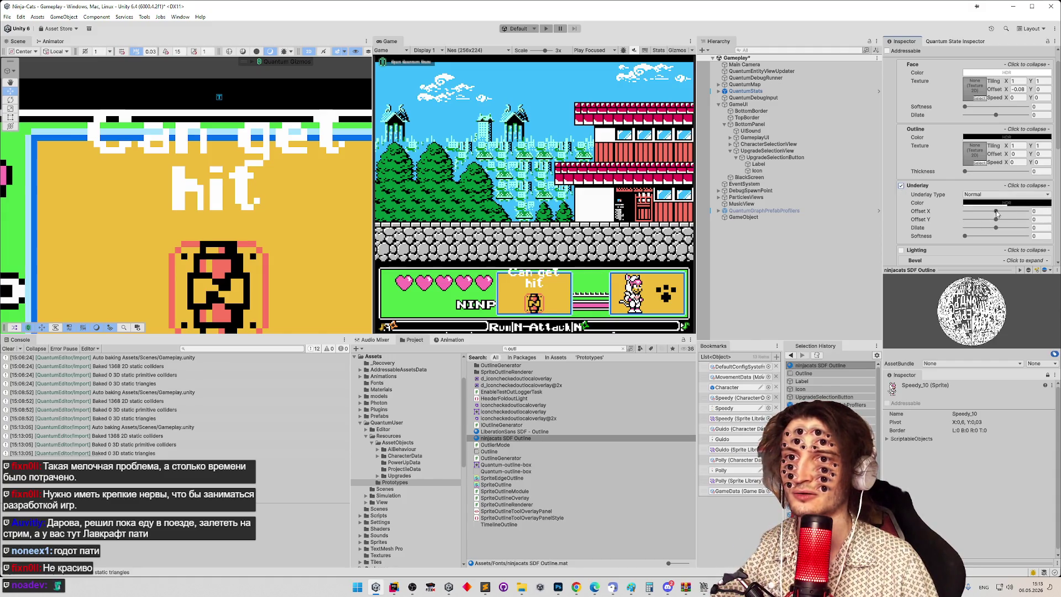
drag(996, 214, 999, 215)
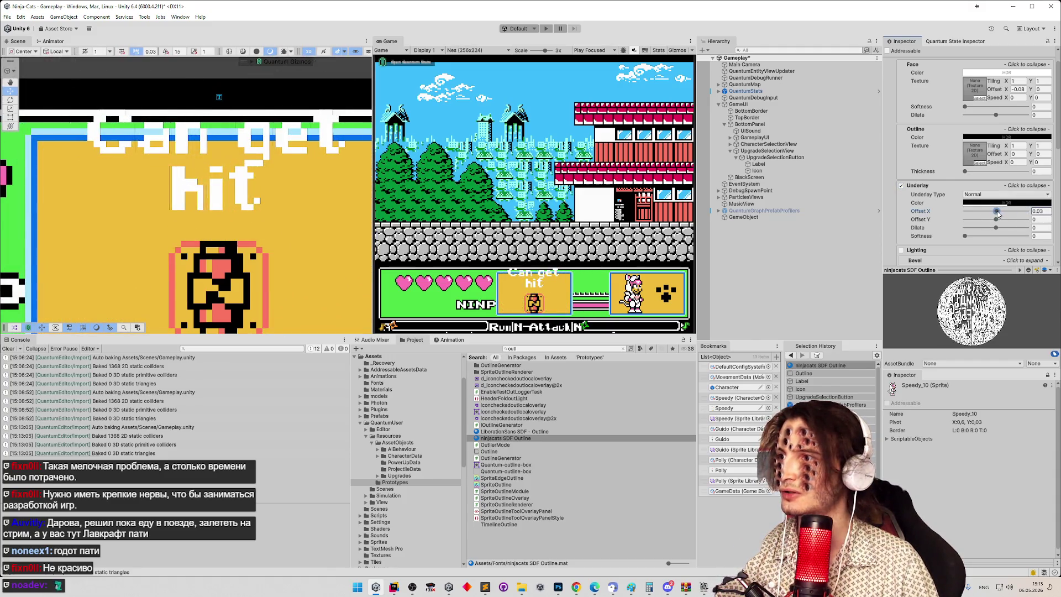
click(901, 186)
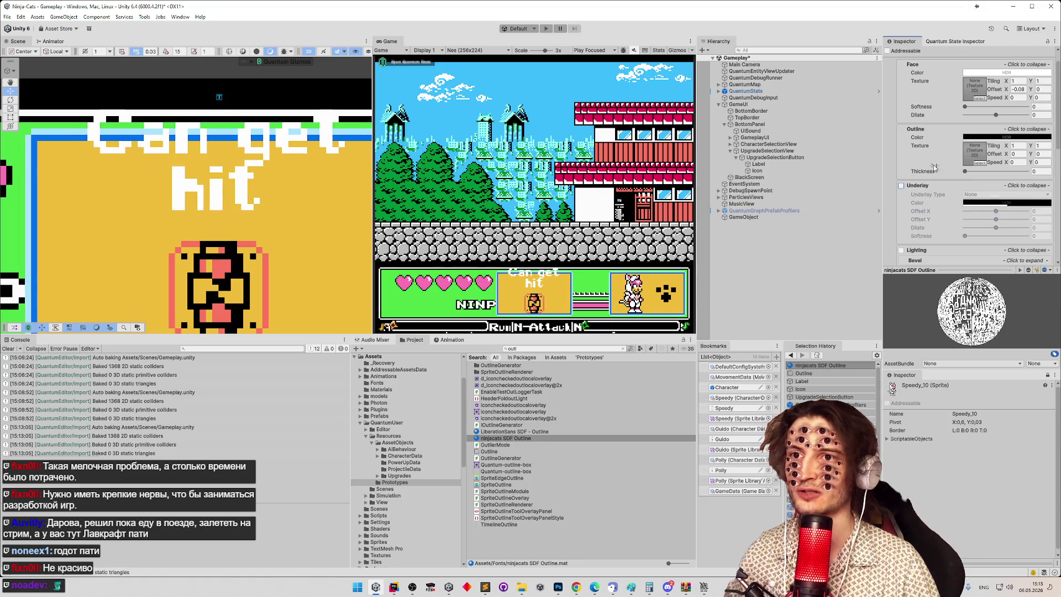
Step: Test a thicker outline, return Thickness near zero, and set Outline Color to red
mouse_move(977, 173)
mouse_down()
mouse_move(988, 173)
mouse_move(965, 173)
mouse_up()
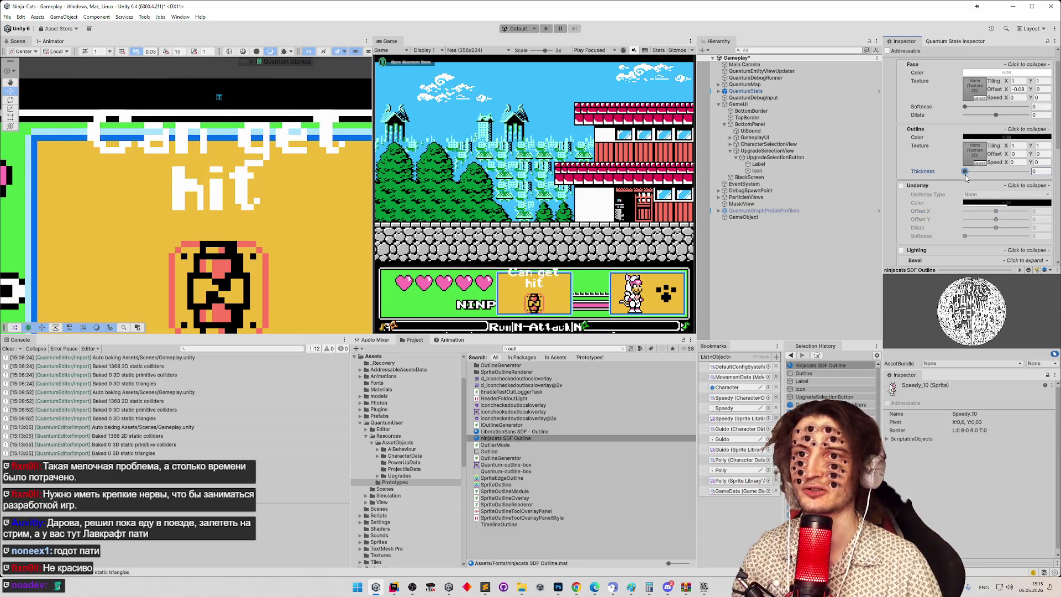
text(1)
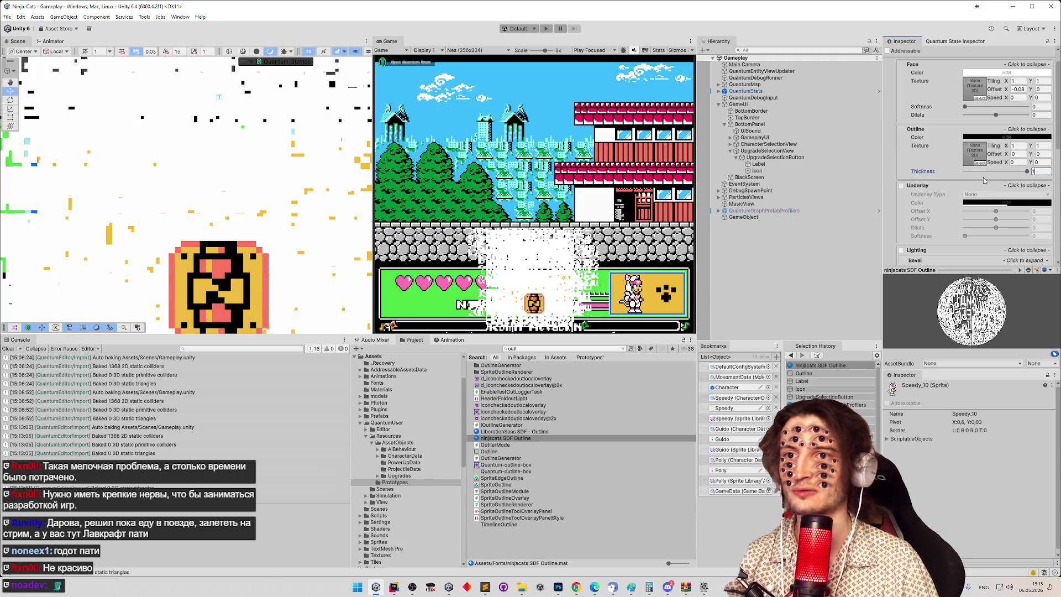
mouse_move(992, 172)
mouse_down()
mouse_move(945, 175)
mouse_move(967, 176)
mouse_up()
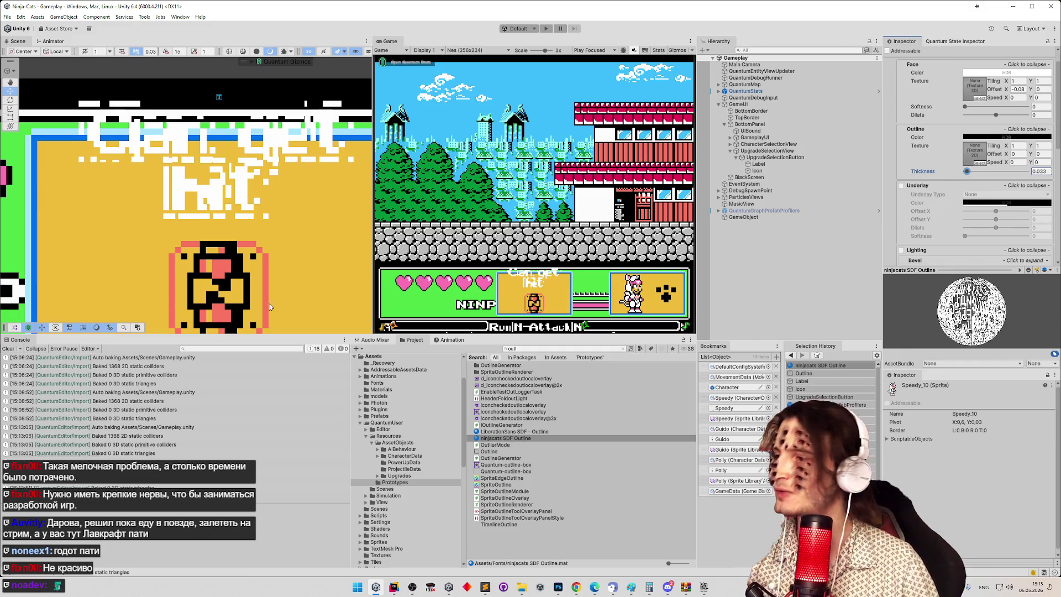
click(8, 349)
click(1006, 137)
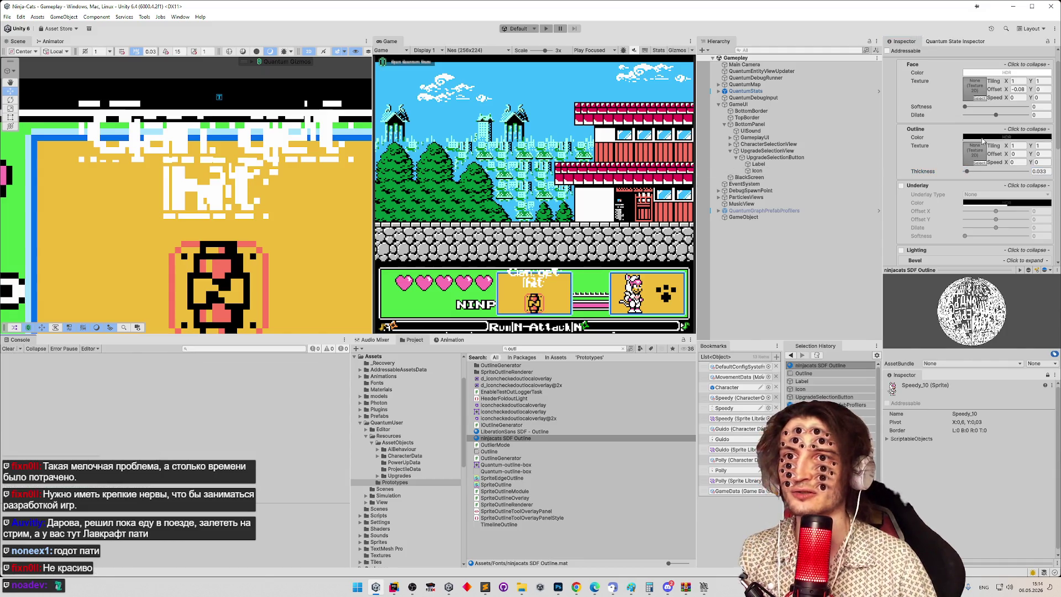
click(1018, 188)
click(335, 166)
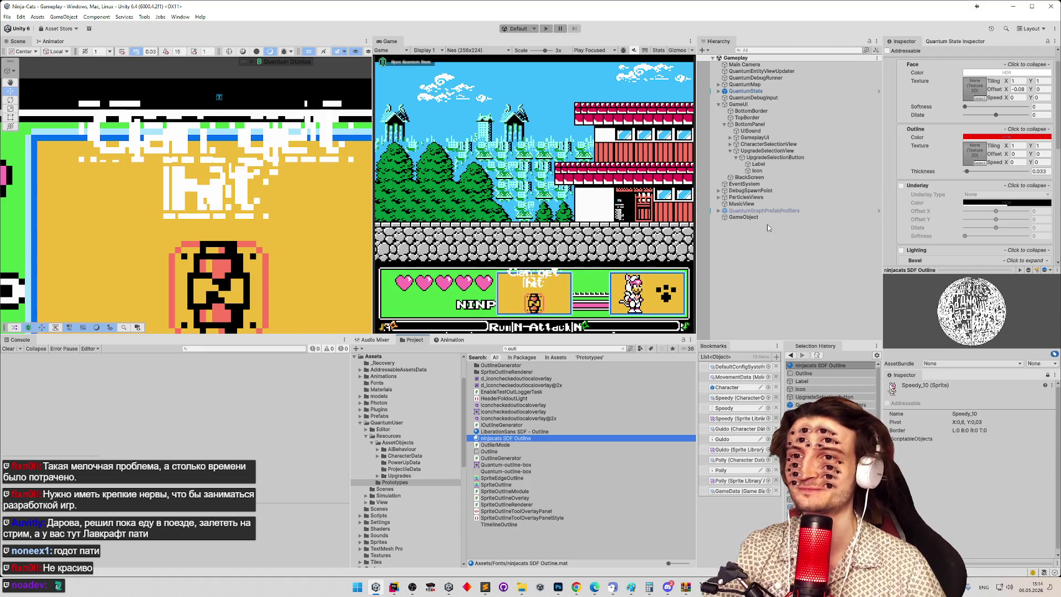
click(539, 348)
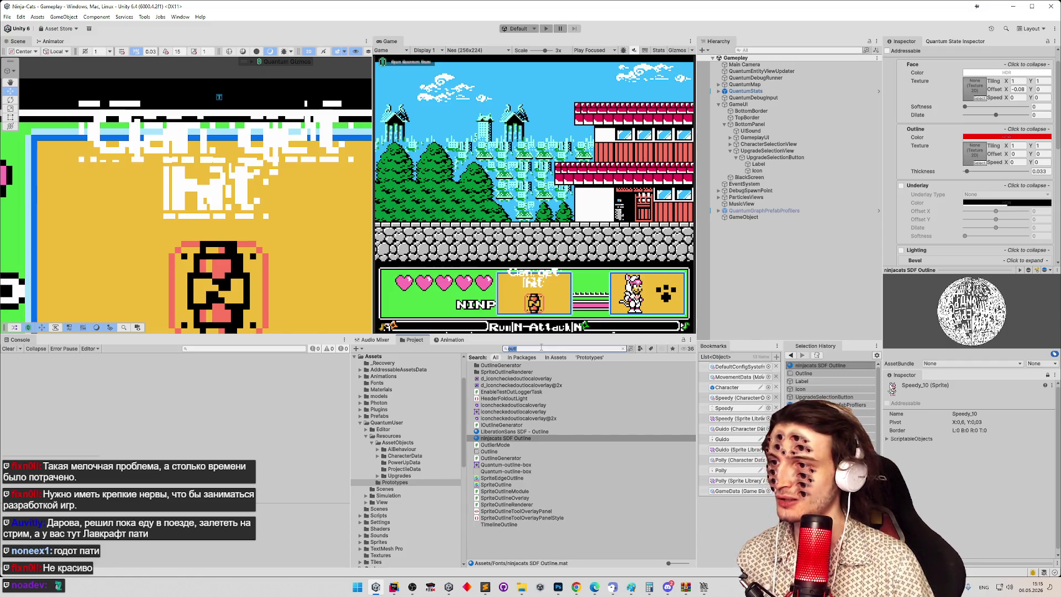
Step: Regenerate the ninjacats SDF font atlas with padding 20
text(ninj)
click(497, 372)
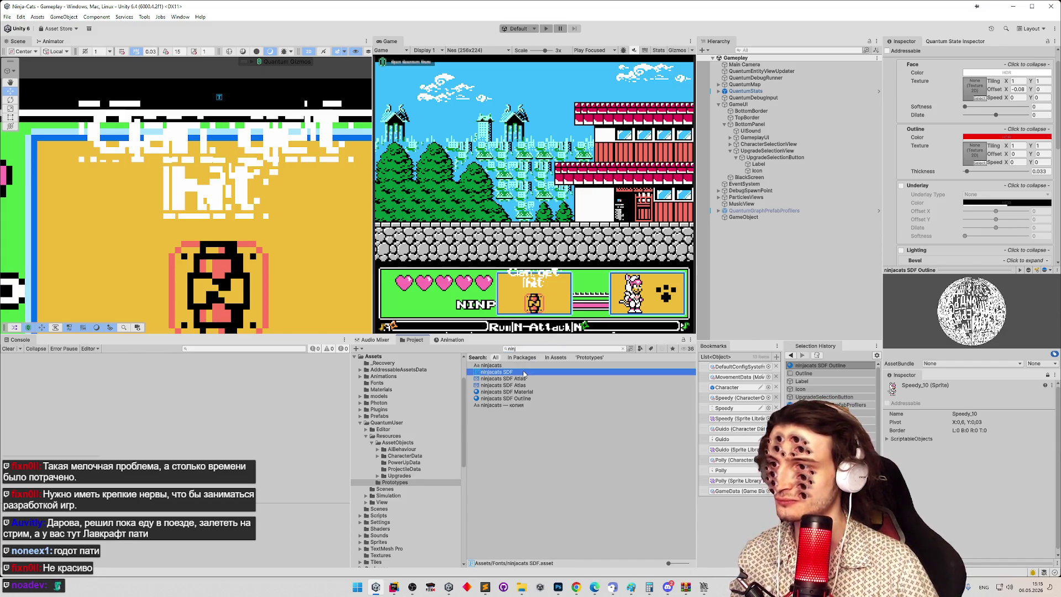
click(1023, 64)
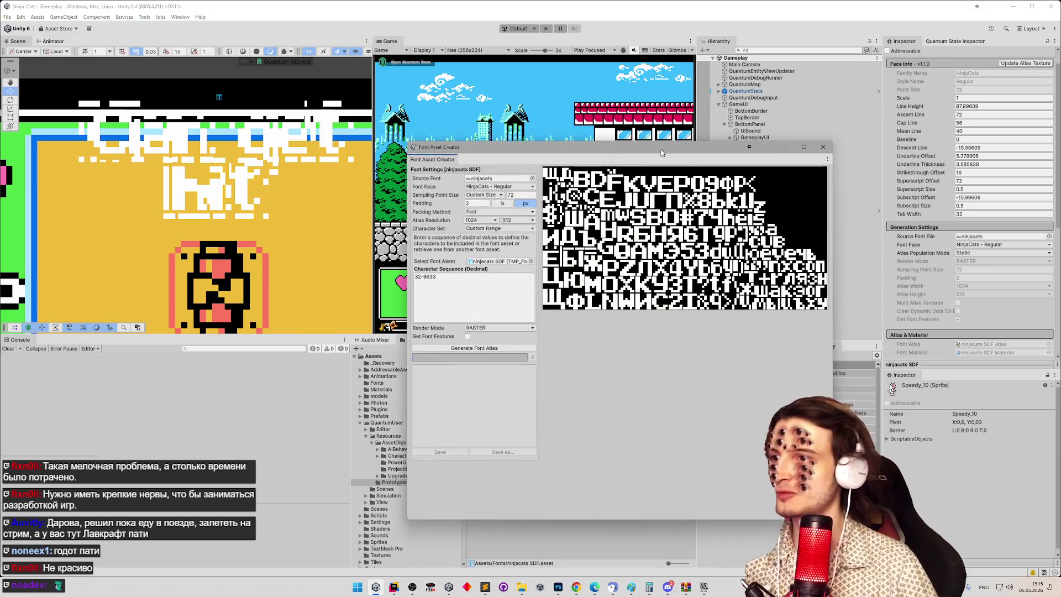
click(475, 204)
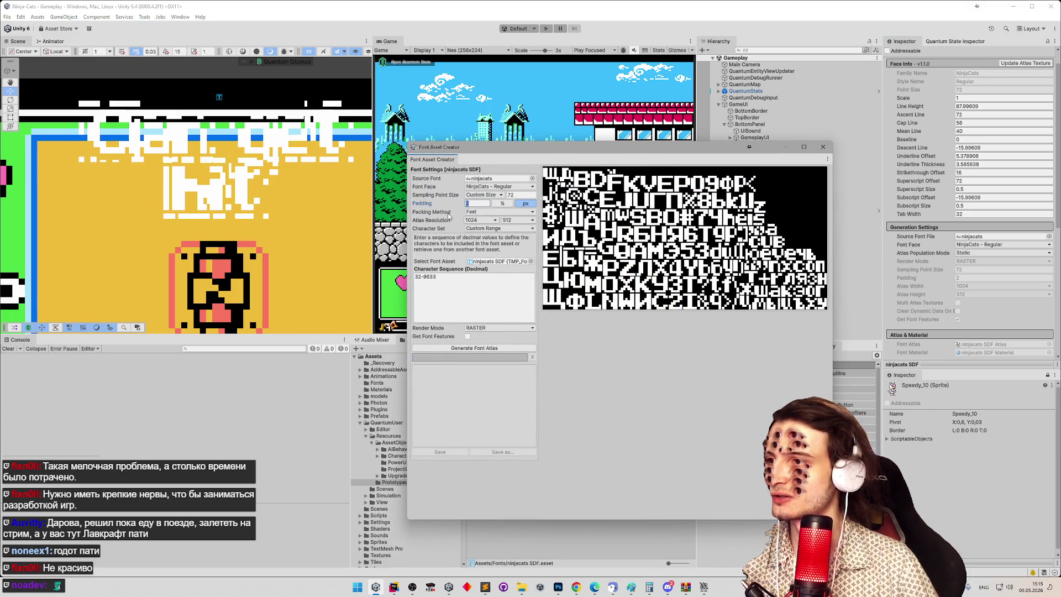
text(0)
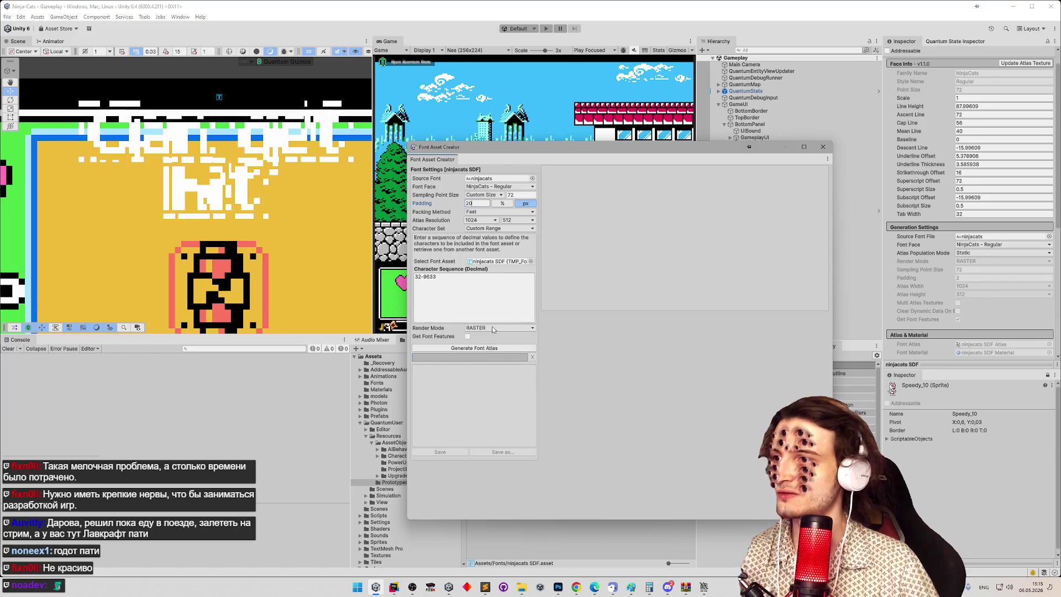
click(474, 347)
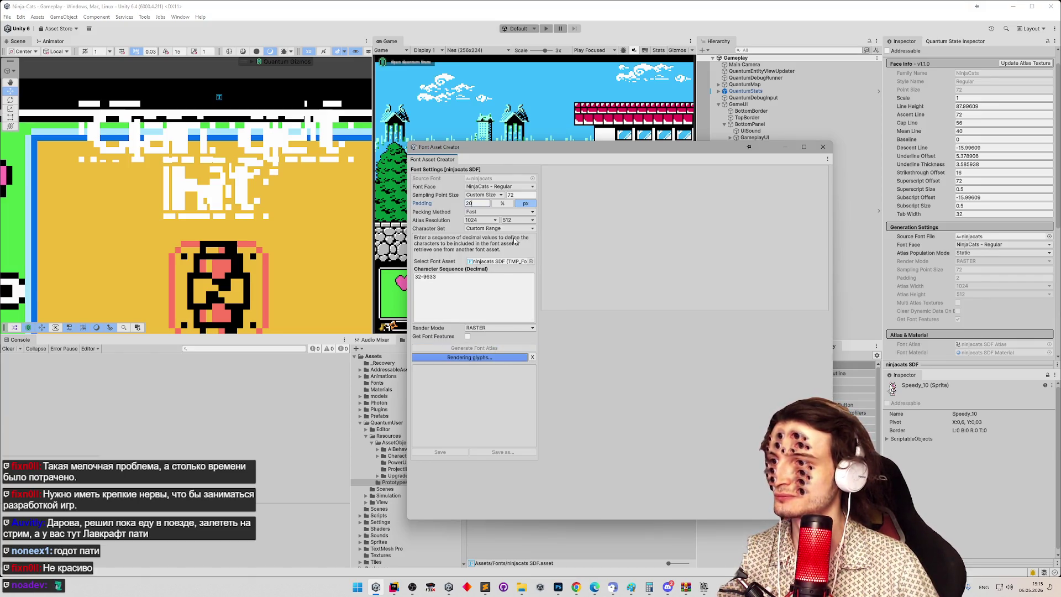
Step: Change the Sampling Point Size to 36 and generate the atlas again
click(518, 195)
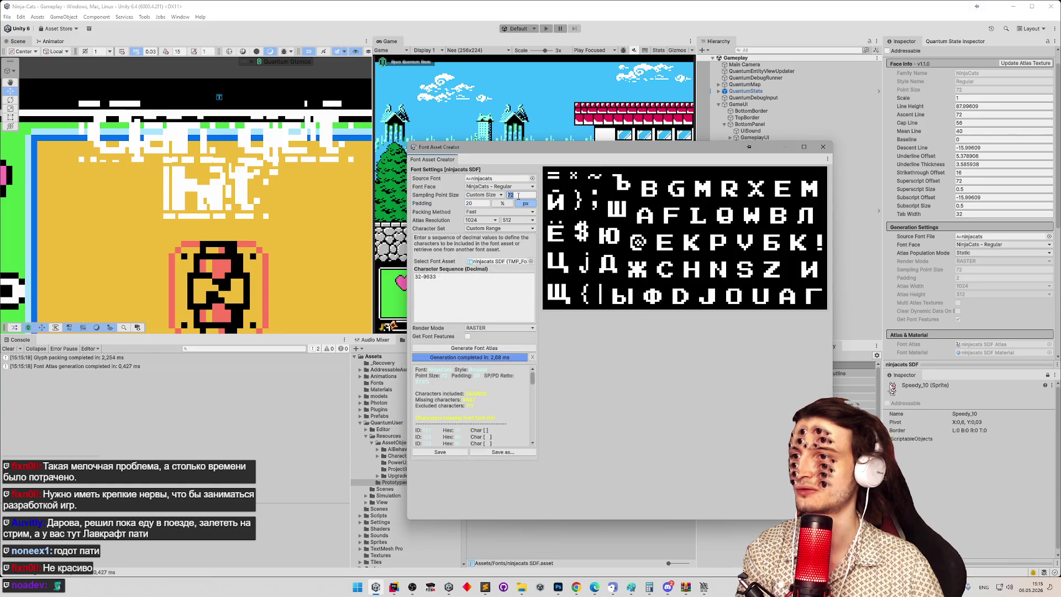
text(36)
click(495, 346)
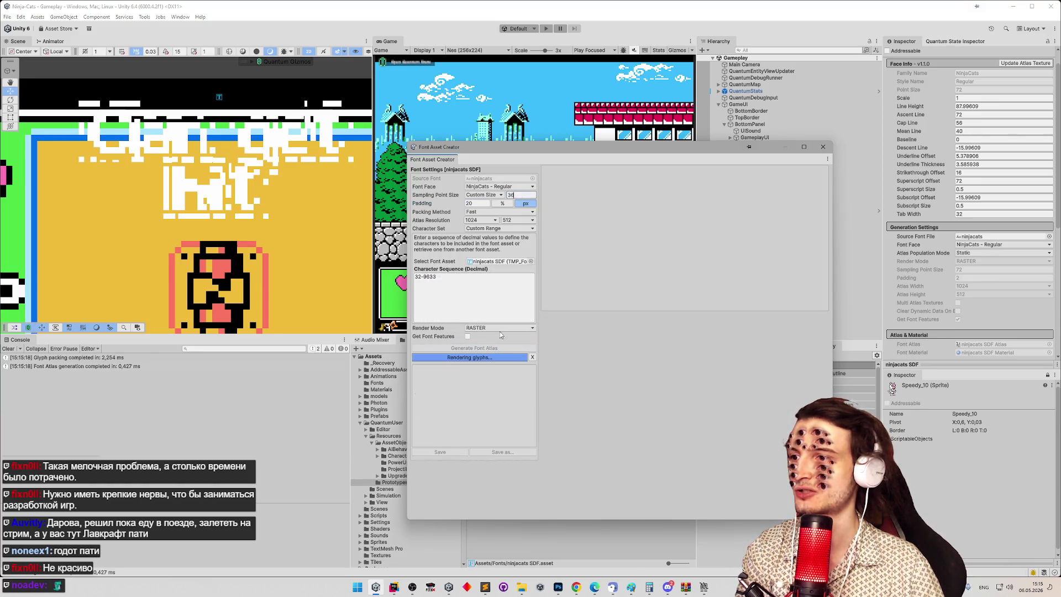